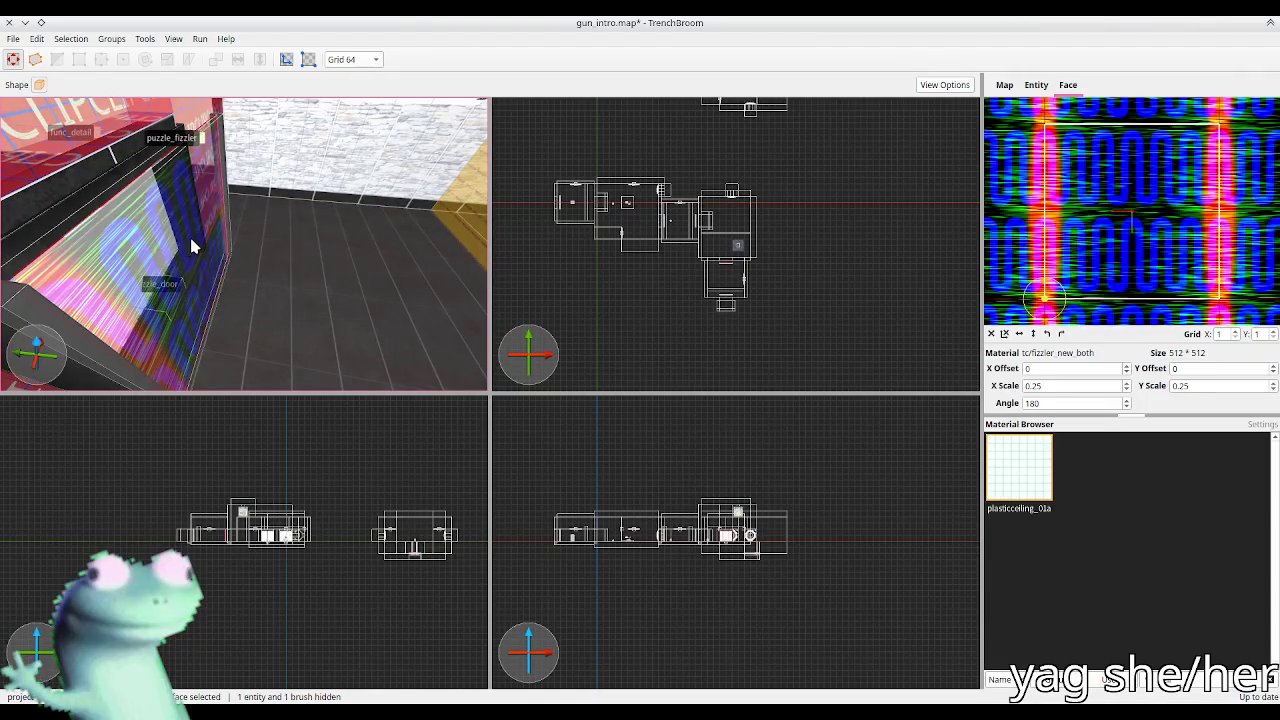
# Step: Hide the trigger brush in front of the fizzler
pyautogui.press('w')
pyautogui.press('w')
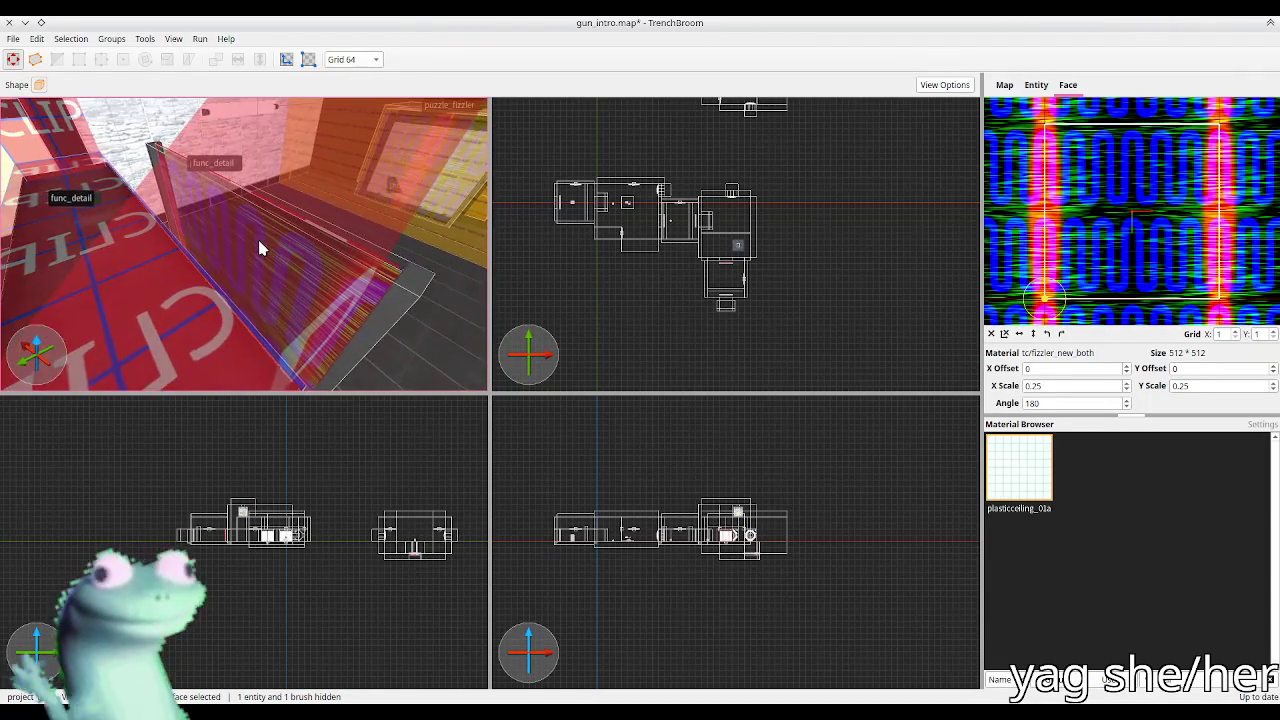
pyautogui.press('Escape')
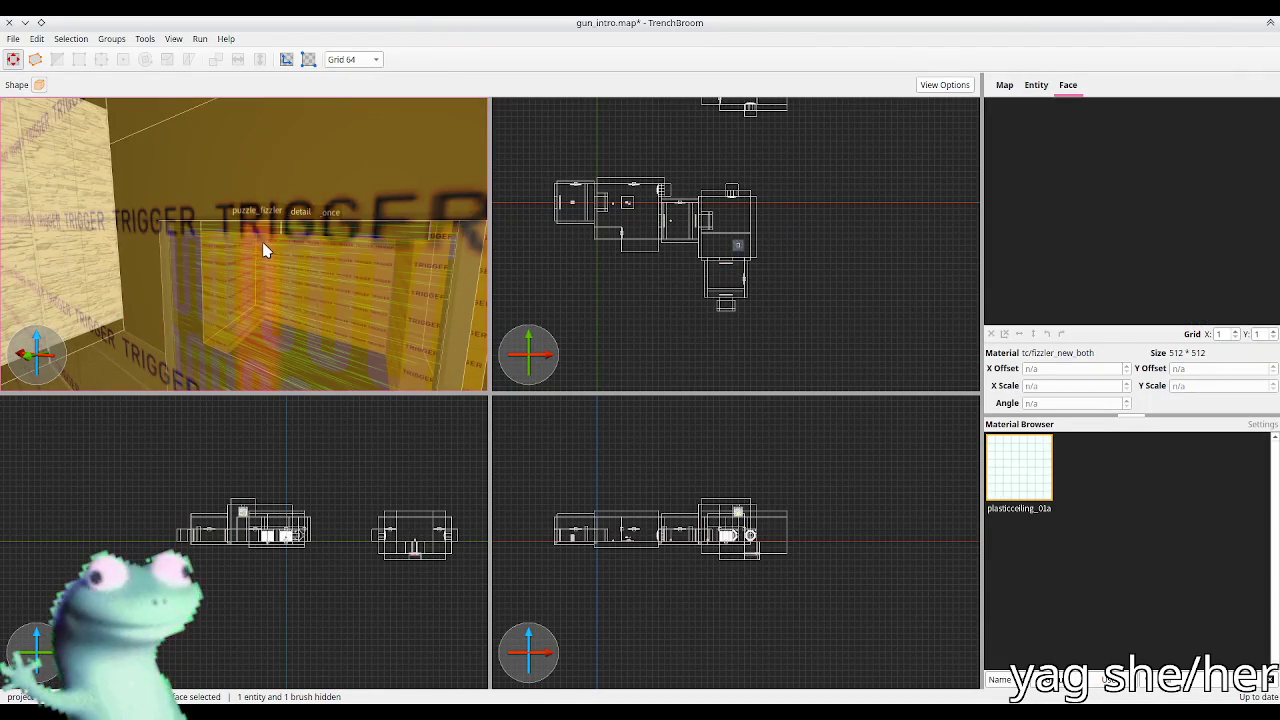
pyautogui.click(179, 140)
pyautogui.hotkey('ctrl', 'h')
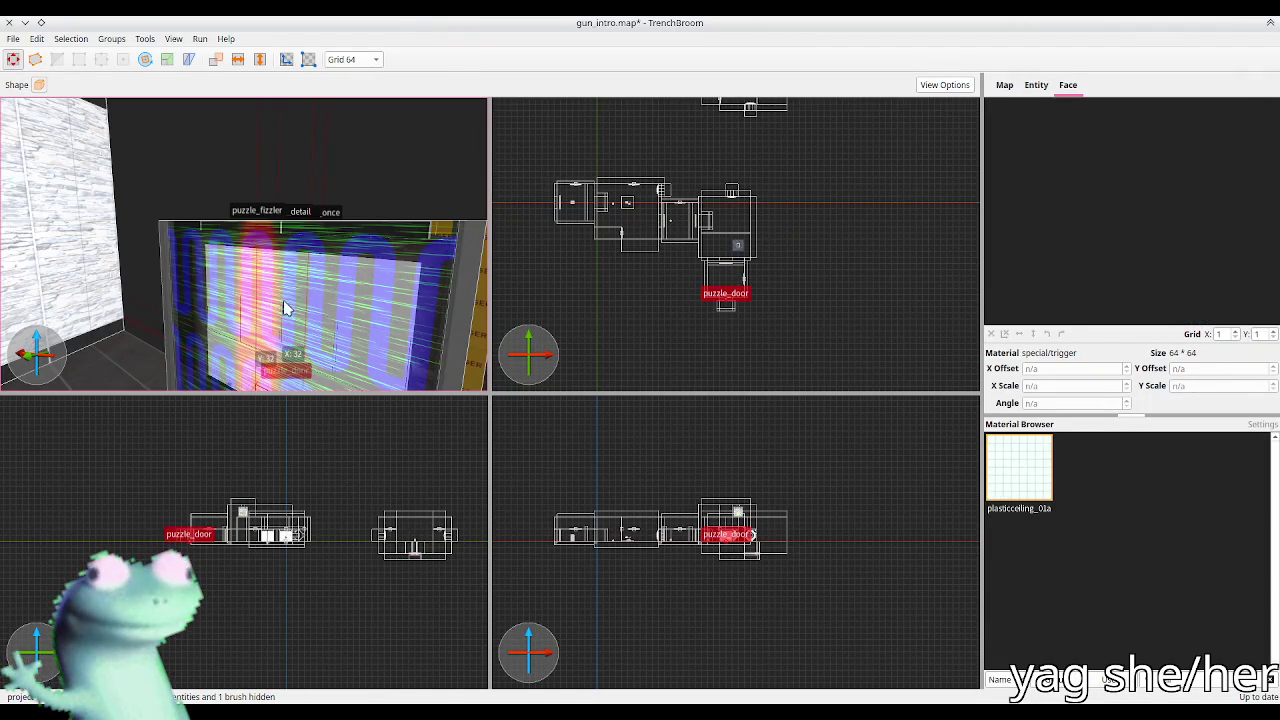
# Step: Set the fizzler face's texture X offset to 0 and save gun_intro.map
pyautogui.keyDown('shift'); pyautogui.click(285, 308); pyautogui.keyUp('shift')
pyautogui.moveTo(300, 290); pyautogui.dragTo(280, 280)
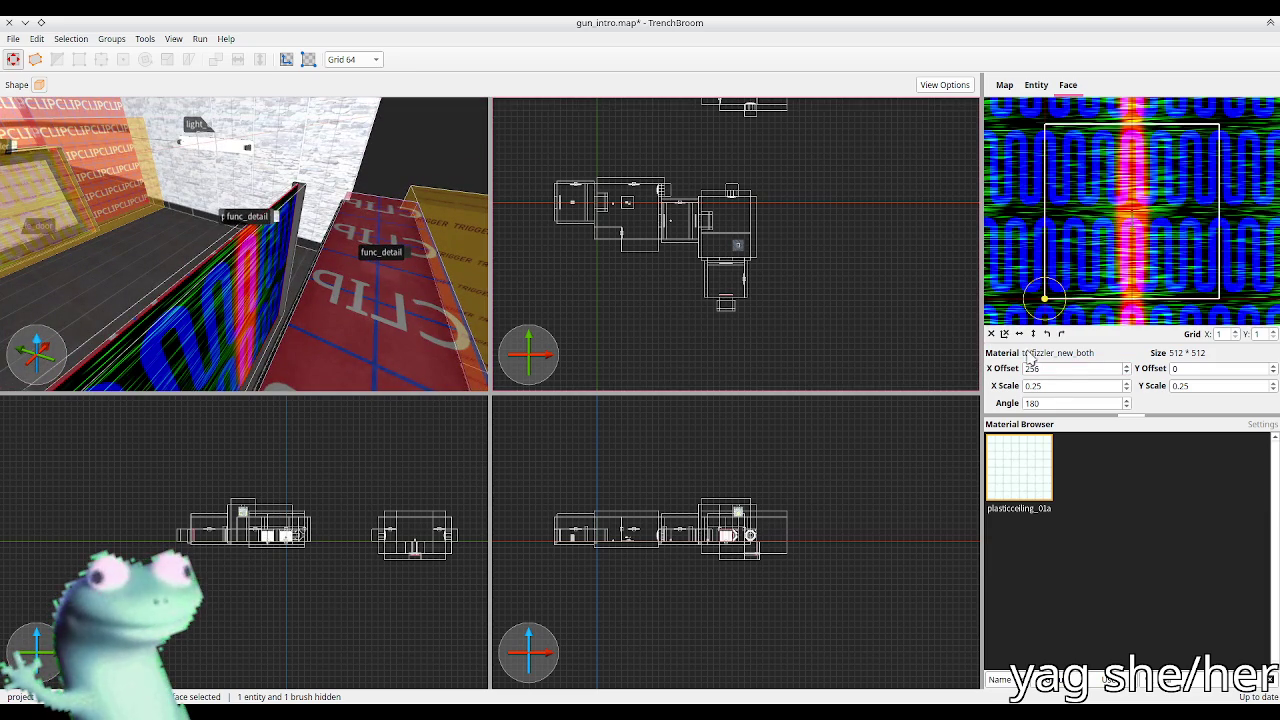
pyautogui.write('0')
pyautogui.press('Return')
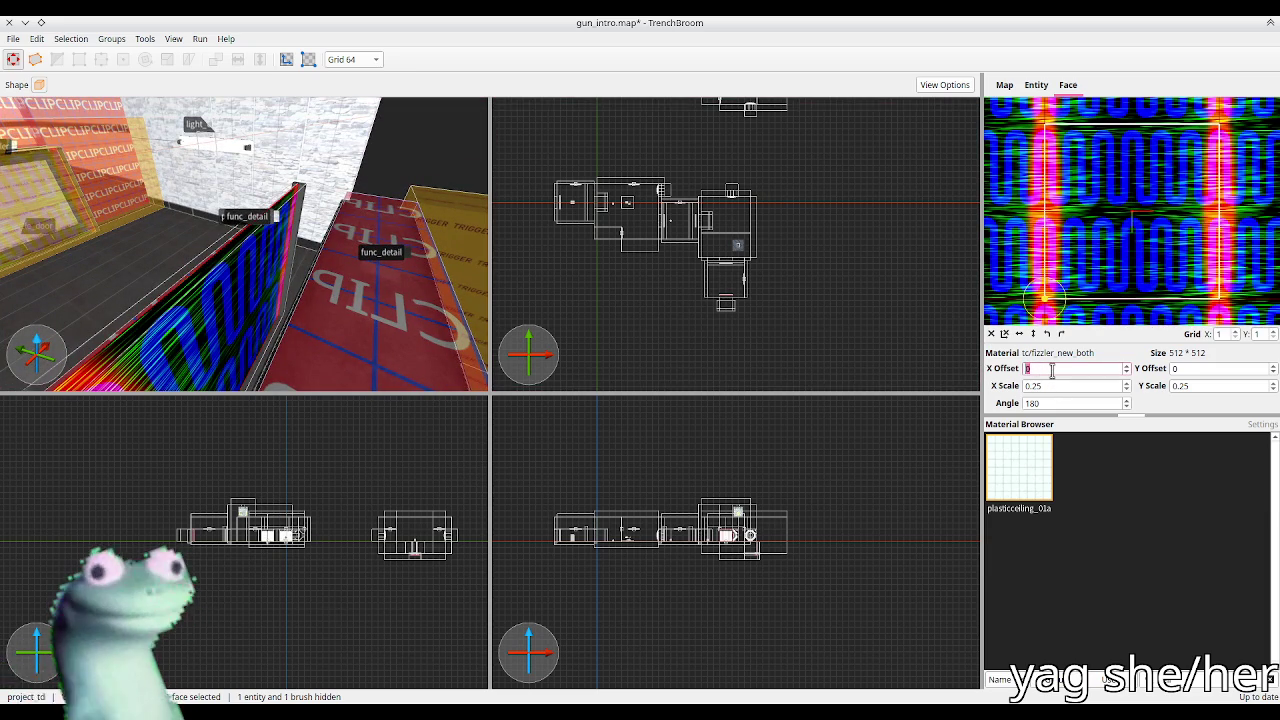
pyautogui.click(392, 142)
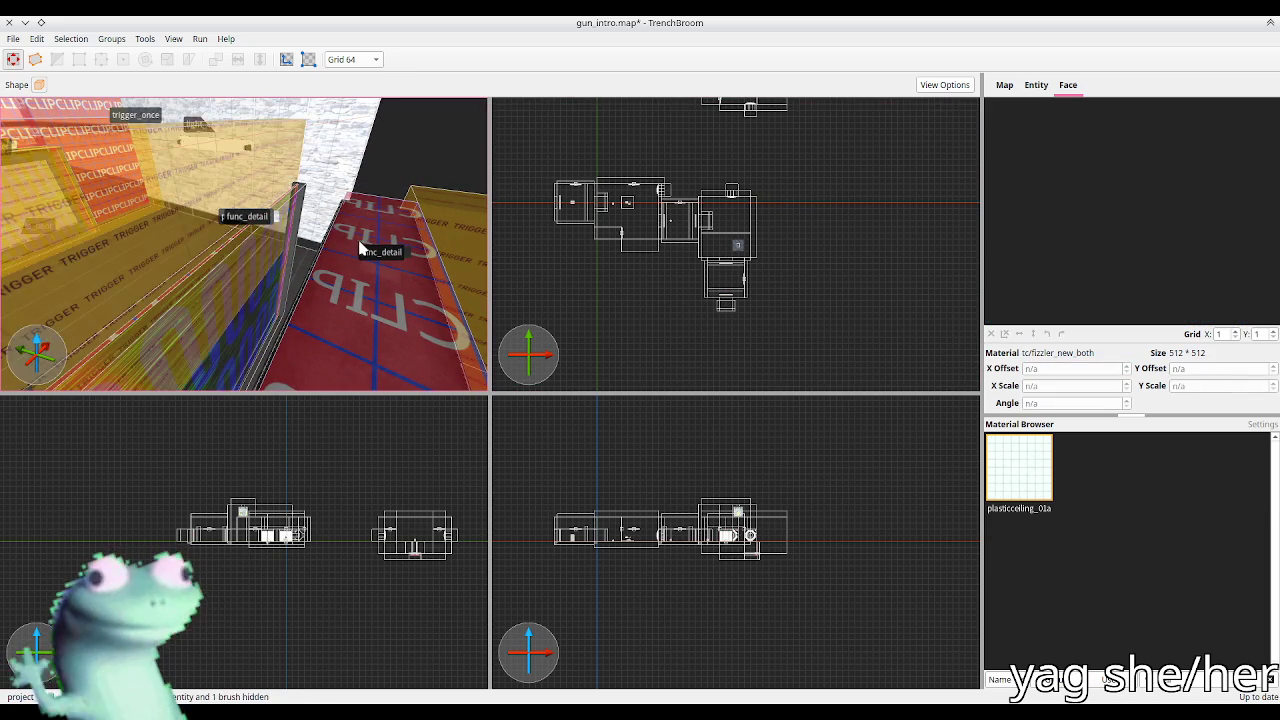
pyautogui.hotkey('ctrl', 's')
pyautogui.click(267, 214)
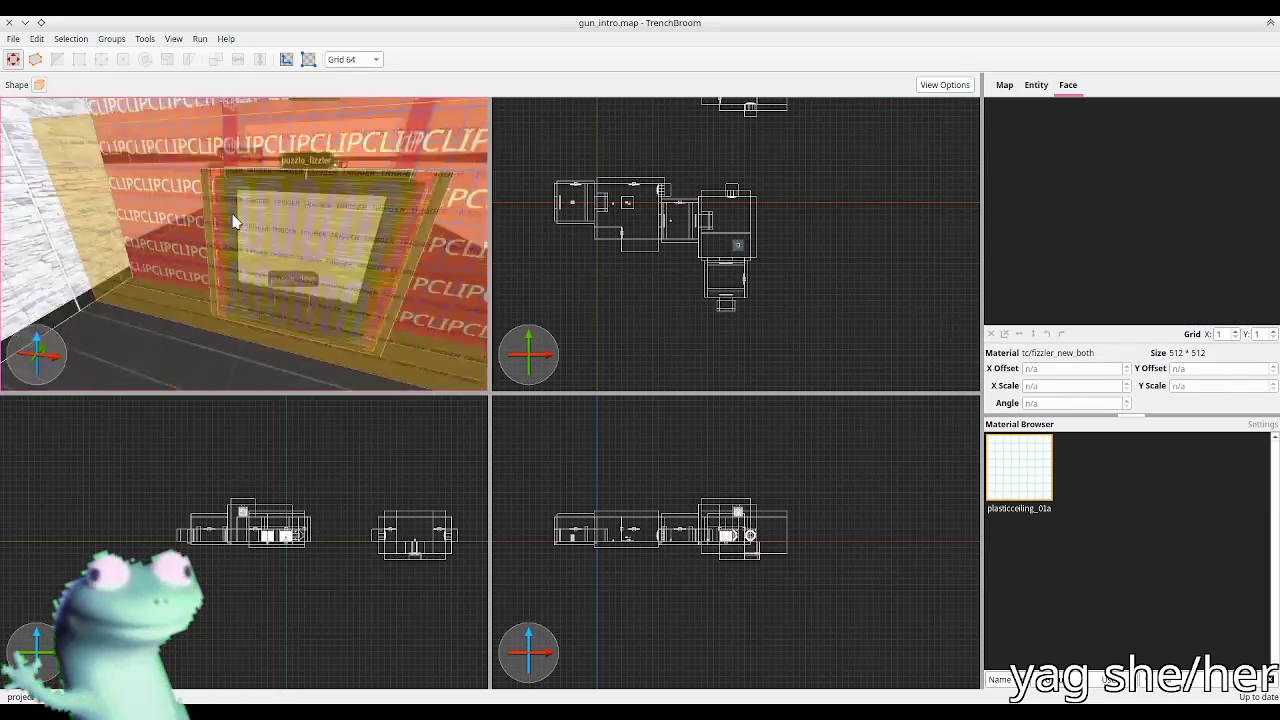
# Step: Slide the red clip brush right, then back left along the wall beside the fizzler door
pyautogui.moveTo(214, 210); pyautogui.dragTo(289, 212)
pyautogui.moveTo(372, 210)
pyautogui.mouseDown()
pyautogui.moveTo(220, 214)
pyautogui.moveTo(307, 205)
pyautogui.mouseUp()
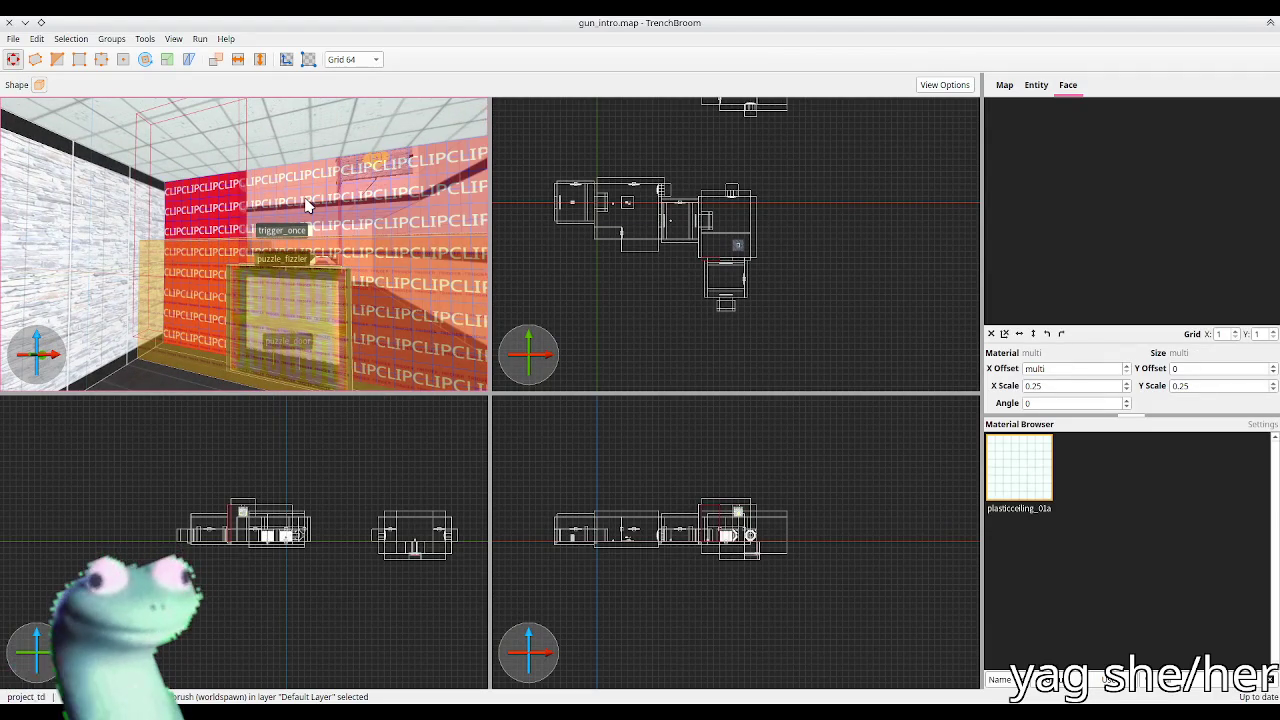
pyautogui.keyDown('ctrl'); pyautogui.click(372, 162); pyautogui.keyUp('ctrl')
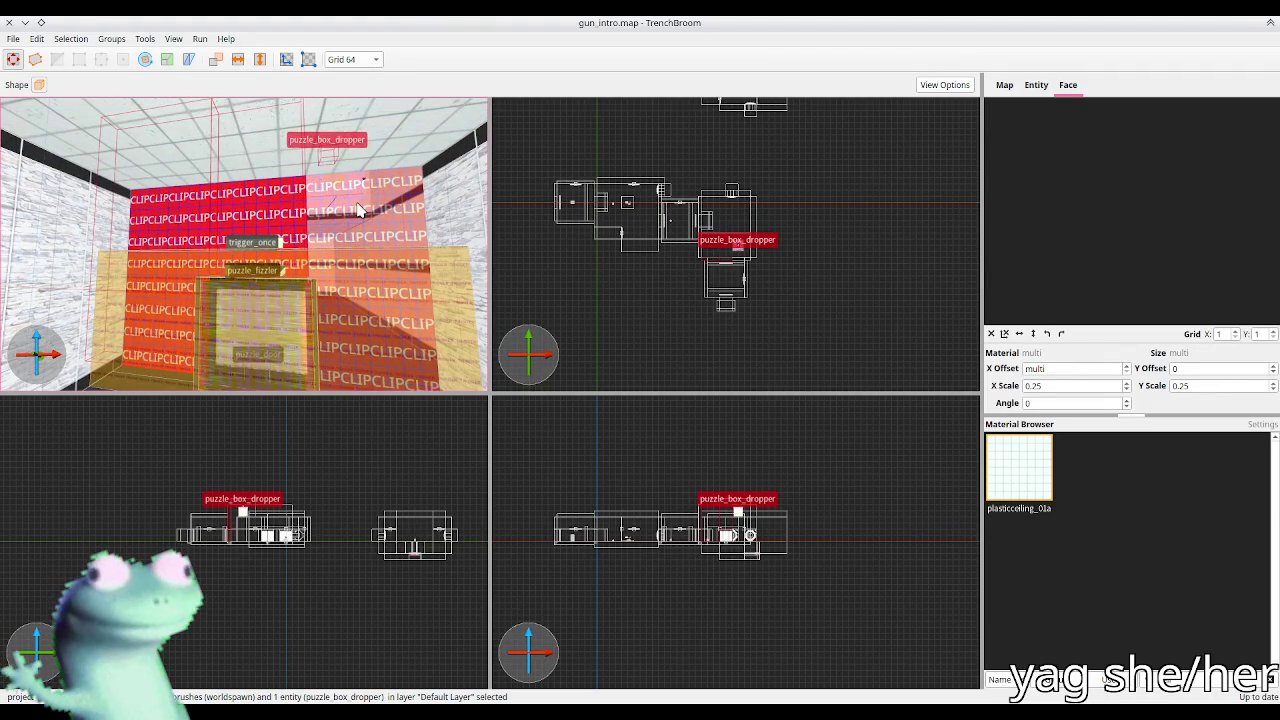
pyautogui.keyDown('ctrl'); pyautogui.click(362, 209); pyautogui.keyUp('ctrl')
pyautogui.scroll(-3, 222, 374)
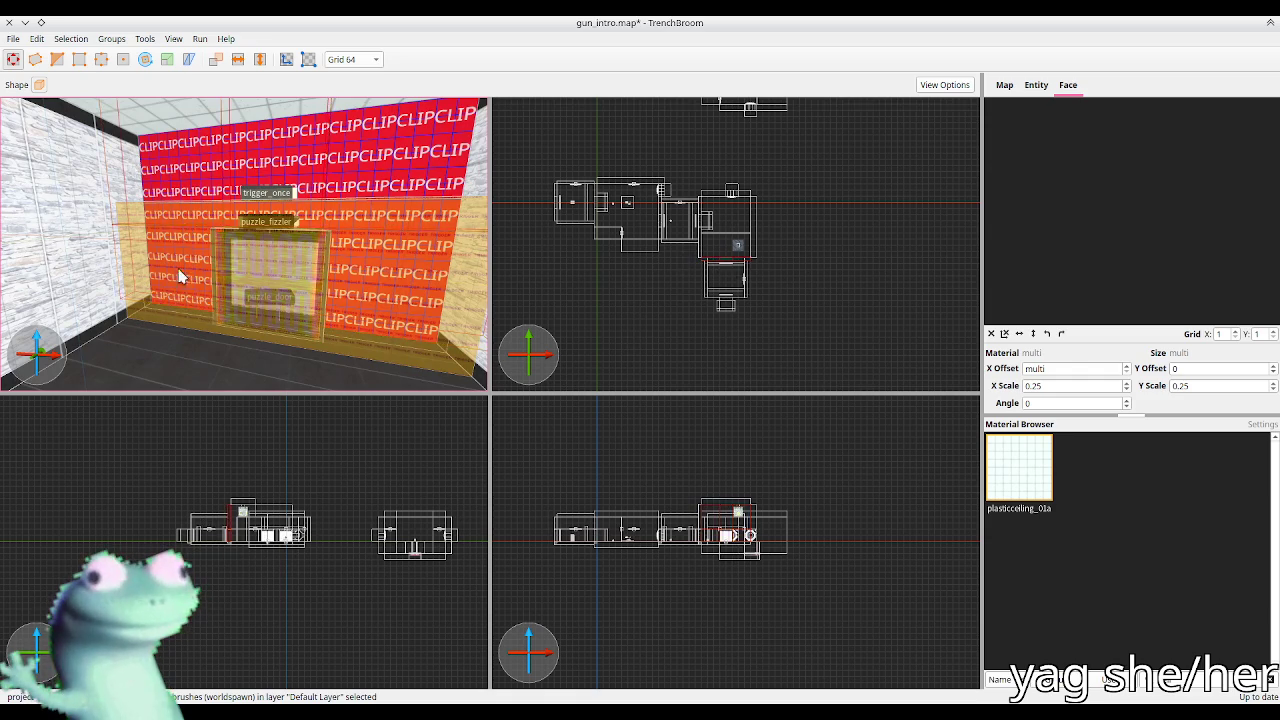
# Step: Select the left white wall face, clip wall faces and clip wall brush around the fizzler
pyautogui.keyDown('shift'); pyautogui.click(130, 190); pyautogui.keyUp('shift')
pyautogui.keyDown('ctrl'); pyautogui.keyDown('shift'); pyautogui.click(279, 175); pyautogui.keyUp('shift'); pyautogui.keyUp('ctrl')
pyautogui.keyDown('shift'); pyautogui.click(143, 263); pyautogui.keyUp('shift')
pyautogui.keyDown('ctrl'); pyautogui.keyDown('shift'); pyautogui.click(184, 256); pyautogui.keyUp('shift'); pyautogui.keyUp('ctrl')
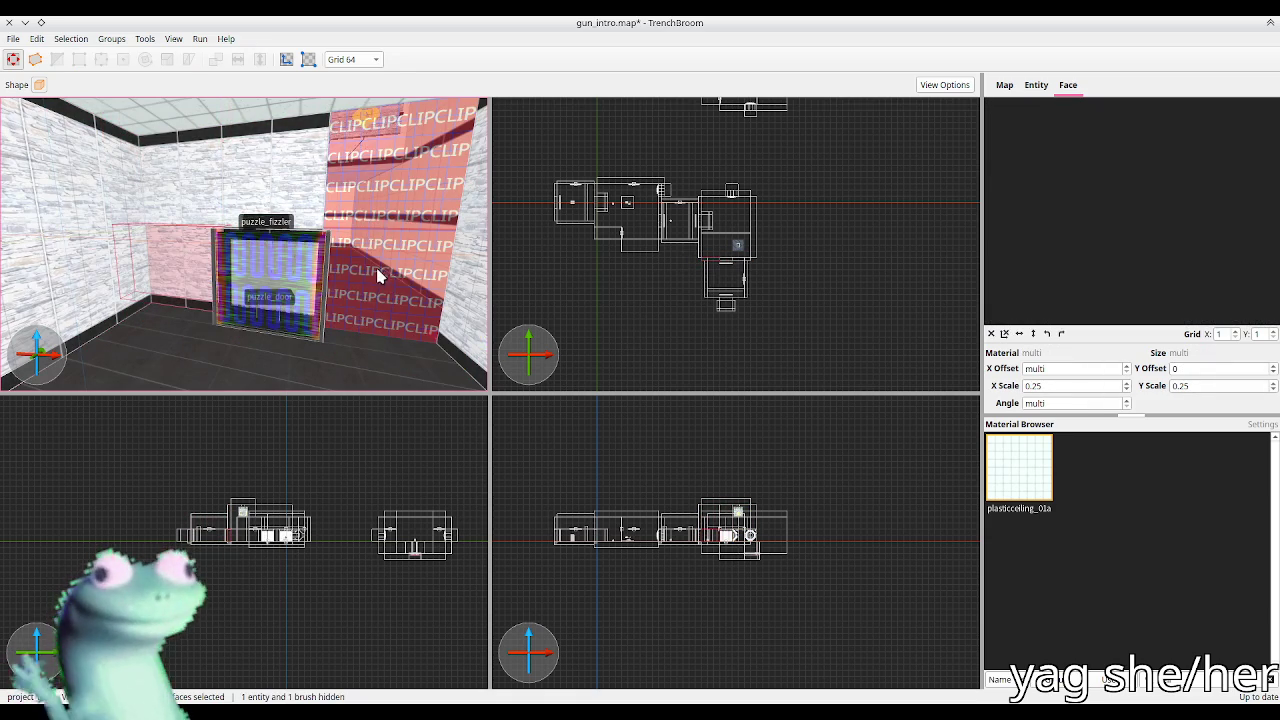
pyautogui.scroll(-2, 352, 240)
pyautogui.scroll(5, 343, 251)
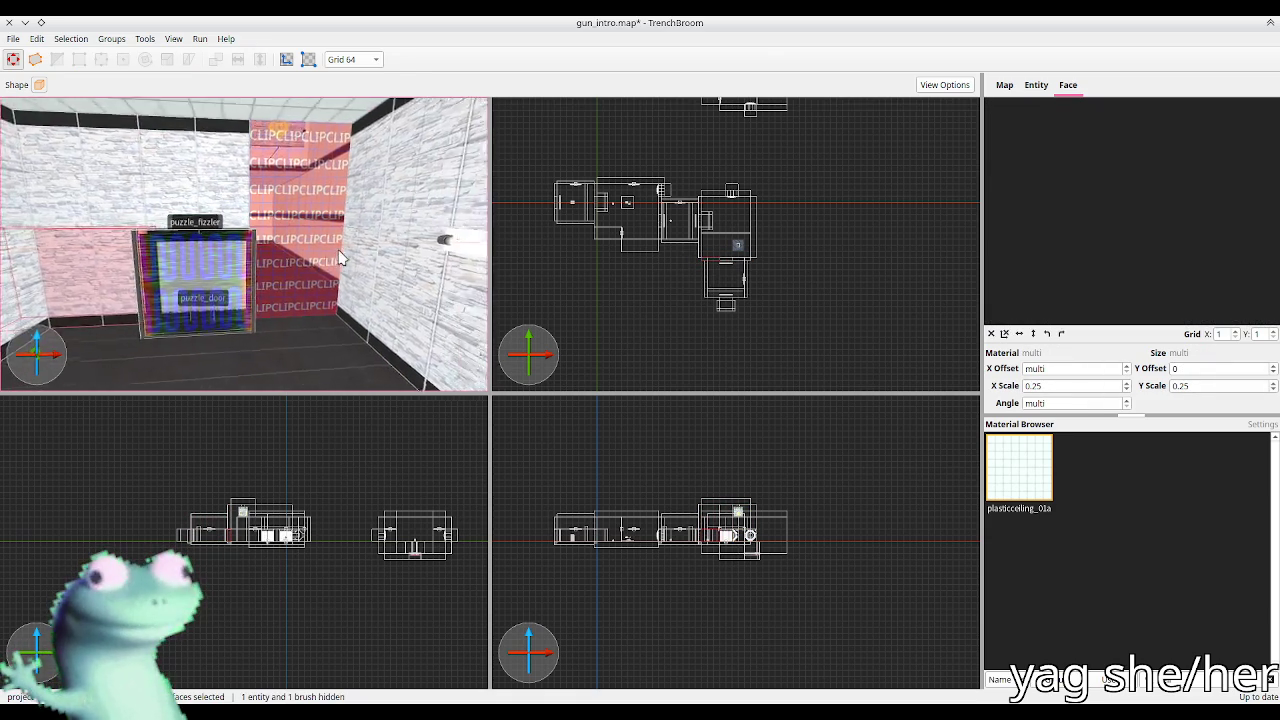
pyautogui.click(297, 277)
pyautogui.scroll(-4, 290, 246)
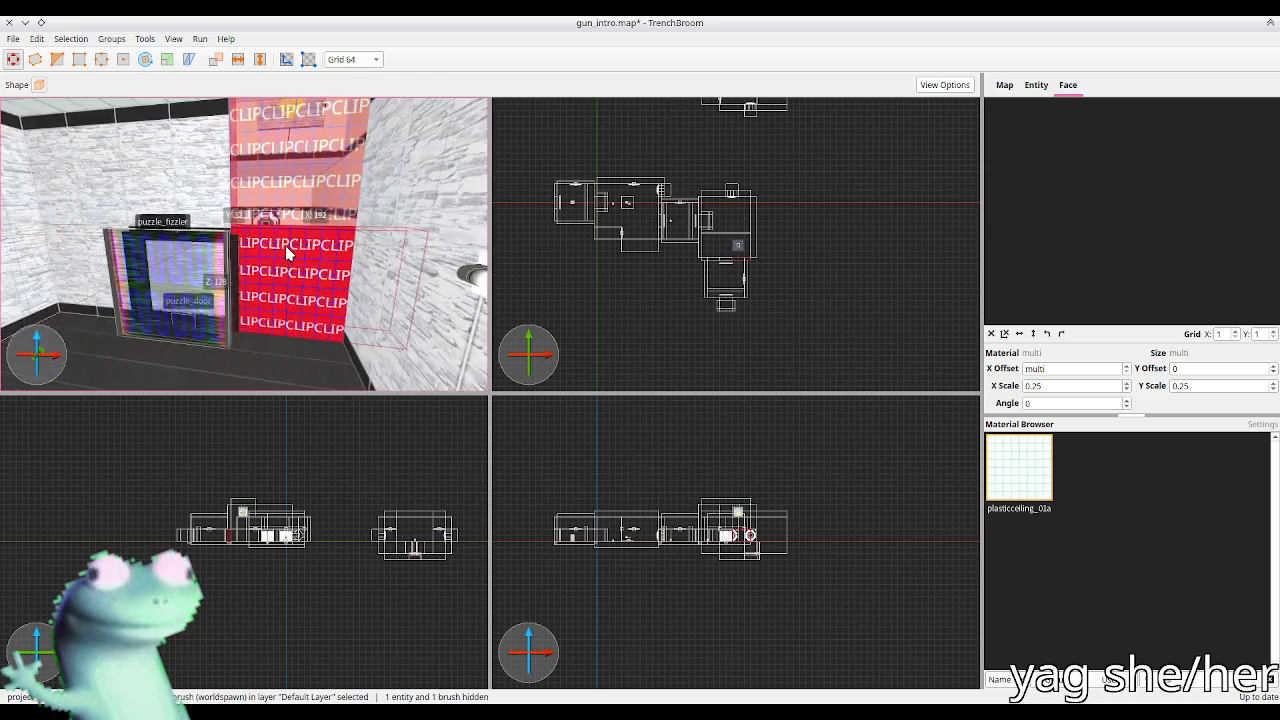
pyautogui.keyDown('shift'); pyautogui.click(200, 186); pyautogui.keyUp('shift')
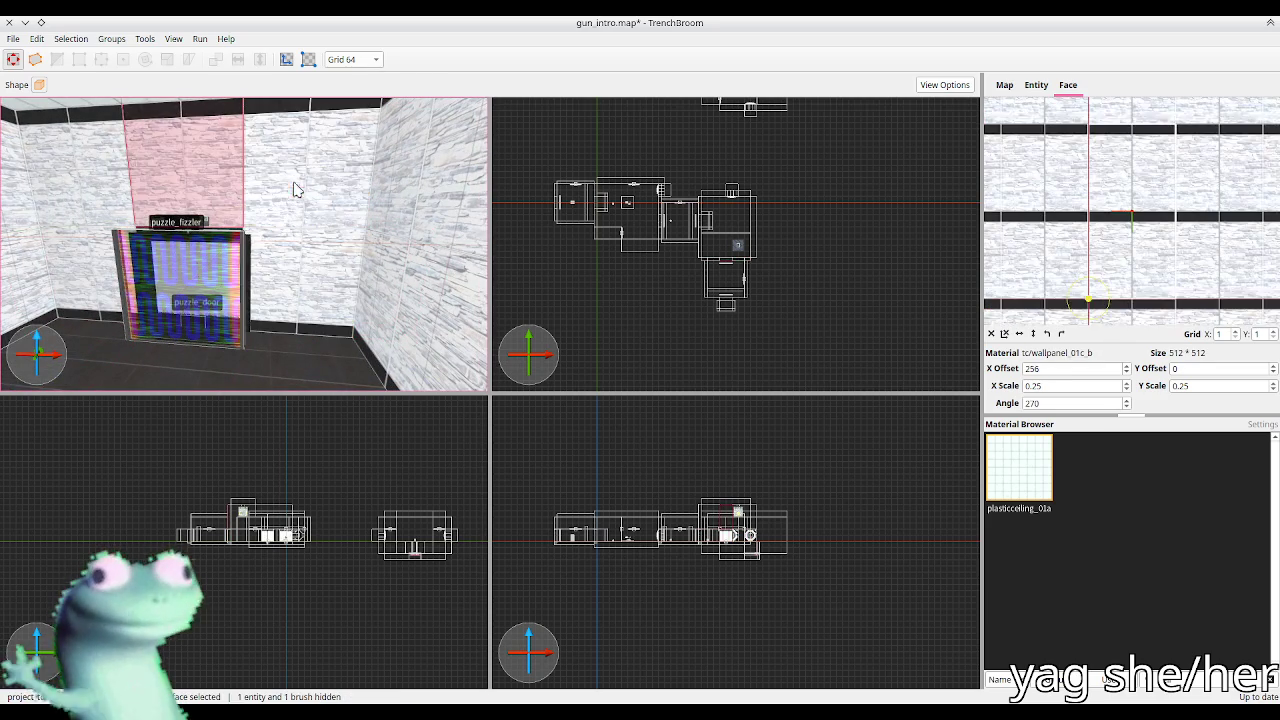
# Step: Select the wall panel faces beside the fizzler, extending left and right, then clear them
pyautogui.keyDown('shift'); pyautogui.click(329, 277); pyautogui.keyUp('shift')
pyautogui.scroll(-3, 297, 237)
pyautogui.scroll(5, 182, 253)
pyautogui.scroll(-3, 182, 253)
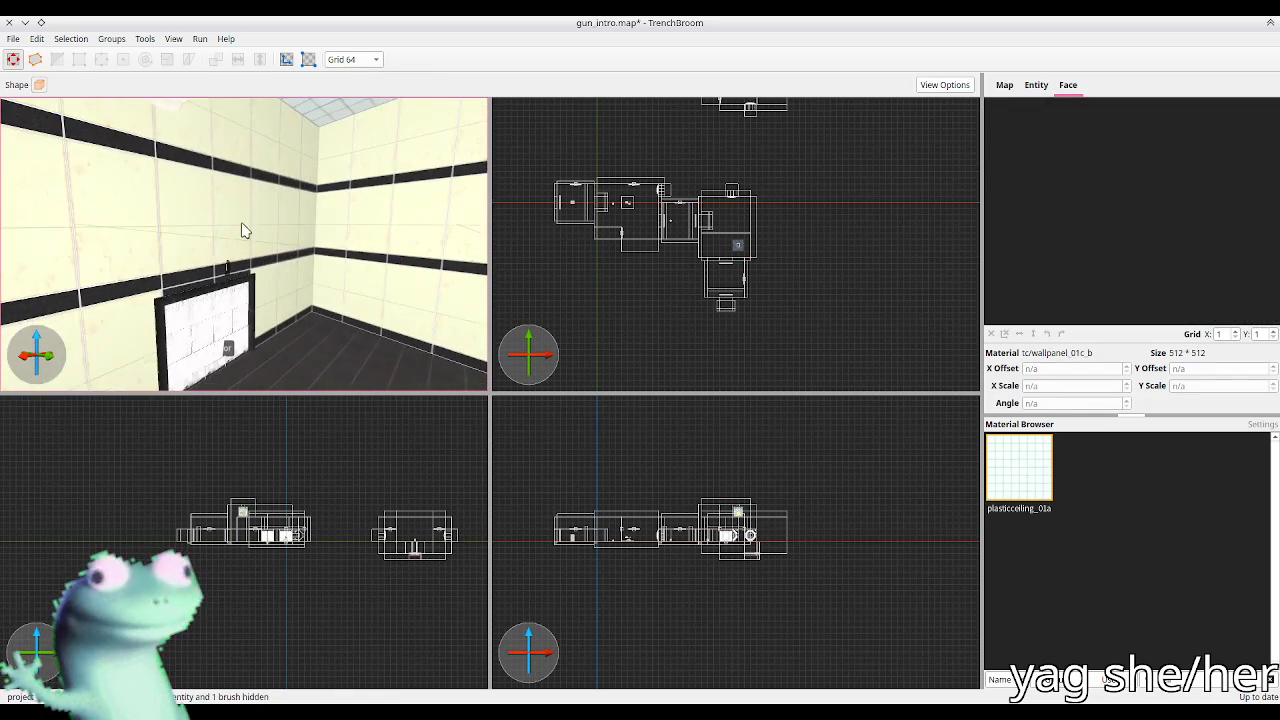
pyautogui.click(280, 220)
pyautogui.keyDown('ctrl'); pyautogui.keyDown('shift'); pyautogui.click(360, 250); pyautogui.keyUp('shift'); pyautogui.keyUp('ctrl')
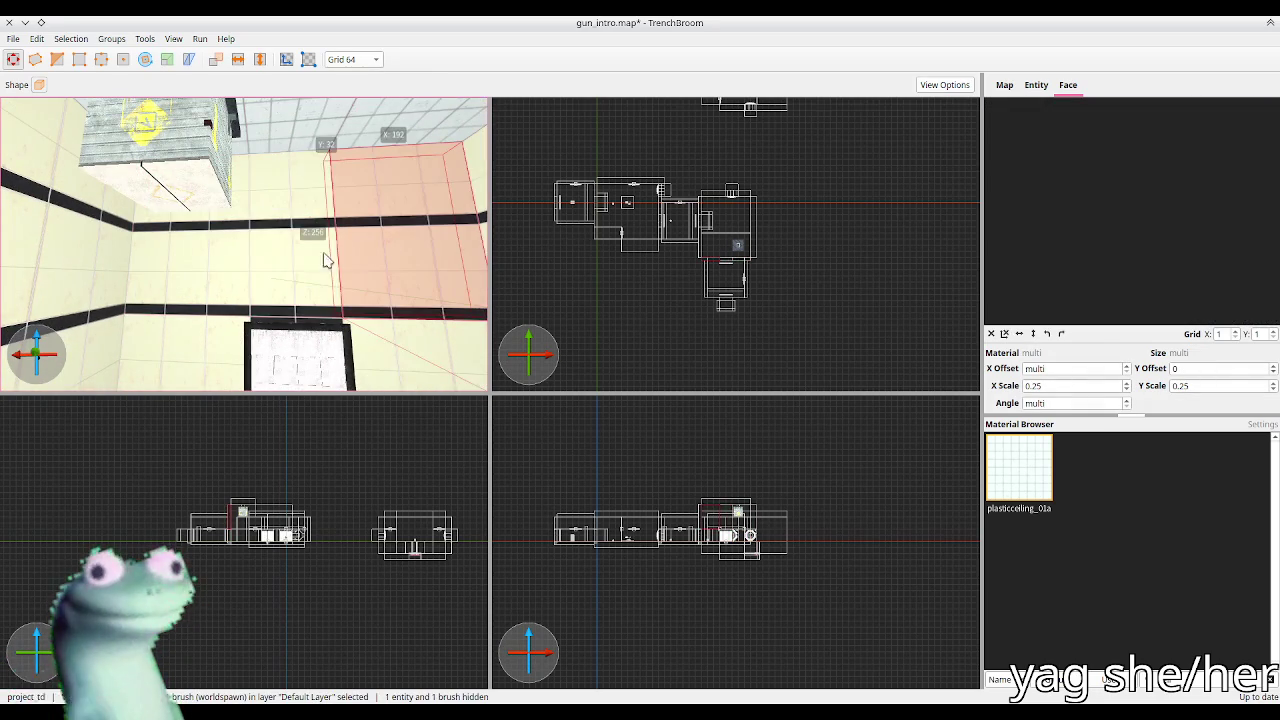
pyautogui.keyDown('ctrl'); pyautogui.keyDown('shift'); pyautogui.click(172, 268); pyautogui.keyUp('shift'); pyautogui.keyUp('ctrl')
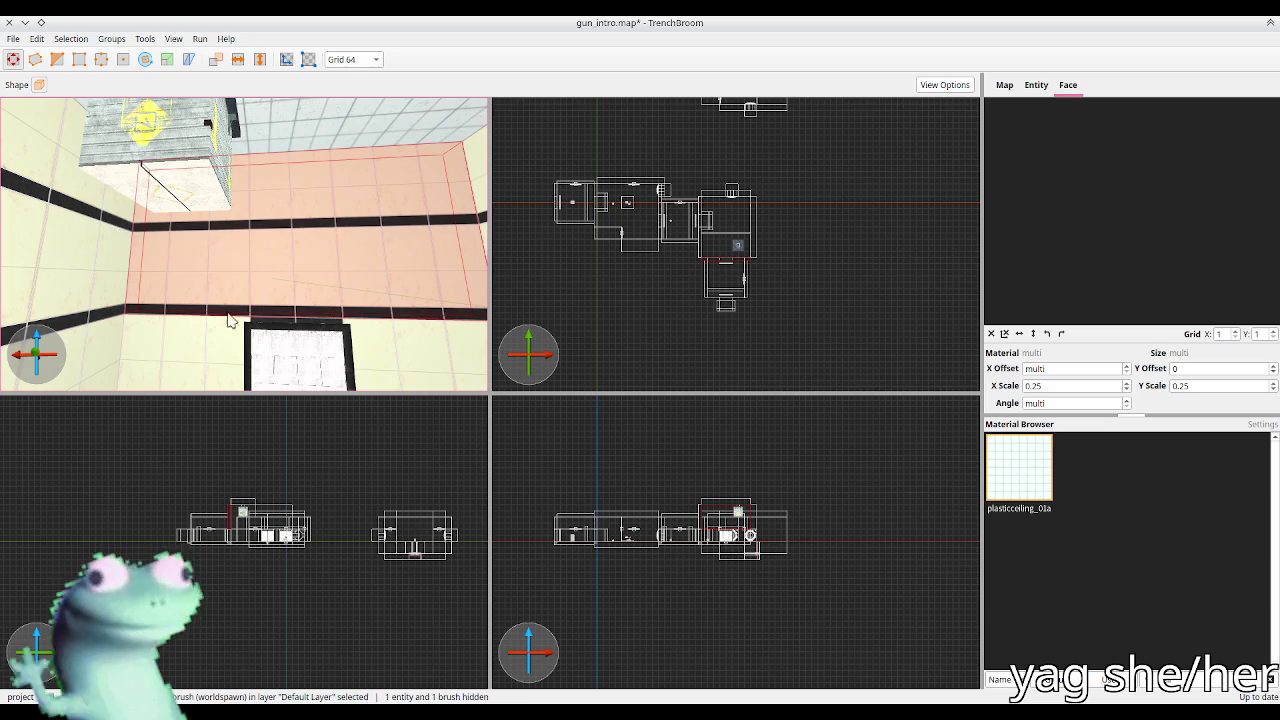
pyautogui.scroll(-3, 263, 294)
pyautogui.scroll(3, 271, 289)
pyautogui.scroll(-4, 200, 289)
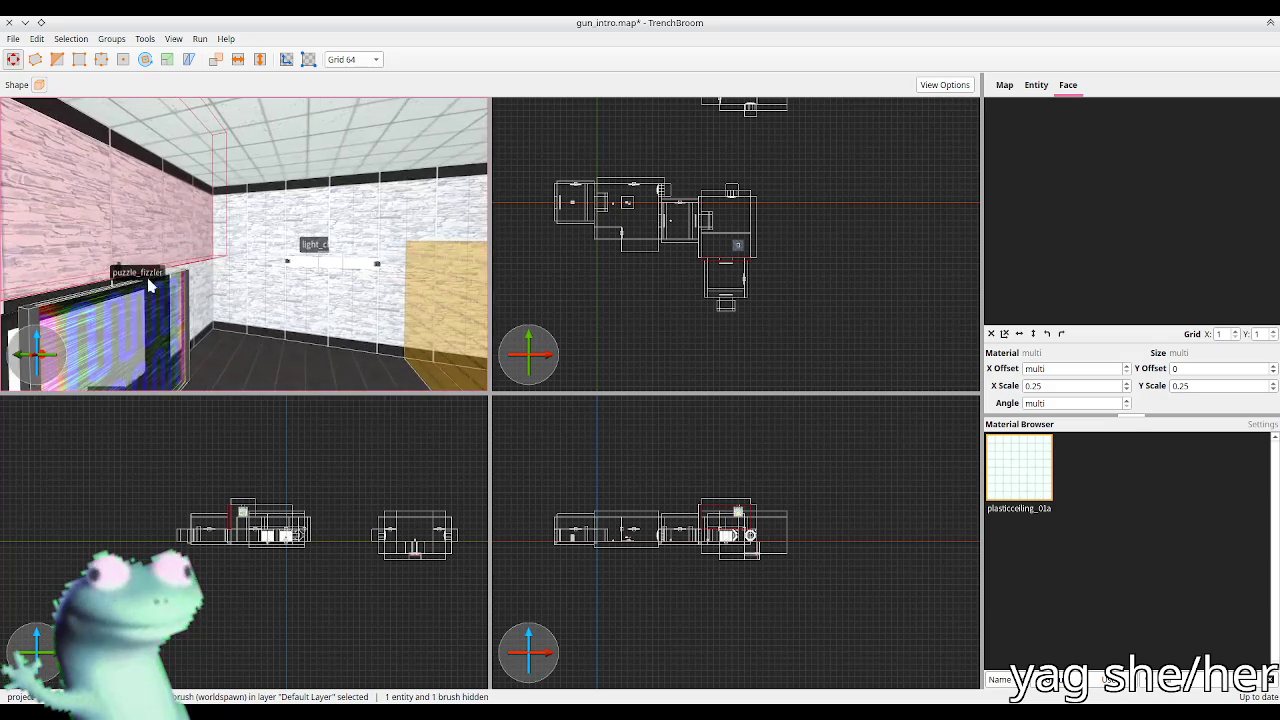
pyautogui.scroll(-3, 280, 277)
pyautogui.press('Escape')
# Step: Set the corner's left wall face texture X offset to 256, comparing via undo and redo
pyautogui.moveTo(310, 275)
pyautogui.mouseDown()
pyautogui.moveTo(329, 271)
pyautogui.moveTo(214, 294)
pyautogui.moveTo(220, 285)
pyautogui.mouseUp()
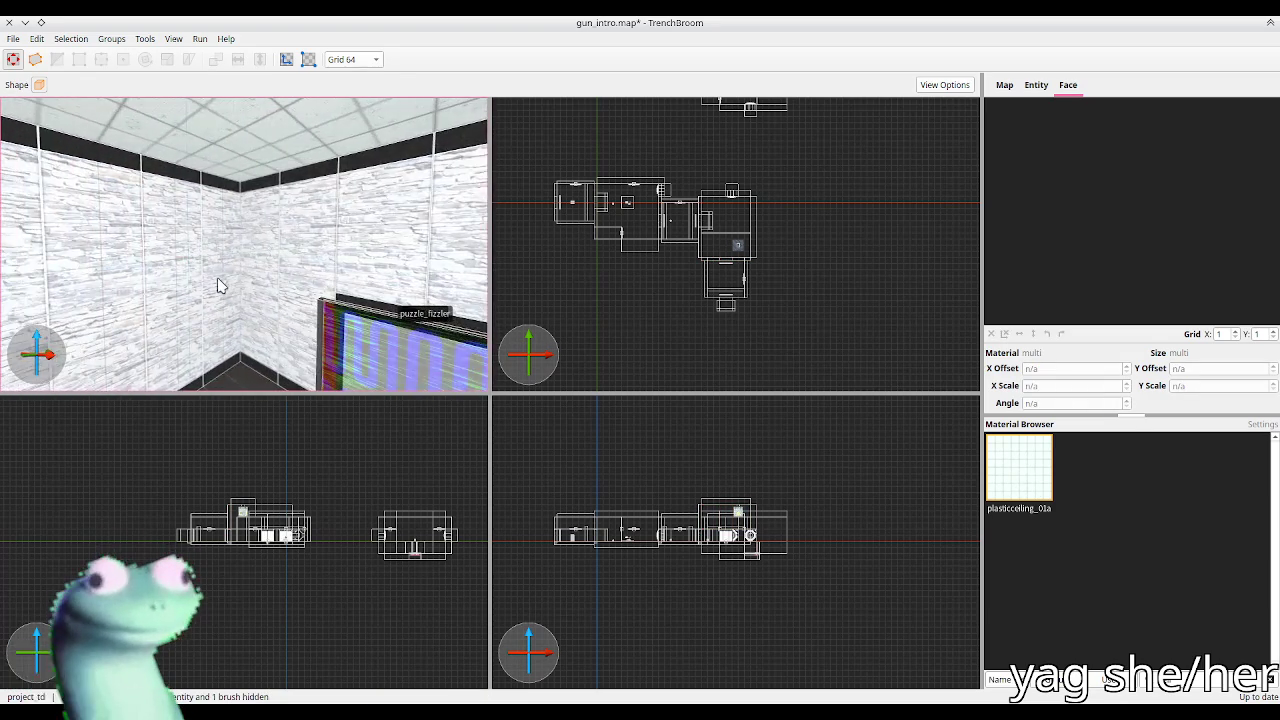
pyautogui.scroll(3, 222, 280)
pyautogui.click(157, 262)
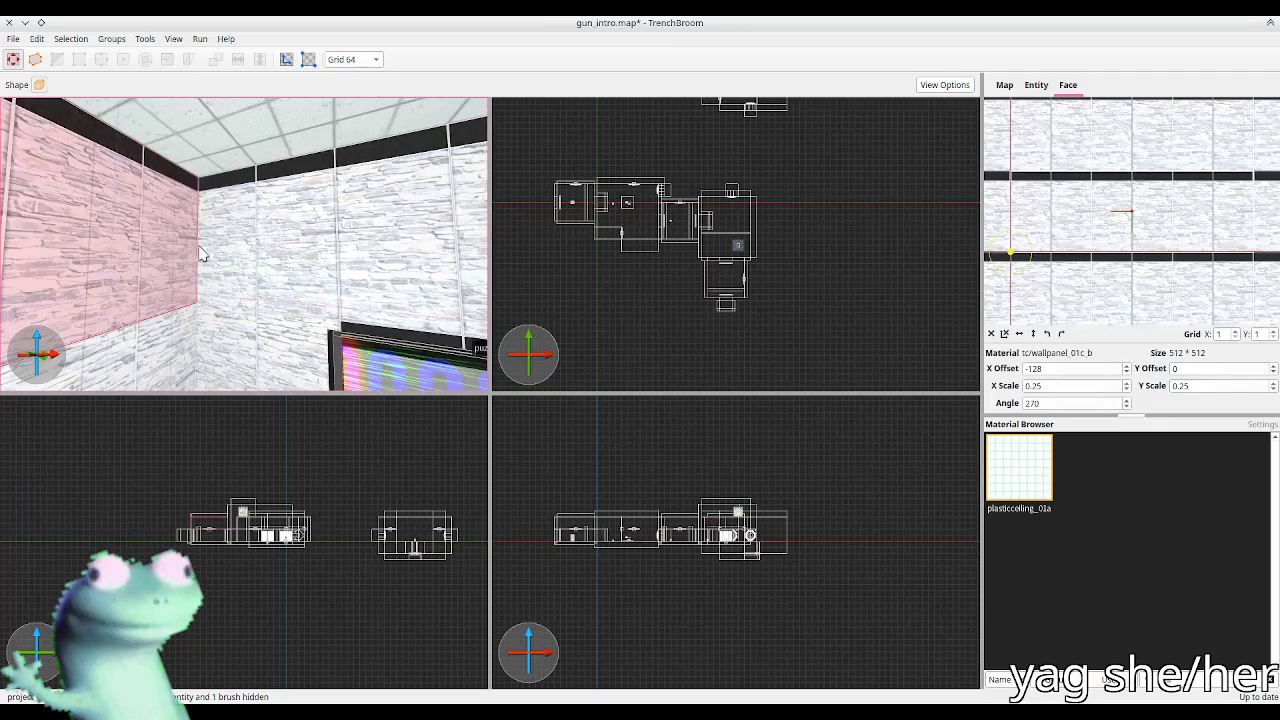
pyautogui.moveTo(257, 230)
pyautogui.mouseDown()
pyautogui.moveTo(290, 250)
pyautogui.moveTo(194, 263)
pyautogui.moveTo(57, 251)
pyautogui.moveTo(247, 245)
pyautogui.mouseUp()
pyautogui.click(298, 245)
pyautogui.hotkey('ctrl', 'z')
pyautogui.moveTo(135, 218)
pyautogui.mouseDown()
pyautogui.moveTo(120, 214)
pyautogui.moveTo(194, 206)
pyautogui.moveTo(221, 259)
pyautogui.moveTo(88, 304)
pyautogui.mouseUp()
pyautogui.hotkey('ctrl', 'shift', 'z')
# Step: Check the small panel and right wall faces, then save gun_intro.map
pyautogui.click(210, 281)
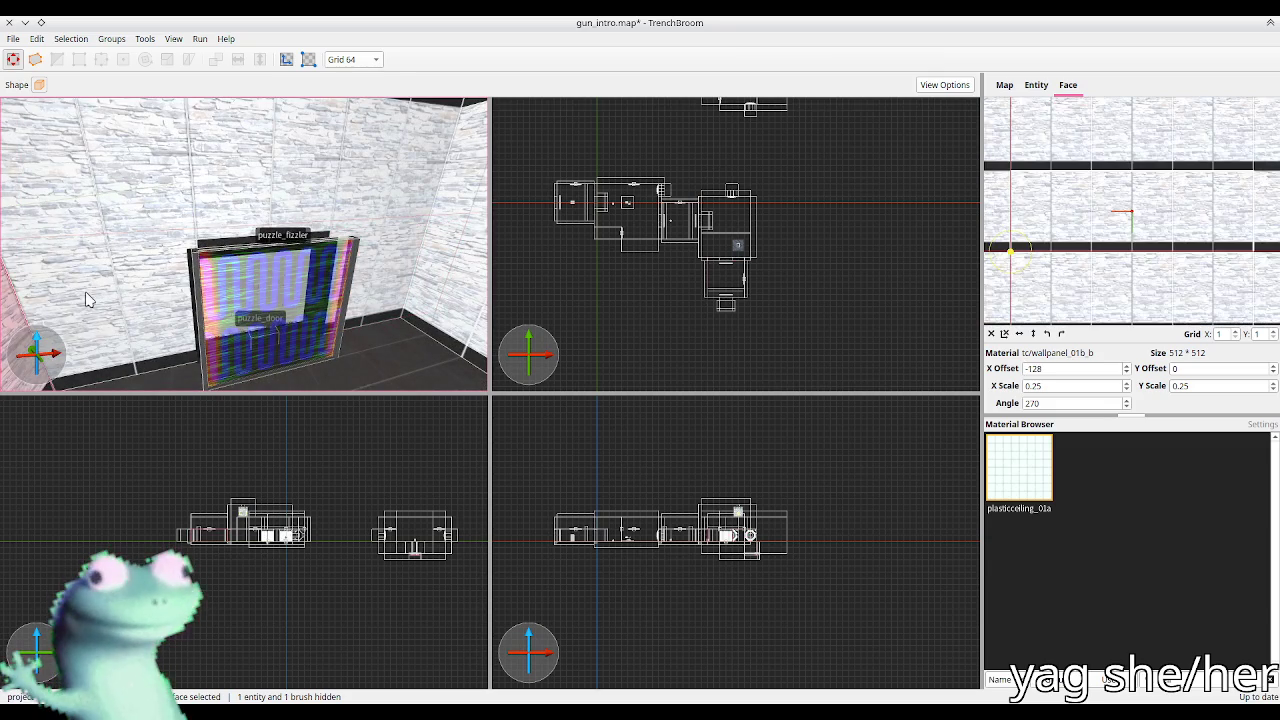
pyautogui.keyDown('ctrl'); pyautogui.keyDown('shift'); pyautogui.click(385, 270); pyautogui.keyUp('shift'); pyautogui.keyUp('ctrl')
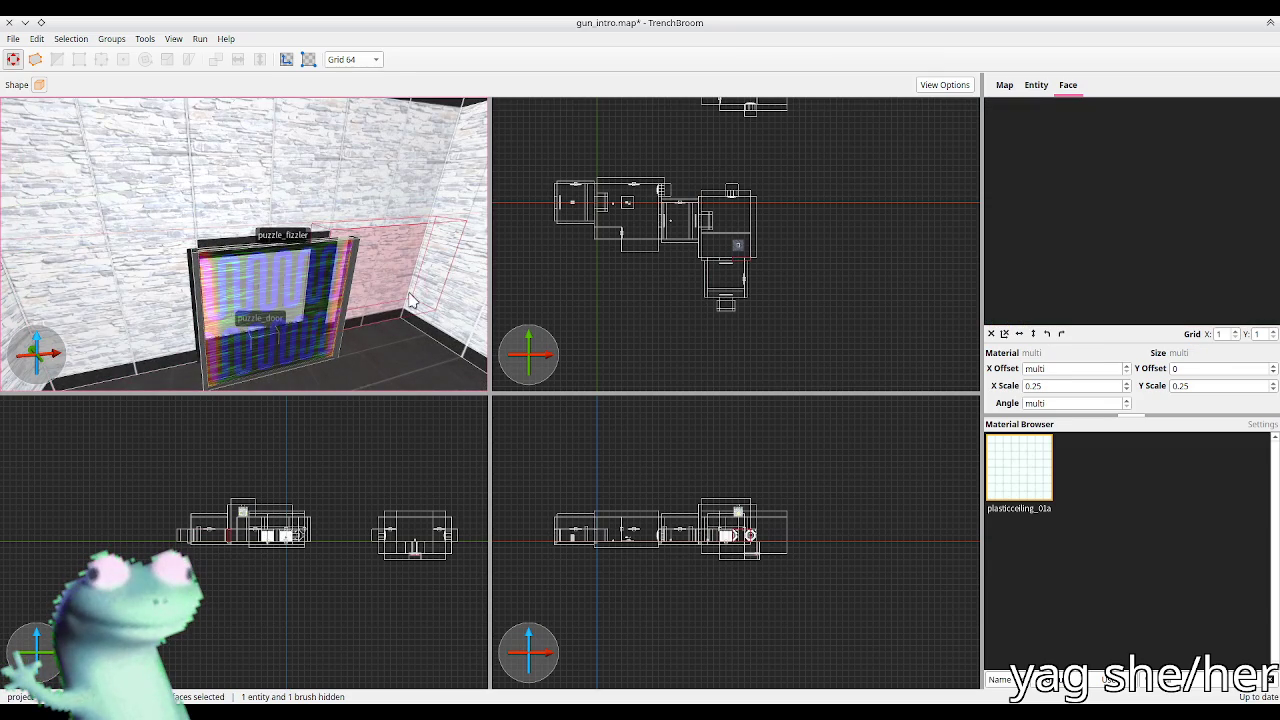
pyautogui.click(392, 275)
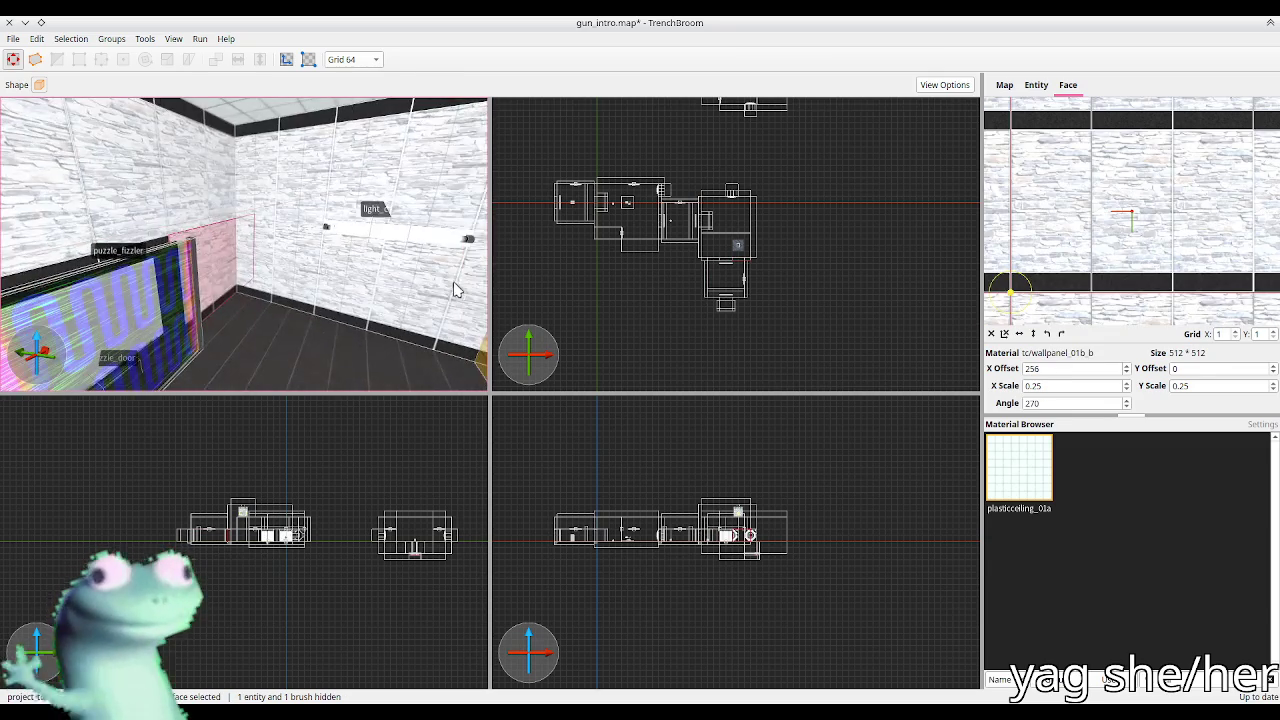
pyautogui.press('Escape')
pyautogui.hotkey('ctrl', 's')
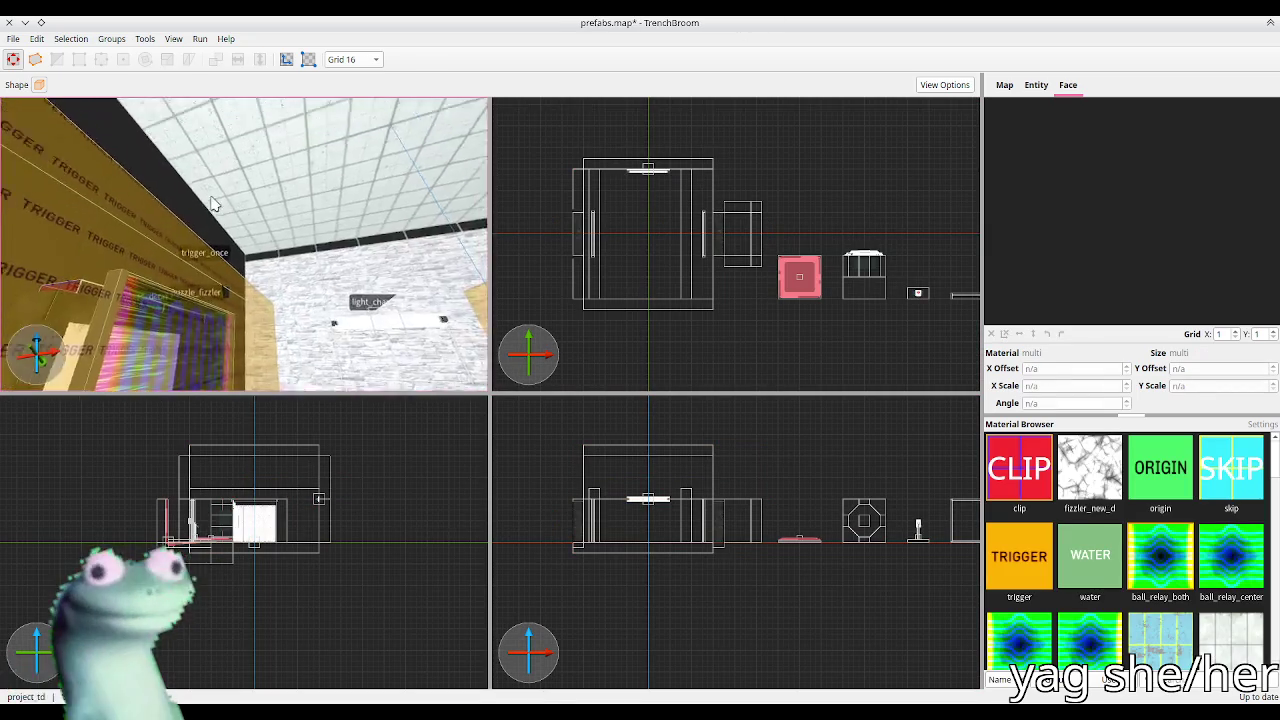
# Step: Draw a new 32 by 288 by 320 brush by the CLIP wall and select the left and back wall faces
pyautogui.click(246, 229)
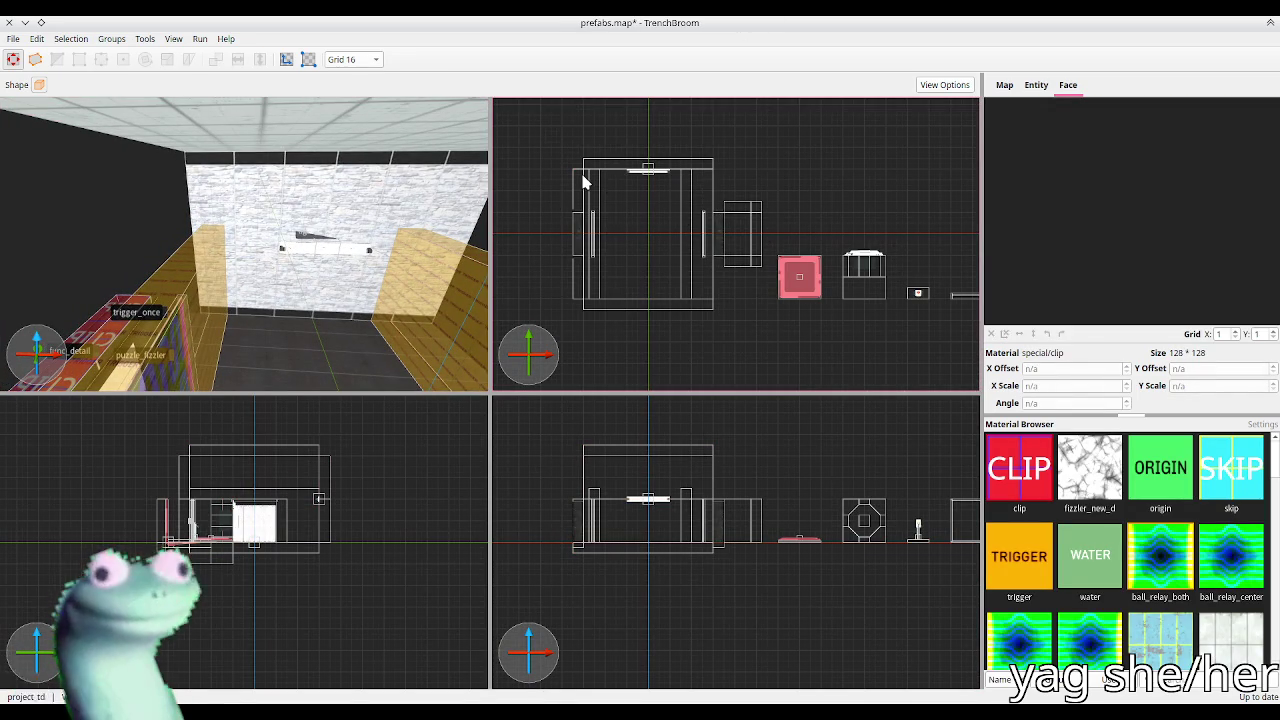
pyautogui.moveTo(576, 180); pyautogui.dragTo(584, 300)
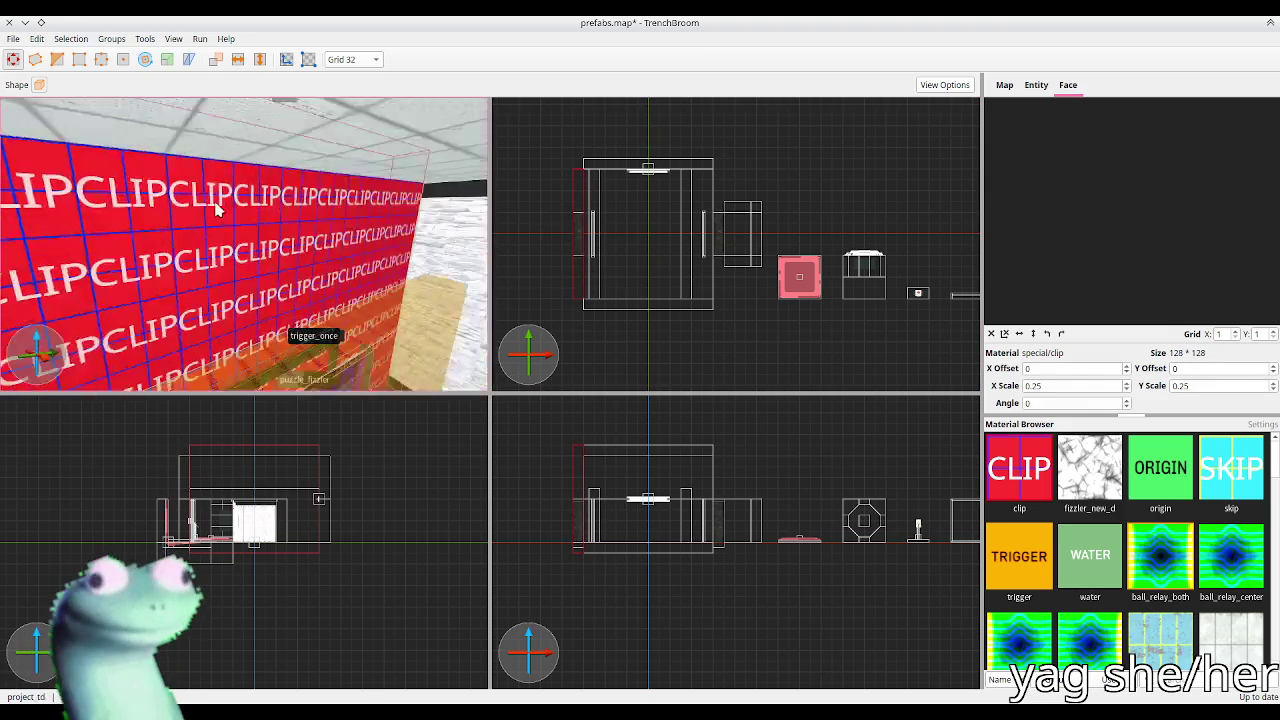
pyautogui.keyDown('shift'); pyautogui.click(147, 212); pyautogui.keyUp('shift')
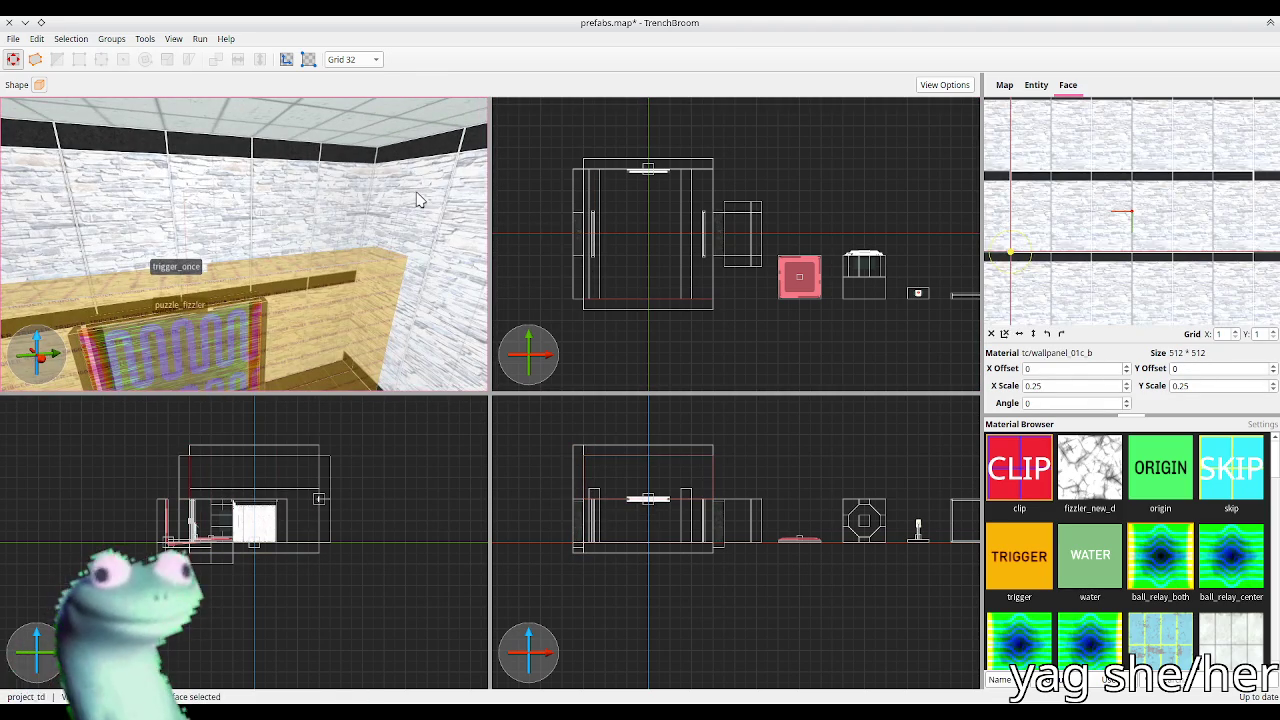
pyautogui.keyDown('shift'); pyautogui.click(380, 192); pyautogui.keyUp('shift')
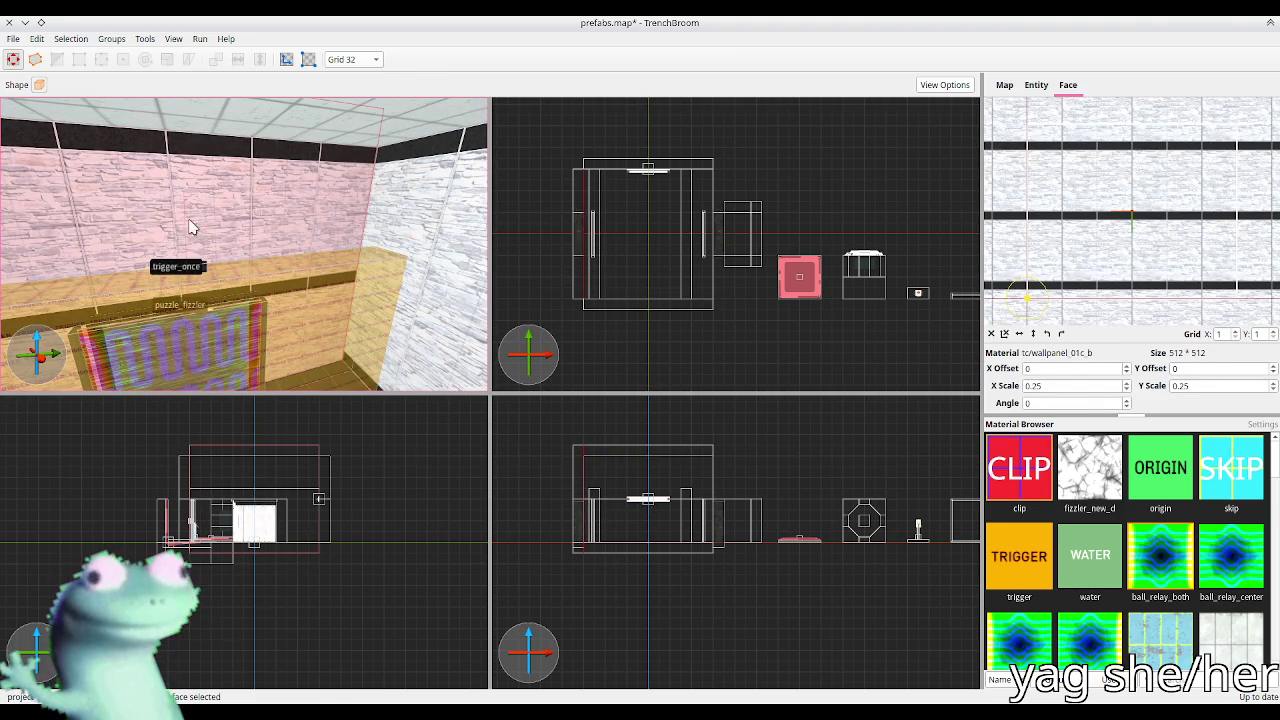
# Step: Hide the puzzle_fizzler and select the whole wall brush instead of a single face
pyautogui.keyDown('shift'); pyautogui.click(186, 246); pyautogui.keyUp('shift')
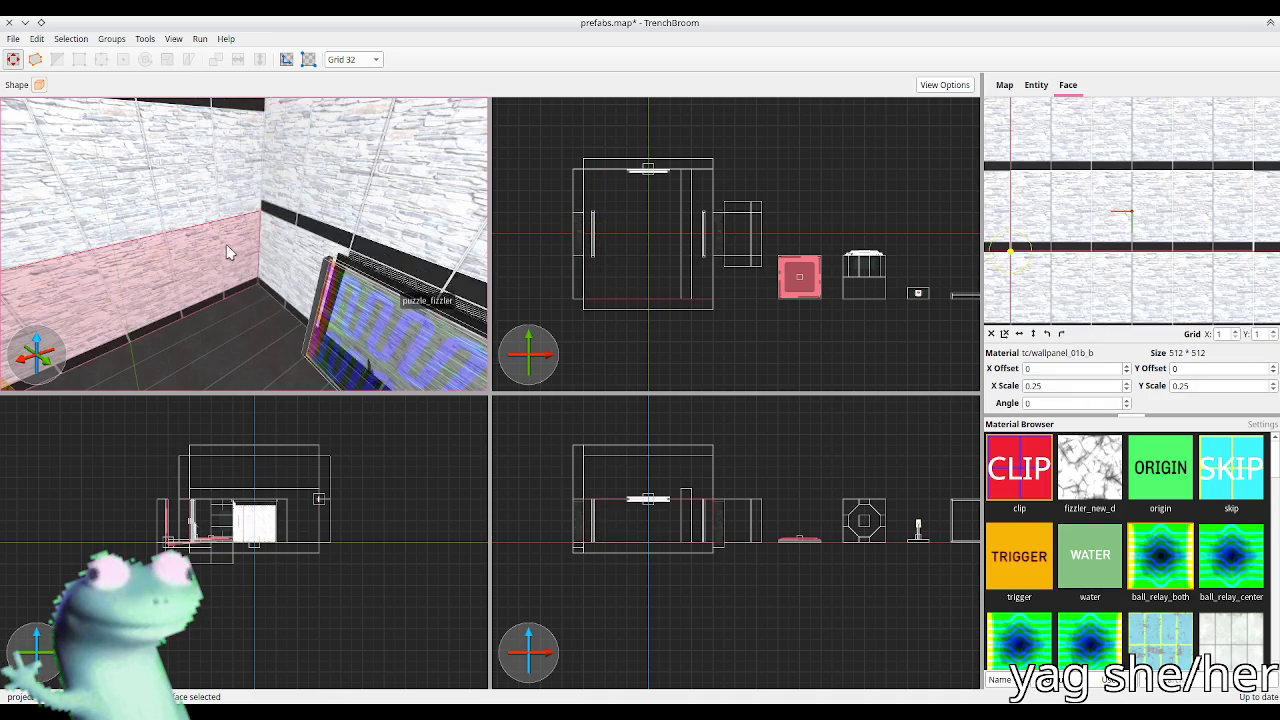
pyautogui.hotkey('ctrl', 'h')
pyautogui.moveTo(418, 250)
pyautogui.mouseDown()
pyautogui.moveTo(428, 243)
pyautogui.moveTo(196, 238)
pyautogui.mouseUp()
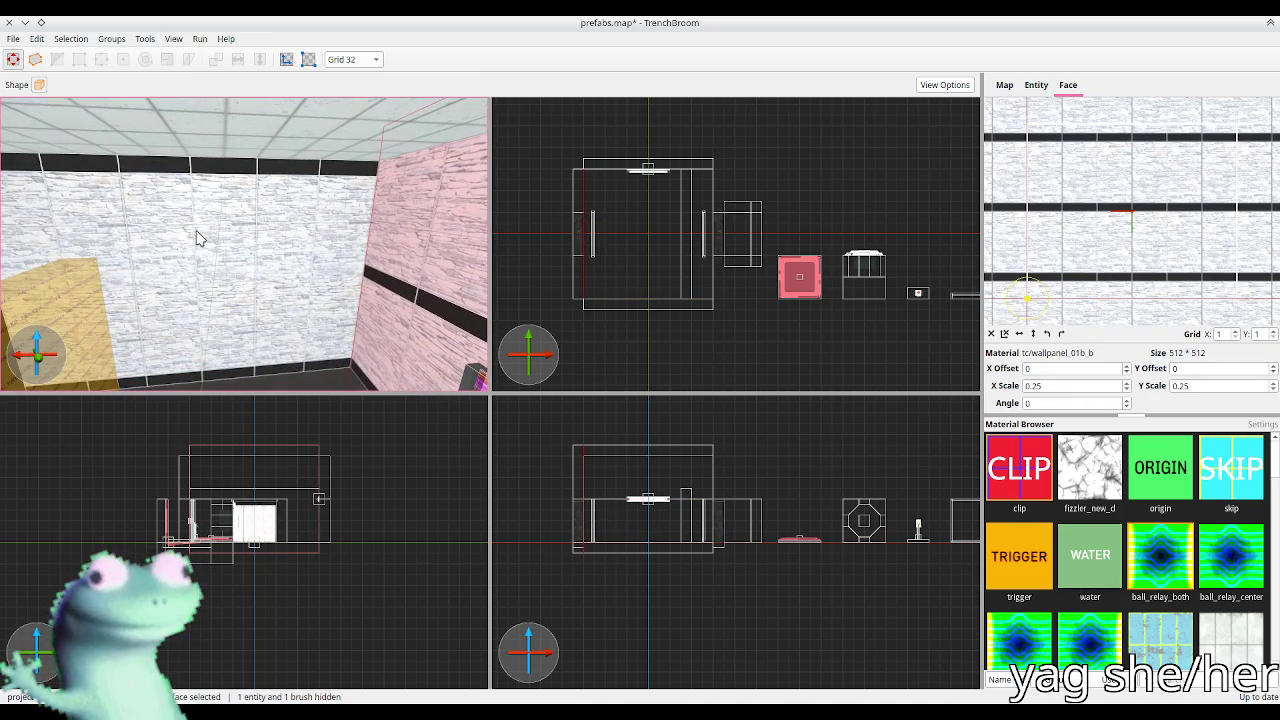
pyautogui.click(405, 257)
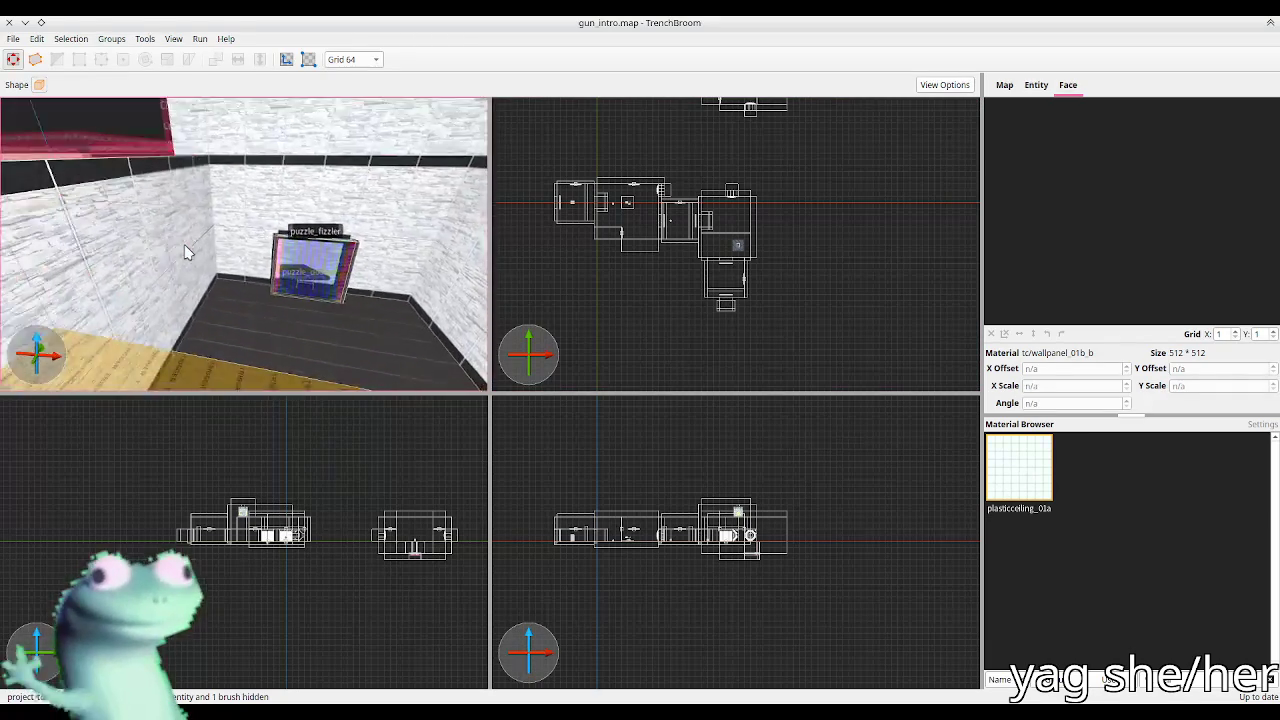
# Step: Fly the 3D camera into the yellow tiled room and select the puzzle_box_dropper
pyautogui.press('w')
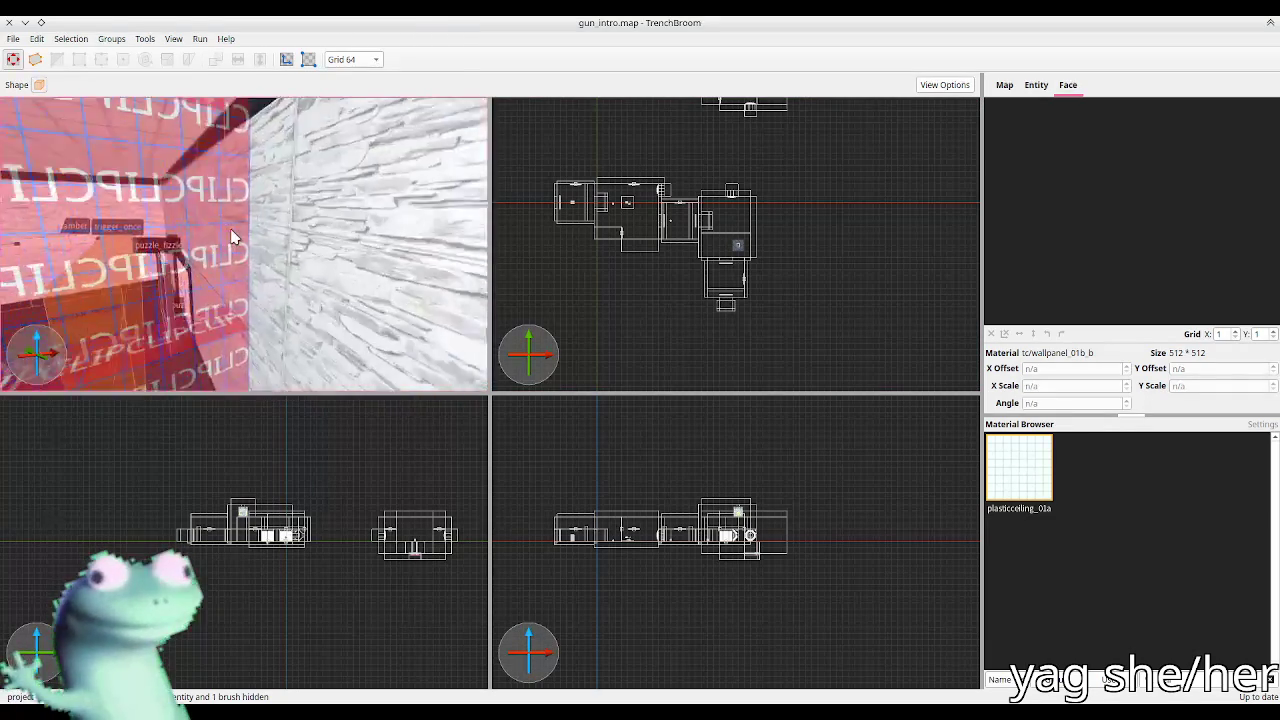
pyautogui.press('w')
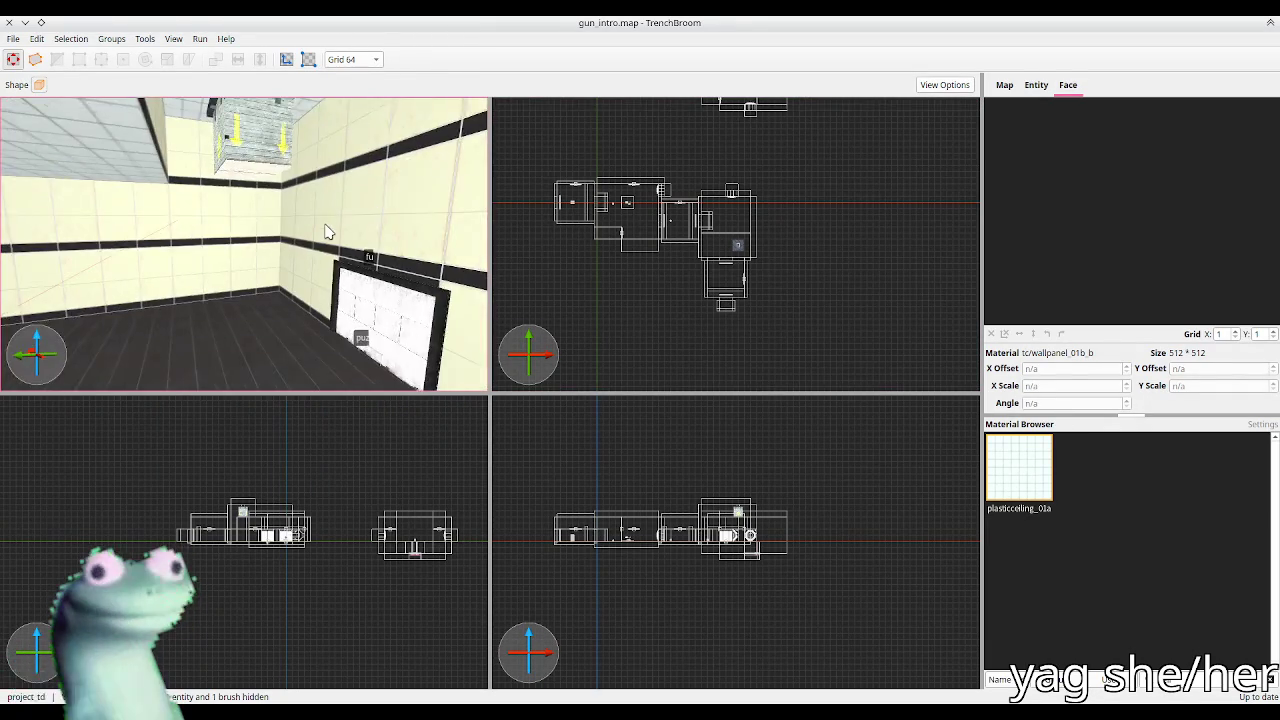
pyautogui.click(313, 216)
pyautogui.press('w')
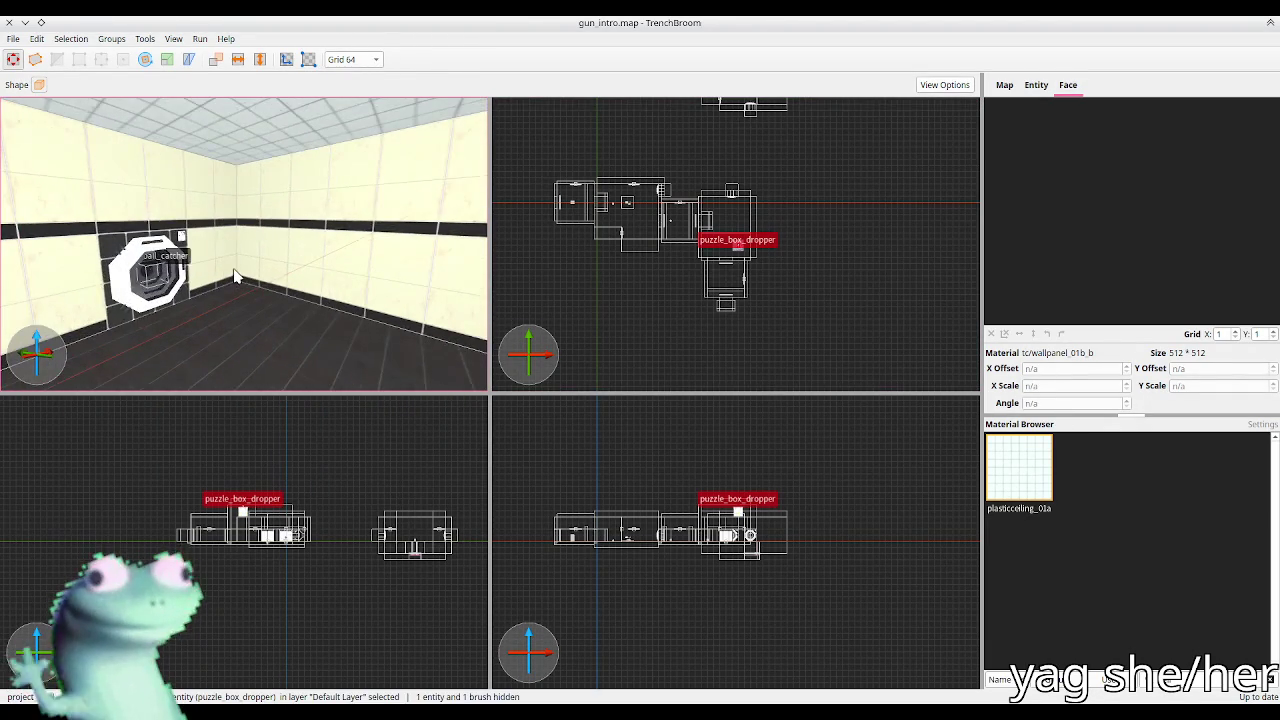
# Step: Drag out a box brush in the top view enclosing the separate chamber
pyautogui.click(812, 284)
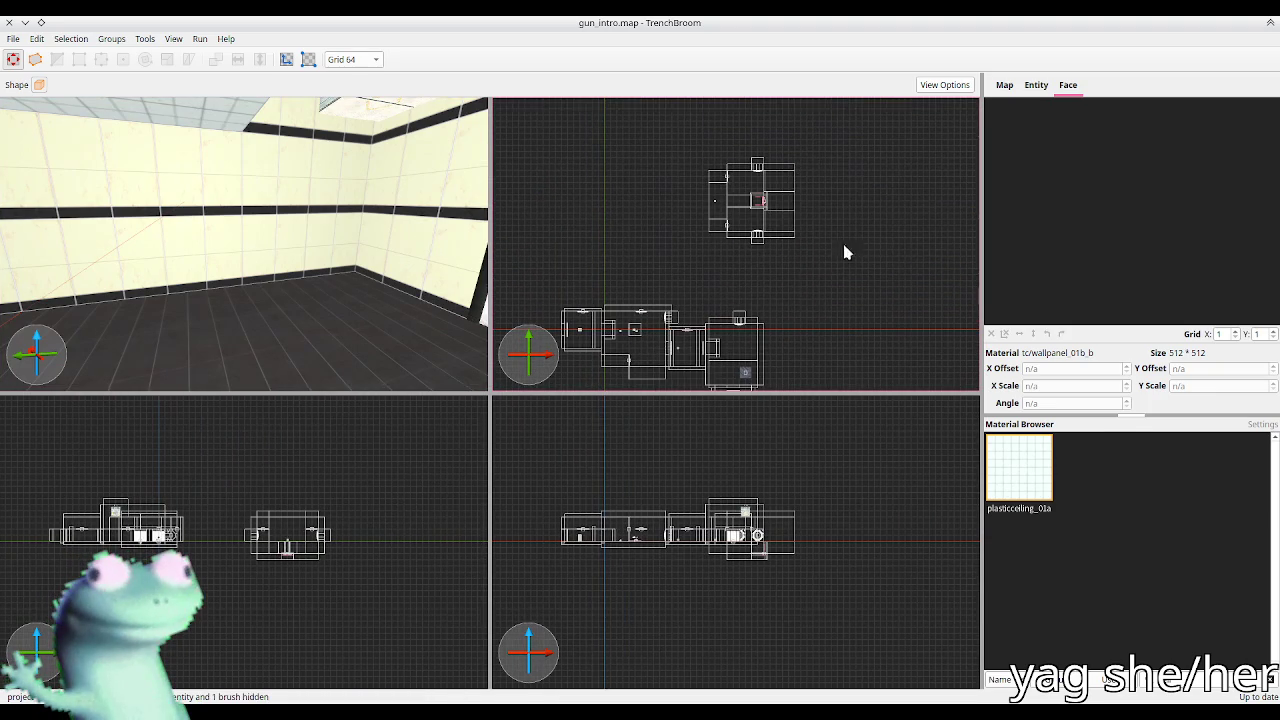
pyautogui.moveTo(847, 279); pyautogui.dragTo(693, 162)
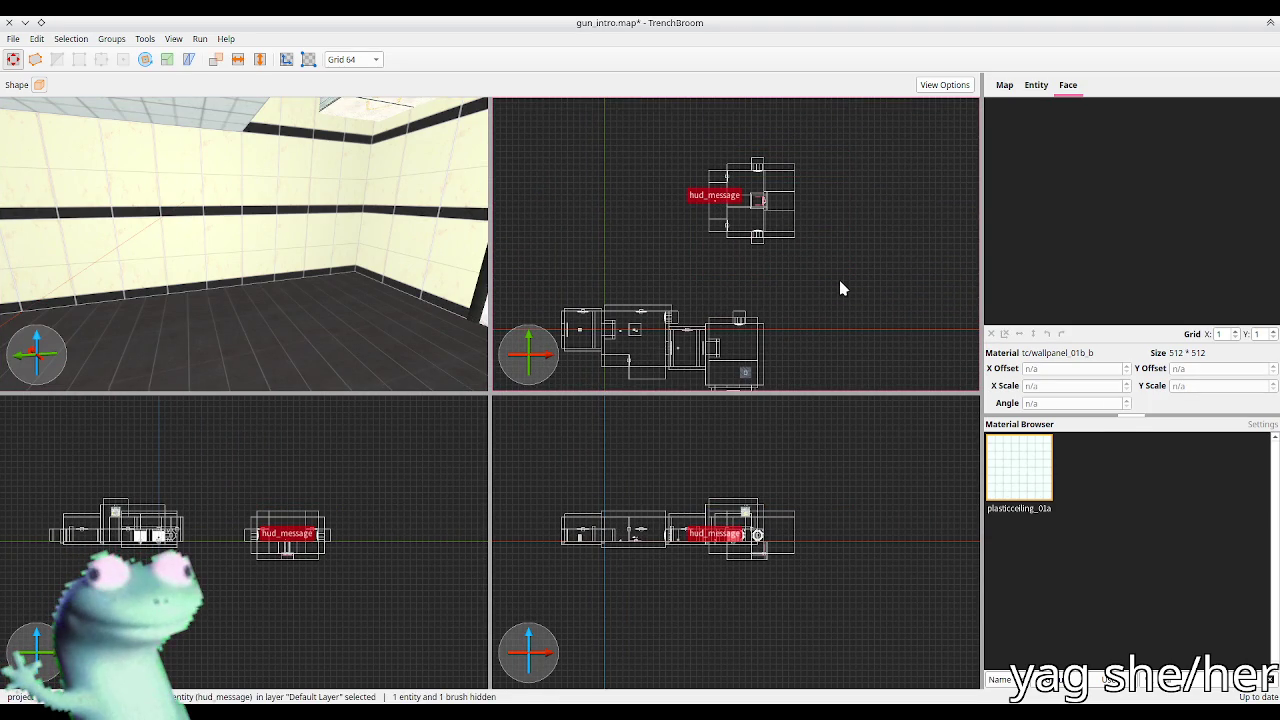
pyautogui.moveTo(300, 230)
pyautogui.mouseDown()
pyautogui.moveTo(251, 234)
pyautogui.moveTo(362, 228)
pyautogui.mouseUp()
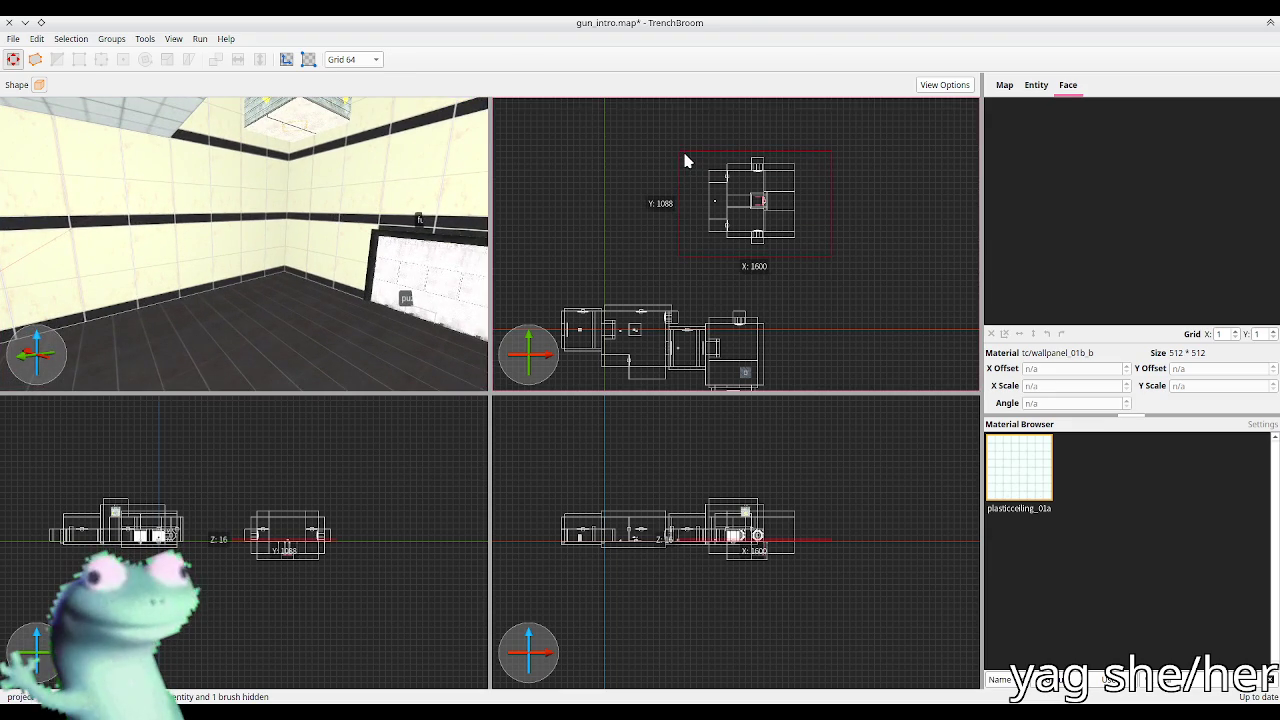
pyautogui.moveTo(682, 148); pyautogui.dragTo(815, 260)
pyautogui.hotkey('ctrl', 'e')
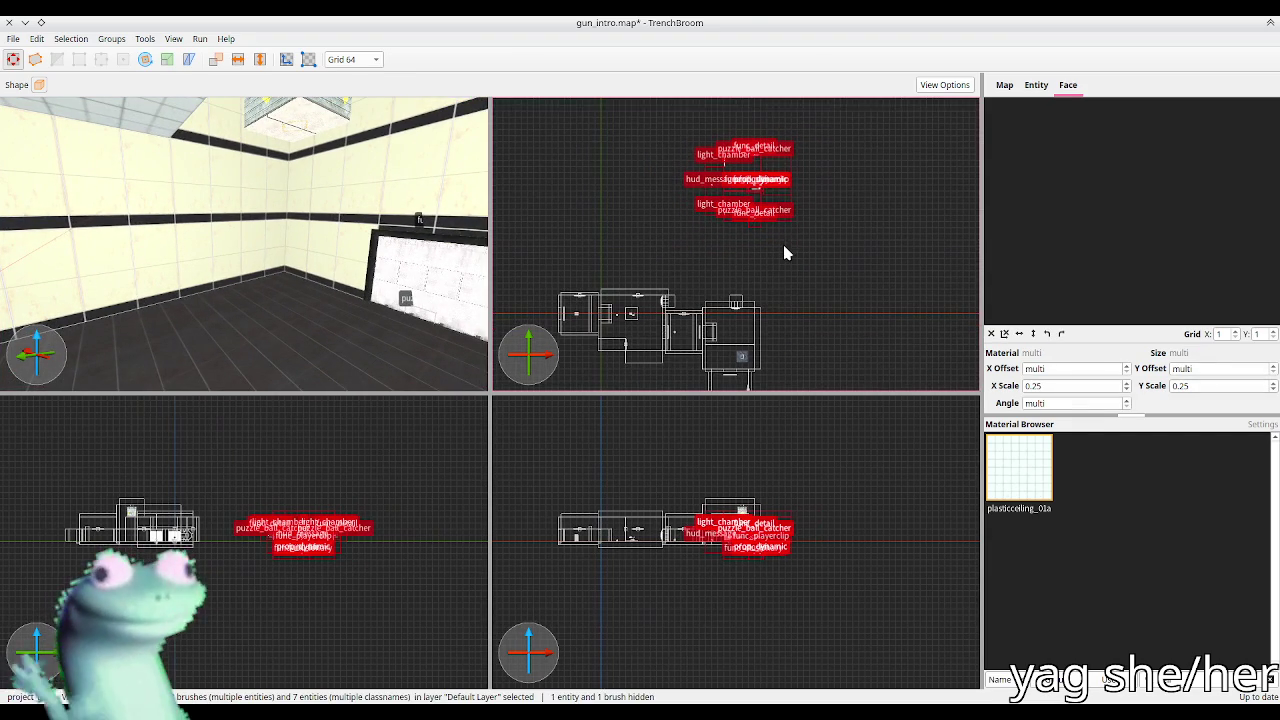
# Step: Rotate the selected chamber about the Z axis and drag it down against the main rooms
pyautogui.press('r')
pyautogui.hotkey('ctrl', 'u')
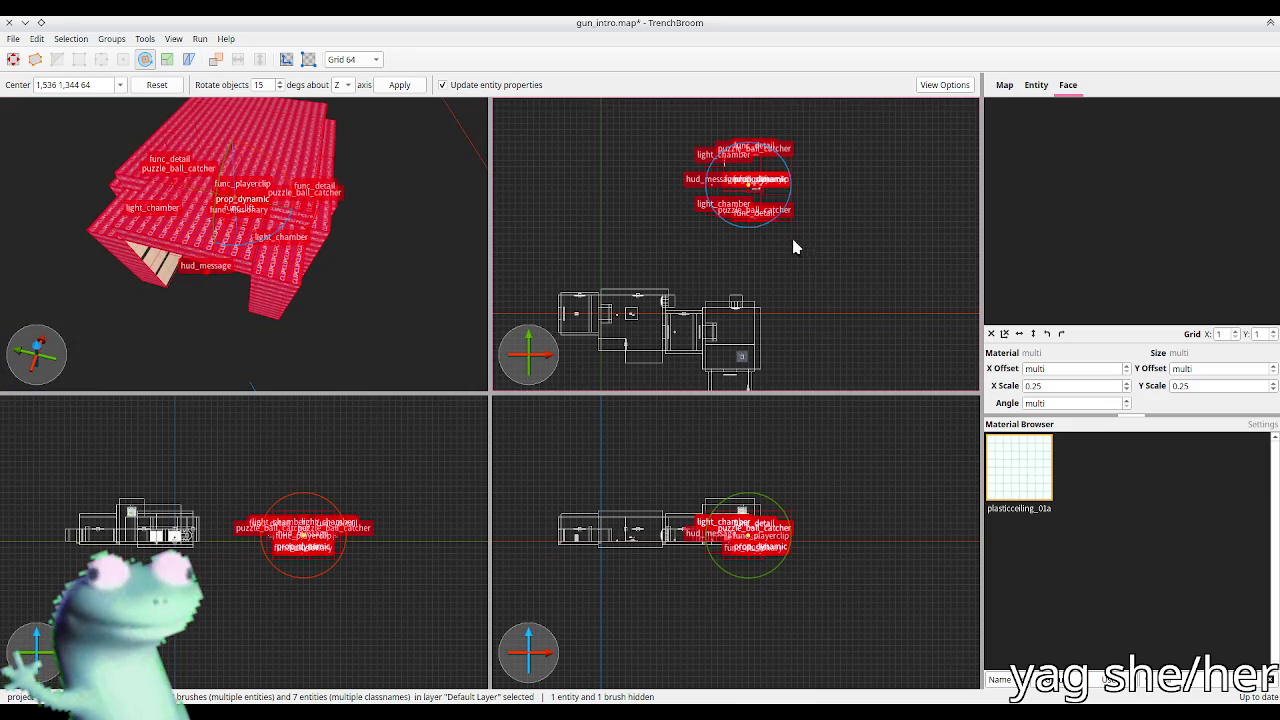
pyautogui.moveTo(776, 226)
pyautogui.mouseDown()
pyautogui.moveTo(723, 246)
pyautogui.moveTo(692, 224)
pyautogui.mouseUp()
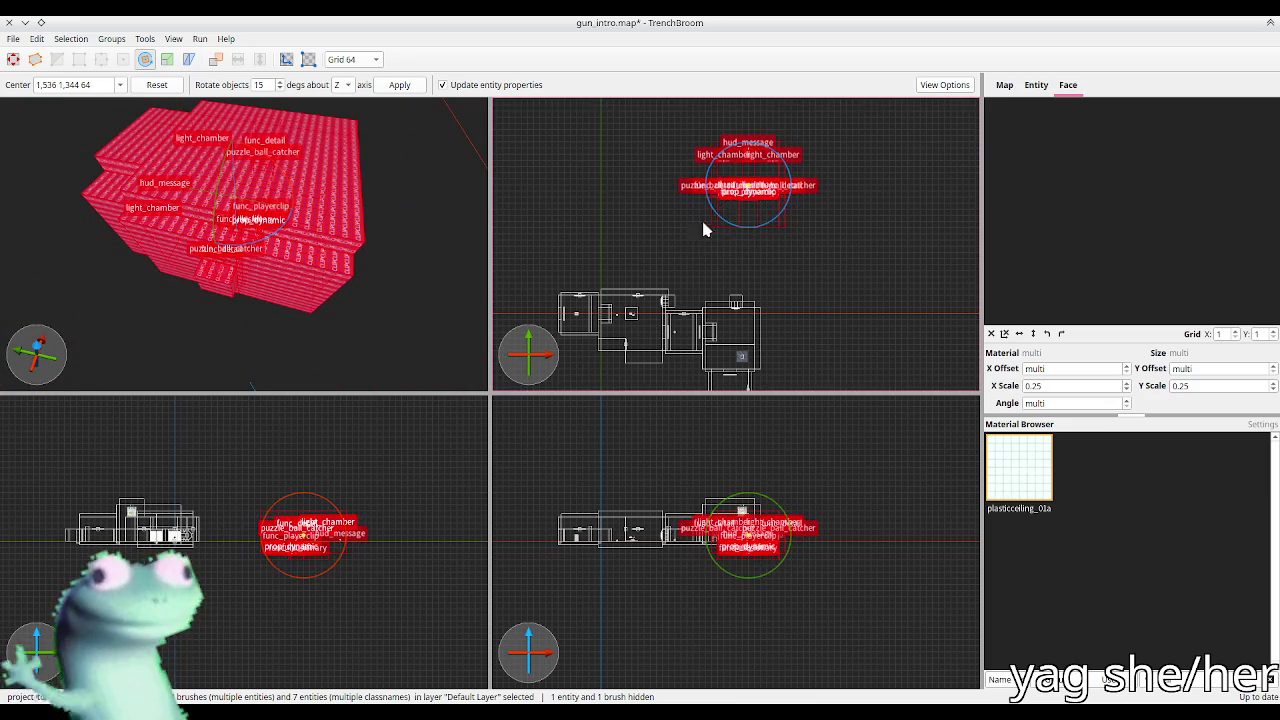
pyautogui.press('r')
pyautogui.moveTo(737, 172)
pyautogui.mouseDown()
pyautogui.moveTo(716, 196)
pyautogui.moveTo(705, 366)
pyautogui.moveTo(694, 200)
pyautogui.moveTo(705, 262)
pyautogui.moveTo(685, 266)
pyautogui.mouseUp()
pyautogui.scroll(5, 700, 270)
pyautogui.hotkey('ctrl', 'u')
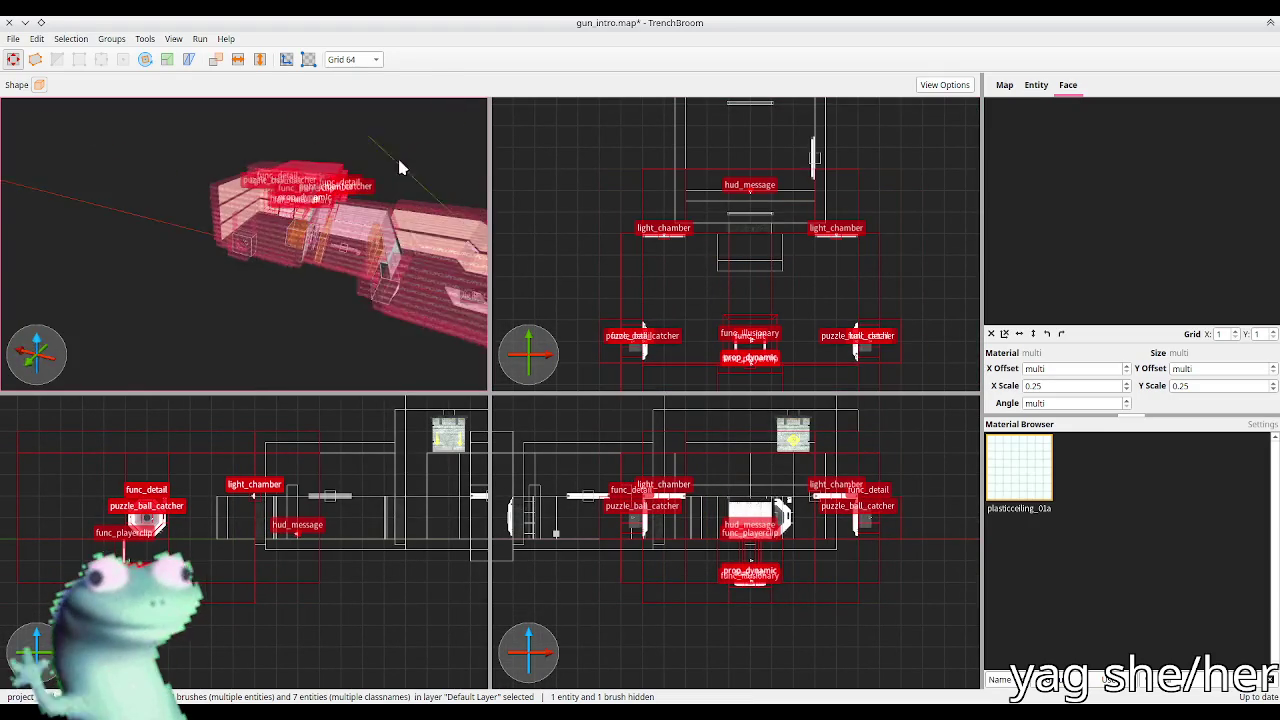
# Step: Move the placed chamber 128 units down the plan, then nudge it 32 units on Grid 32
pyautogui.press('w')
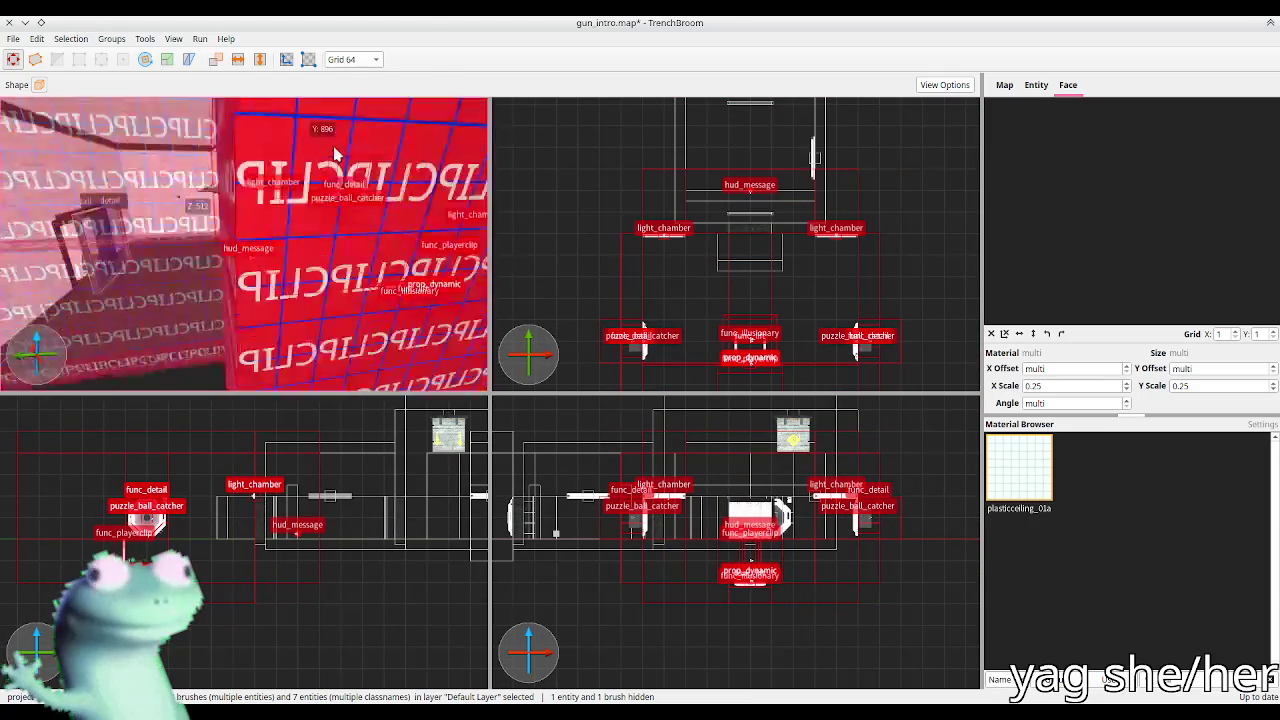
pyautogui.press('w')
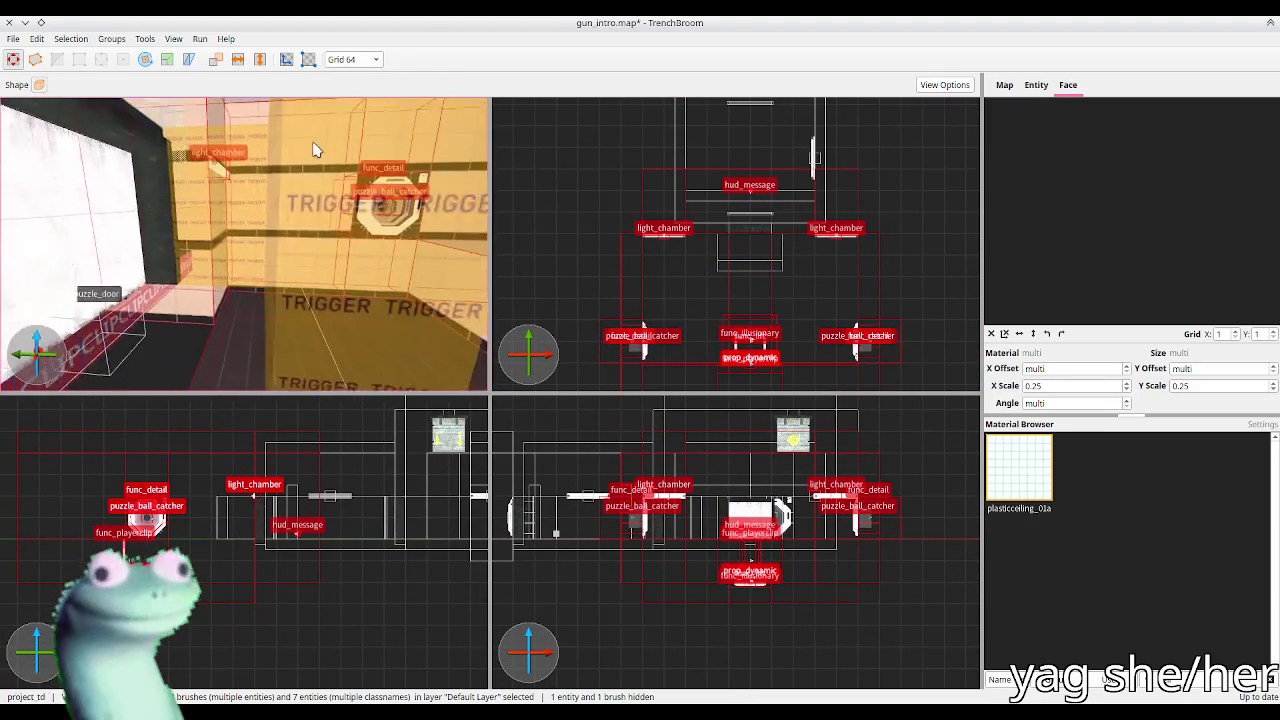
pyautogui.moveTo(672, 200); pyautogui.dragTo(680, 249)
pyautogui.press('[')
pyautogui.moveTo(294, 229)
pyautogui.mouseDown()
pyautogui.moveTo(366, 187)
pyautogui.moveTo(363, 251)
pyautogui.moveTo(346, 251)
pyautogui.moveTo(366, 263)
pyautogui.moveTo(354, 246)
pyautogui.moveTo(333, 253)
pyautogui.moveTo(345, 250)
pyautogui.mouseUp()
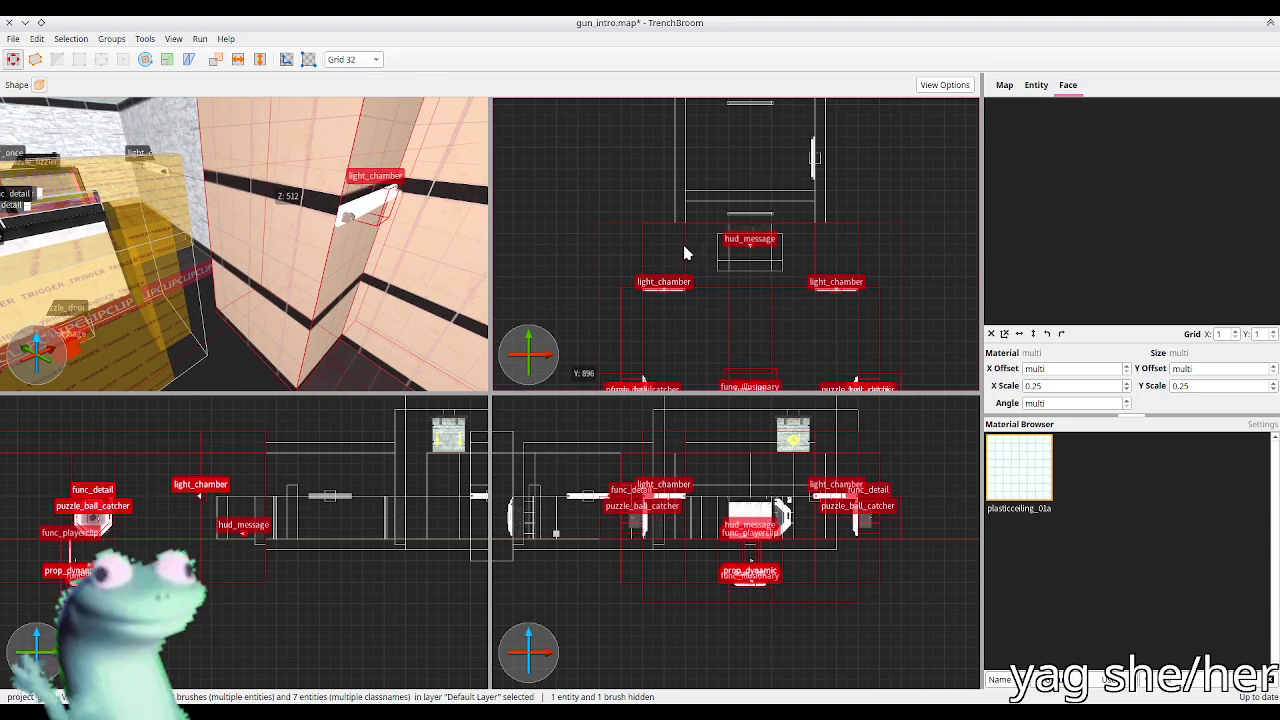
pyautogui.hotkey('ctrl', 'u')
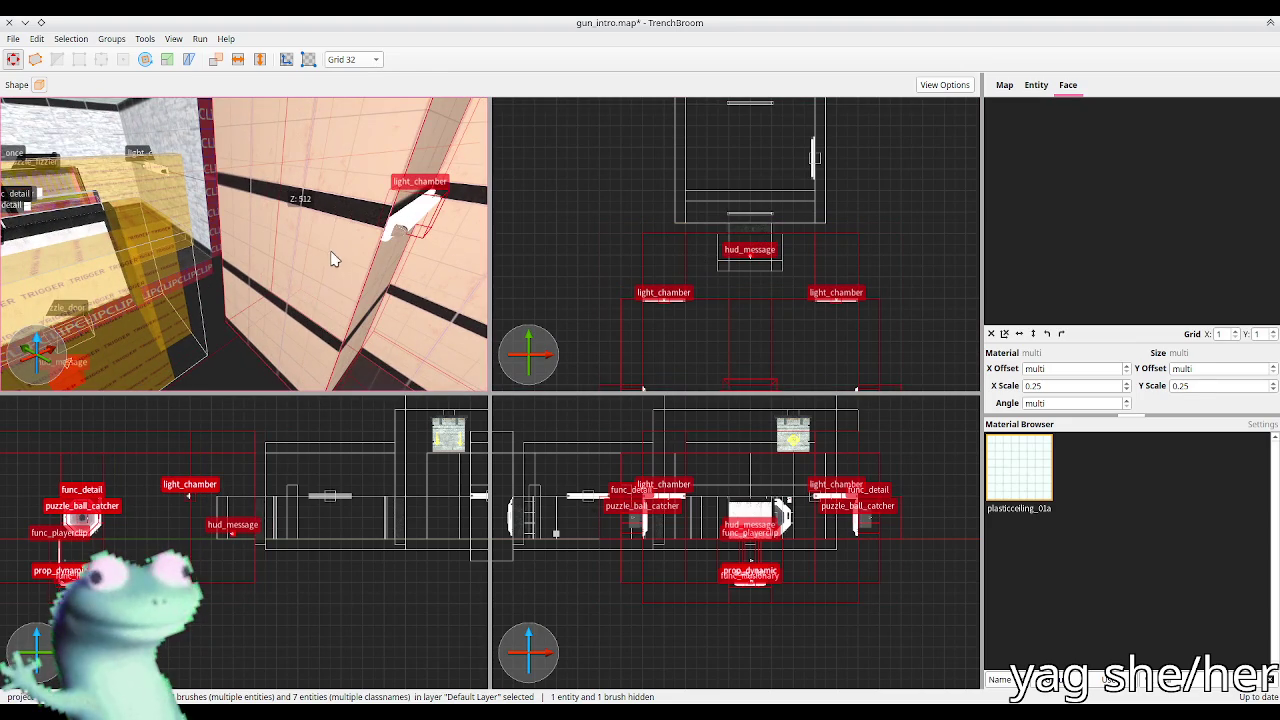
pyautogui.press('Escape')
# Step: Raise the clip brush's bottom to shrink its height and shift it sideways
pyautogui.moveTo(323, 251); pyautogui.dragTo(234, 260)
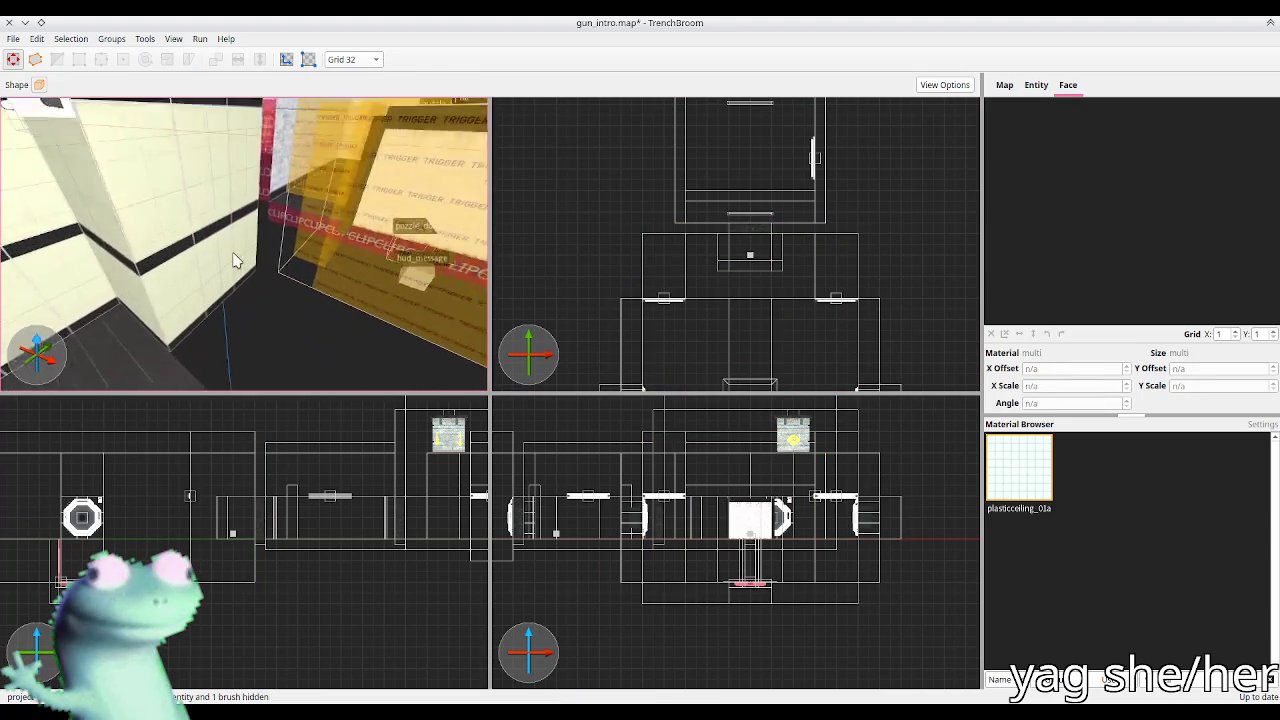
pyautogui.press('w')
pyautogui.keyDown('shift'); pyautogui.click(246, 248); pyautogui.keyUp('shift')
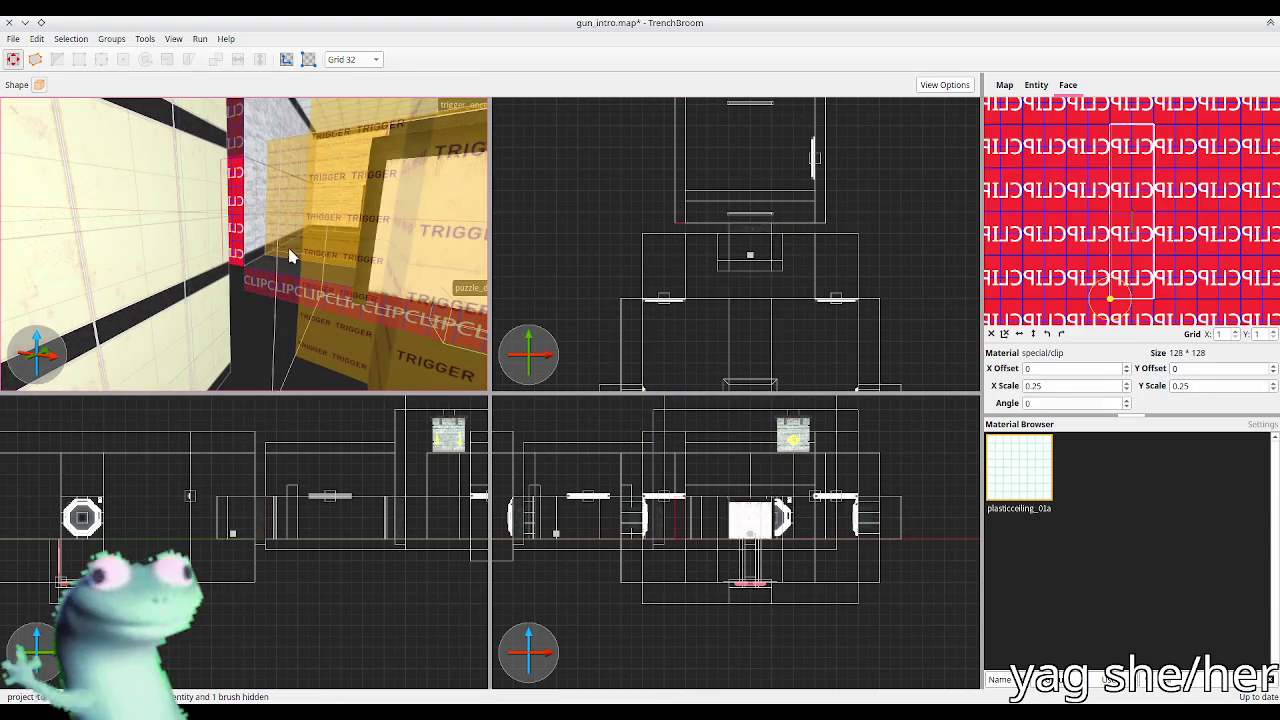
pyautogui.press('Escape')
pyautogui.click(676, 232)
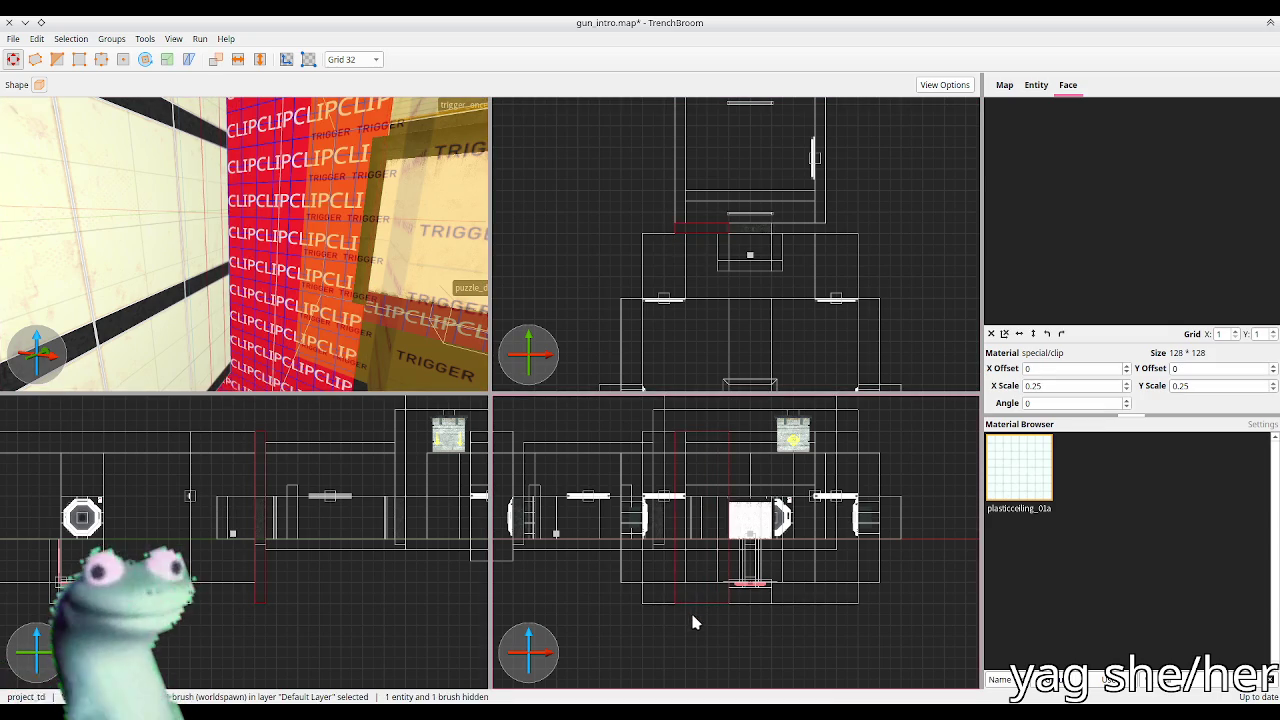
pyautogui.moveTo(697, 562); pyautogui.dragTo(697, 557)
pyautogui.moveTo(330, 245); pyautogui.dragTo(228, 254)
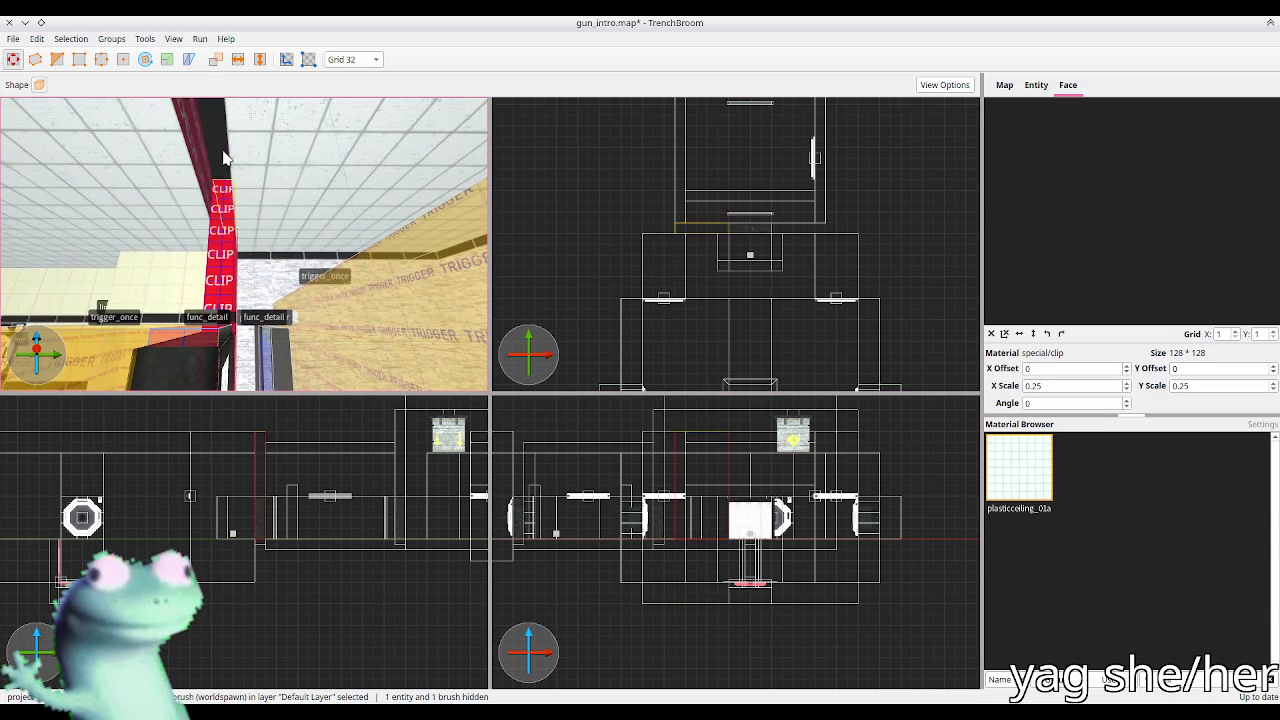
pyautogui.moveTo(228, 200); pyautogui.dragTo(336, 201)
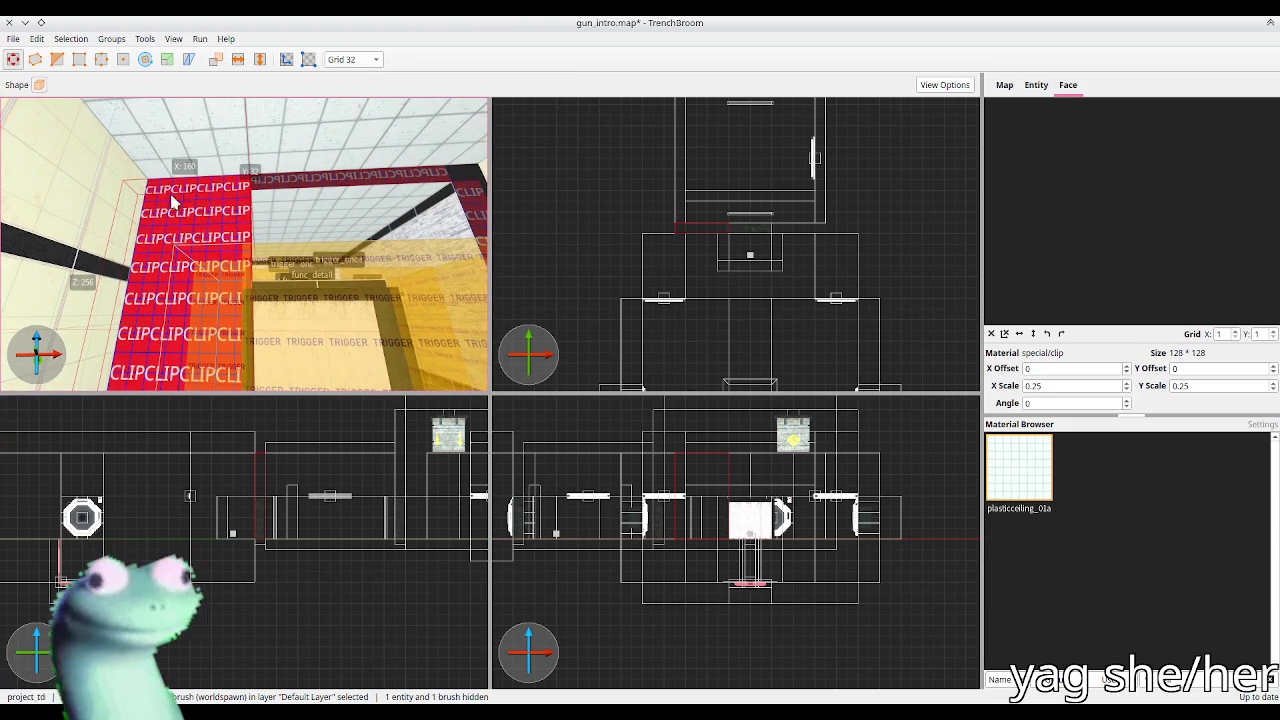
pyautogui.moveTo(224, 195)
pyautogui.mouseDown()
pyautogui.moveTo(430, 195)
pyautogui.moveTo(215, 180)
pyautogui.mouseUp()
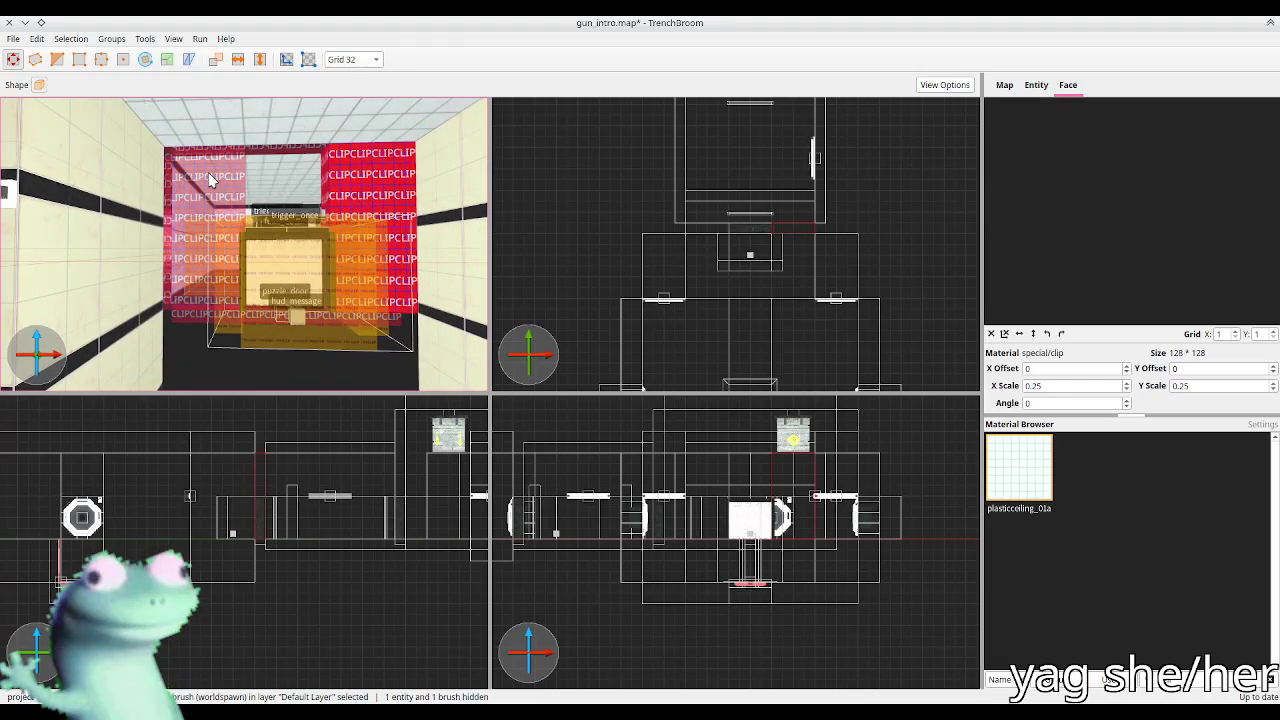
# Step: Lower the top of the clip brushes by the puzzle_door and widen one out to the left
pyautogui.click(400, 177)
pyautogui.moveTo(394, 129)
pyautogui.mouseDown()
pyautogui.moveTo(395, 215)
pyautogui.moveTo(400, 80)
pyautogui.mouseUp()
pyautogui.click(405, 242)
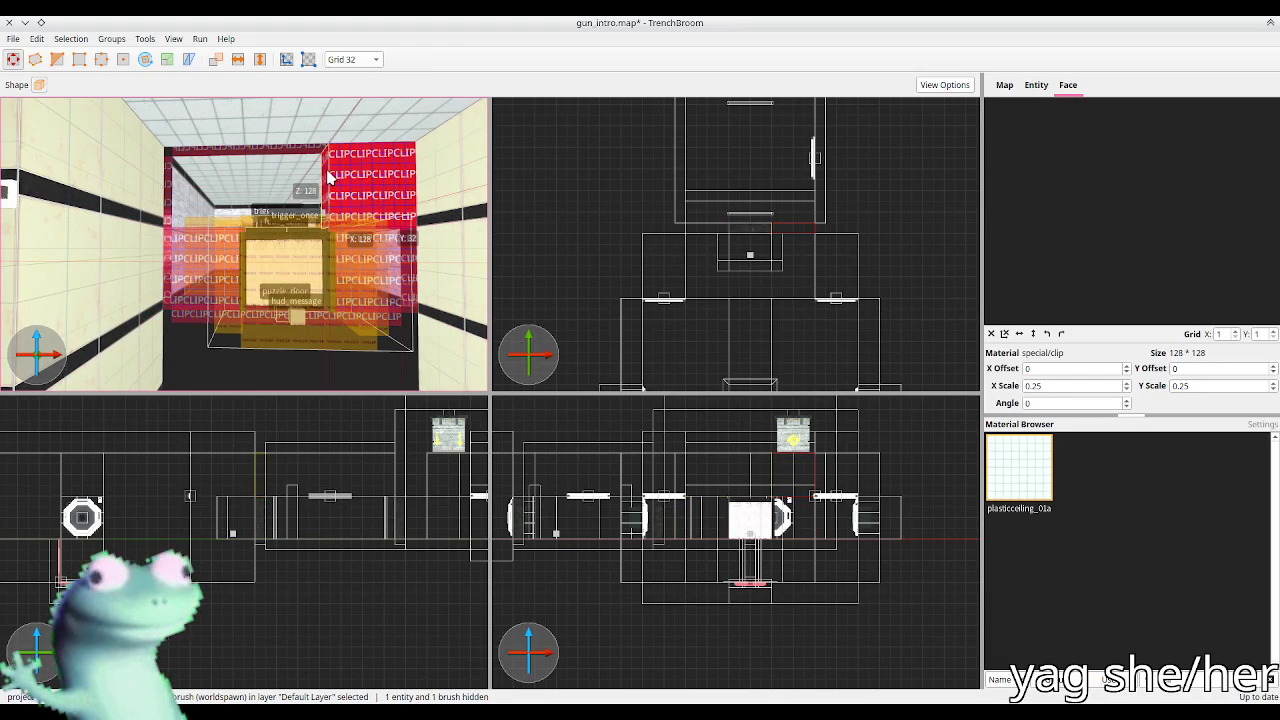
pyautogui.moveTo(328, 177); pyautogui.dragTo(187, 190)
pyautogui.keyDown('shift'); pyautogui.click(150, 216); pyautogui.keyUp('shift')
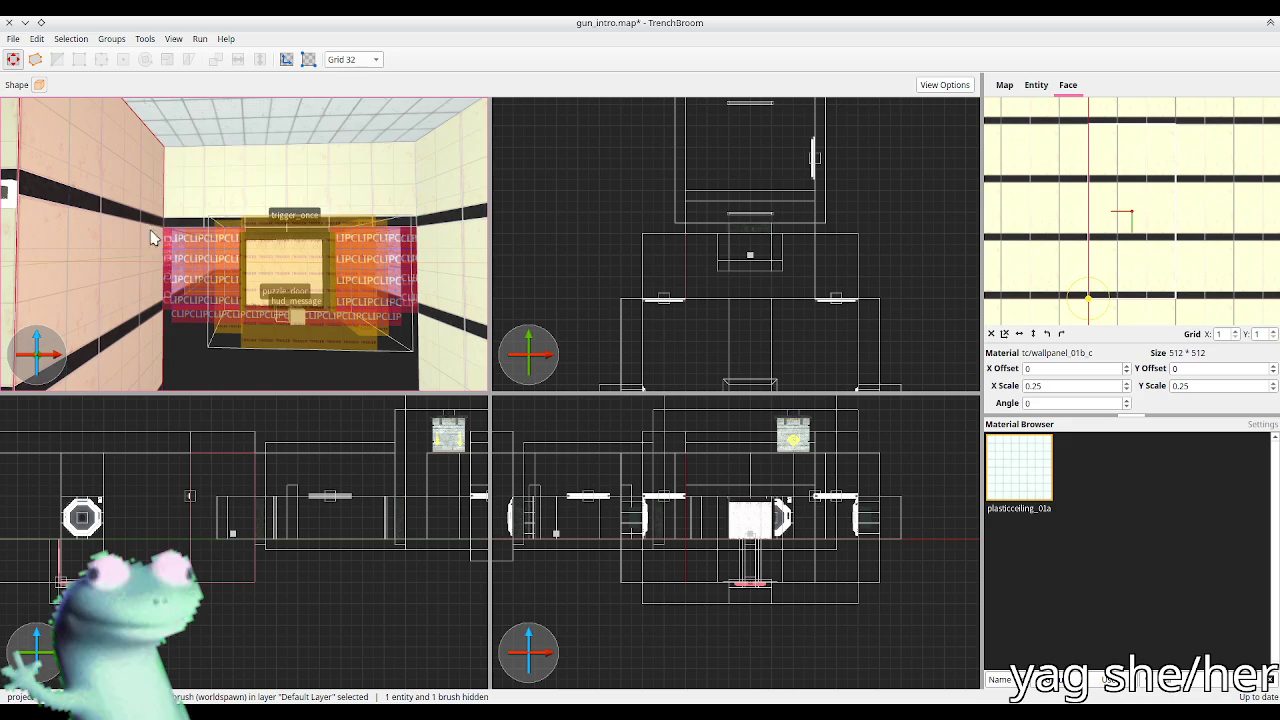
pyautogui.keyDown('shift'); pyautogui.click(447, 255); pyautogui.keyUp('shift')
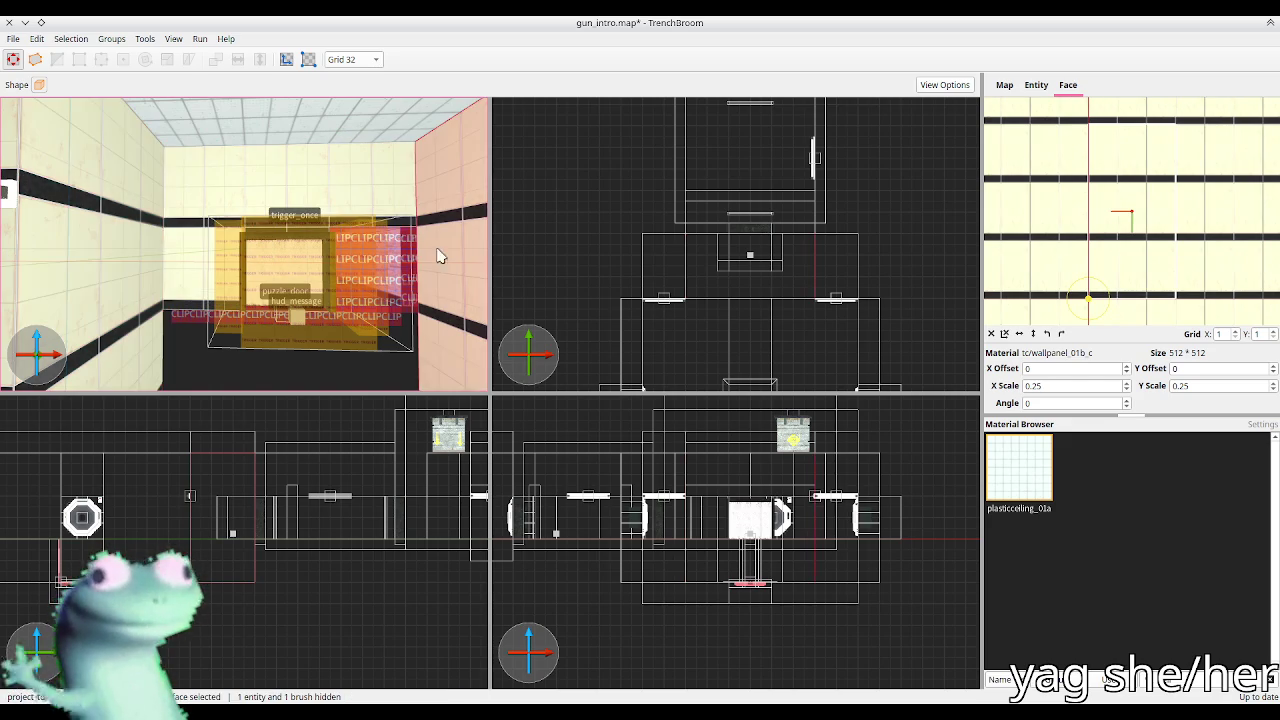
pyautogui.press('Escape')
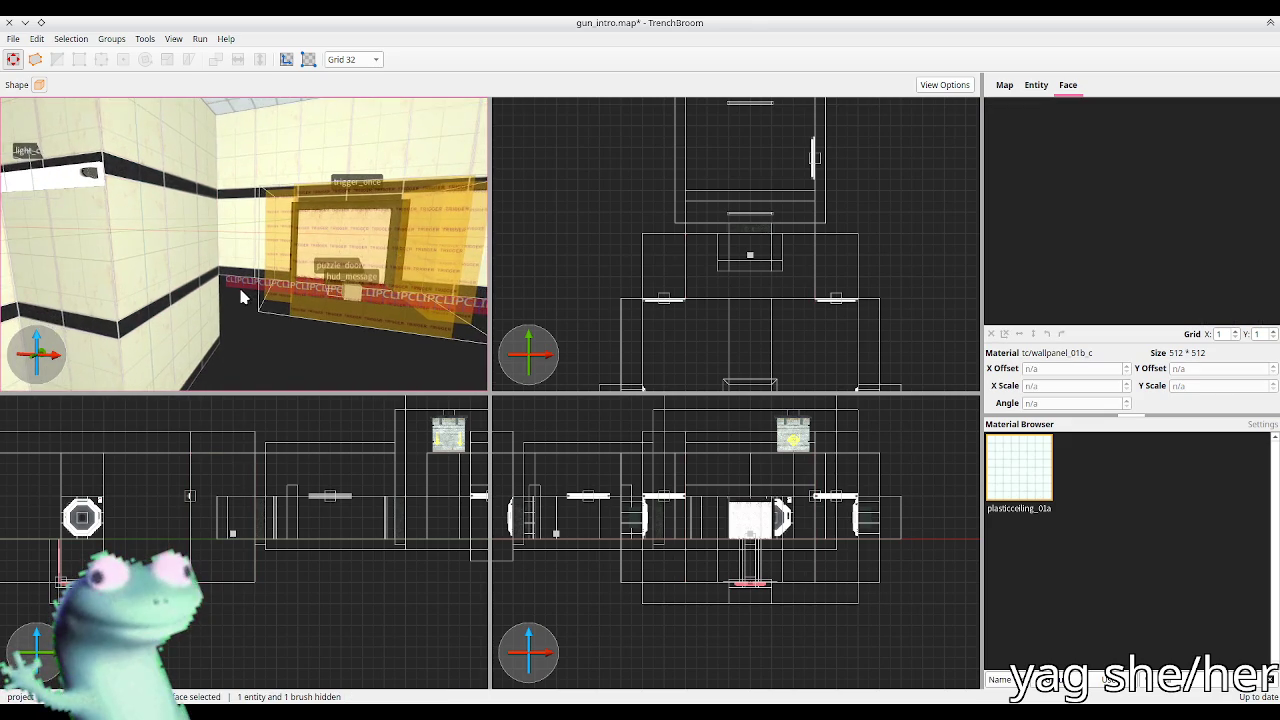
pyautogui.click(240, 270)
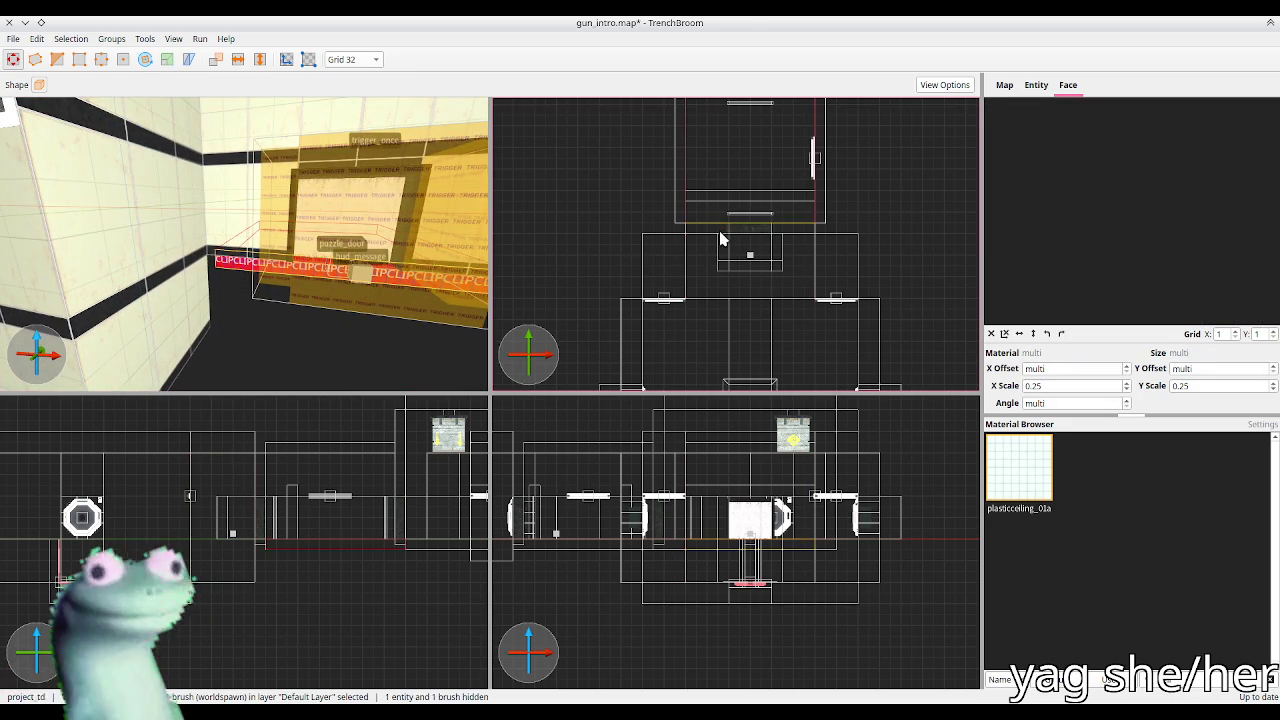
pyautogui.press('s')
pyautogui.scroll(-5, 280, 262)
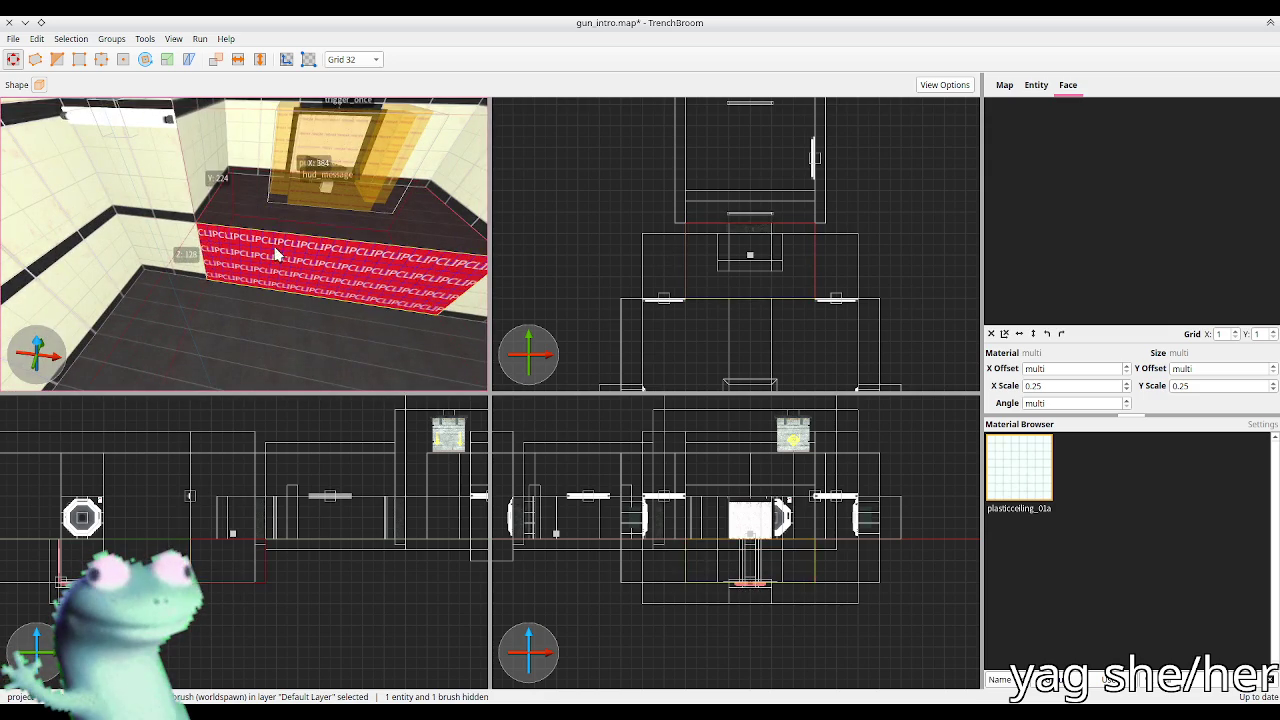
pyautogui.click(185, 250)
pyautogui.press('Escape')
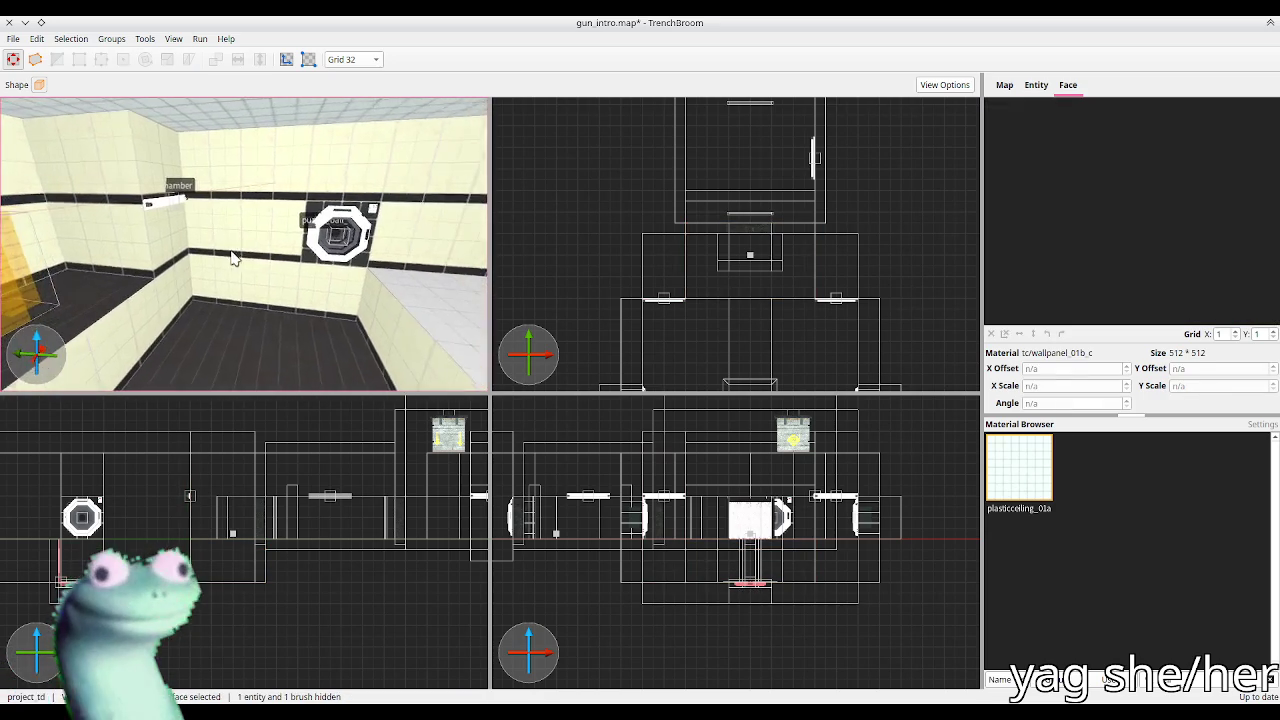
pyautogui.moveTo(222, 255)
pyautogui.mouseDown()
pyautogui.moveTo(383, 238)
pyautogui.moveTo(378, 289)
pyautogui.moveTo(402, 258)
pyautogui.moveTo(451, 250)
pyautogui.moveTo(437, 256)
pyautogui.mouseUp()
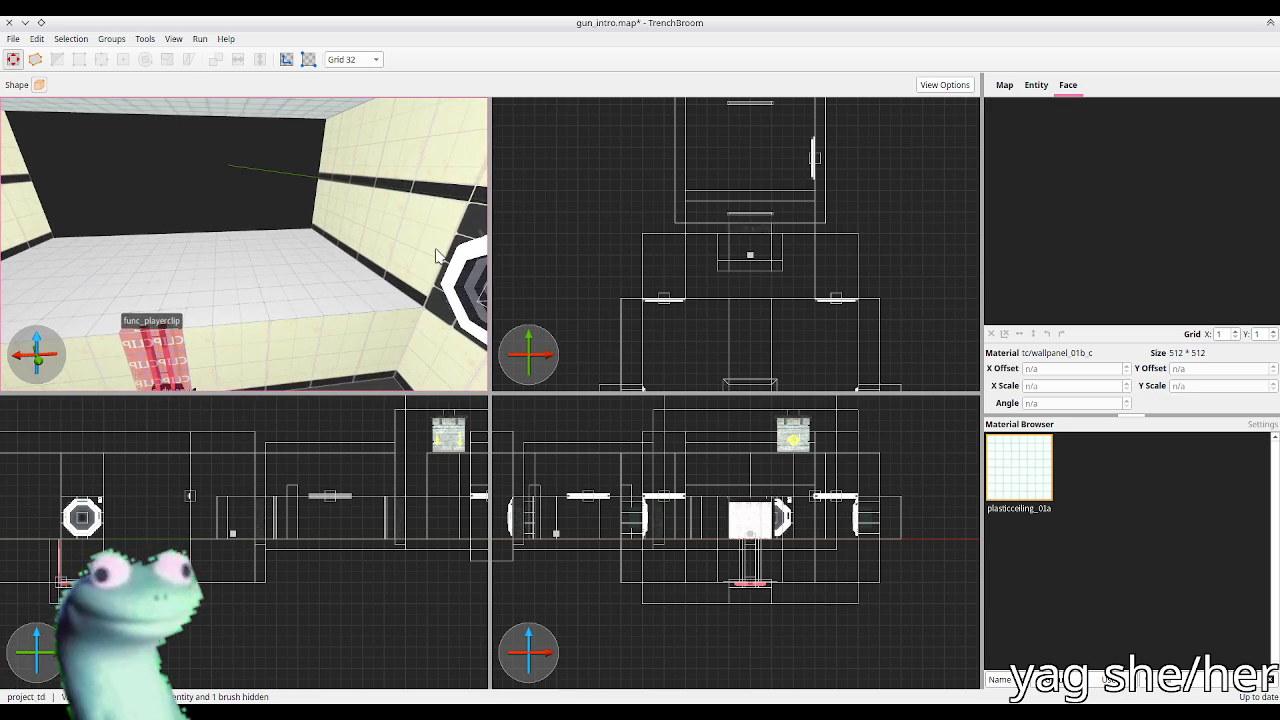
pyautogui.moveTo(437, 256)
pyautogui.mouseDown()
pyautogui.moveTo(280, 263)
pyautogui.moveTo(228, 238)
pyautogui.moveTo(286, 223)
pyautogui.moveTo(279, 213)
pyautogui.moveTo(429, 214)
pyautogui.moveTo(343, 214)
pyautogui.mouseUp()
pyautogui.moveTo(335, 210)
pyautogui.mouseDown()
pyautogui.moveTo(289, 243)
pyautogui.moveTo(129, 266)
pyautogui.moveTo(166, 266)
pyautogui.moveTo(186, 203)
pyautogui.moveTo(131, 203)
pyautogui.moveTo(166, 209)
pyautogui.moveTo(80, 180)
pyautogui.moveTo(90, 160)
pyautogui.mouseUp()
pyautogui.click(90, 160)
# Step: Enter rm3_drp as the white box dropper's targetname in the Entity inspector, then save
pyautogui.click(1040, 88)
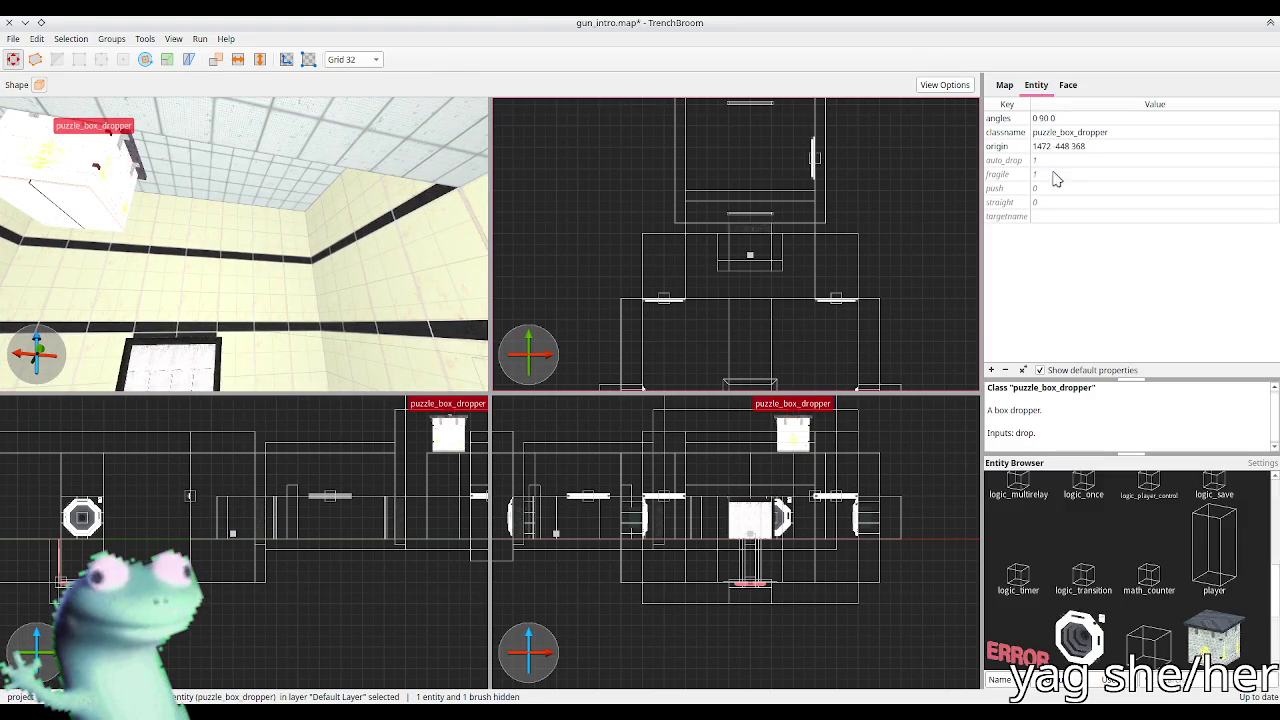
pyautogui.click(1059, 217)
pyautogui.write('rm3_d')
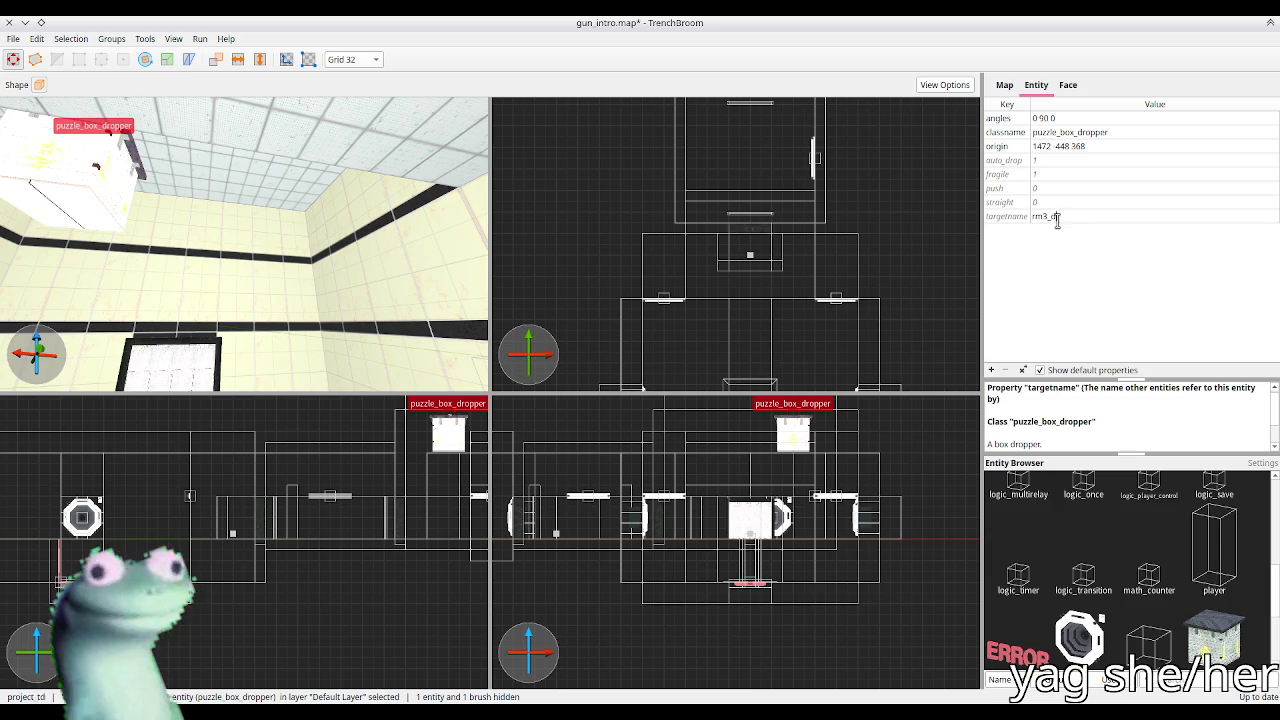
pyautogui.write('rp')
pyautogui.press('Return')
pyautogui.hotkey('ctrl', 's')
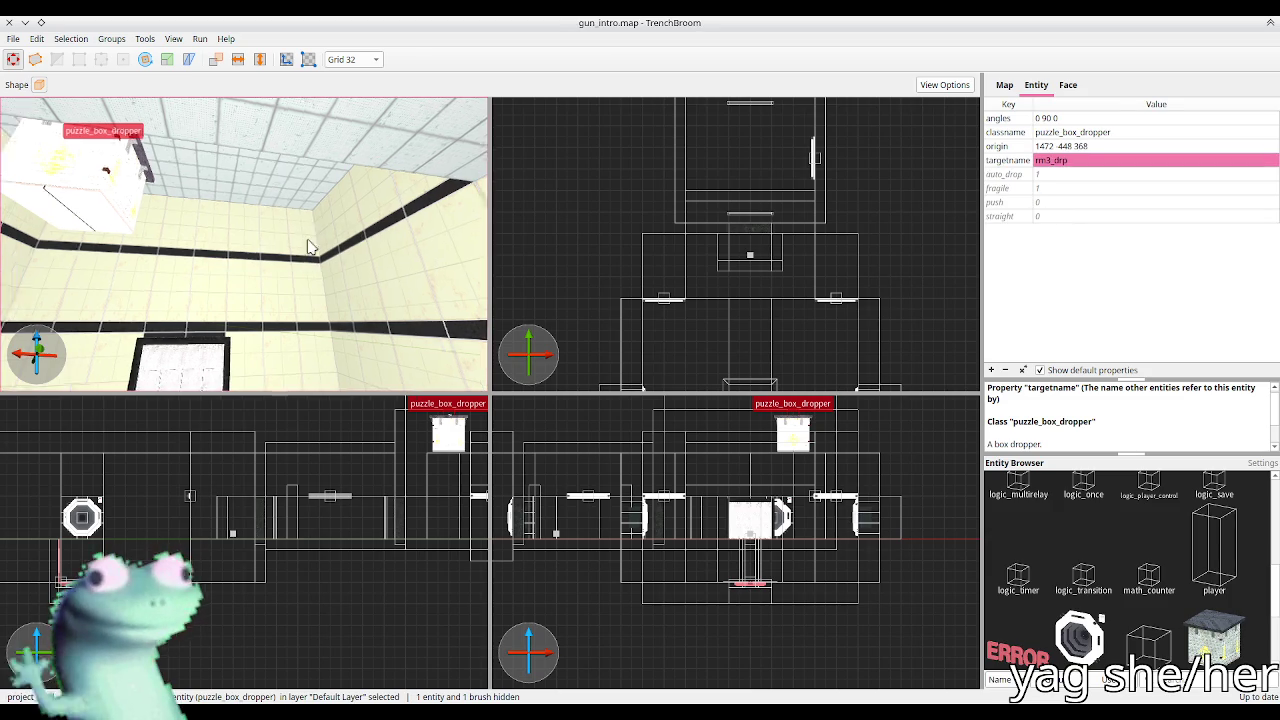
pyautogui.press('Escape')
pyautogui.moveTo(322, 265)
pyautogui.mouseDown()
pyautogui.moveTo(251, 291)
pyautogui.moveTo(205, 277)
pyautogui.mouseUp()
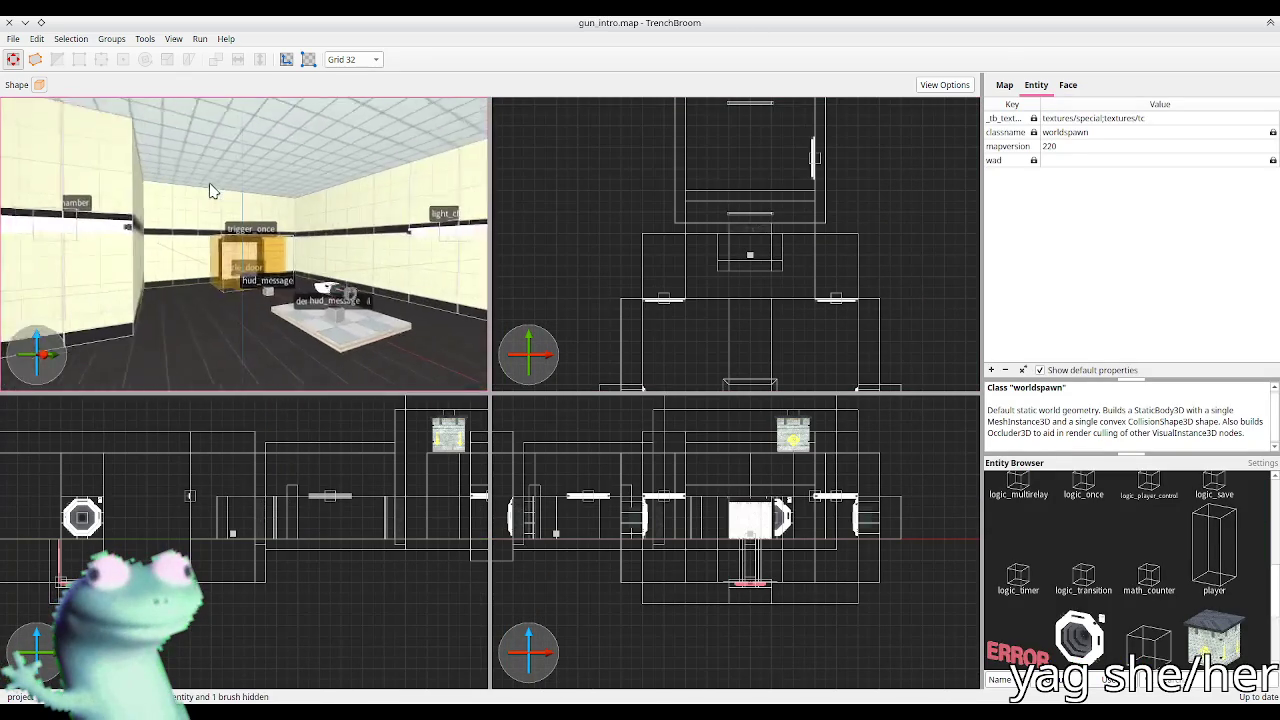
# Step: Pick the puzzle_button_pedestal group in prefabs.map and paste it into gun_intro.map
pyautogui.scroll(-10, 210, 190)
pyautogui.scroll(10, 350, 230)
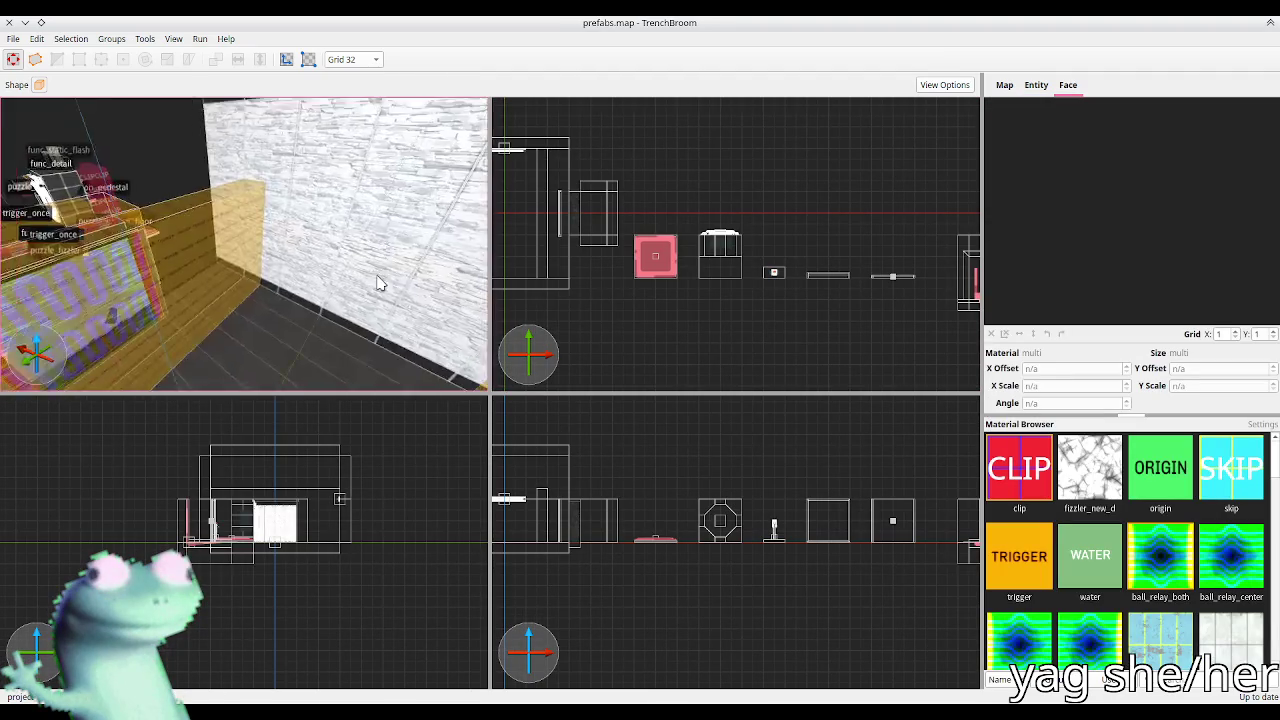
pyautogui.scroll(-10, 370, 288)
pyautogui.scroll(5, 337, 250)
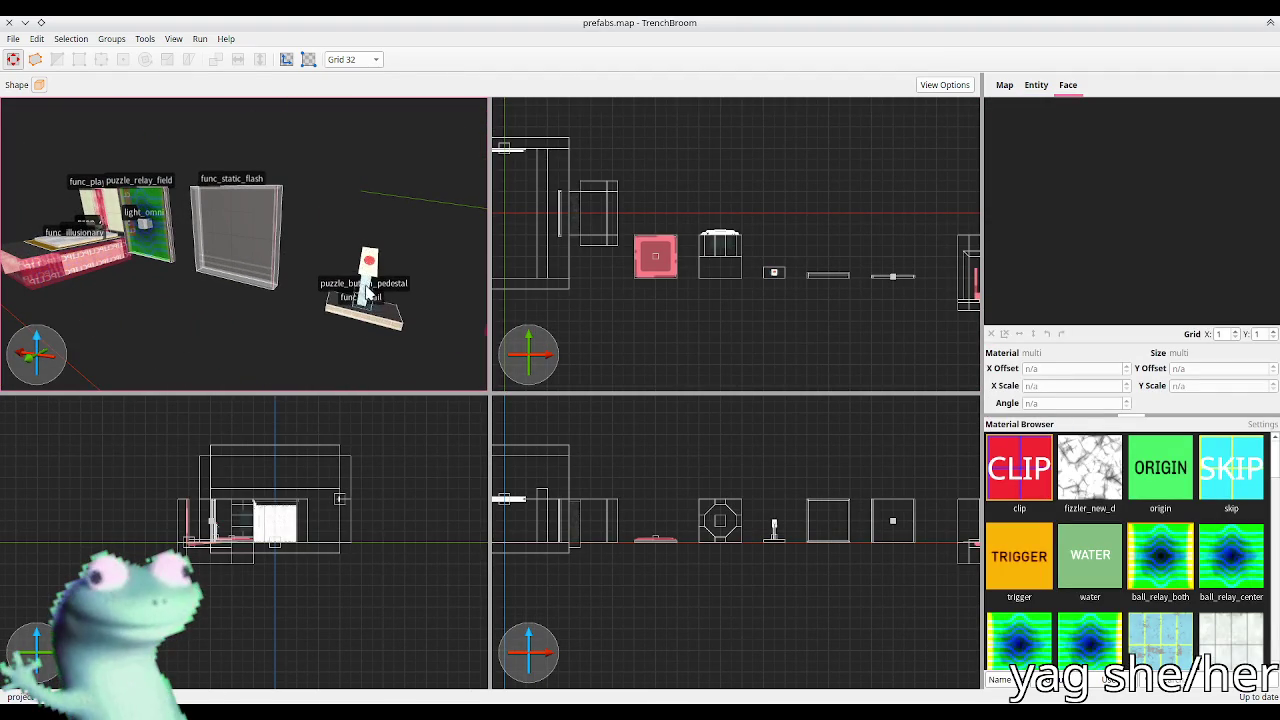
pyautogui.click(364, 310)
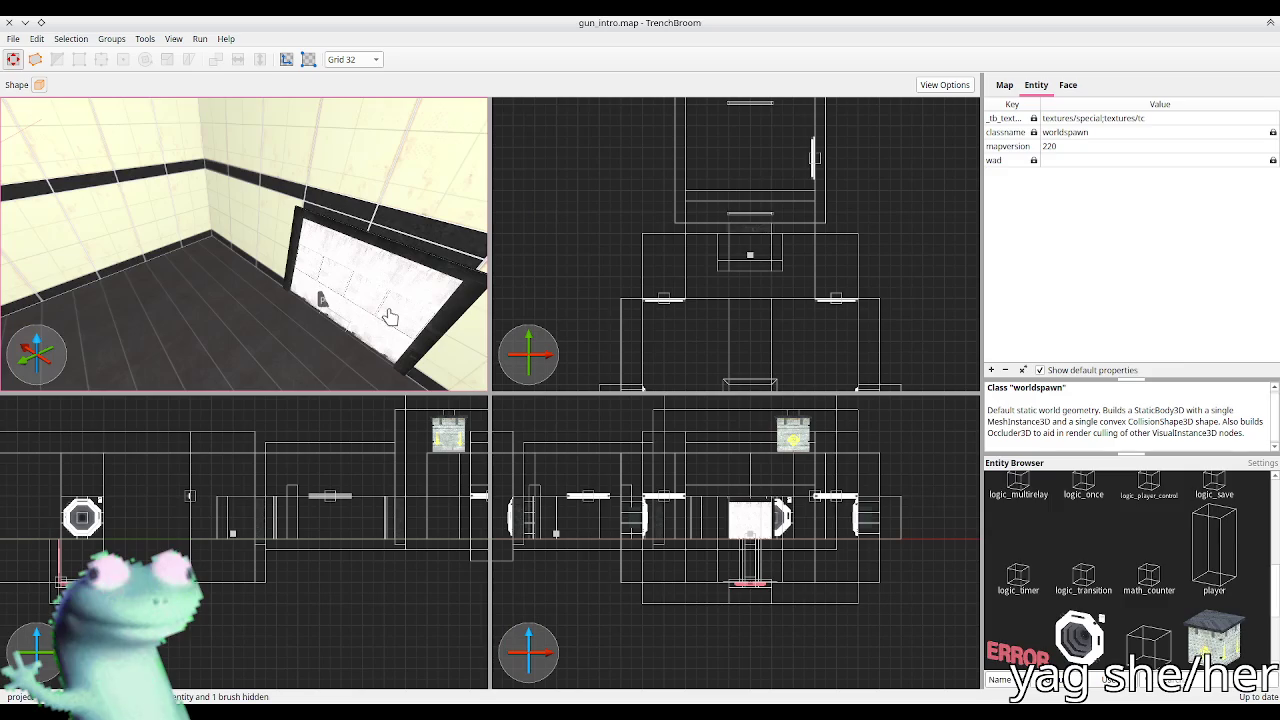
pyautogui.hotkey('ctrl', 'v')
# Step: Move the pasted pedestal to a new spot in the room and rotate it to face another direction
pyautogui.hotkey('ctrl', 'u')
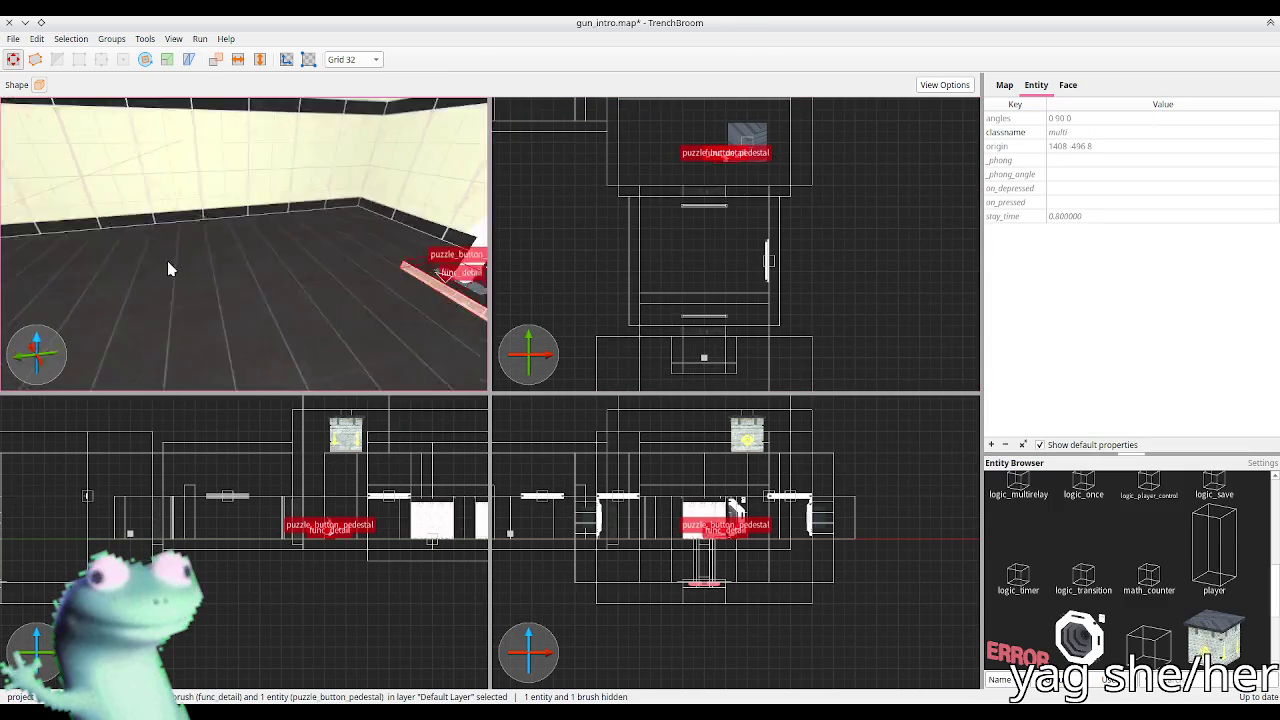
pyautogui.scroll(3, 720, 220)
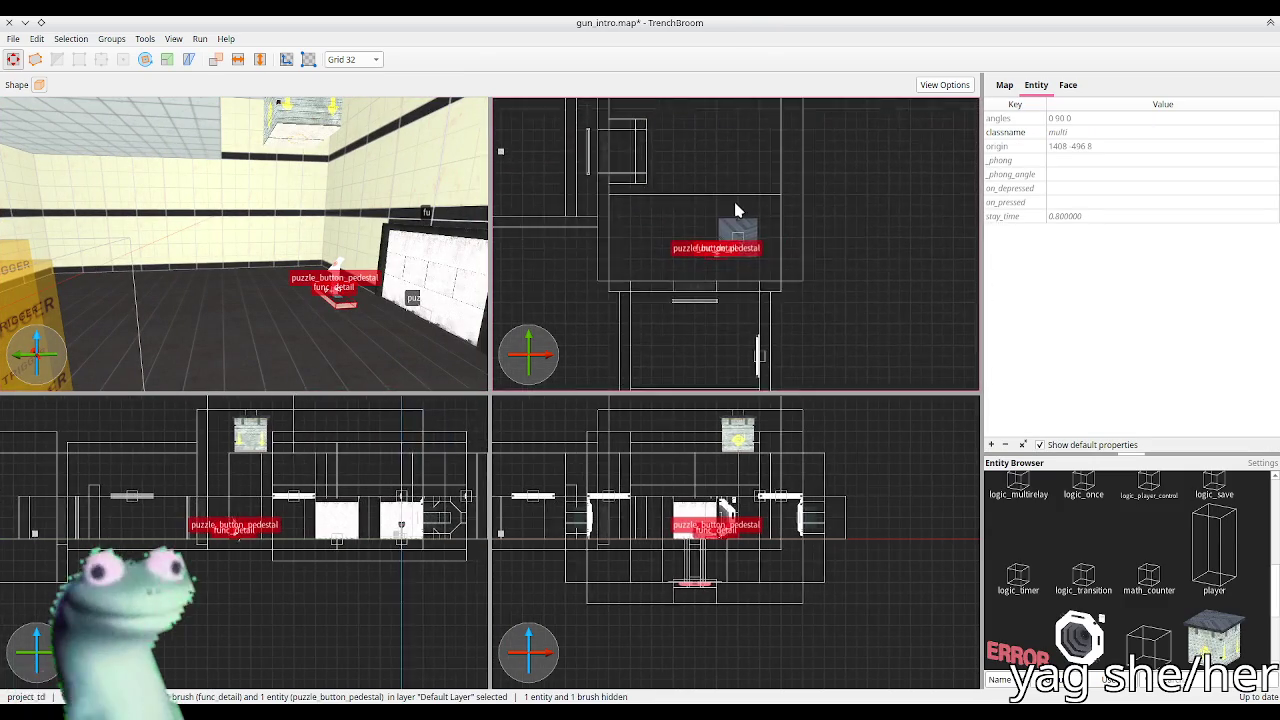
pyautogui.moveTo(712, 318)
pyautogui.mouseDown()
pyautogui.moveTo(766, 200)
pyautogui.moveTo(766, 227)
pyautogui.moveTo(808, 214)
pyautogui.moveTo(810, 200)
pyautogui.moveTo(760, 208)
pyautogui.moveTo(780, 200)
pyautogui.mouseUp()
pyautogui.press('r')
pyautogui.press('r')
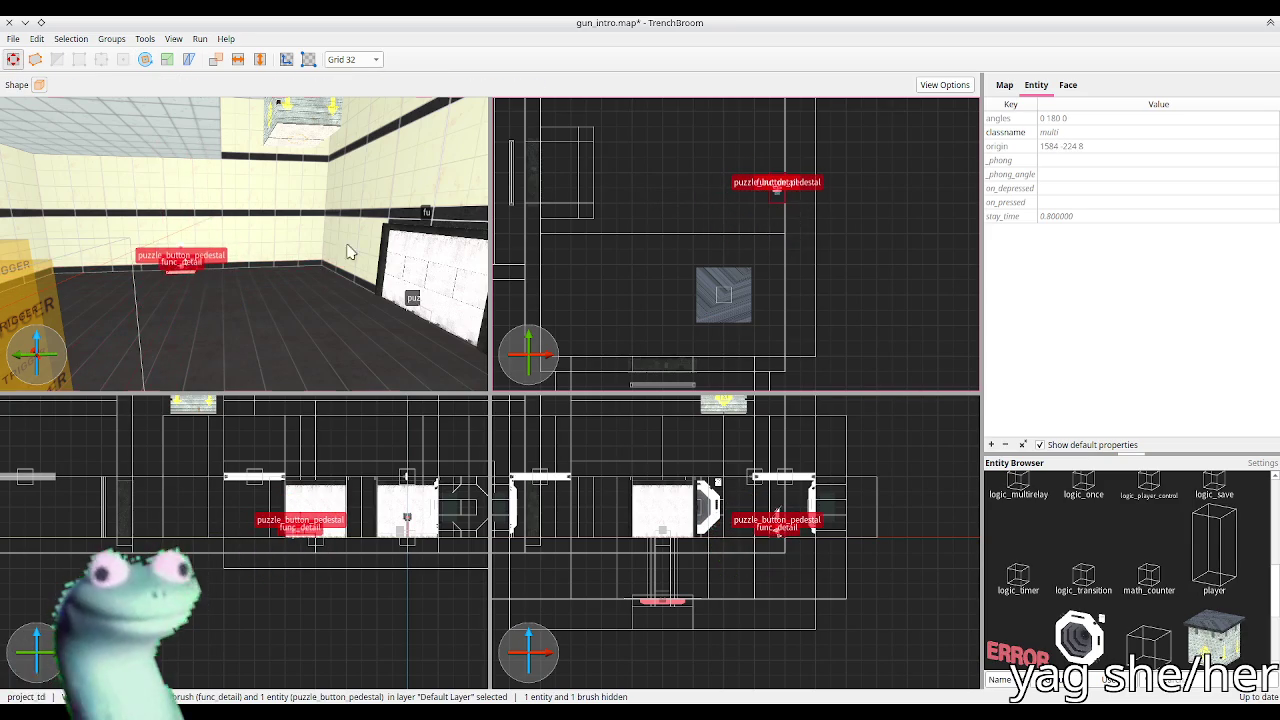
pyautogui.scroll(2, 311, 256)
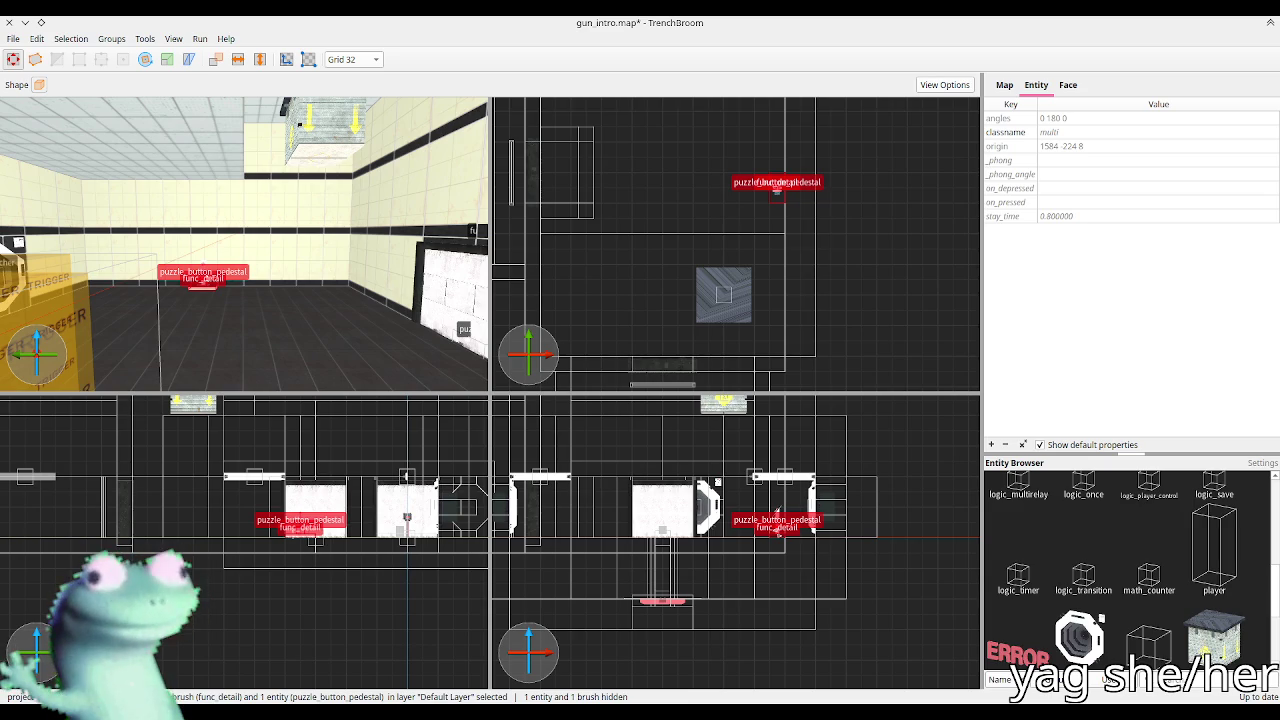
pyautogui.moveTo(508, 237); pyautogui.dragTo(577, 223)
pyautogui.scroll(10, 277, 245)
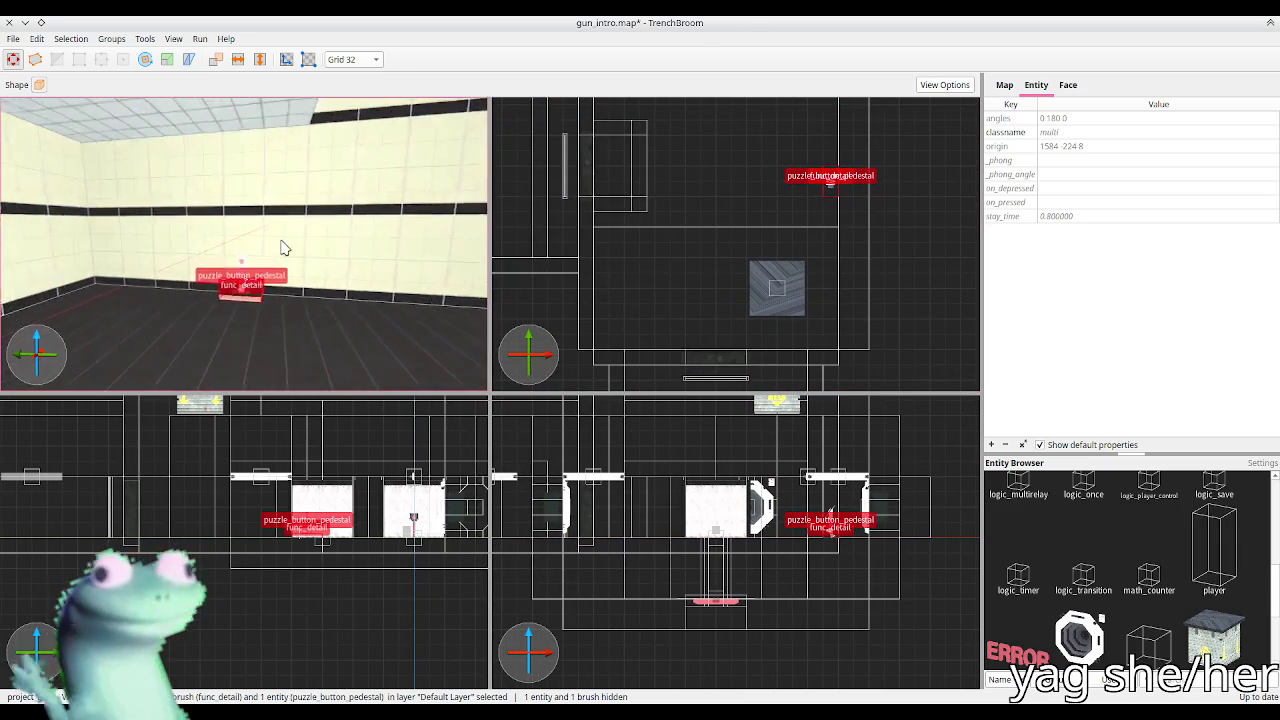
pyautogui.scroll(-5, 277, 242)
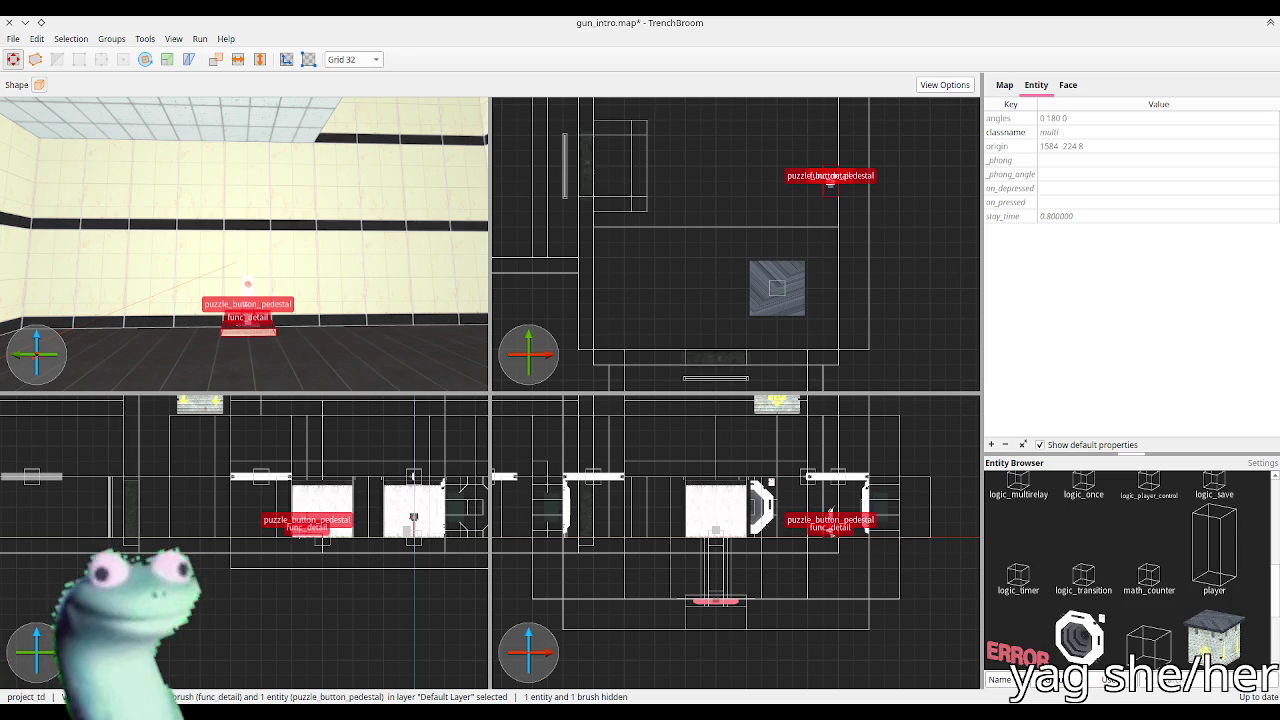
pyautogui.scroll(3, 366, 243)
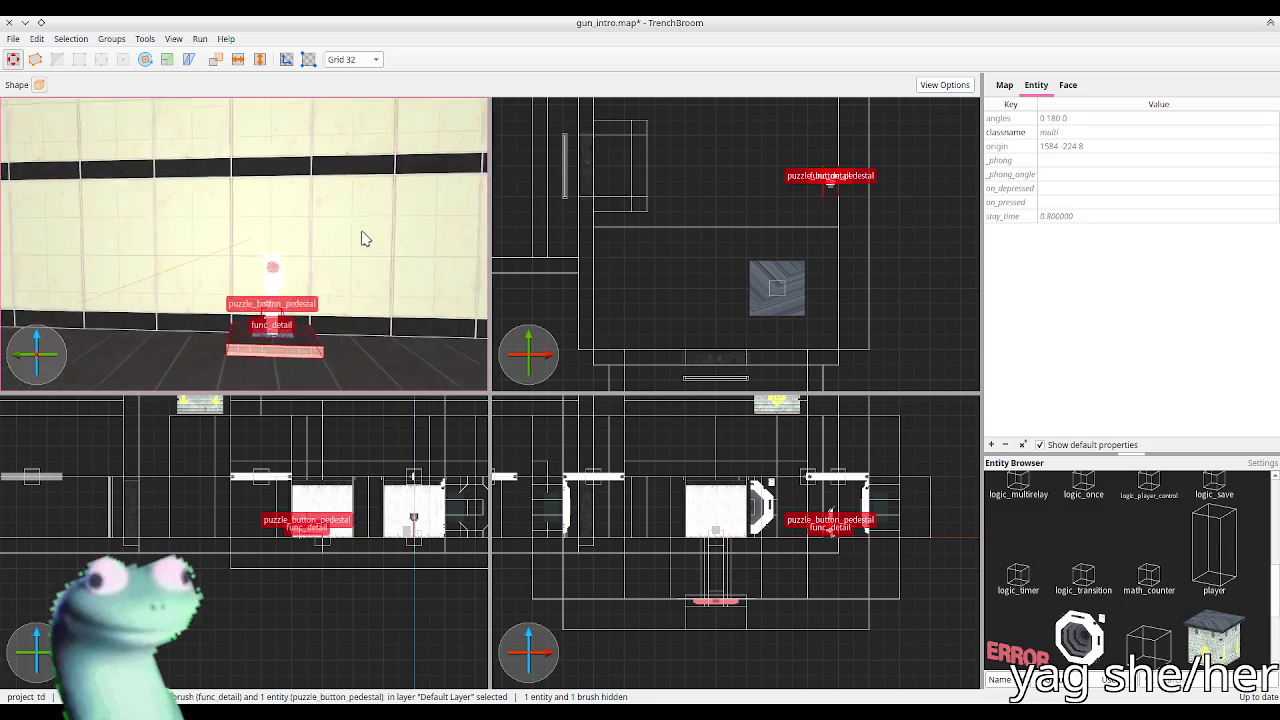
pyautogui.hotkey('ctrl', 'u')
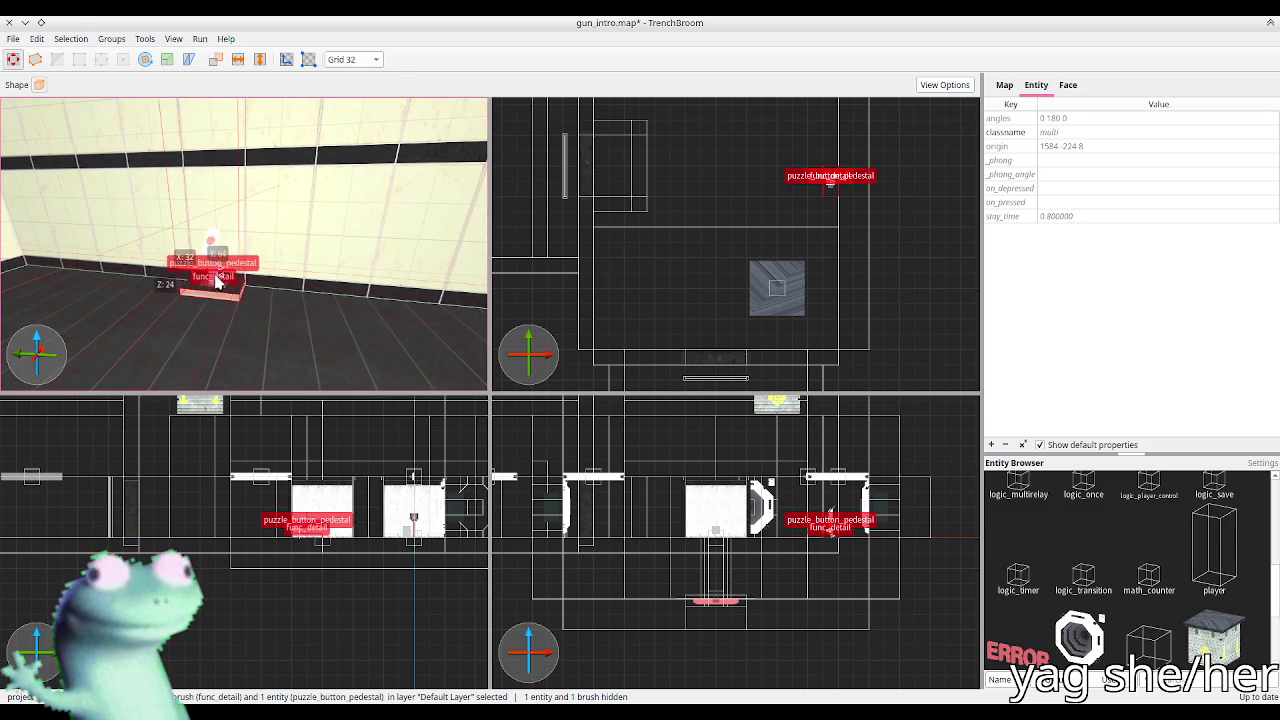
# Step: Set the pedestal's on_pressed to rm3_drp,drop, fixing the 'dorp' typo, and save
pyautogui.click(216, 278)
pyautogui.click(1135, 176)
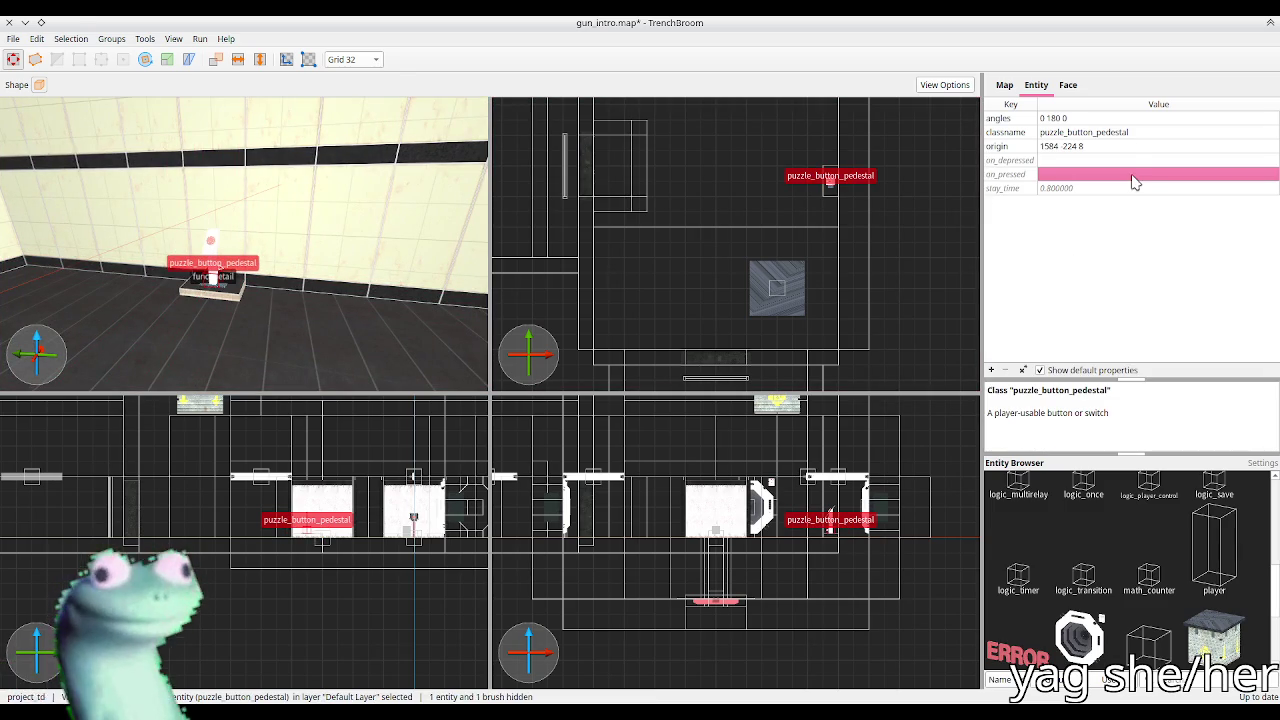
pyautogui.write('rm3_drp_dorp')
pyautogui.press('Return')
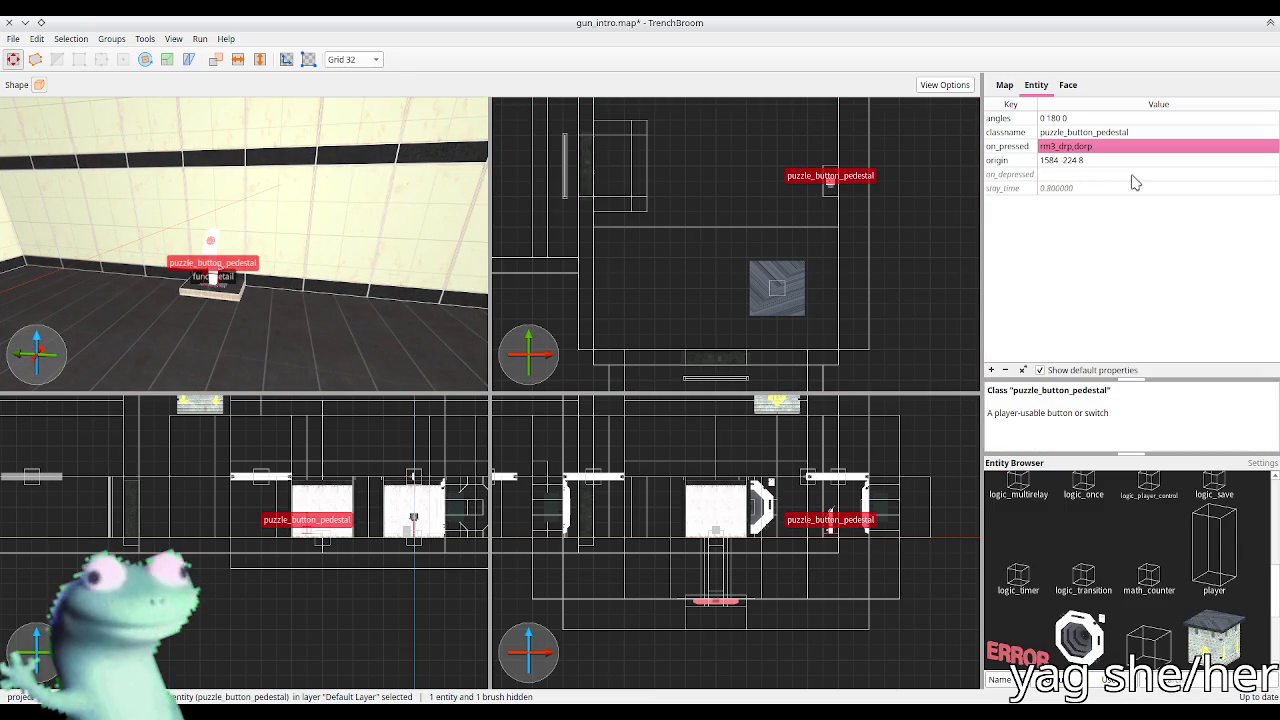
pyautogui.click(1121, 150)
pyautogui.doubleClick(1121, 150)
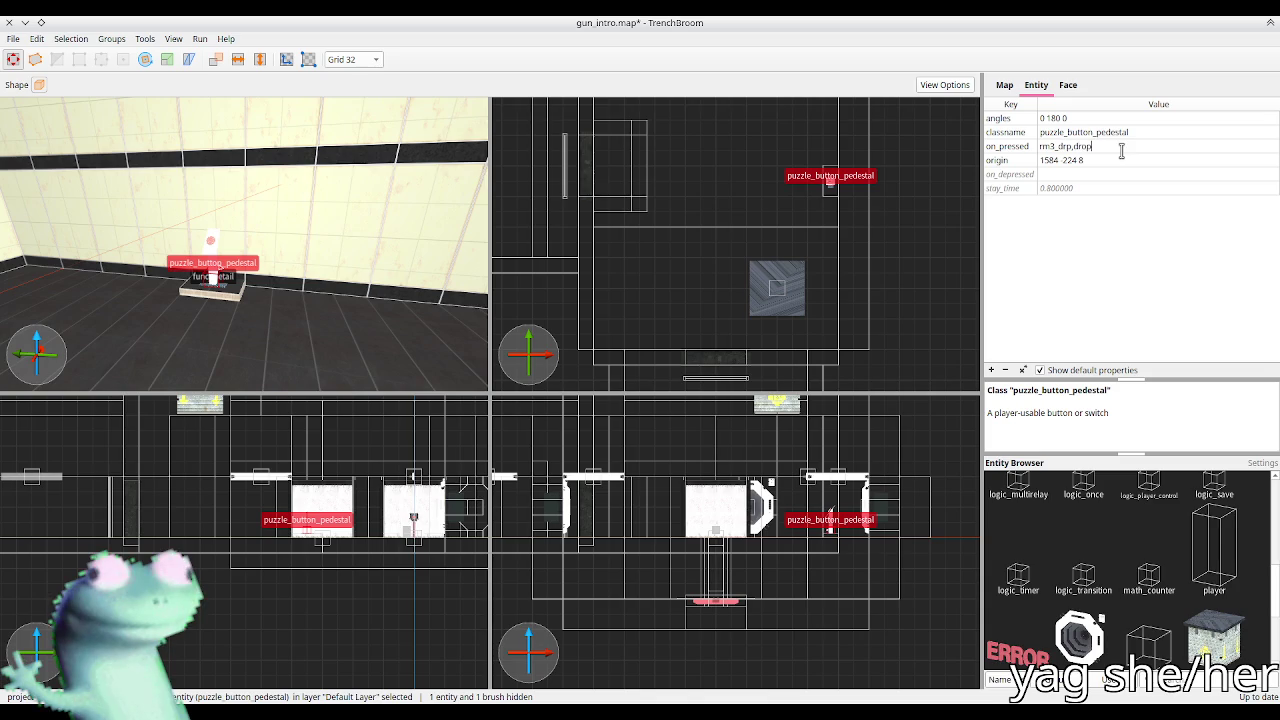
pyautogui.press('Return')
pyautogui.moveTo(334, 258)
pyautogui.mouseDown()
pyautogui.moveTo(263, 248)
pyautogui.moveTo(343, 251)
pyautogui.moveTo(314, 257)
pyautogui.moveTo(400, 283)
pyautogui.mouseUp()
pyautogui.hotkey('ctrl', 's')
pyautogui.press('Escape')
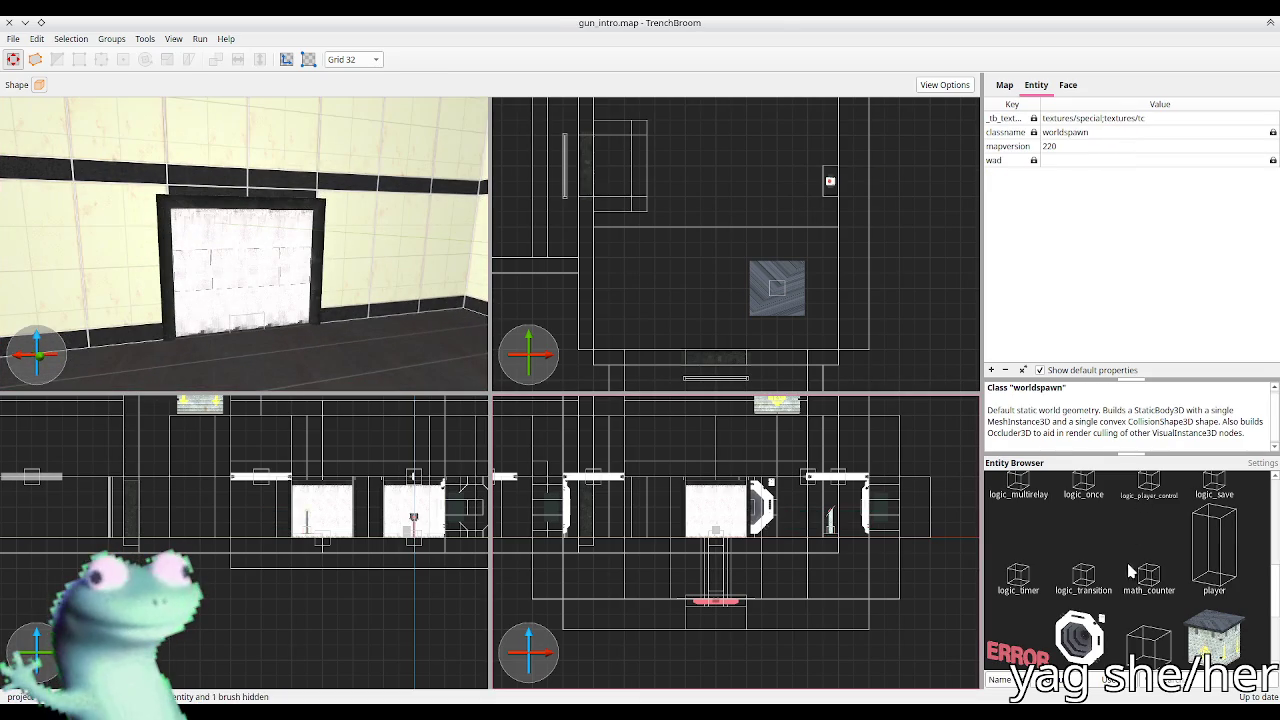
# Step: Place a math_counter entity in front of the white door
pyautogui.scroll(2, 1133, 565)
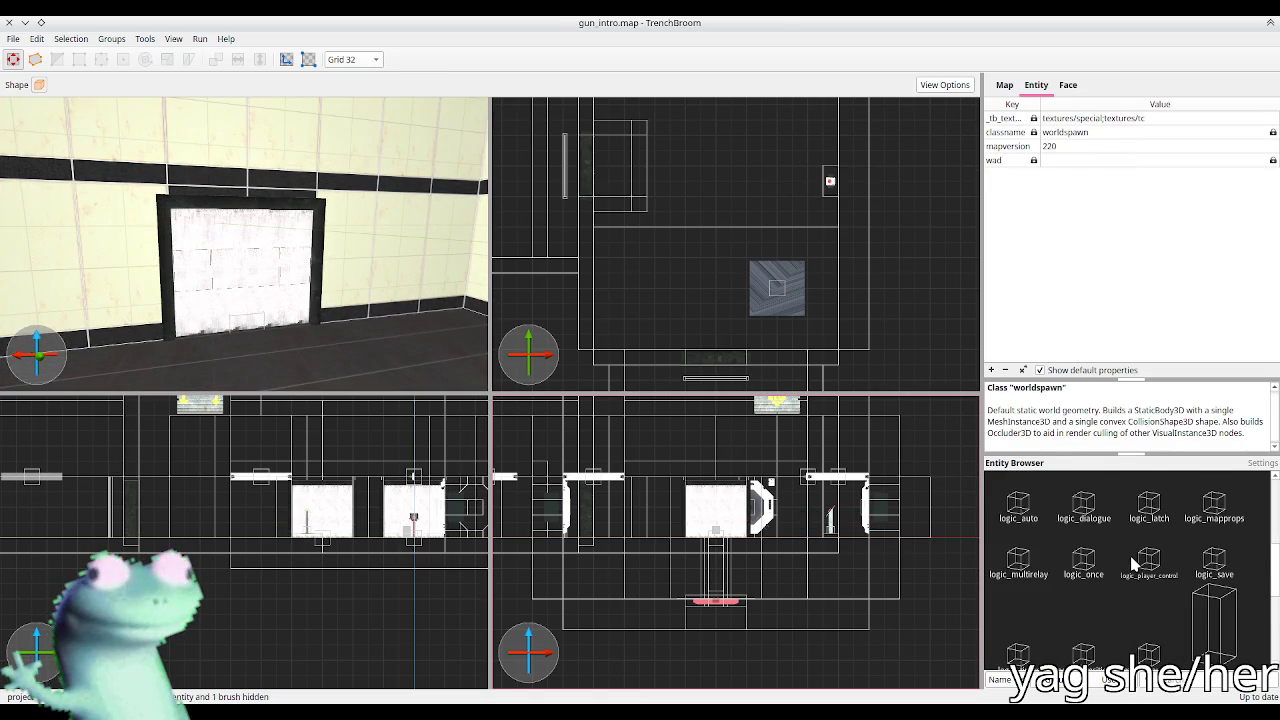
pyautogui.scroll(5, 1133, 565)
pyautogui.scroll(-3, 1133, 565)
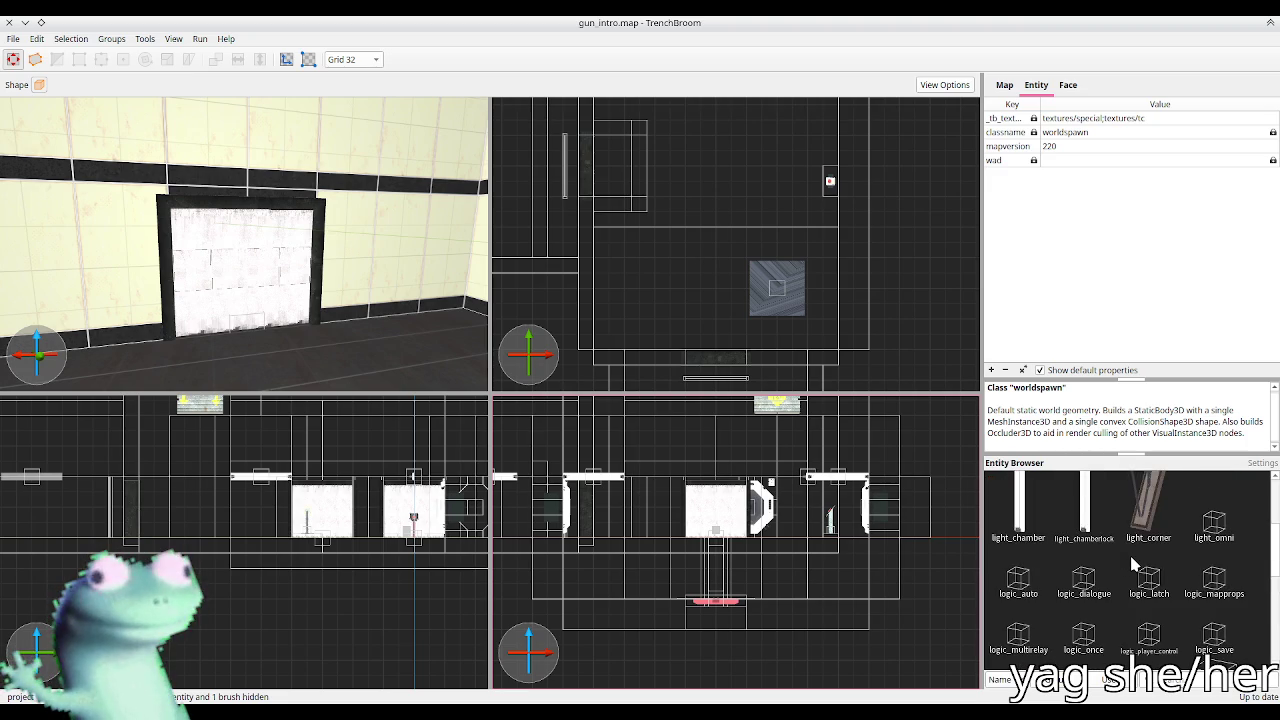
pyautogui.scroll(3, 1208, 578)
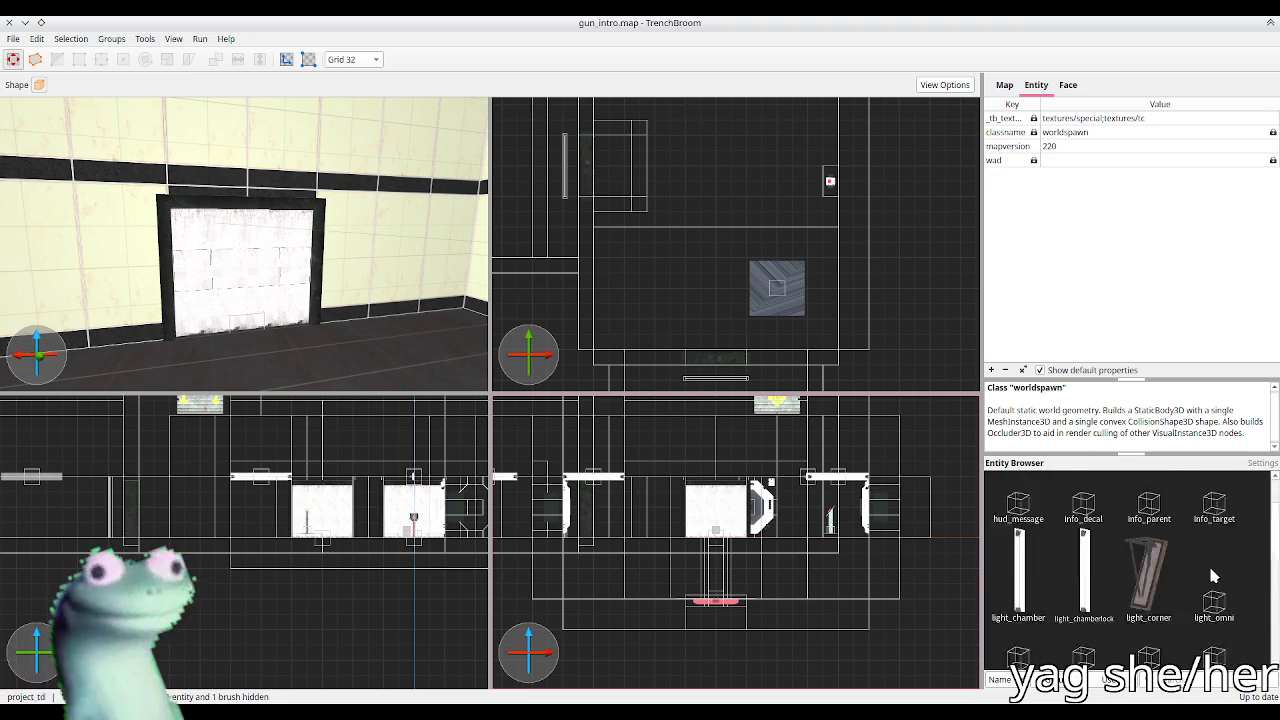
pyautogui.scroll(-8, 1197, 543)
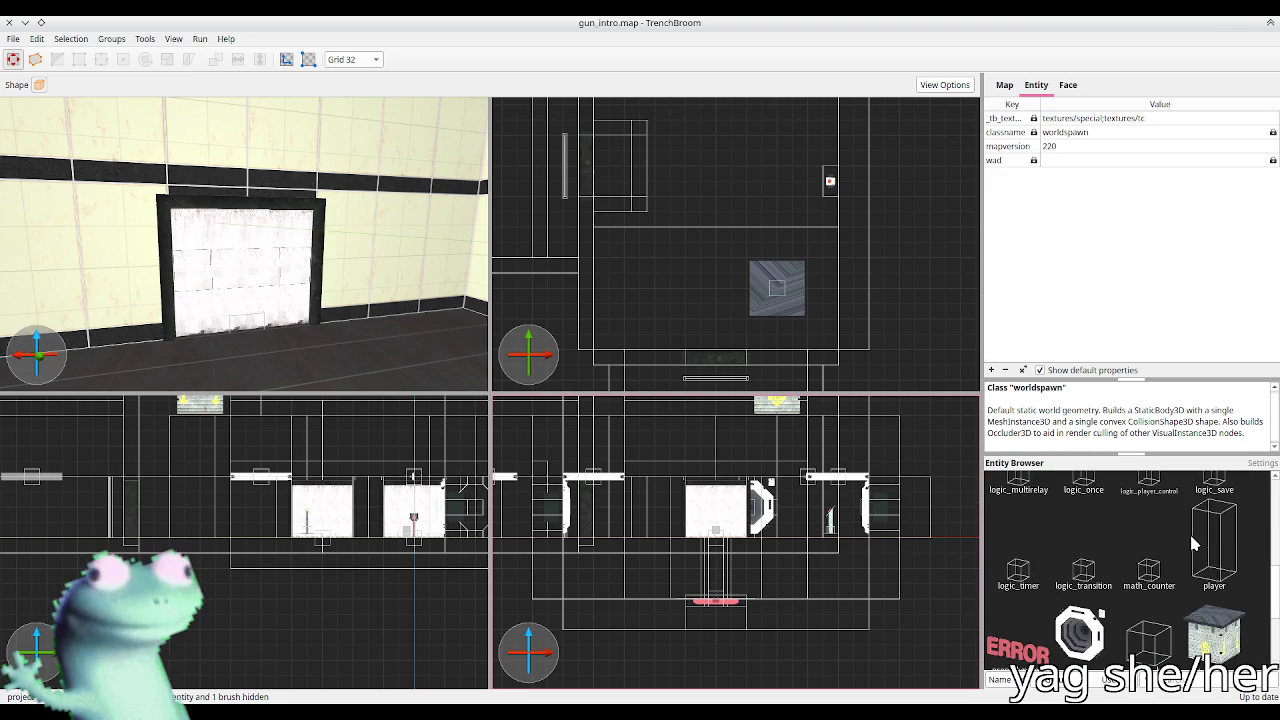
pyautogui.scroll(2, 1190, 540)
pyautogui.moveTo(1148, 650); pyautogui.dragTo(214, 310)
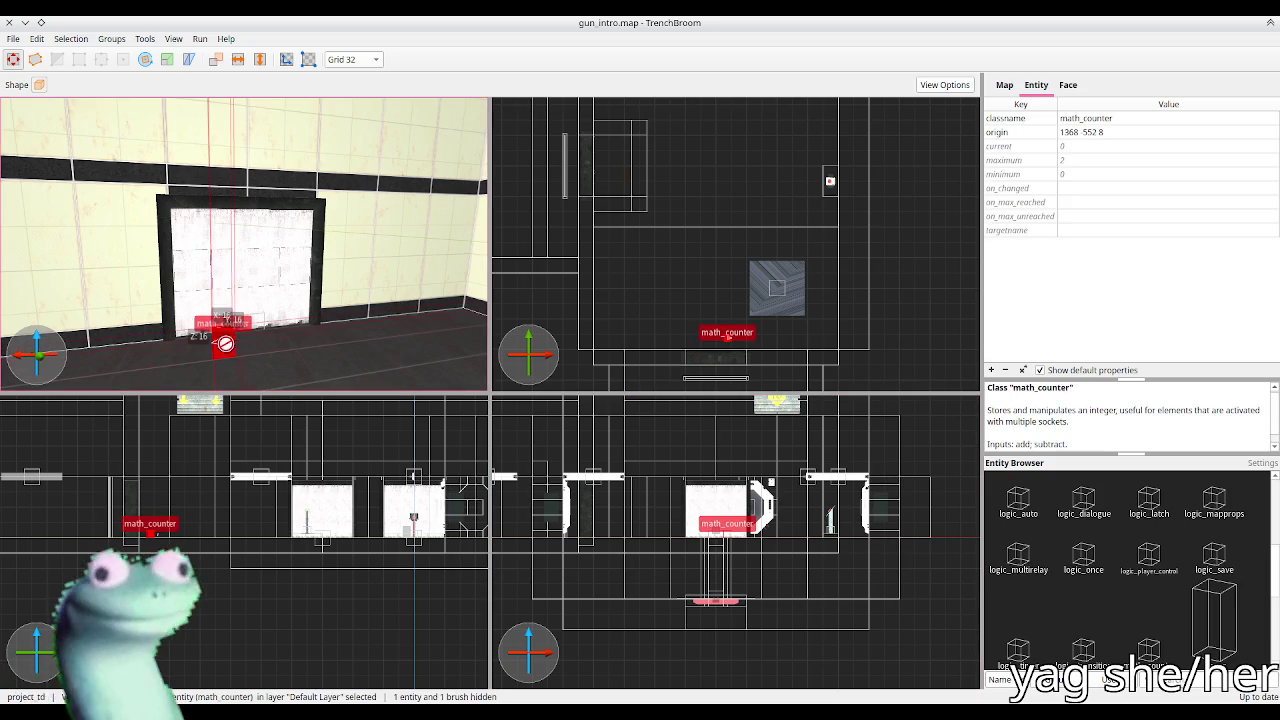
pyautogui.scroll(2, 277, 316)
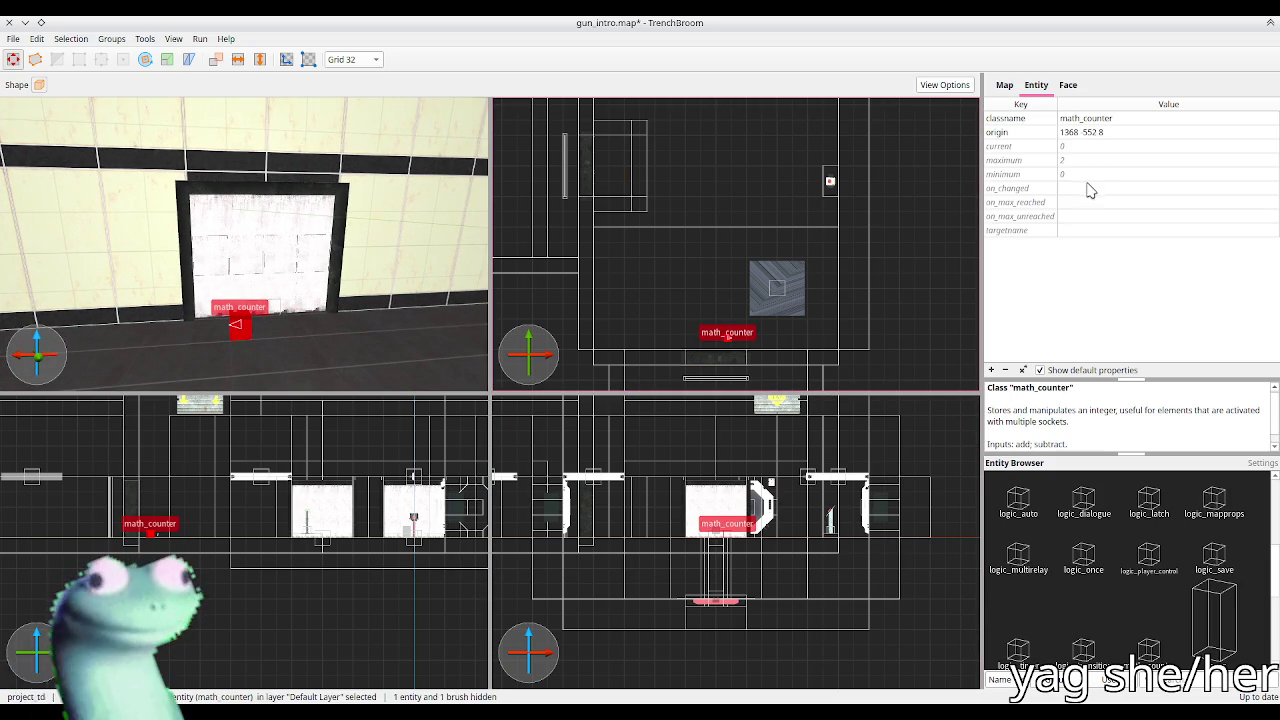
# Step: Give the math_counter targetname rm3_exit_c, on_max_reached rm3_exit,open and on_max_unreached rm3_exit,close
pyautogui.click(1070, 232)
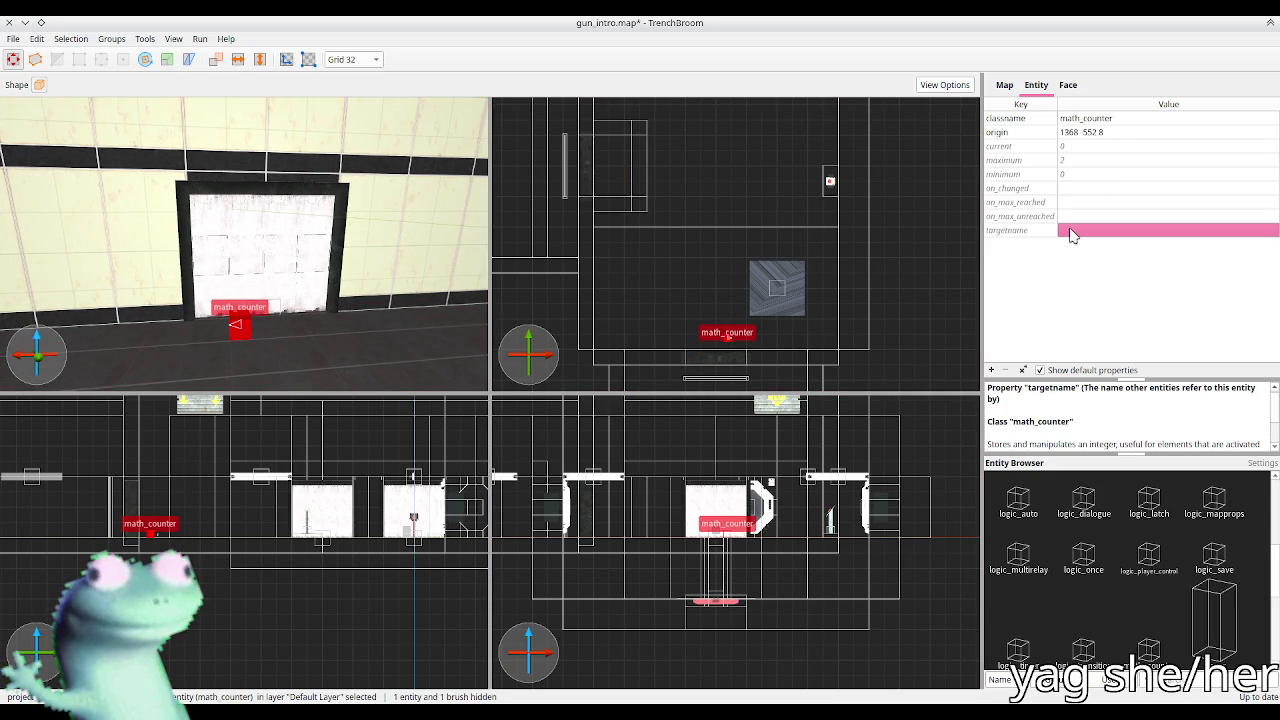
pyautogui.write('mc_')
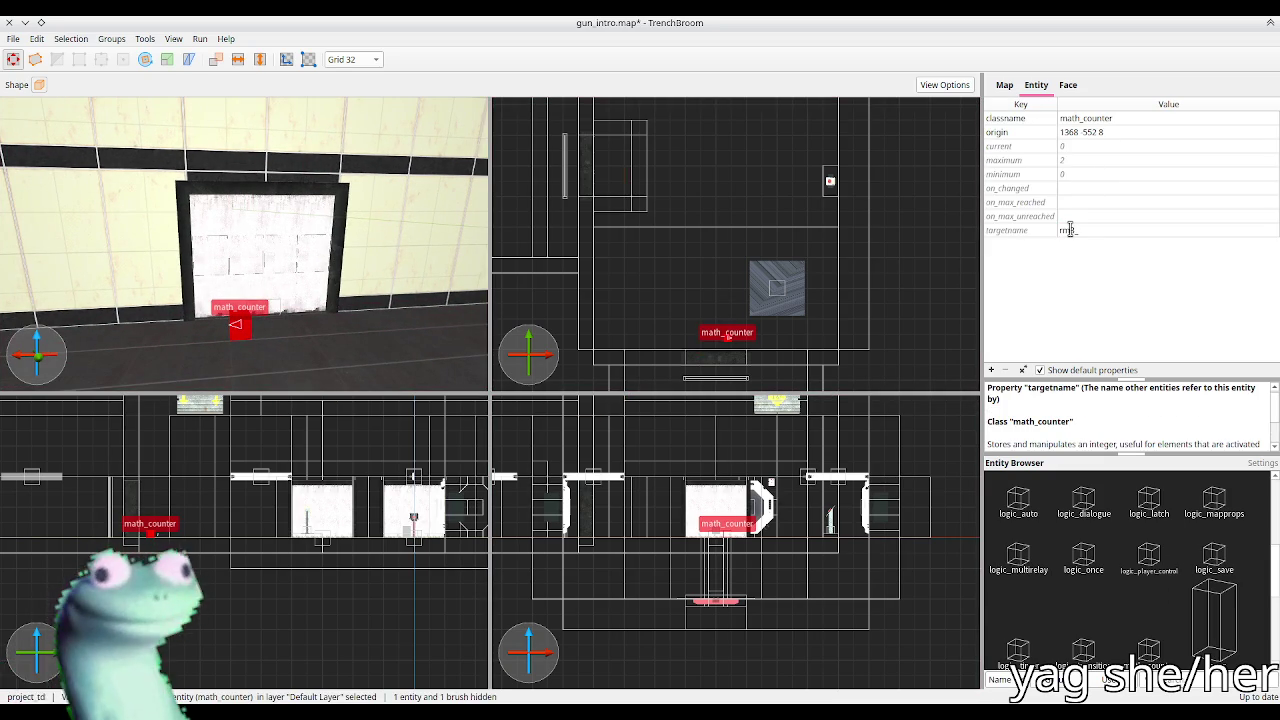
pyautogui.write('c')
pyautogui.press('Return')
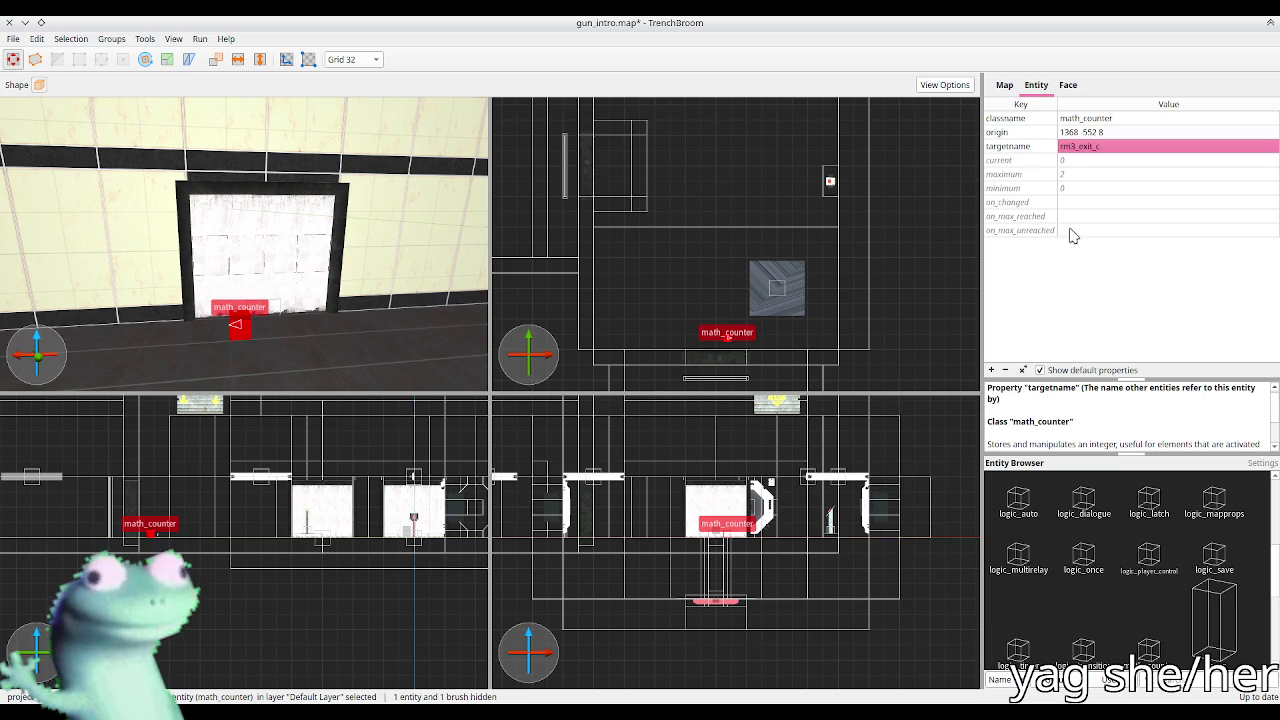
pyautogui.click(1084, 217)
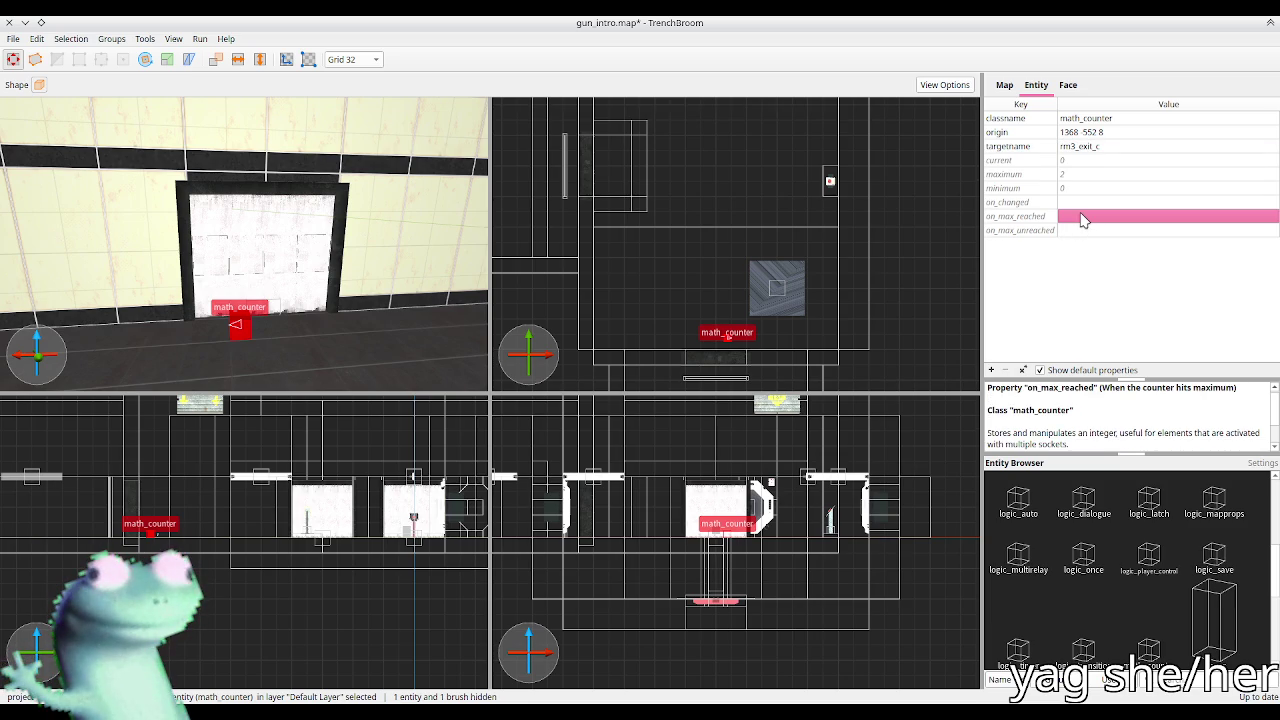
pyautogui.write('rm3_exit_open')
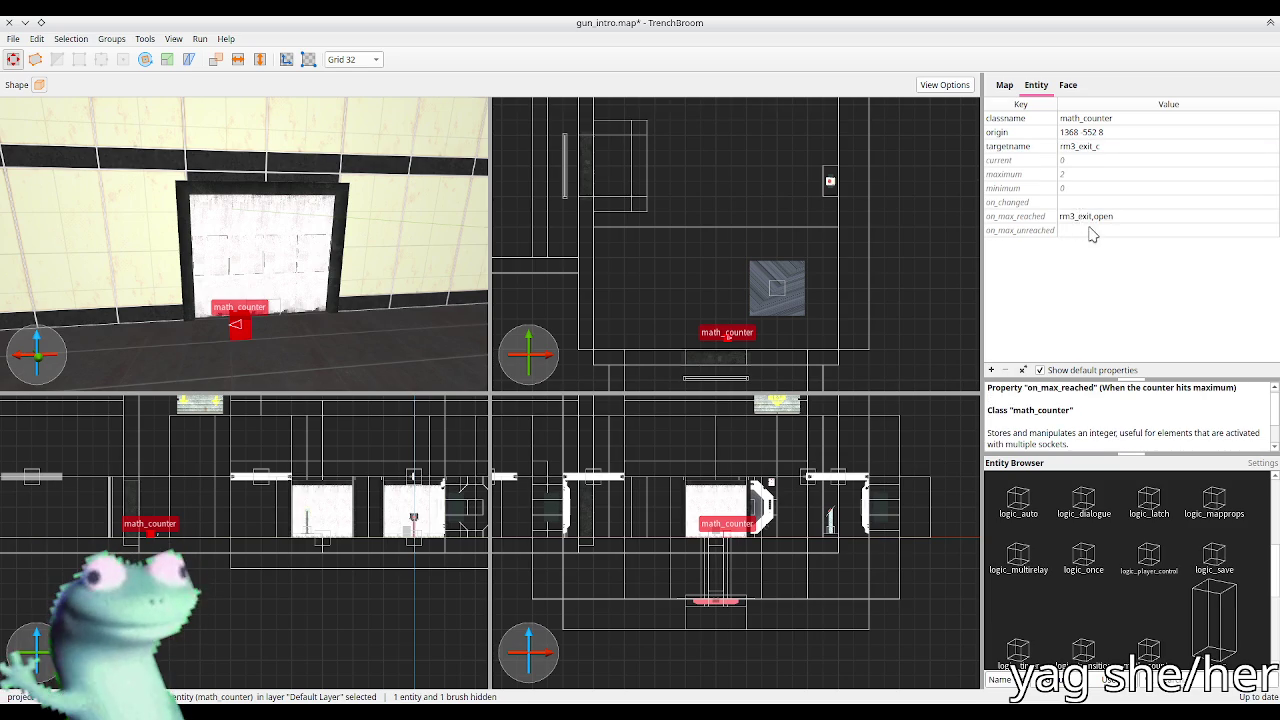
pyautogui.click(1090, 230)
pyautogui.write('rm3_exi')
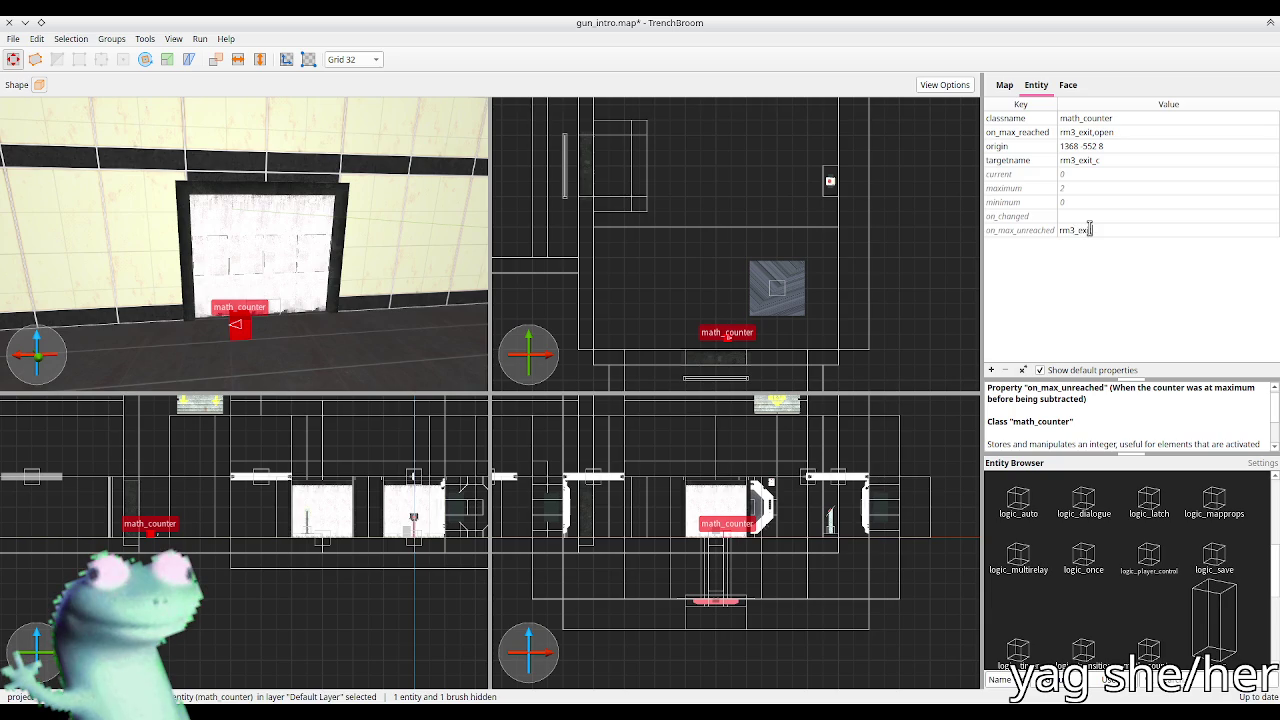
pyautogui.write('t_close')
pyautogui.press('Return')
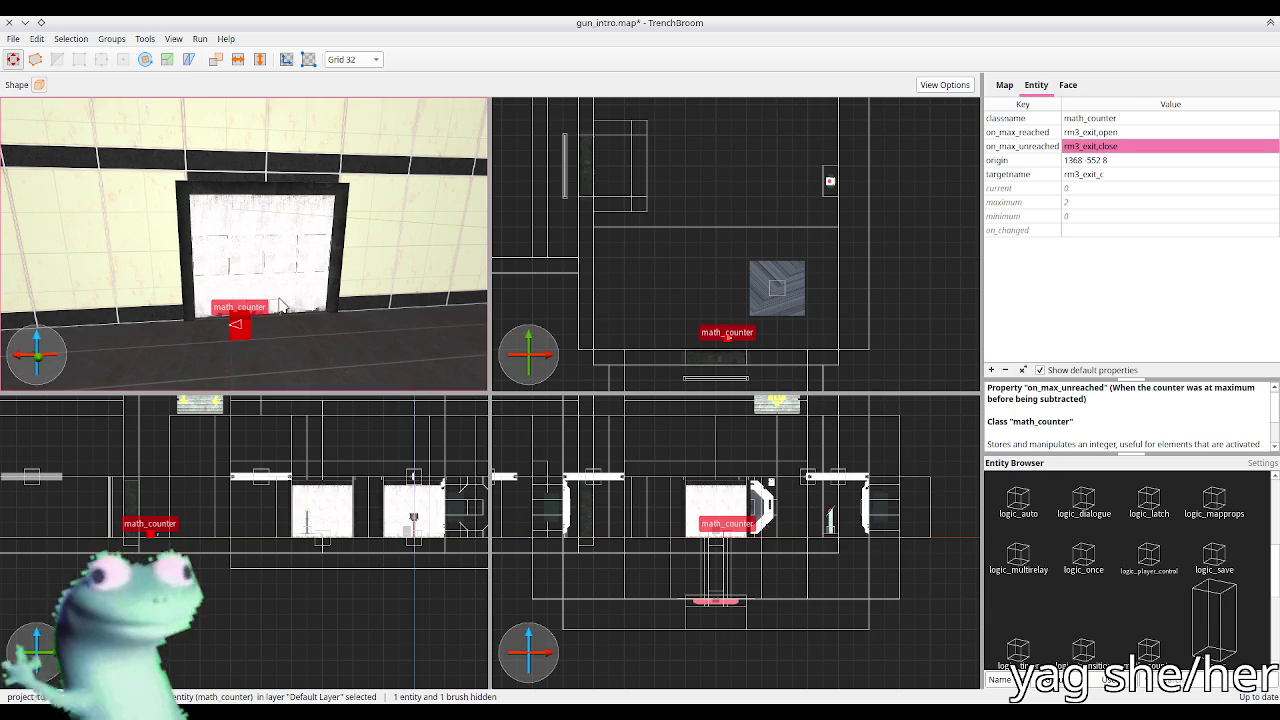
pyautogui.scroll(10, 228, 337)
# Step: Set the ball catcher's on_catch to rm3_exit_c,add and on_recall to rm3_exit_c,subtract
pyautogui.click(203, 258)
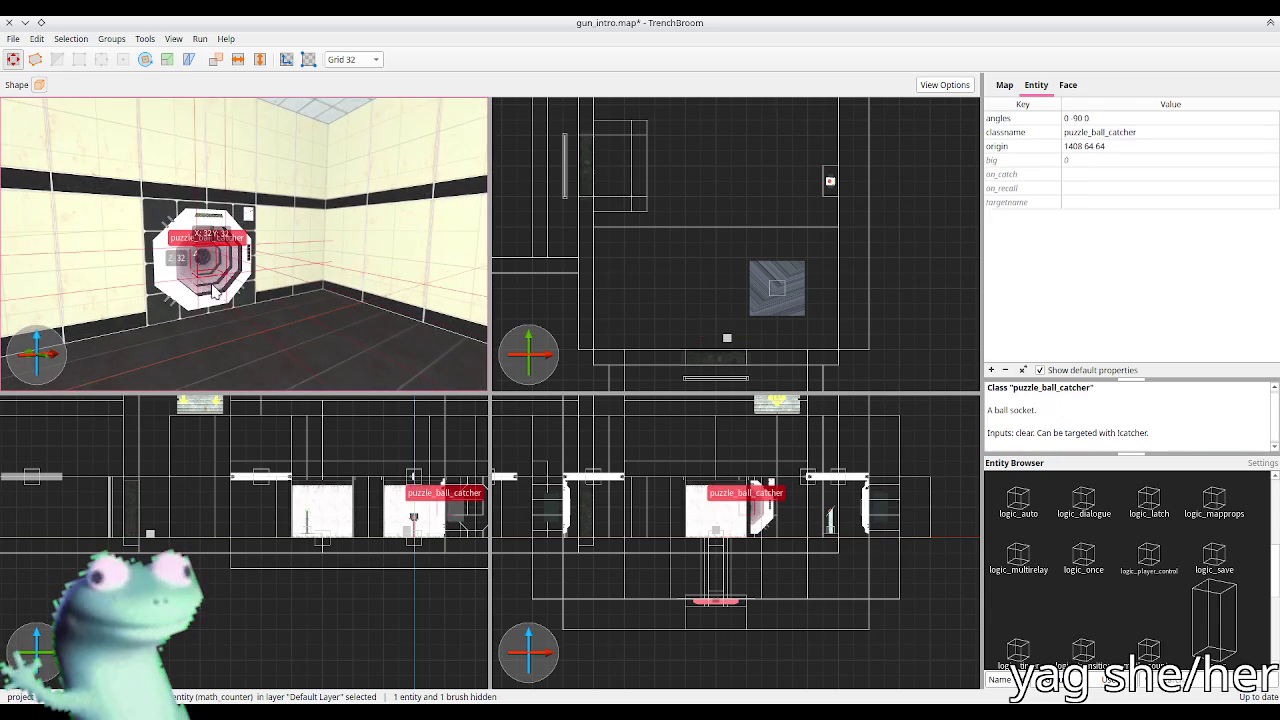
pyautogui.click(1090, 175)
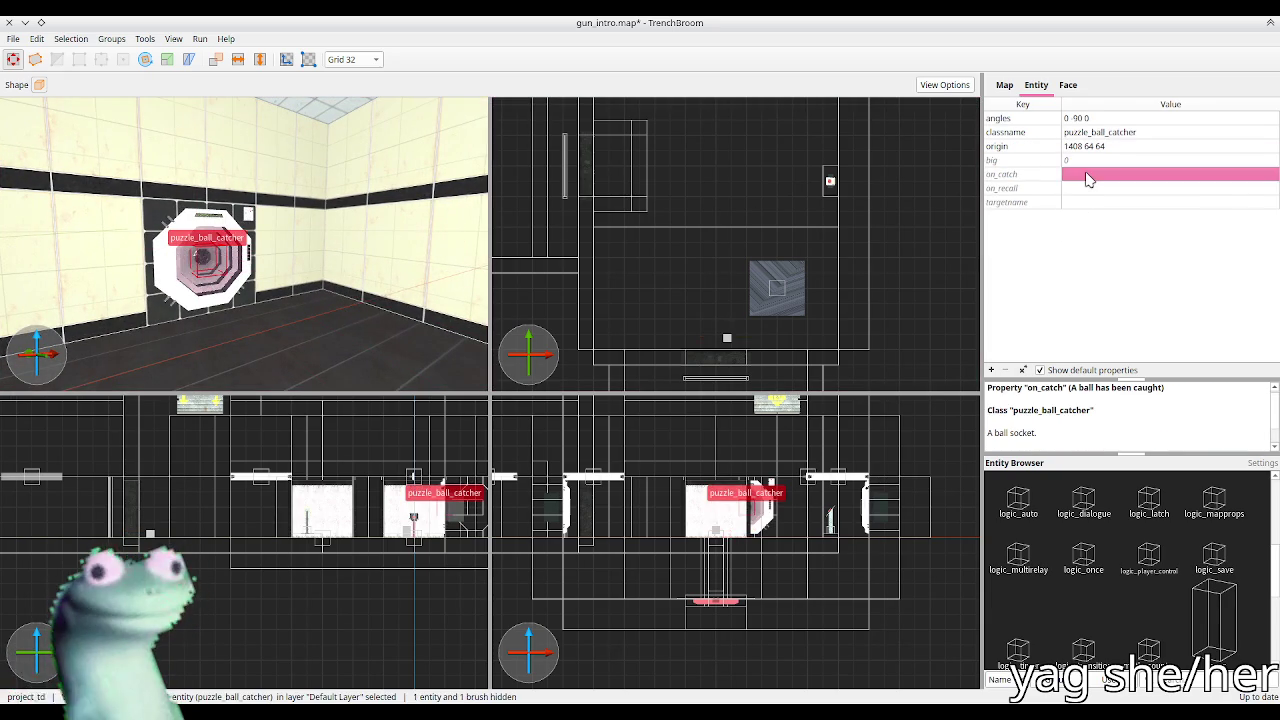
pyautogui.write('rm3_exit_c,add')
pyautogui.press('Return')
pyautogui.doubleClick(1088, 187)
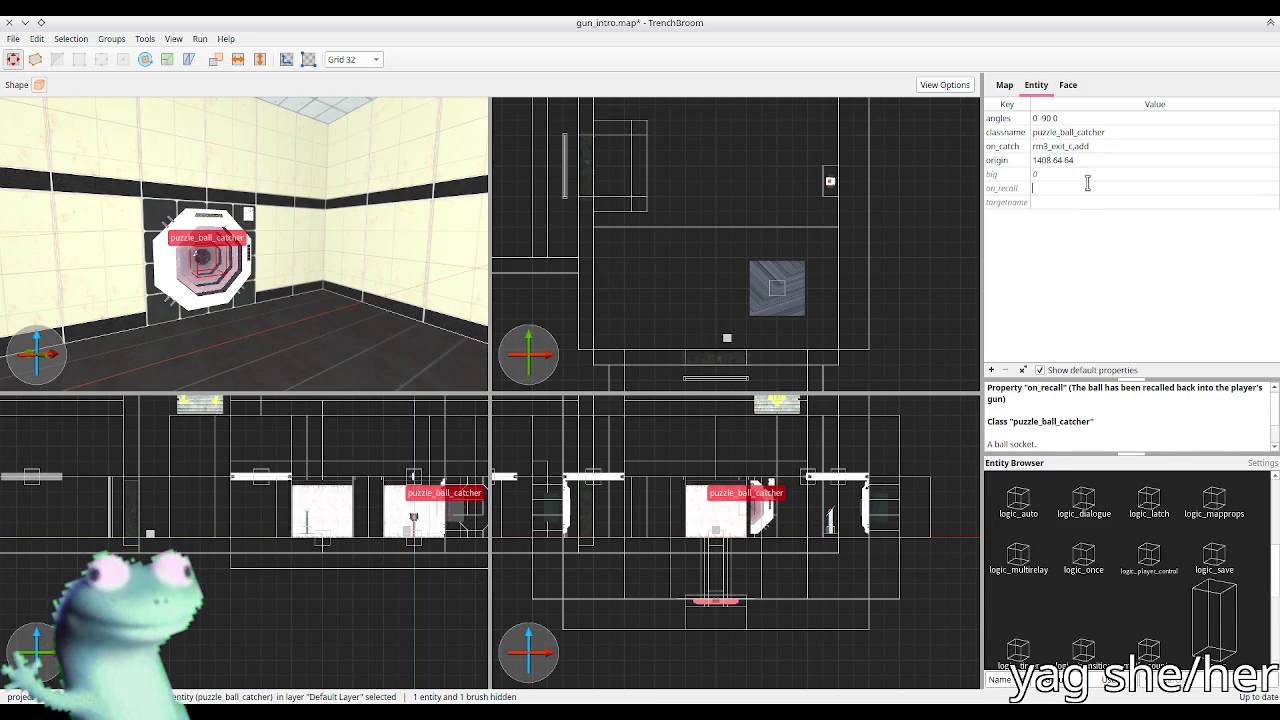
pyautogui.write('rm3_exit_c,subtract')
pyautogui.press('Return')
# Step: Save gun_intro.map and clear the ball catcher selection
pyautogui.hotkey('ctrl', 's')
pyautogui.moveTo(317, 272)
pyautogui.mouseDown()
pyautogui.moveTo(310, 240)
pyautogui.moveTo(337, 177)
pyautogui.moveTo(323, 274)
pyautogui.moveTo(378, 272)
pyautogui.mouseUp()
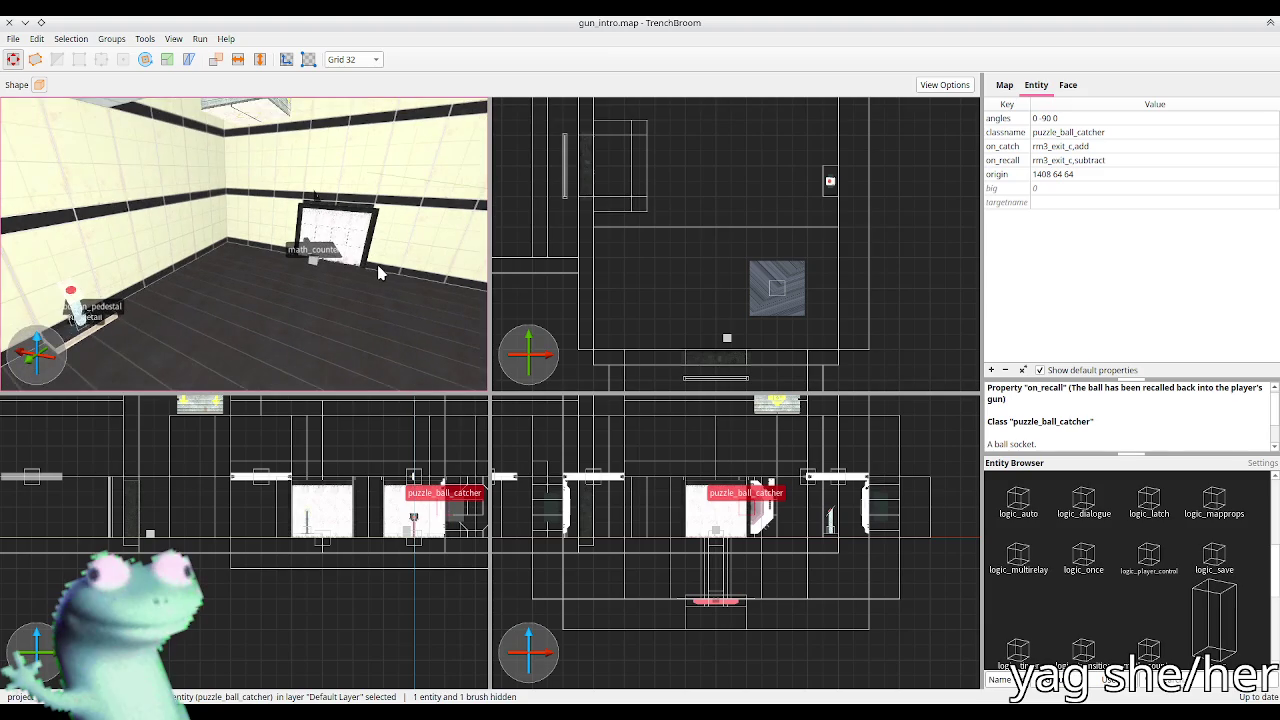
pyautogui.click(736, 162)
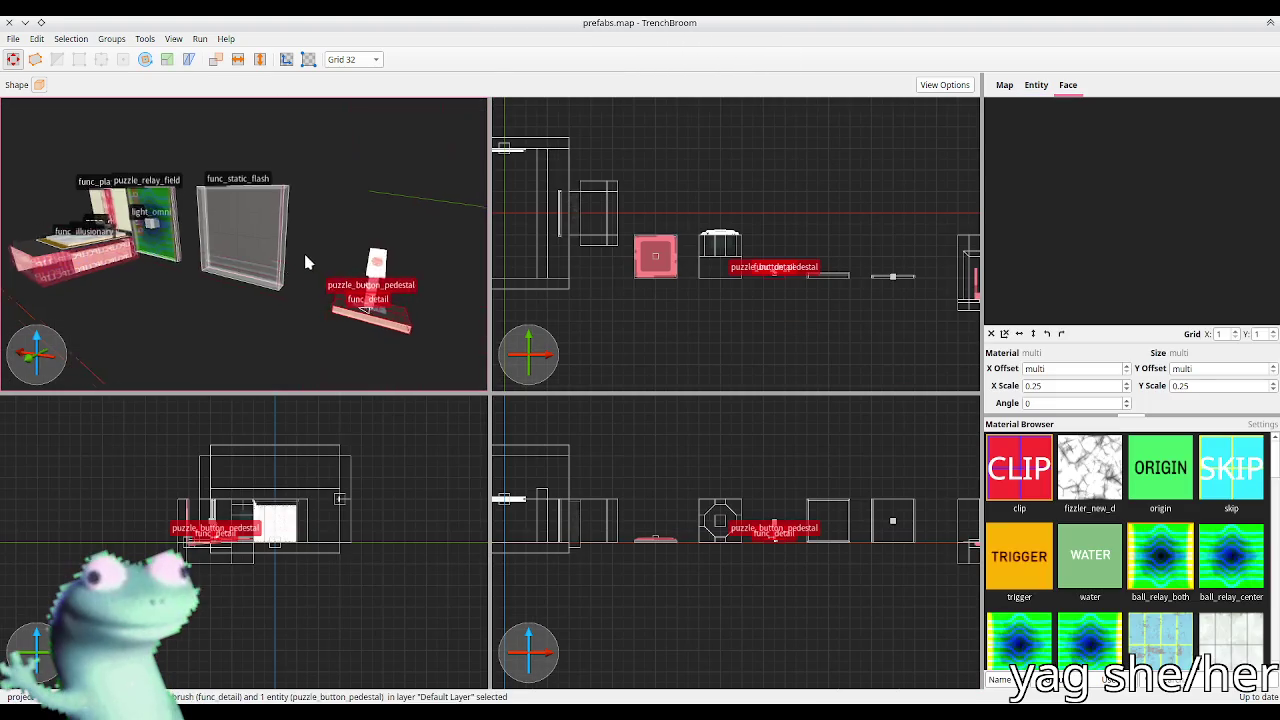
# Step: Paste the puzzle_button_floor prefab from prefabs.map into the gun_intro.map room
pyautogui.moveTo(277, 266)
pyautogui.mouseDown()
pyautogui.moveTo(333, 289)
pyautogui.moveTo(245, 263)
pyautogui.mouseUp()
pyautogui.click(245, 263)
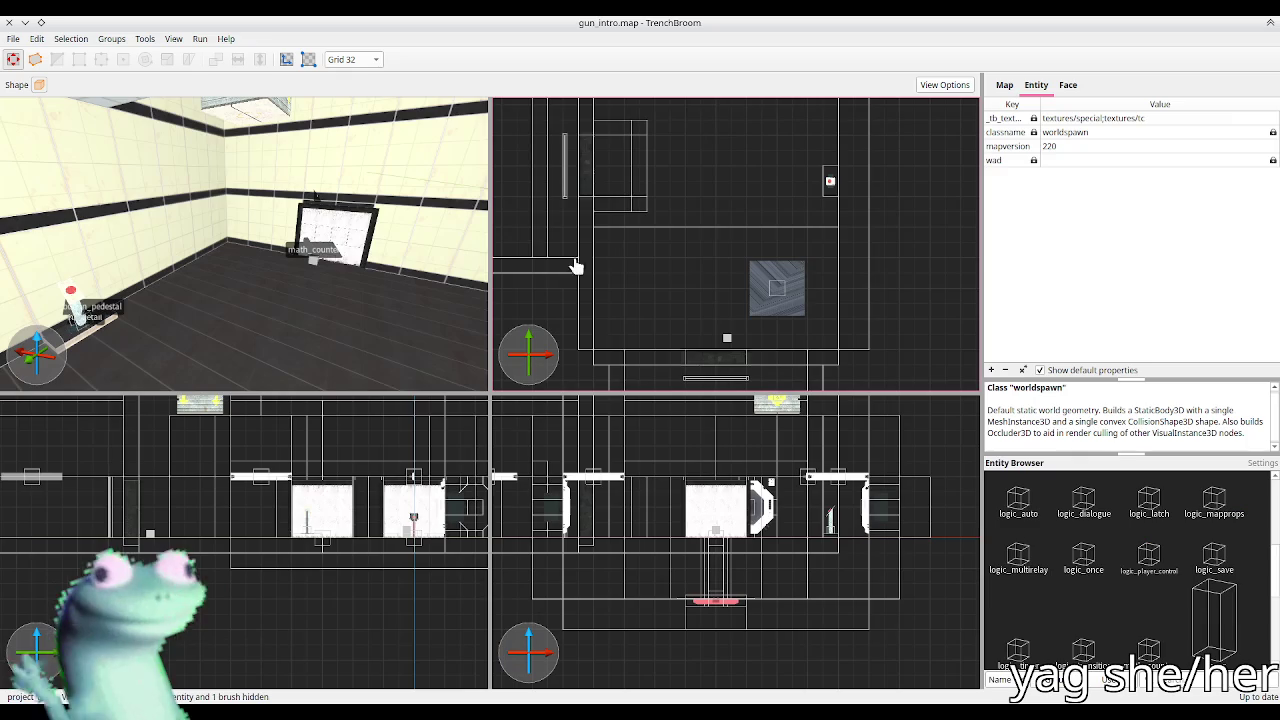
pyautogui.hotkey('ctrl', 'v')
pyautogui.moveTo(706, 183); pyautogui.dragTo(624, 331)
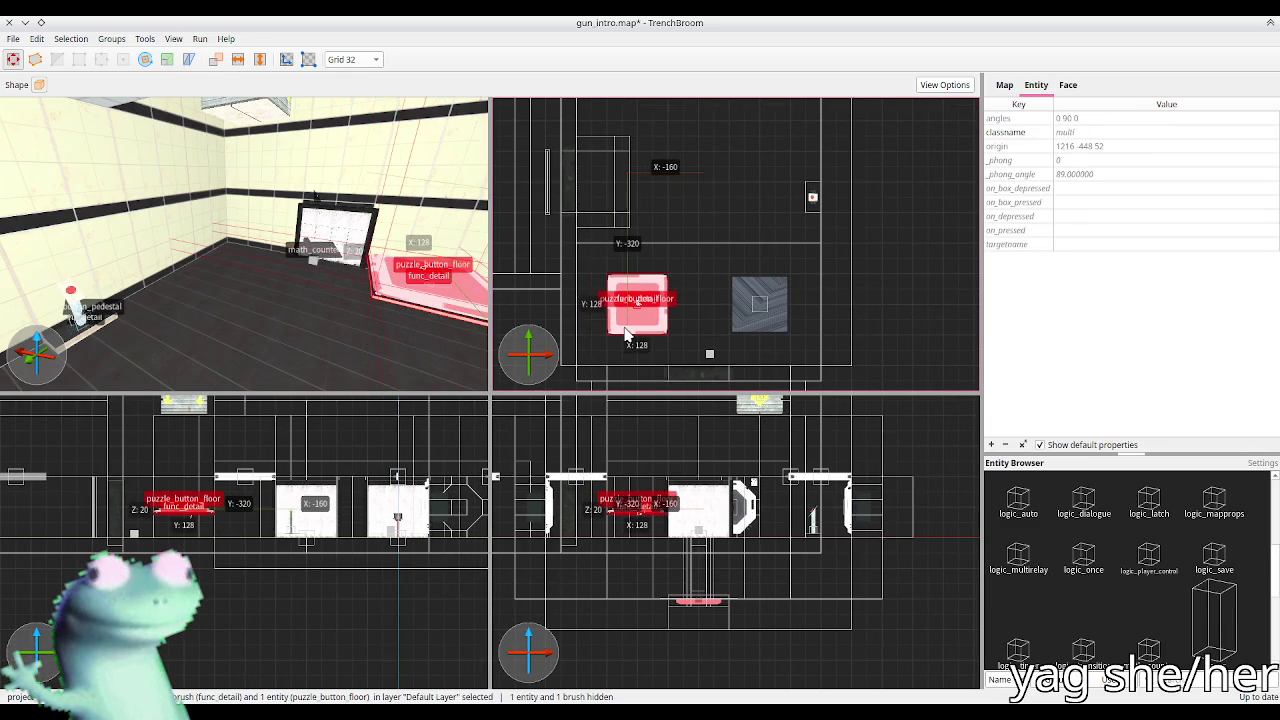
pyautogui.hotkey('ctrl', 'u')
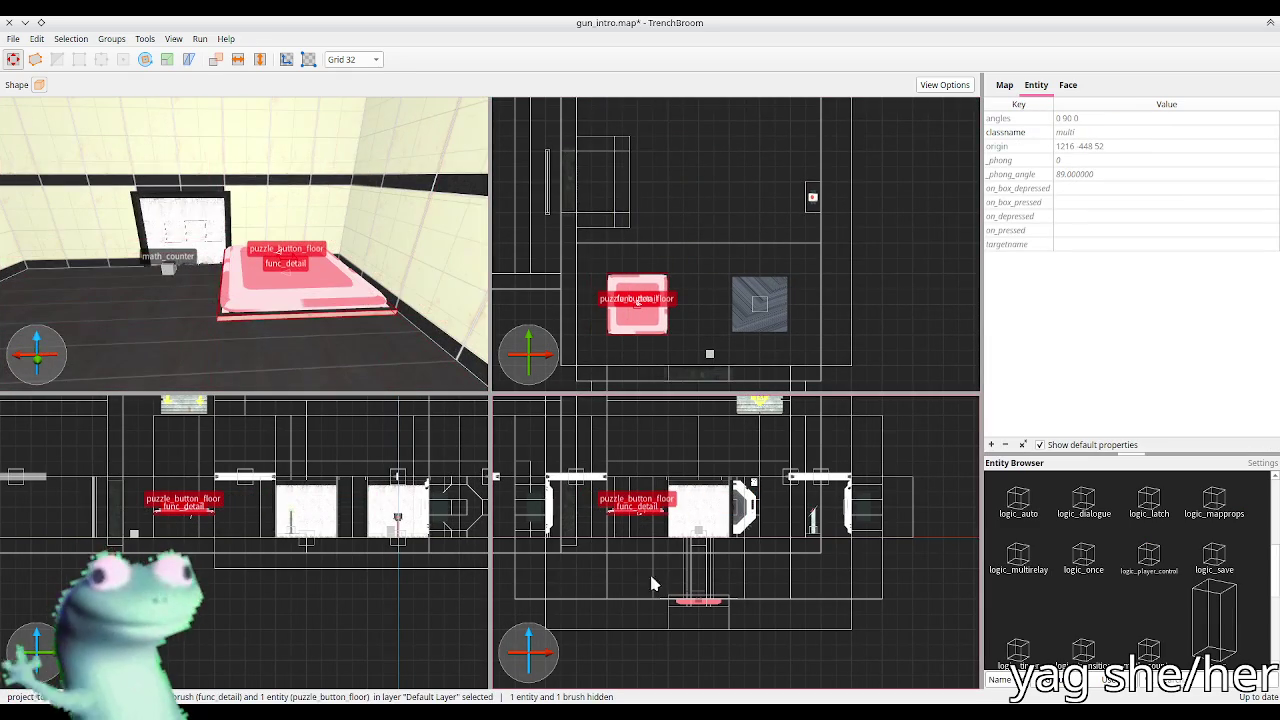
# Step: Lower the floor button onto the floor, slide it to 1408 -192 4 near the catcher, and save
pyautogui.press('Down')
pyautogui.press('Down')
pyautogui.press('[')
pyautogui.press('Up')
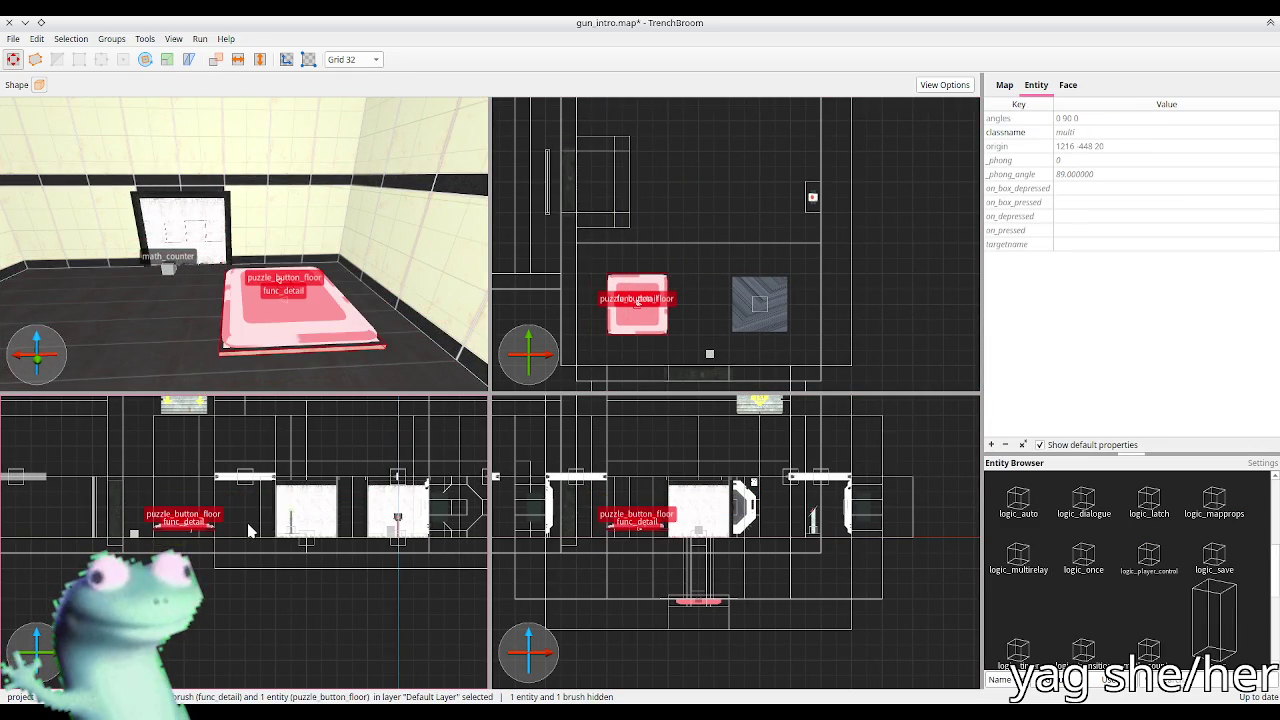
pyautogui.moveTo(237, 306)
pyautogui.mouseDown()
pyautogui.moveTo(251, 306)
pyautogui.moveTo(137, 277)
pyautogui.moveTo(130, 303)
pyautogui.moveTo(140, 297)
pyautogui.moveTo(149, 323)
pyautogui.moveTo(223, 301)
pyautogui.moveTo(406, 297)
pyautogui.mouseUp()
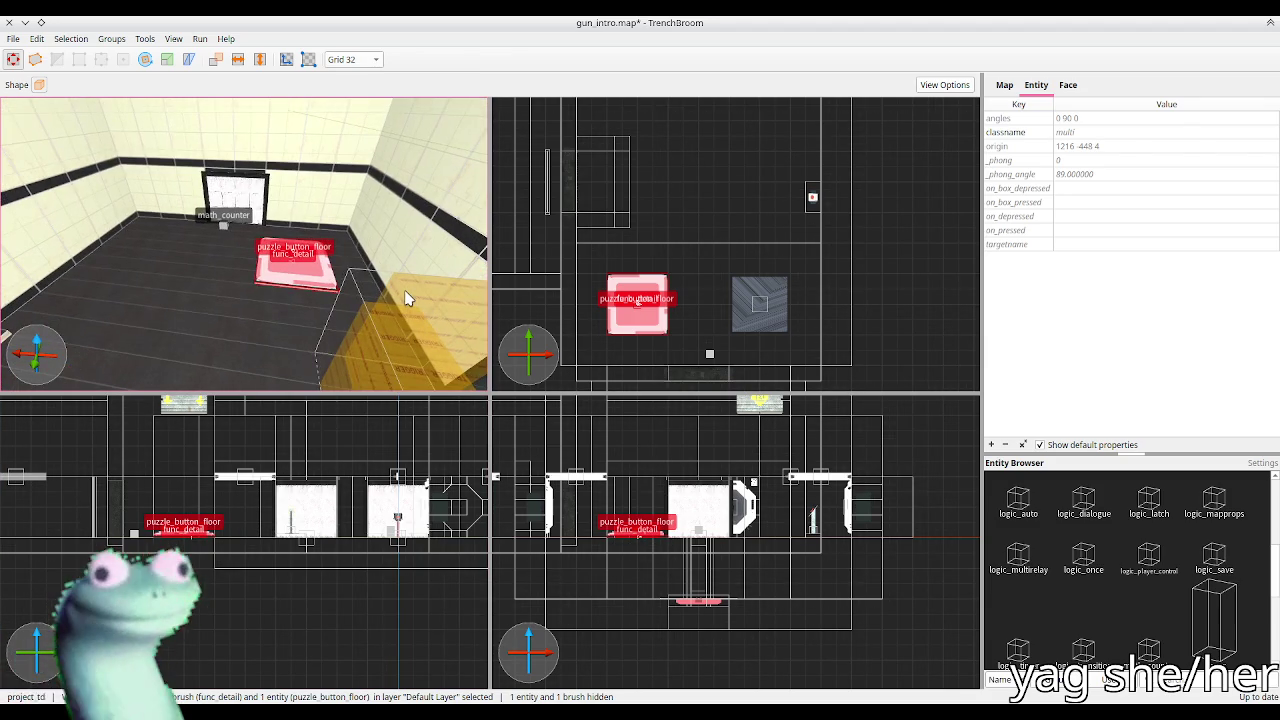
pyautogui.press('Left')
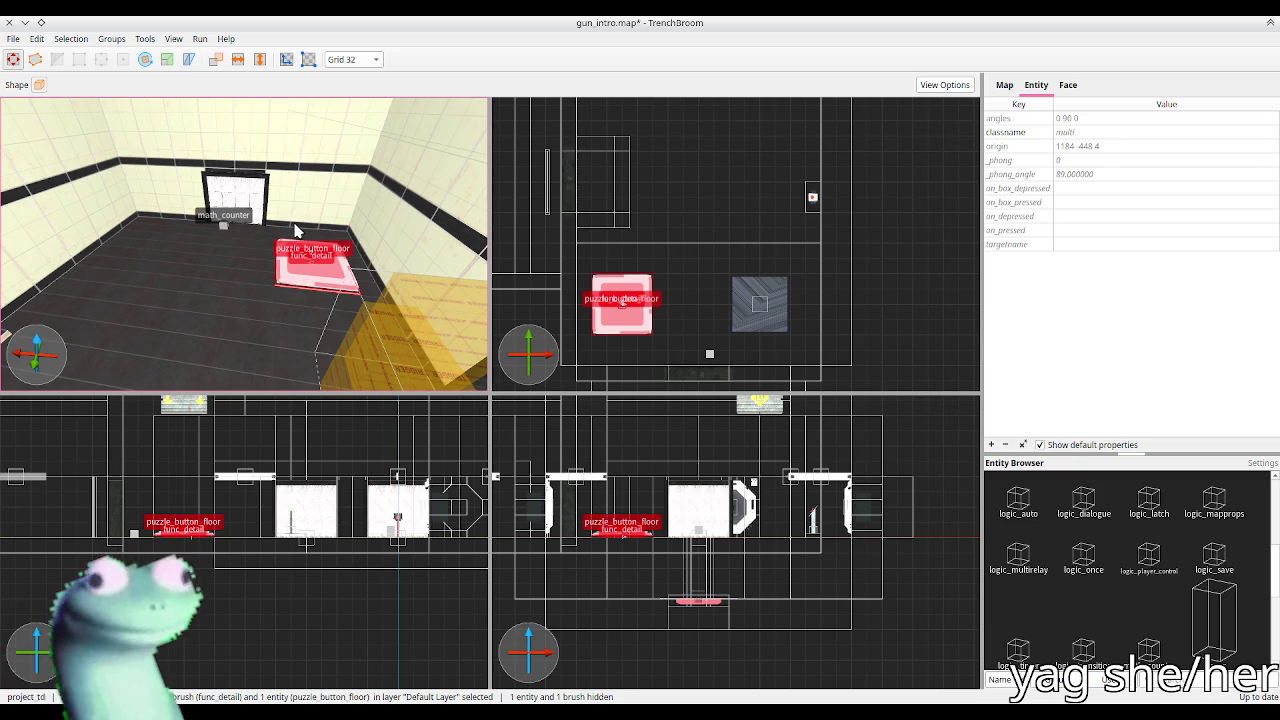
pyautogui.moveTo(296, 262); pyautogui.dragTo(196, 273)
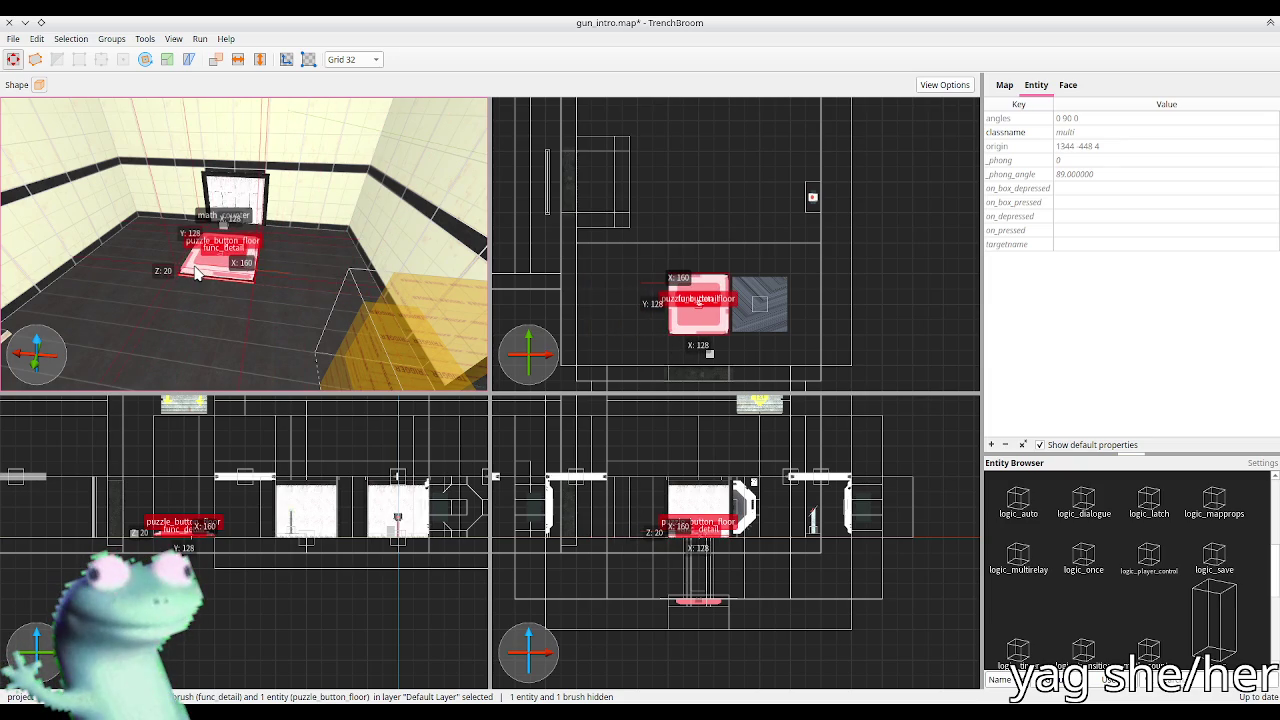
pyautogui.moveTo(402, 258)
pyautogui.mouseDown()
pyautogui.moveTo(137, 334)
pyautogui.moveTo(279, 277)
pyautogui.moveTo(191, 280)
pyautogui.moveTo(188, 300)
pyautogui.moveTo(249, 309)
pyautogui.moveTo(262, 353)
pyautogui.moveTo(240, 336)
pyautogui.mouseUp()
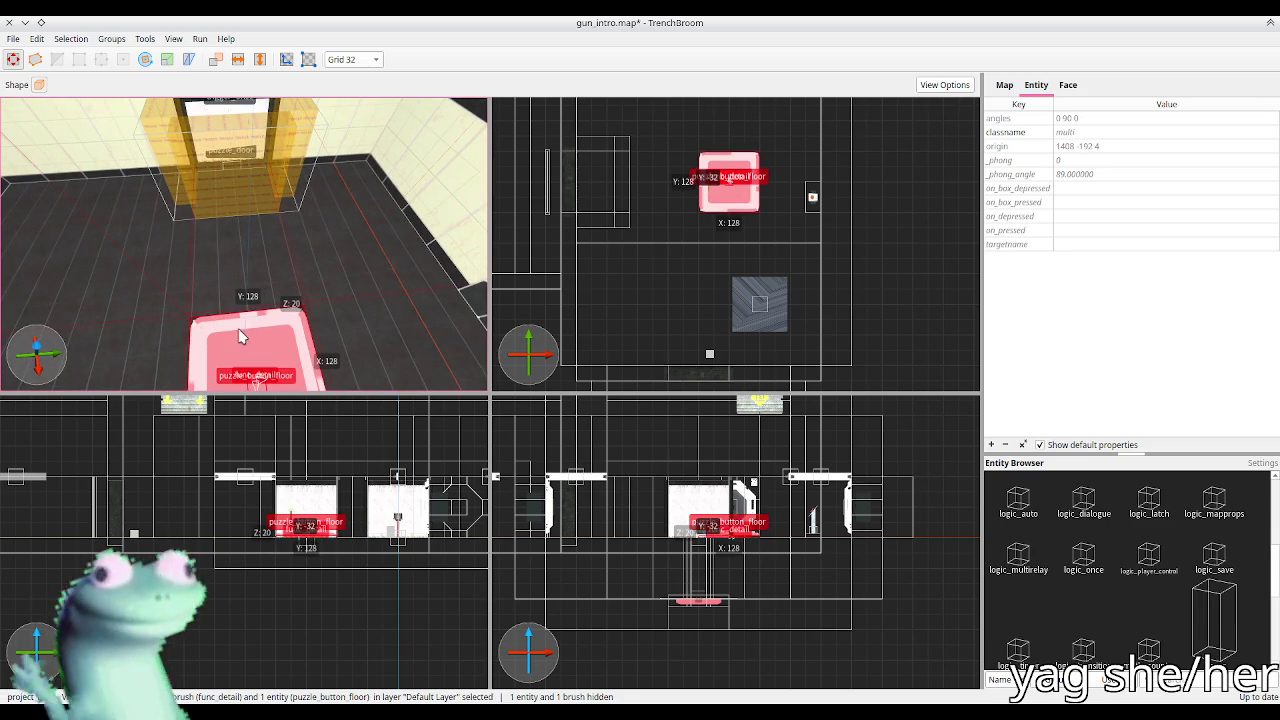
pyautogui.hotkey('ctrl', 's')
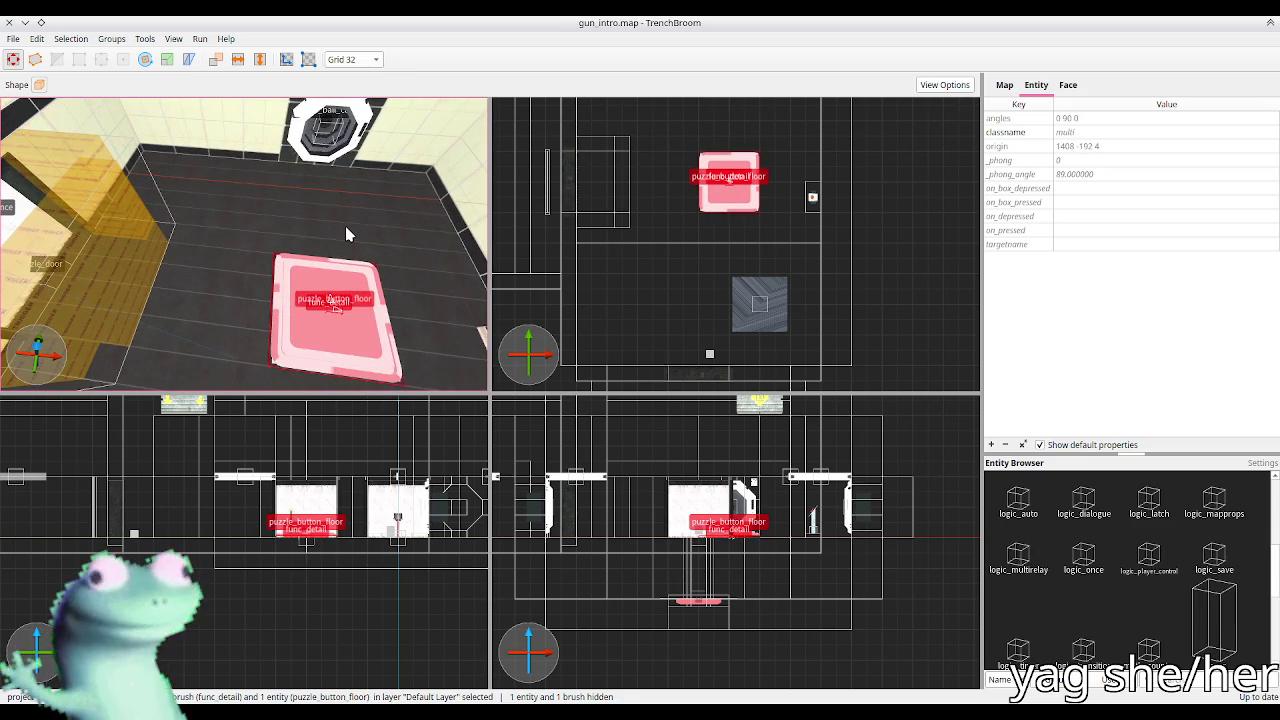
# Step: Inspect the floor button, door and ball catcher's on_catch value for reference
pyautogui.click(295, 275)
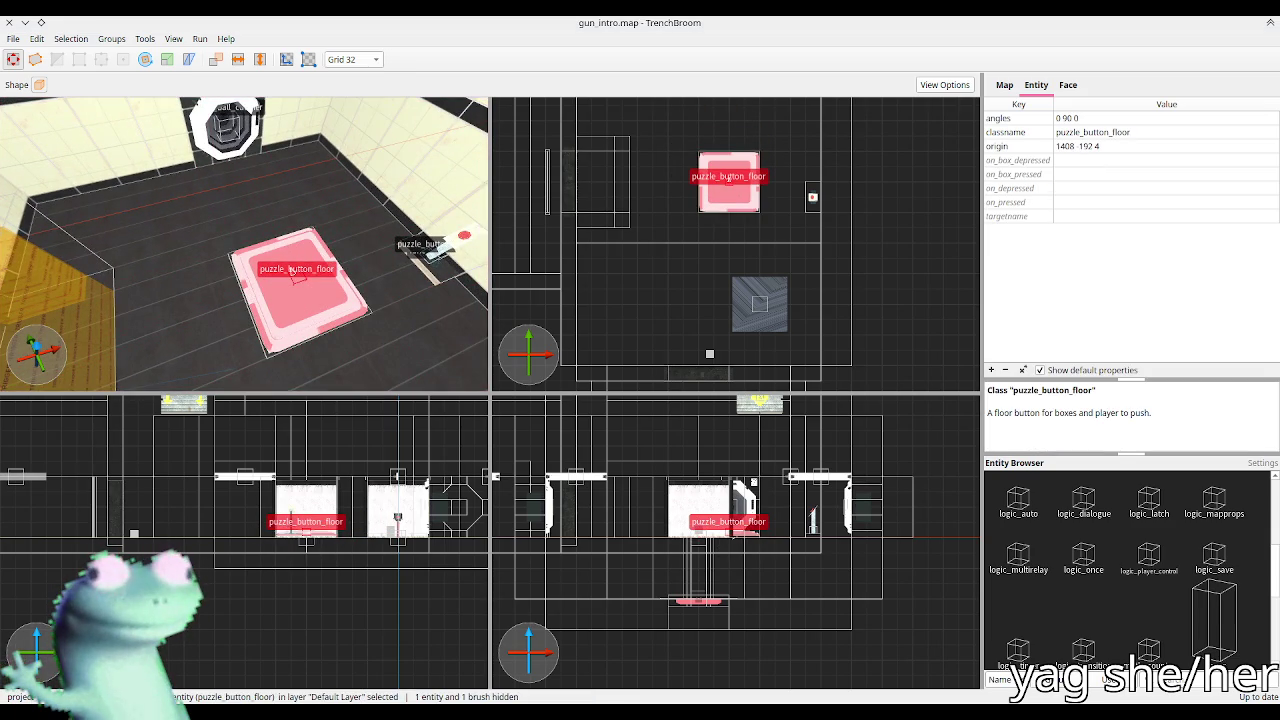
pyautogui.moveTo(124, 283)
pyautogui.mouseDown()
pyautogui.moveTo(277, 234)
pyautogui.moveTo(311, 200)
pyautogui.mouseUp()
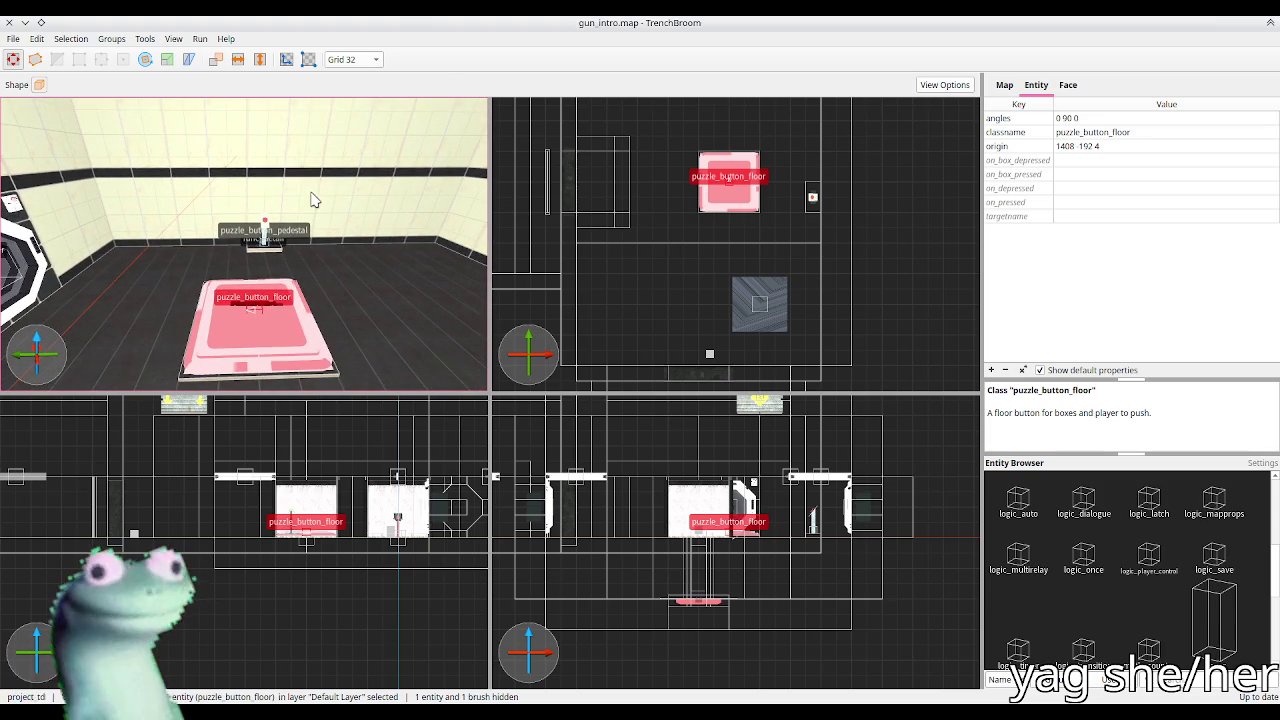
pyautogui.scroll(-3, 311, 200)
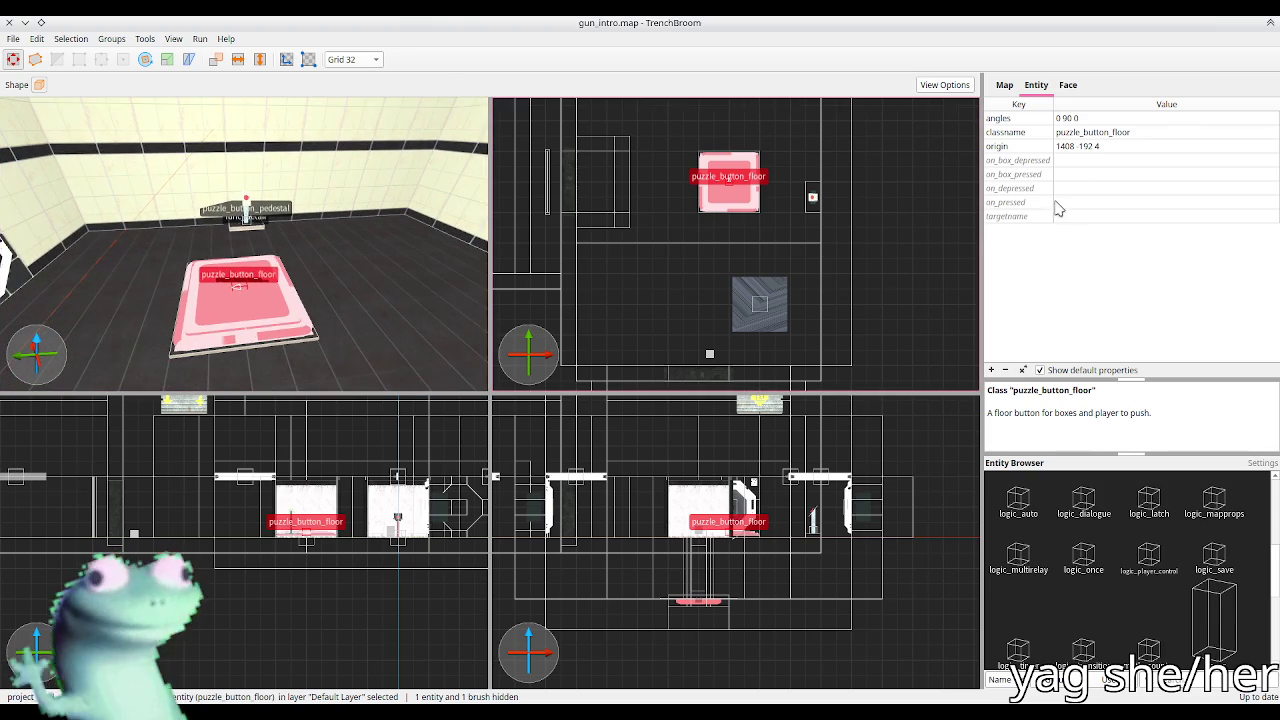
pyautogui.moveTo(337, 266); pyautogui.dragTo(380, 249)
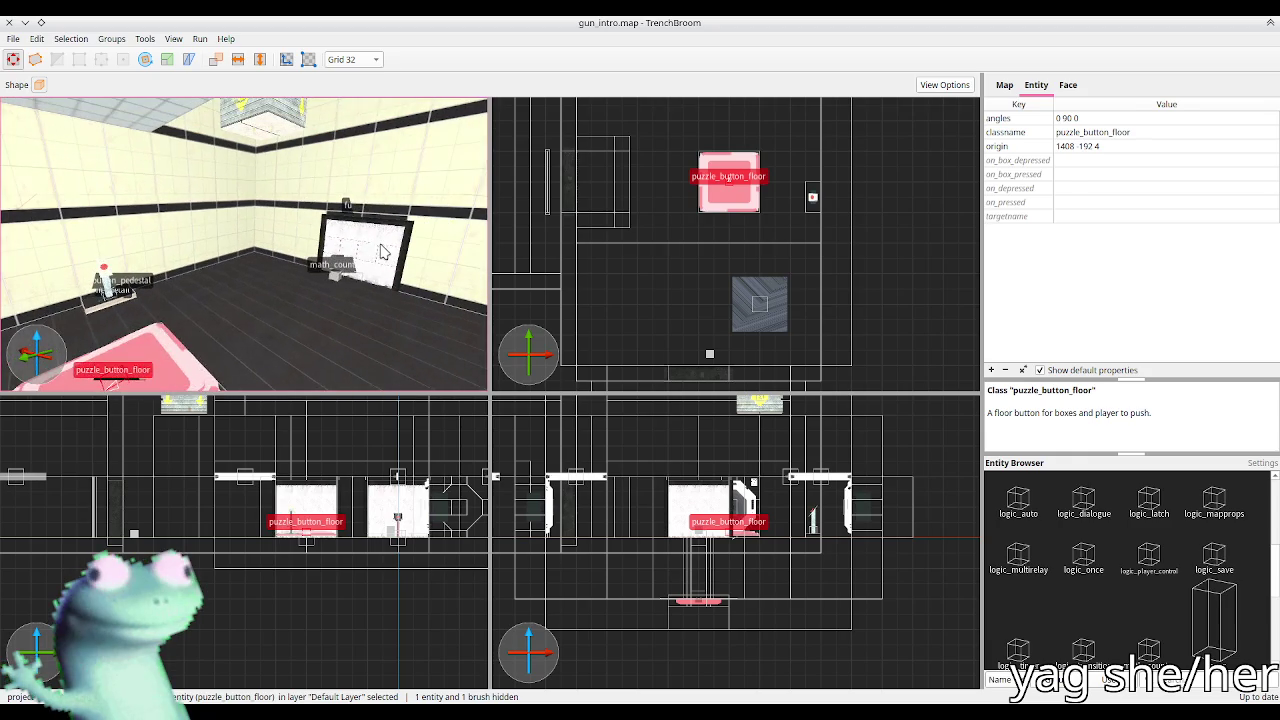
pyautogui.click(365, 272)
pyautogui.click(155, 372)
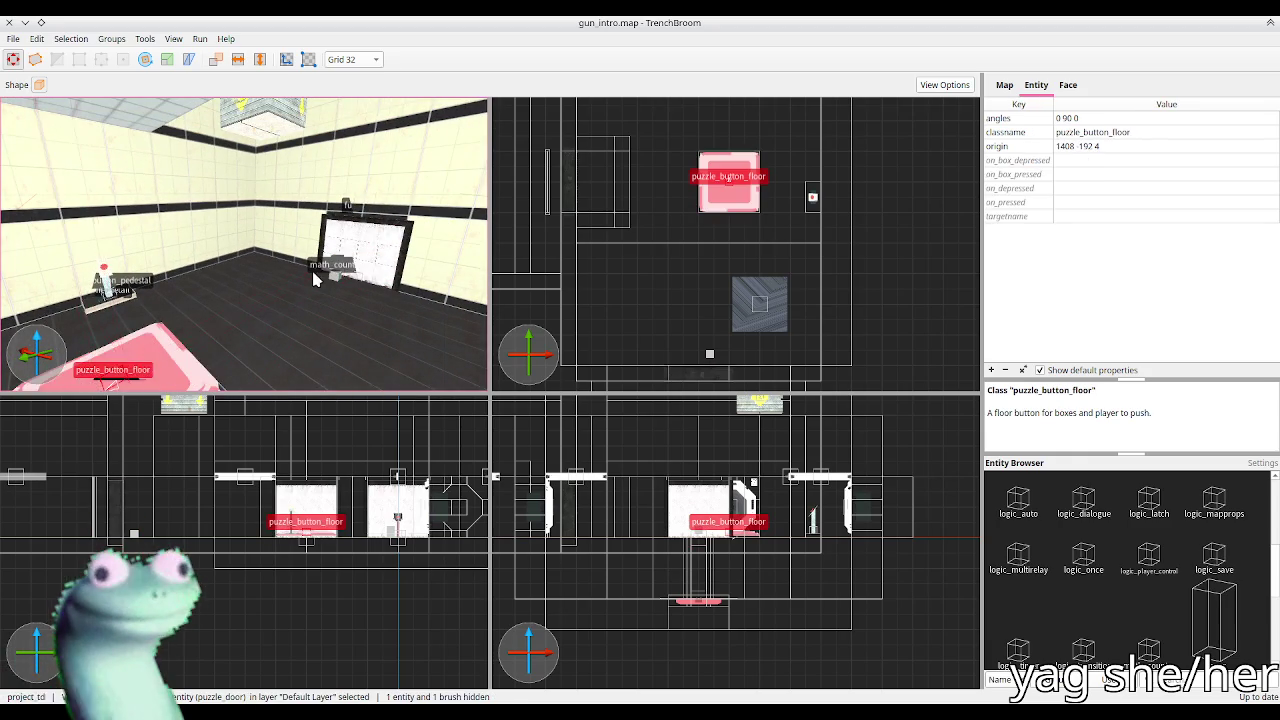
pyautogui.moveTo(155, 372); pyautogui.dragTo(120, 360)
pyautogui.click(160, 240)
pyautogui.click(1103, 147)
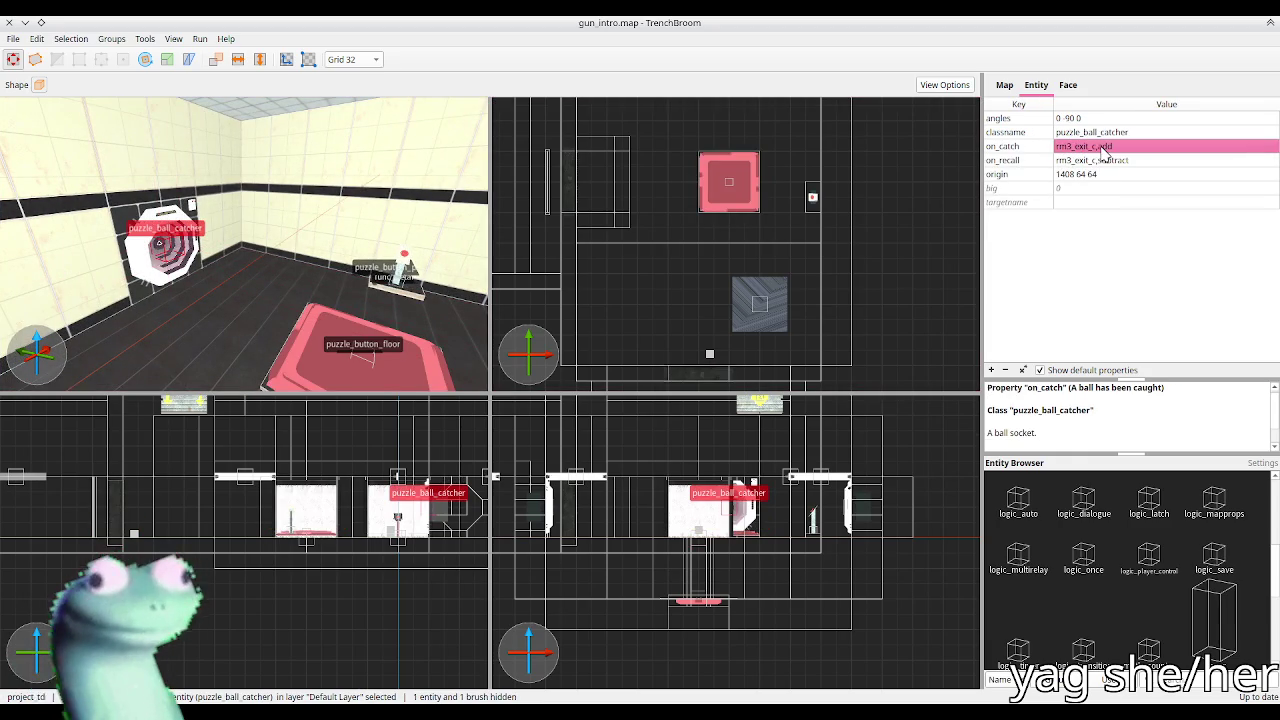
pyautogui.click(335, 368)
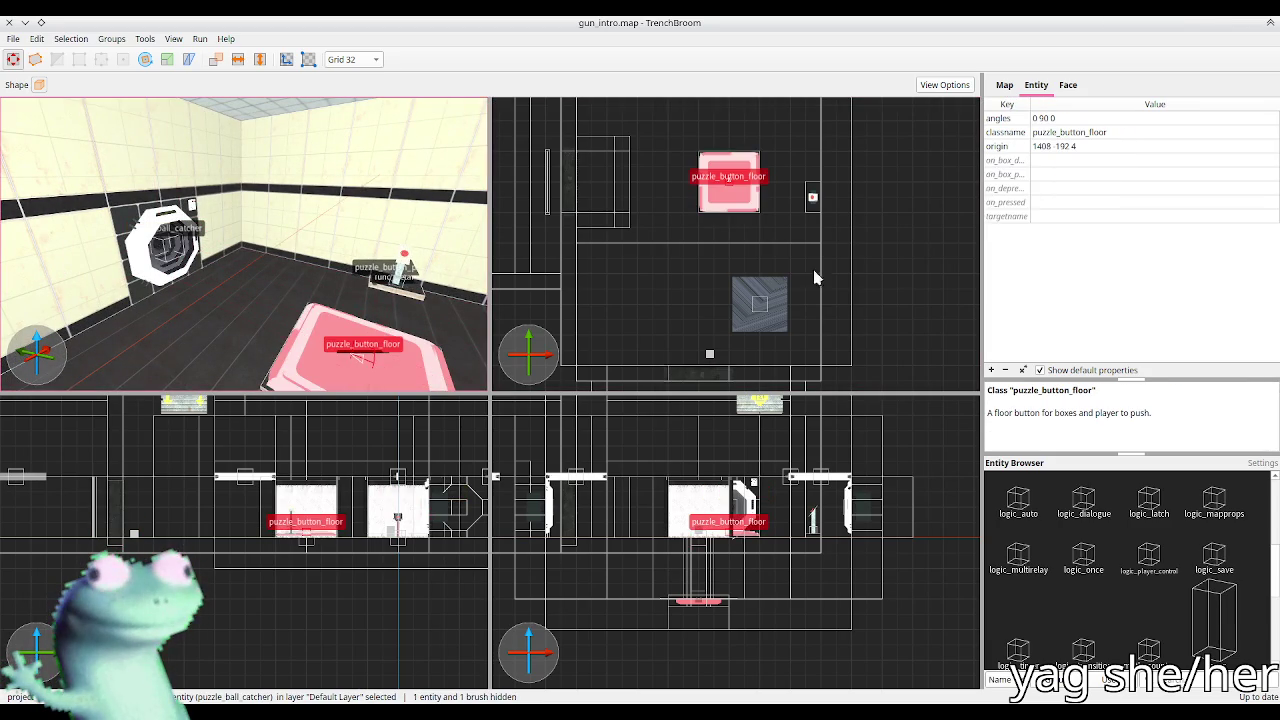
# Step: Set the floor button's on_pressed value to rm3_exit_c,add
pyautogui.click(1050, 190)
pyautogui.doubleClick(1052, 202)
pyautogui.write('rm3_exit_c,add')
pyautogui.press('Return')
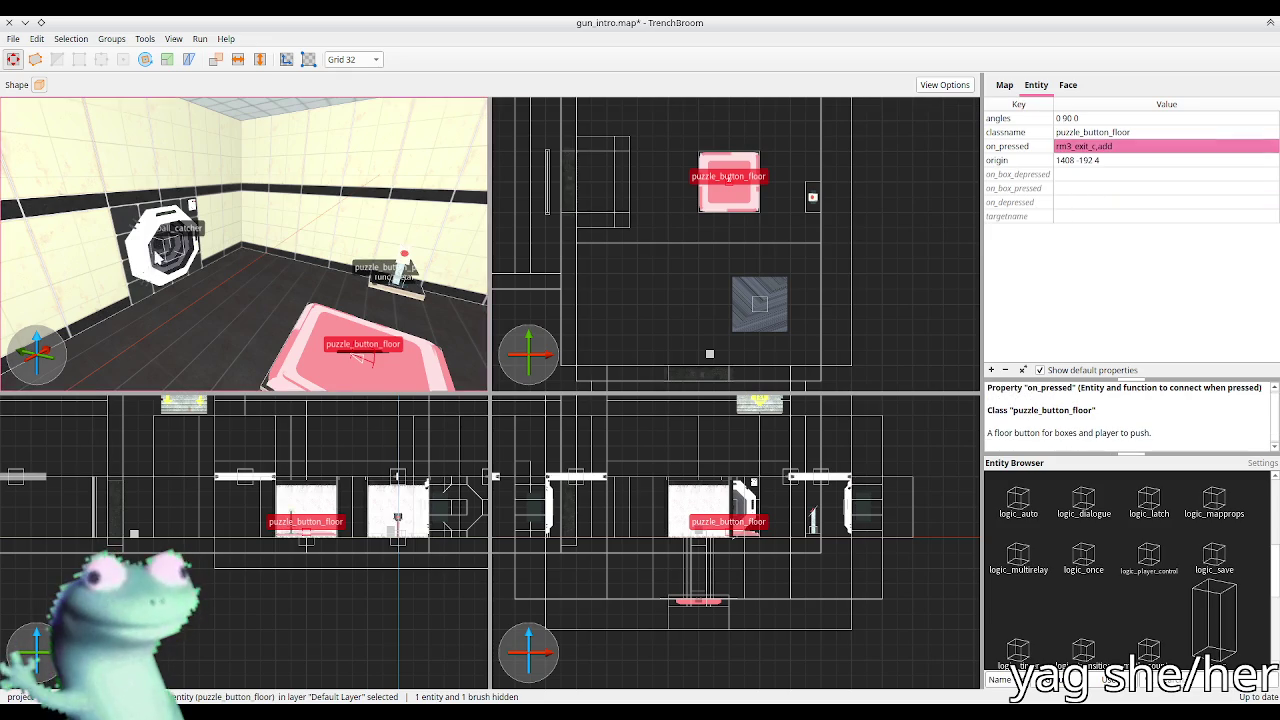
# Step: Set the floor button's on_depressed to rm3_exit_c,subtract, save, and return to Godot
pyautogui.click(178, 264)
pyautogui.doubleClick(1115, 160)
pyautogui.hotkey('ctrl', 'c')
pyautogui.press('Return')
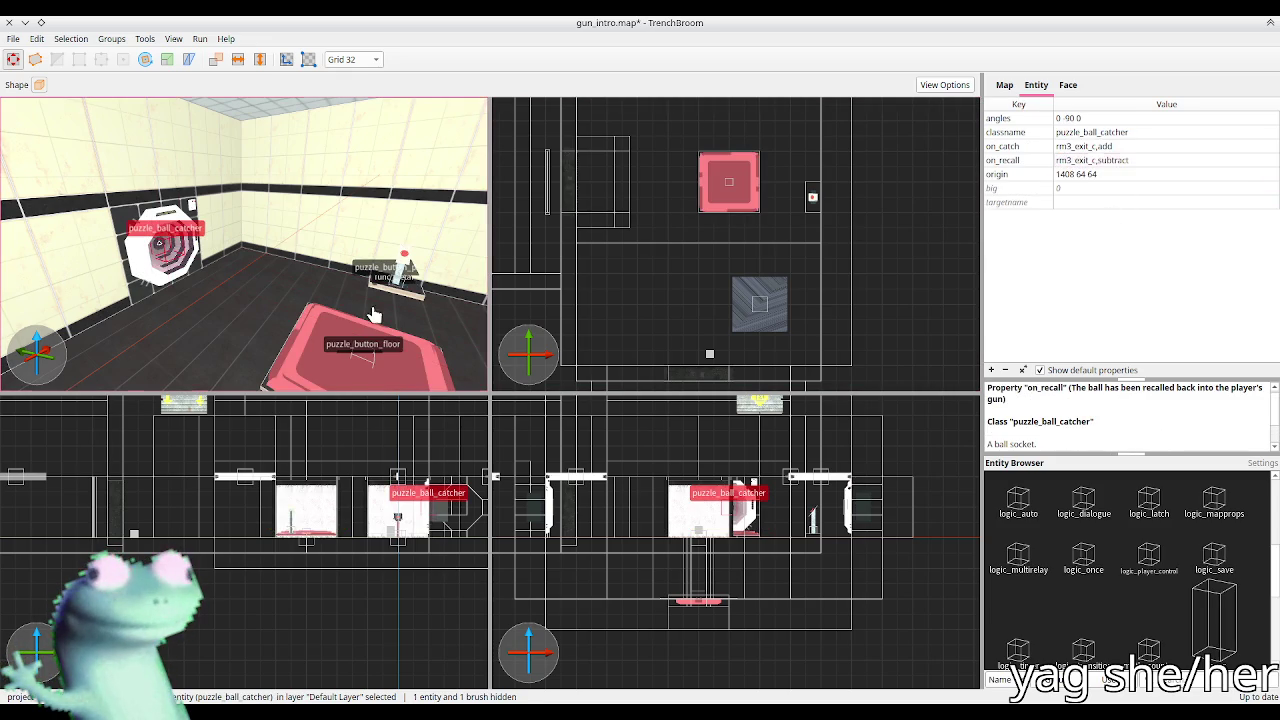
pyautogui.hotkey('ctrl', 'z')
pyautogui.click(1052, 202)
pyautogui.doubleClick(1052, 202)
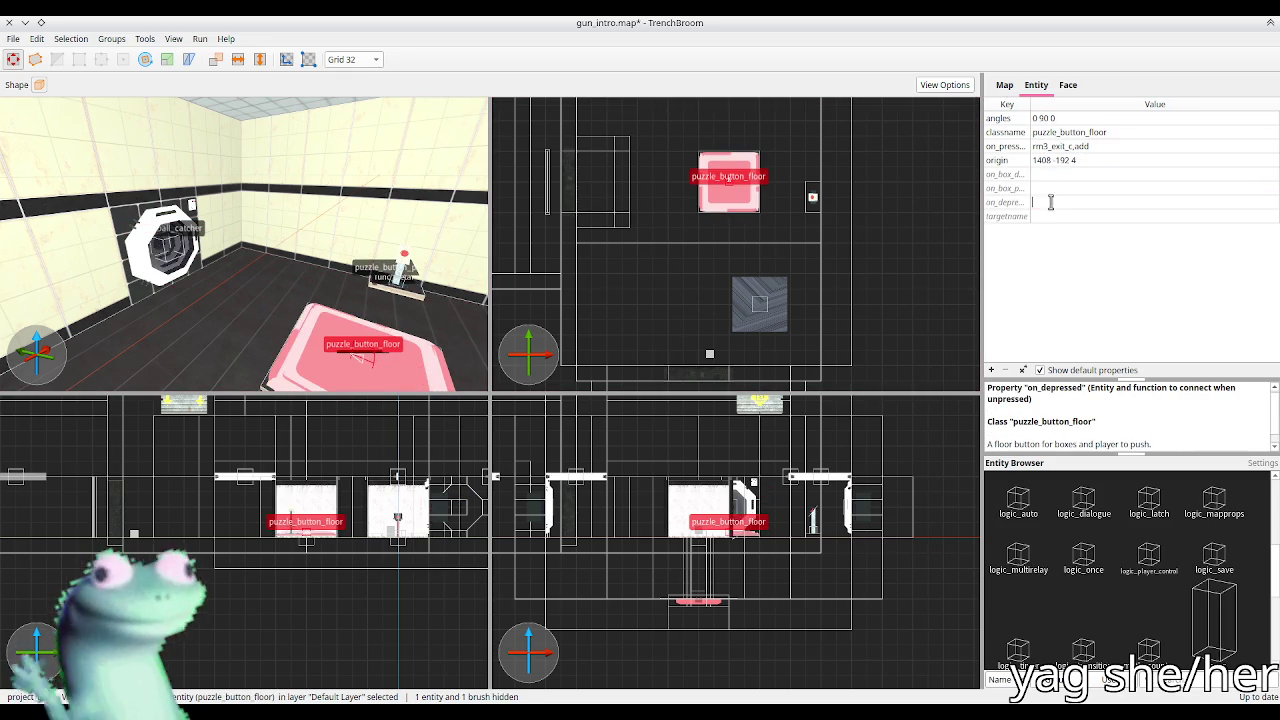
pyautogui.hotkey('ctrl', 'v')
pyautogui.press('Return')
pyautogui.hotkey('ctrl', 's')
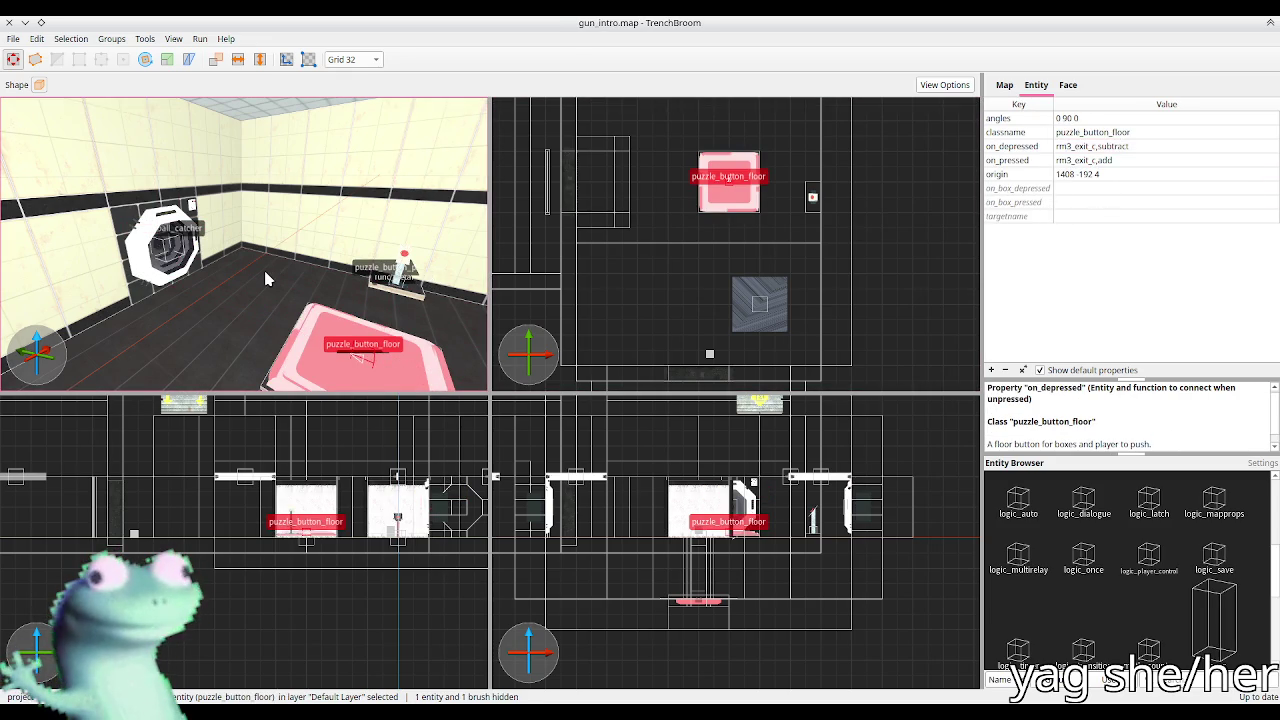
pyautogui.hotkey('alt', 'Tab')
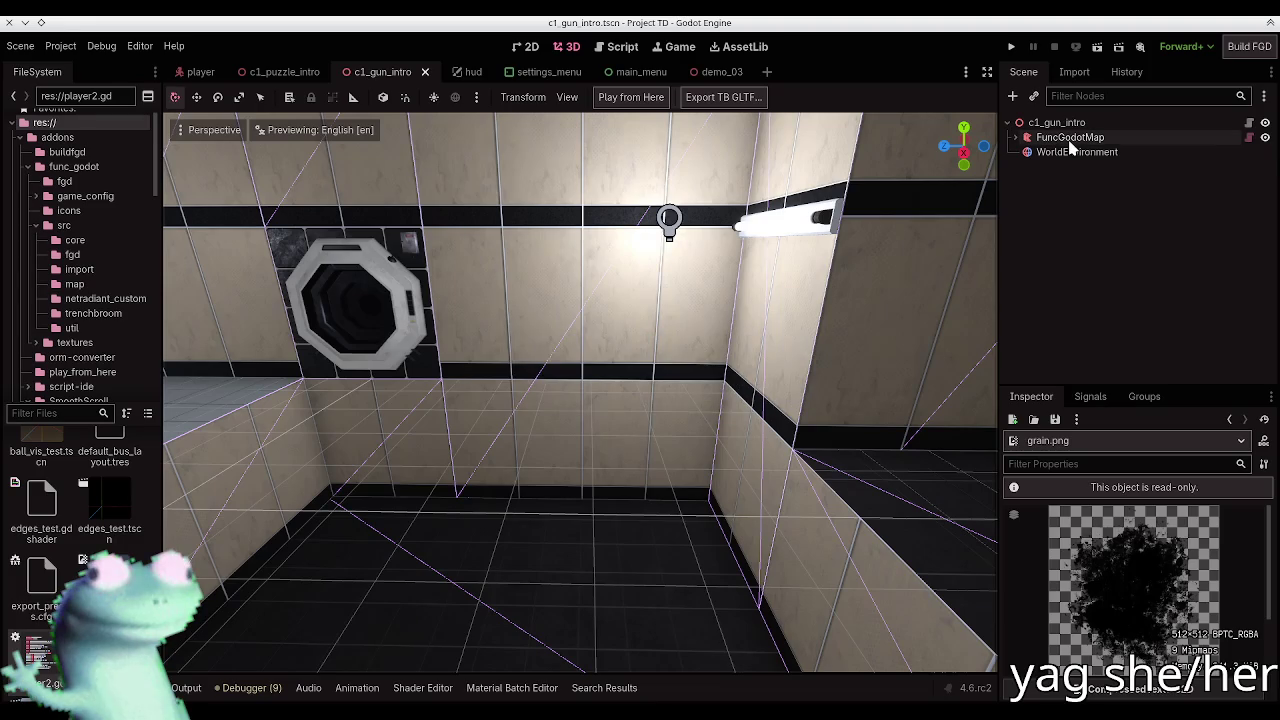
# Step: Rebuild c1_gun_intro's FuncGodotMap and fly through the rebuilt room to inspect it
pyautogui.click(1069, 139)
pyautogui.click(693, 96)
pyautogui.hotkey('alt', 'Tab')
pyautogui.press('w')
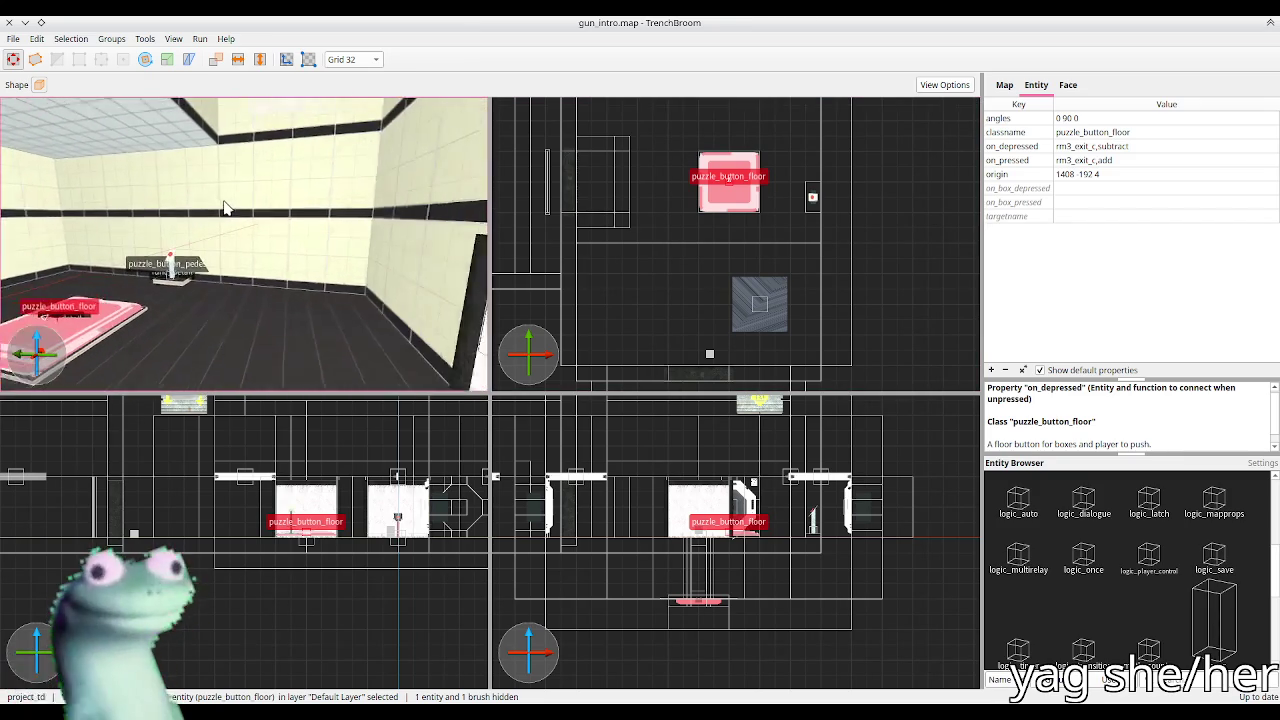
pyautogui.hotkey('alt', 'Tab')
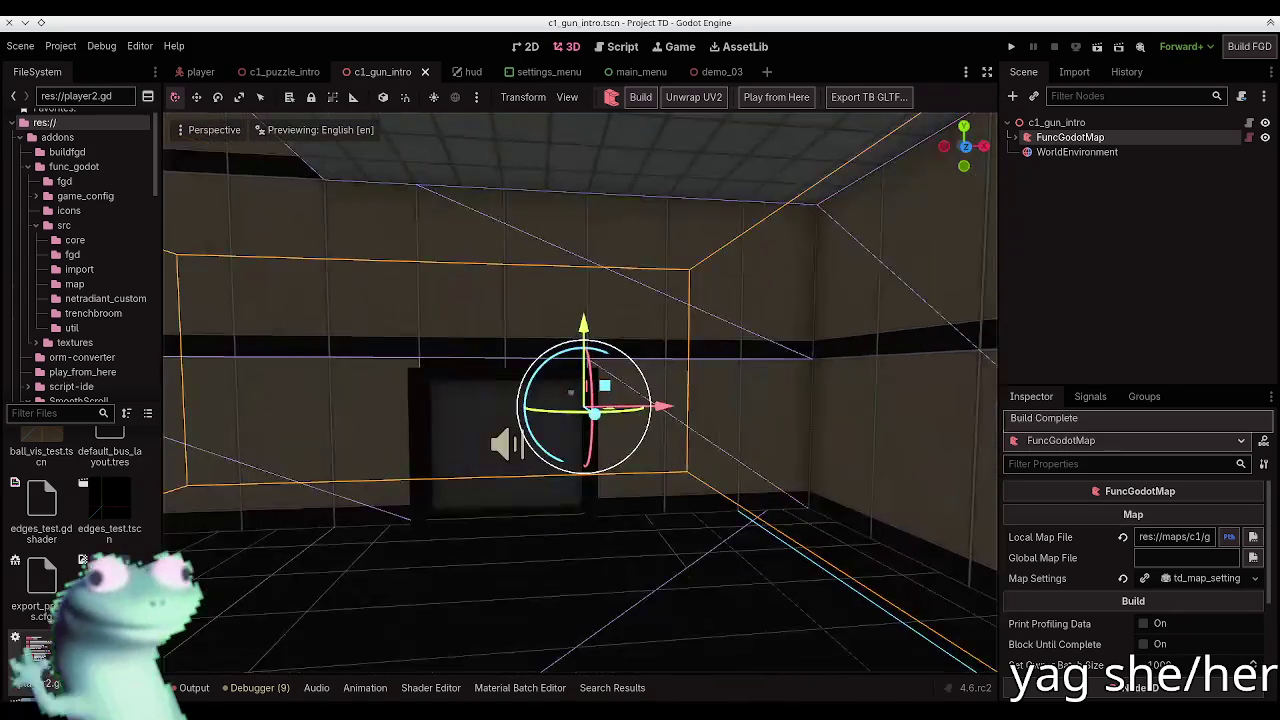
pyautogui.press('w')
pyautogui.press('w')
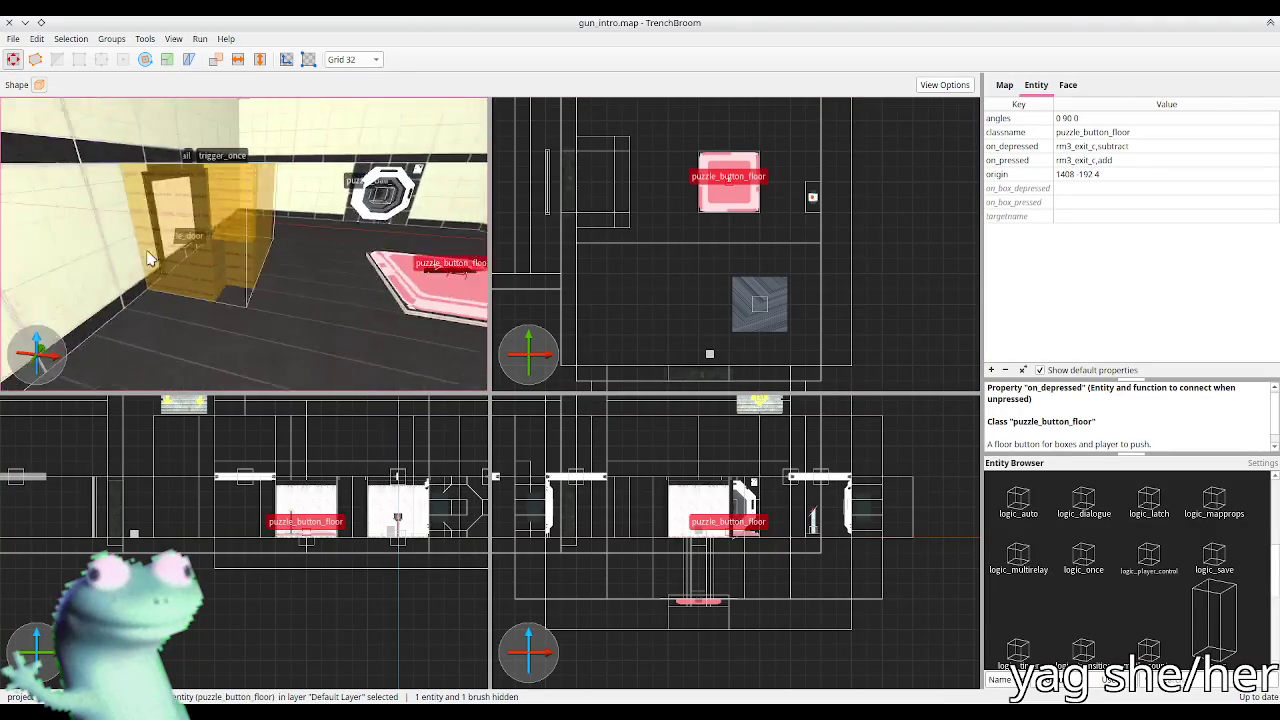
pyautogui.press('Escape')
pyautogui.scroll(10, 315, 257)
pyautogui.moveTo(352, 218); pyautogui.dragTo(172, 295)
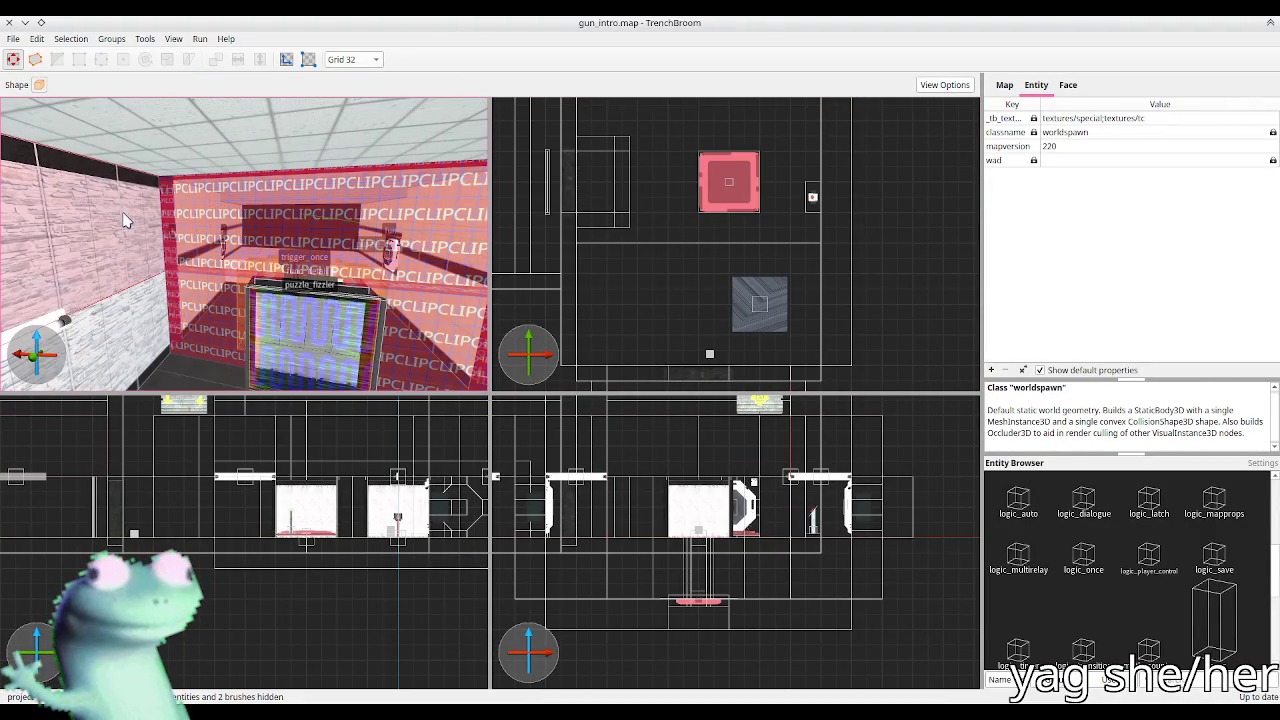
pyautogui.moveTo(125, 220); pyautogui.dragTo(206, 223)
pyautogui.moveTo(206, 306); pyautogui.dragTo(280, 308)
pyautogui.hotkey('ctrl', 's')
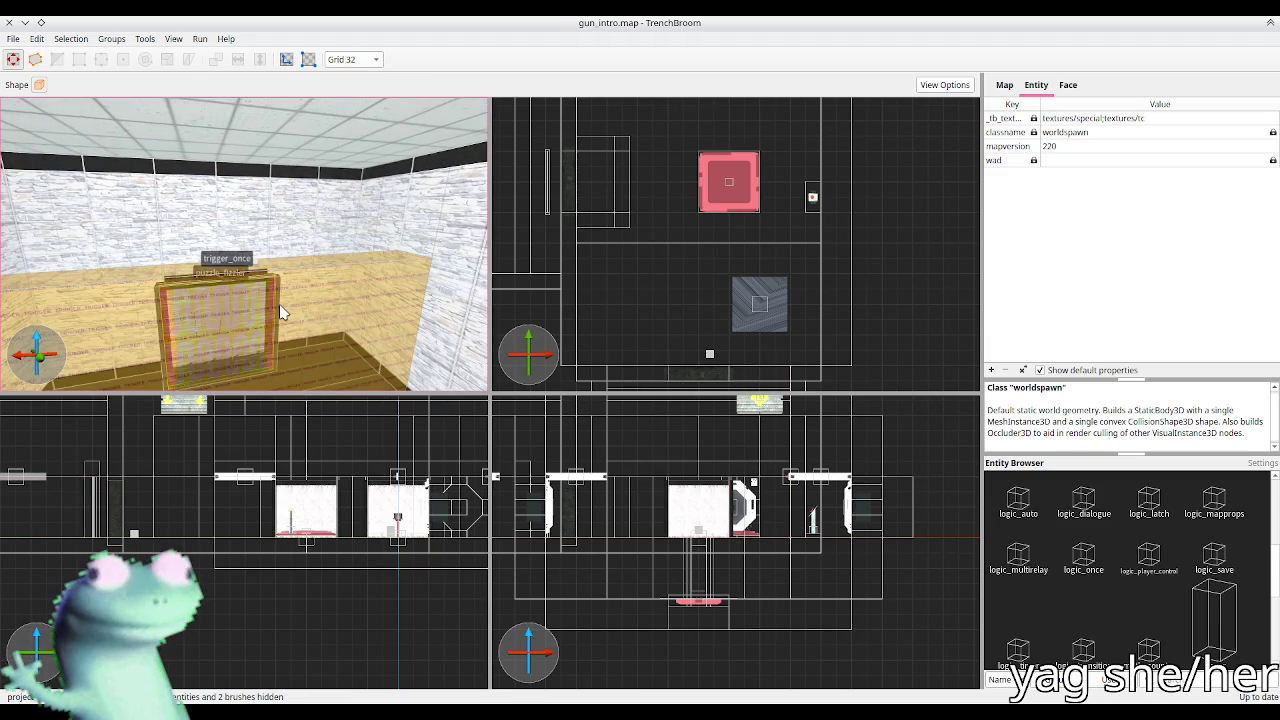
pyautogui.scroll(-5, 279, 304)
pyautogui.moveTo(279, 304)
pyautogui.mouseDown()
pyautogui.moveTo(181, 287)
pyautogui.moveTo(240, 271)
pyautogui.moveTo(247, 285)
pyautogui.mouseUp()
pyautogui.scroll(-5, 181, 287)
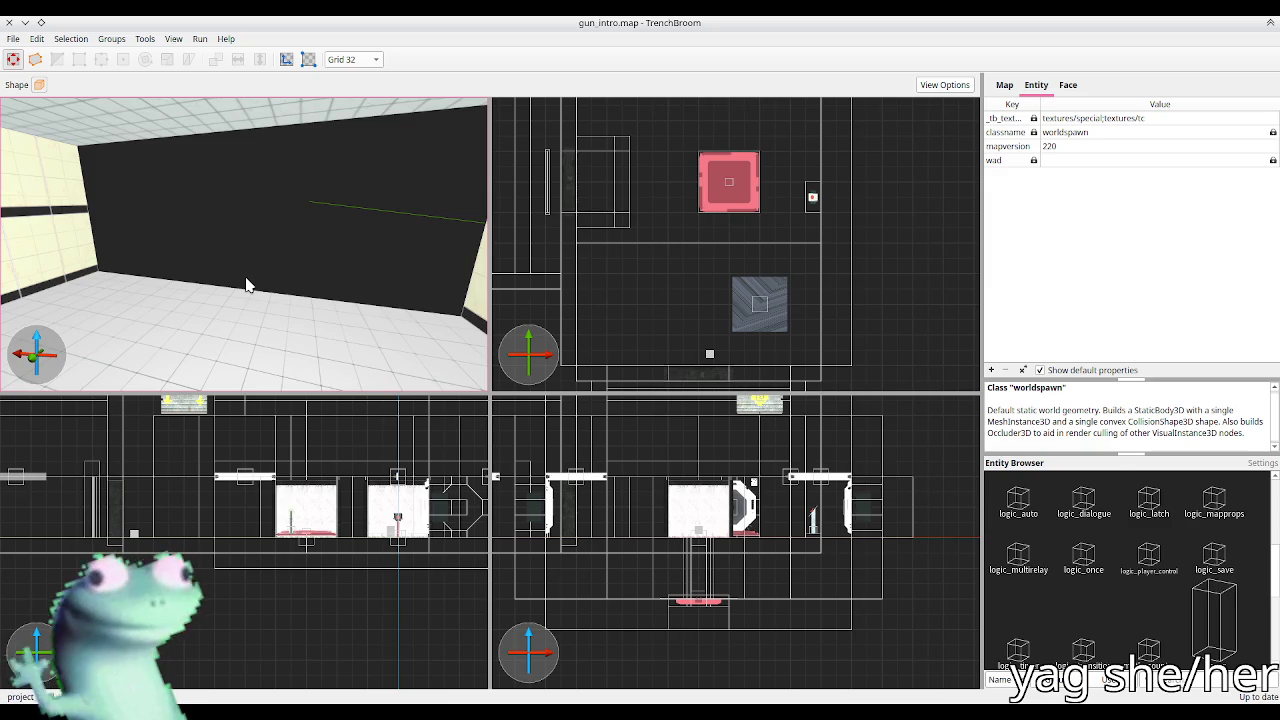
pyautogui.moveTo(261, 266); pyautogui.dragTo(243, 277)
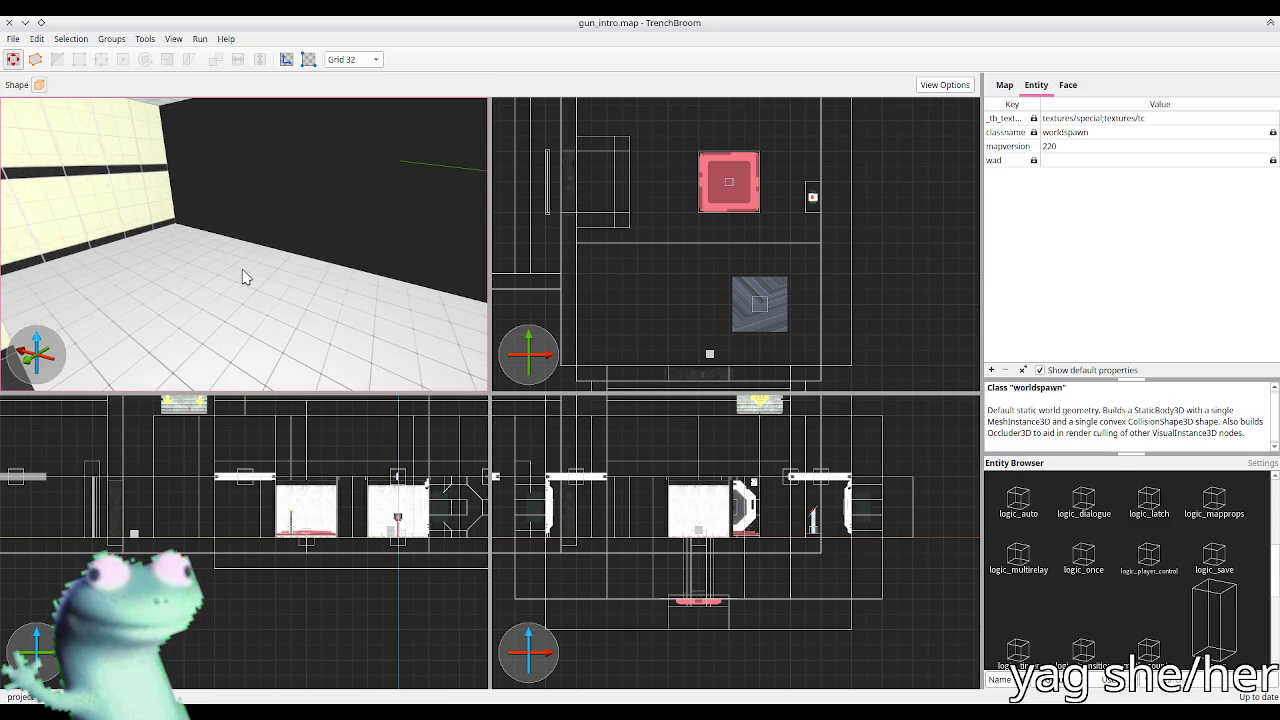
pyautogui.click(757, 310)
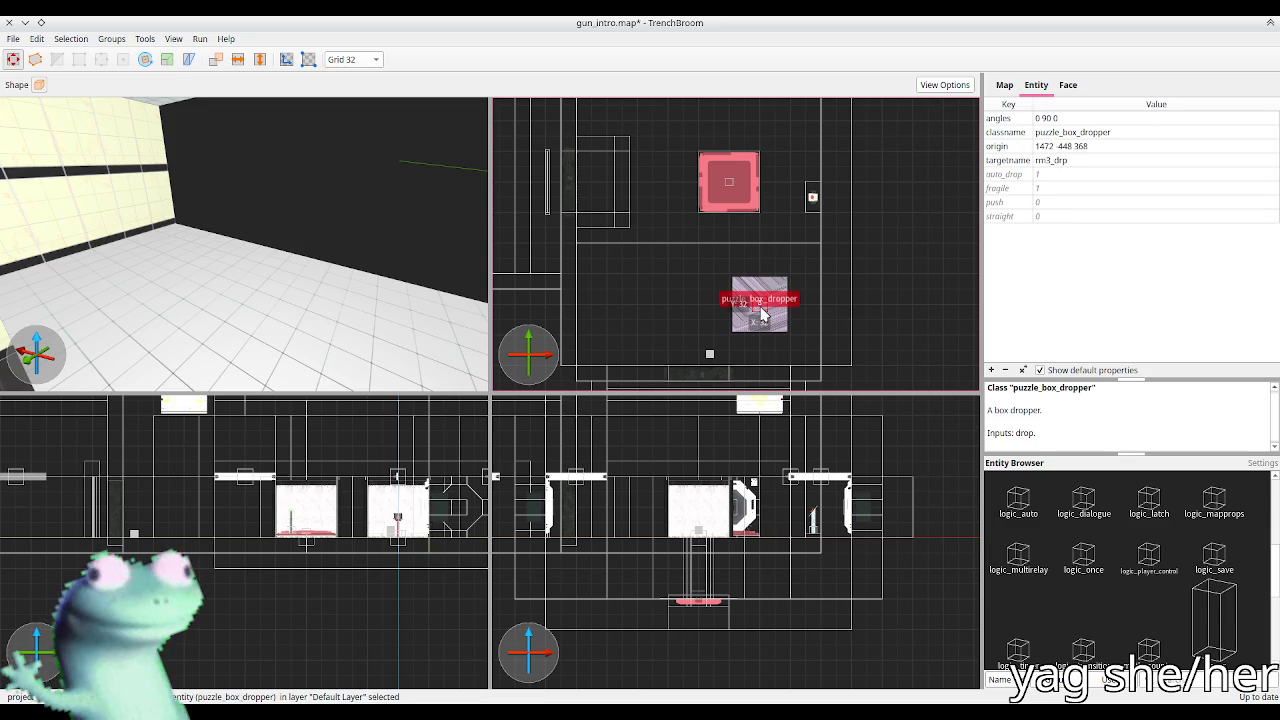
# Step: Deselect the box dropper and save gun_intro.map
pyautogui.scroll(3, 760, 312)
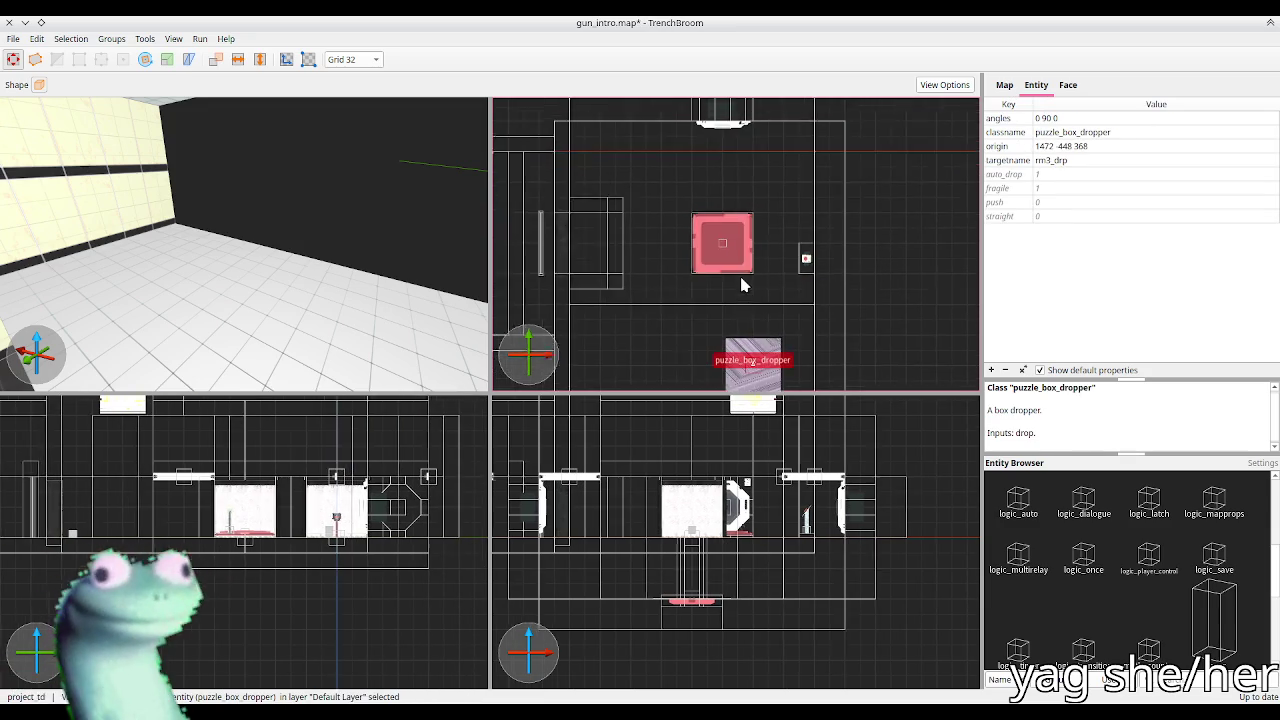
pyautogui.click(901, 243)
pyautogui.hotkey('ctrl', 's')
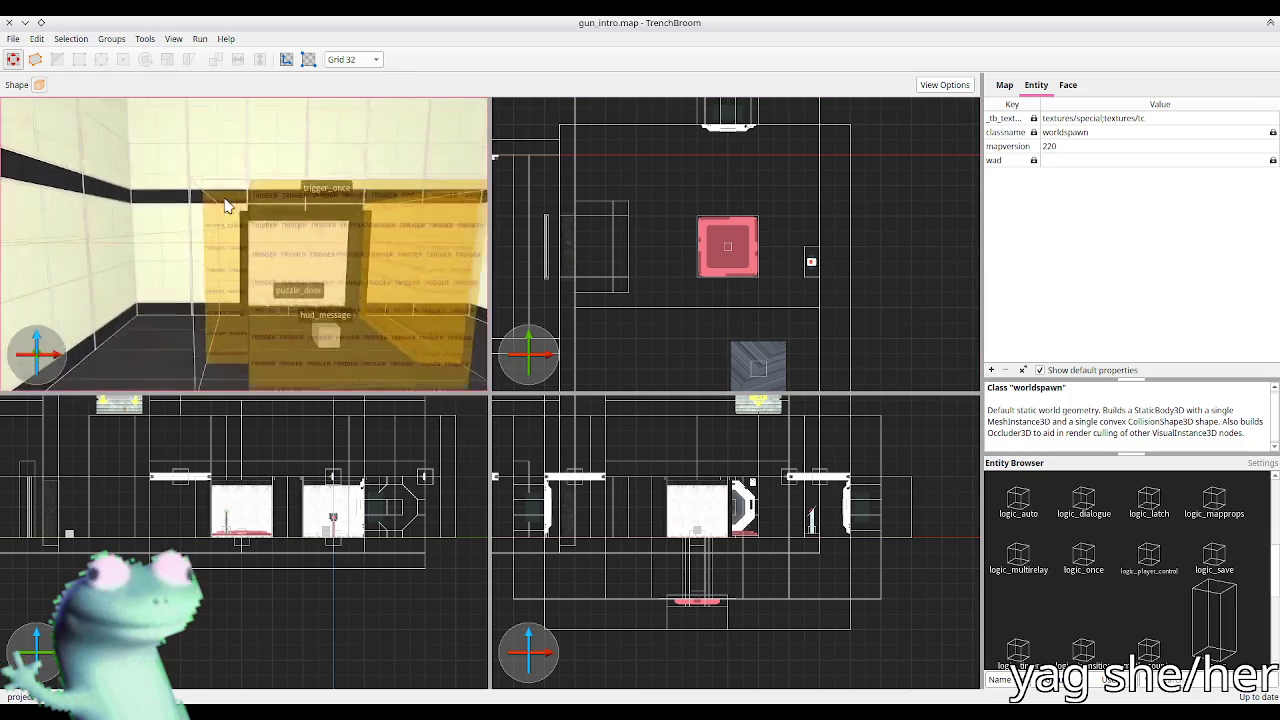
# Step: Select the light_chamber light and centre all views on it
pyautogui.scroll(10, 225, 205)
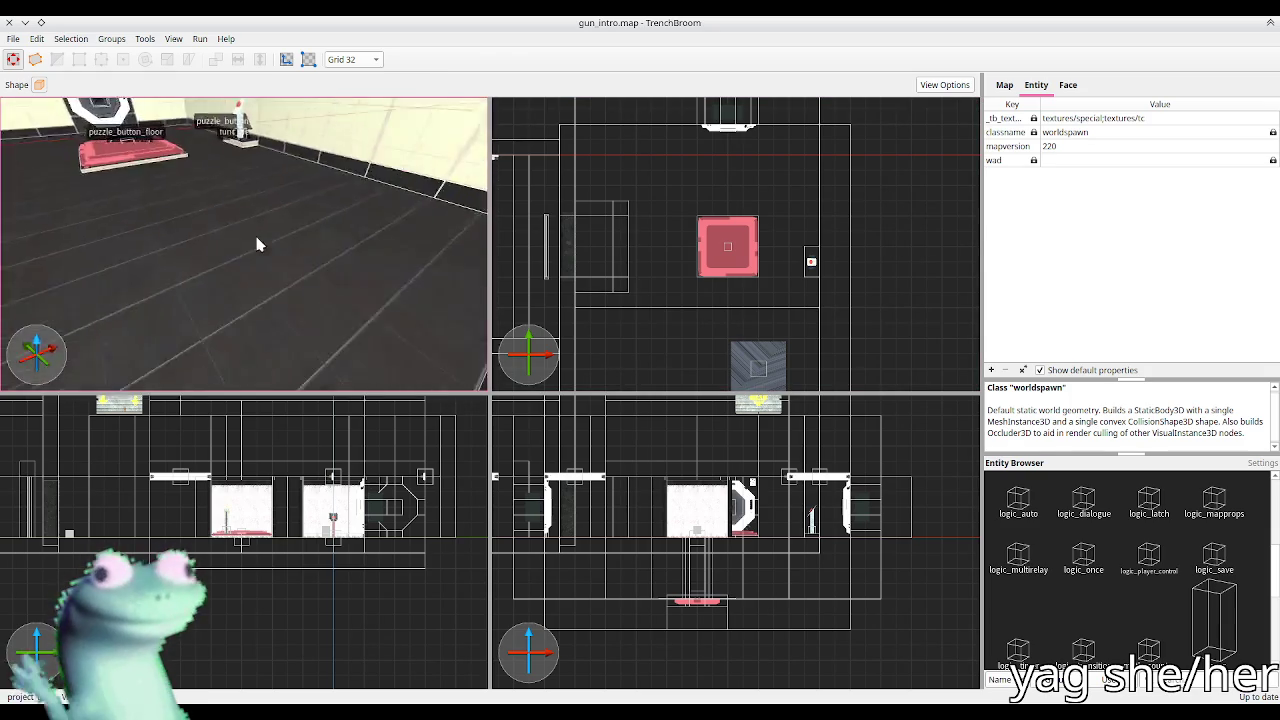
pyautogui.scroll(10, 257, 244)
pyautogui.scroll(5, 215, 208)
pyautogui.click(172, 234)
pyautogui.hotkey('ctrl', 'u')
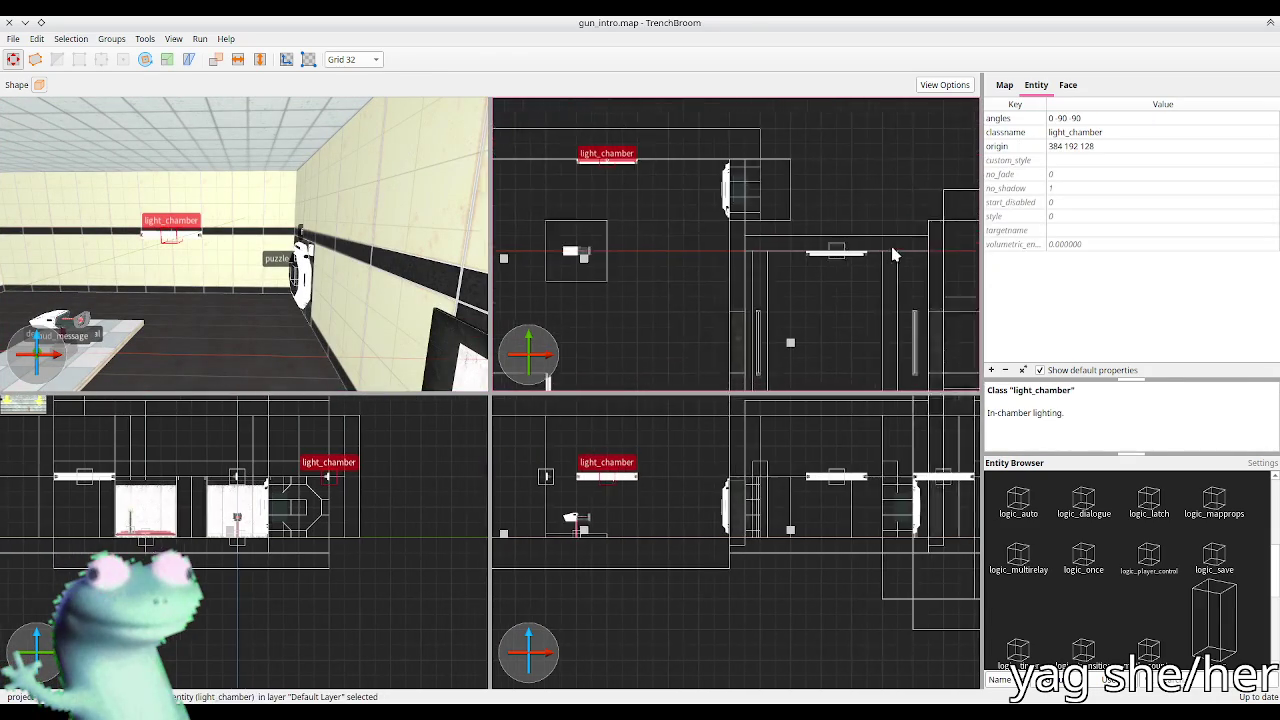
pyautogui.moveTo(590, 186); pyautogui.dragTo(813, 308)
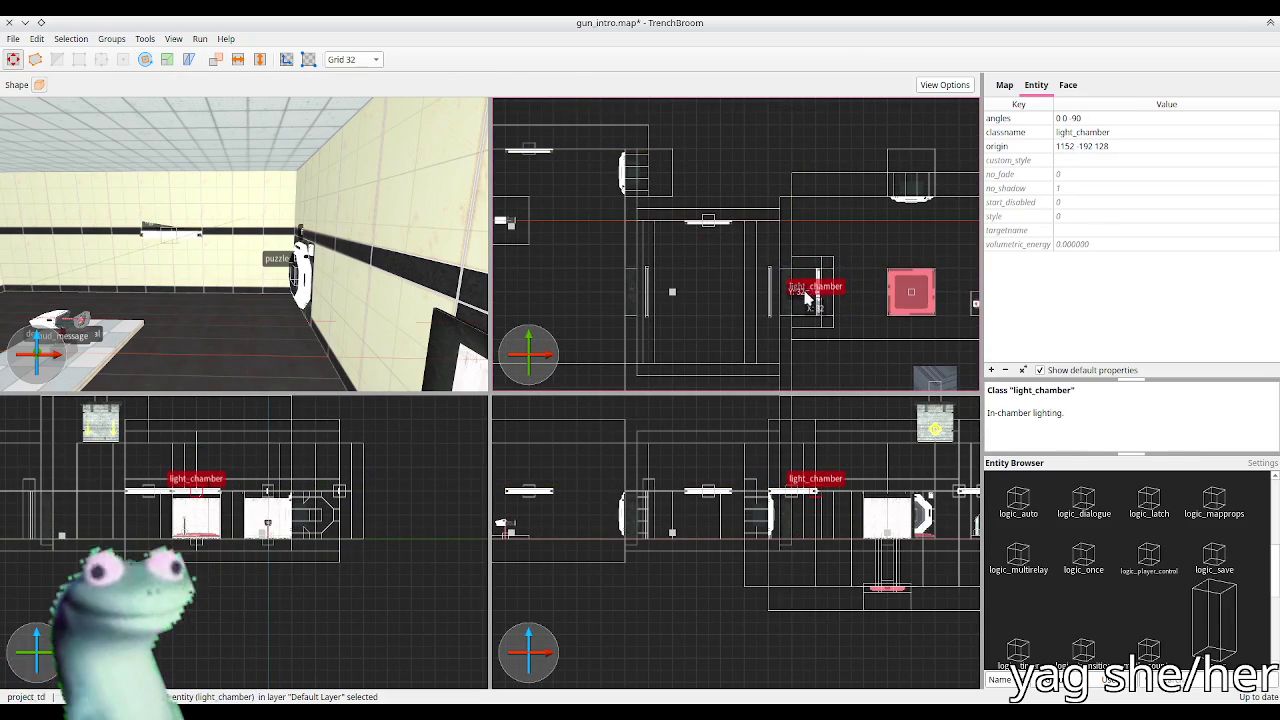
pyautogui.hotkey('ctrl', 'u')
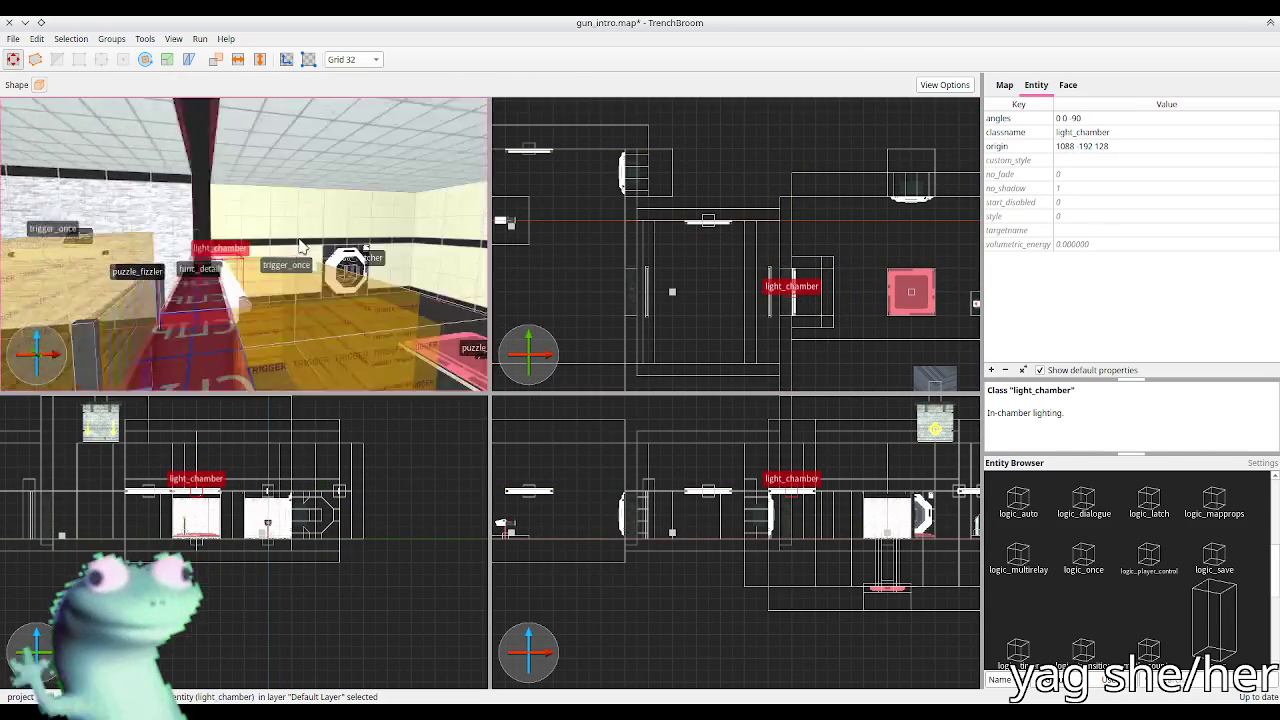
pyautogui.moveTo(199, 250)
pyautogui.mouseDown()
pyautogui.moveTo(84, 242)
pyautogui.moveTo(90, 252)
pyautogui.mouseUp()
pyautogui.hotkey('alt', 'Tab')
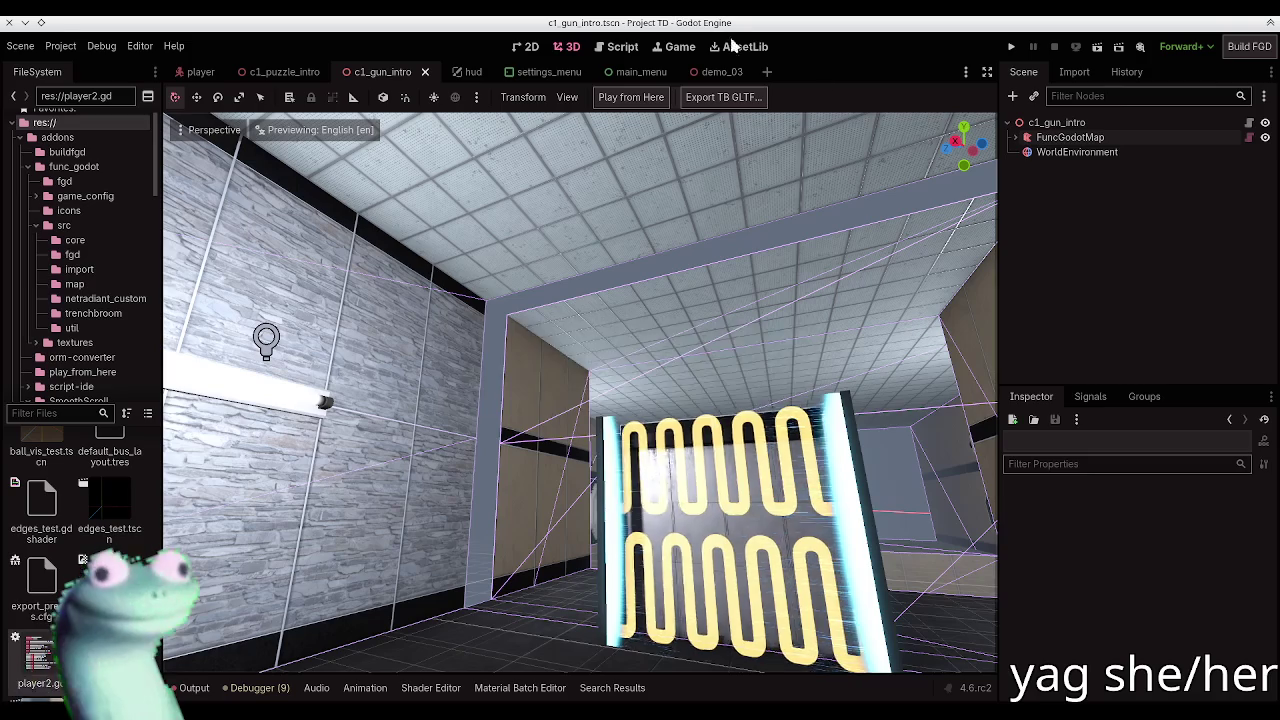
# Step: Rebuild the FuncGodotMap, then free-look to a floor corner and the tiled ceiling corner
pyautogui.click(1098, 138)
pyautogui.click(637, 101)
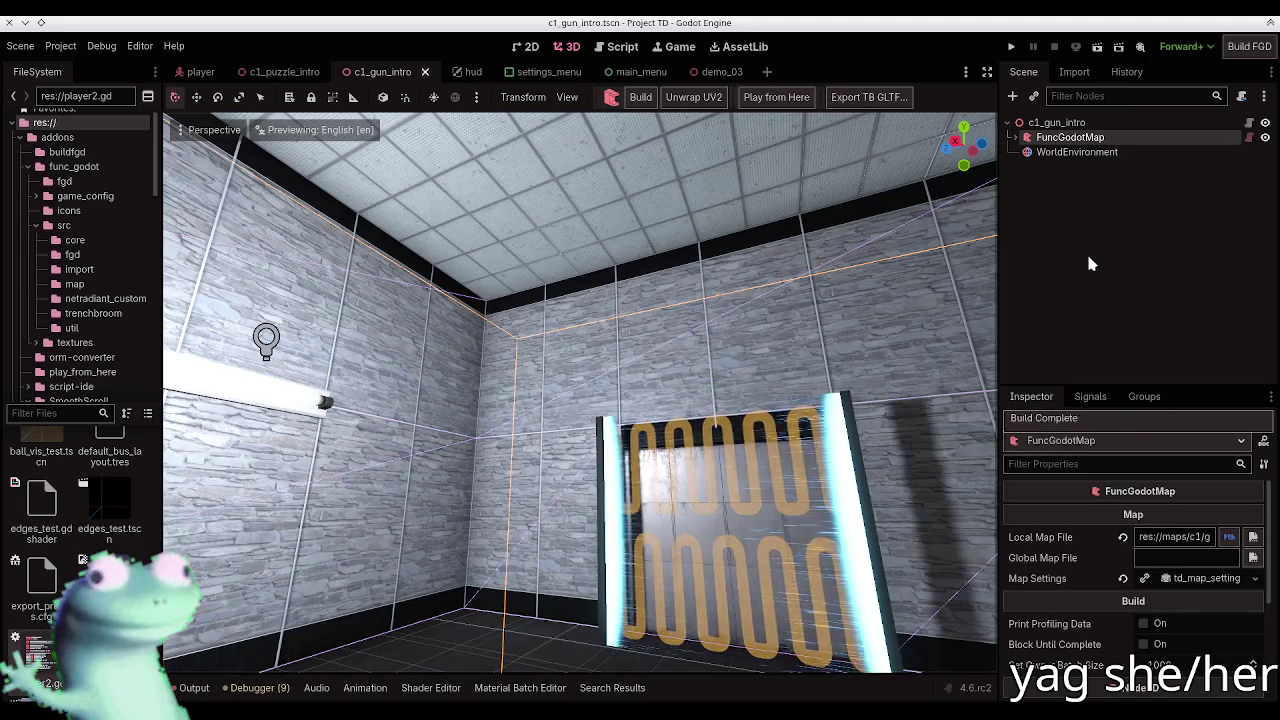
pyautogui.click(1086, 251)
pyautogui.moveTo(580, 390)
pyautogui.mouseDown()
pyautogui.moveTo(560, 380)
pyautogui.moveTo(620, 390)
pyautogui.moveTo(600, 440)
pyautogui.moveTo(640, 390)
pyautogui.moveTo(580, 395)
pyautogui.moveTo(600, 385)
pyautogui.moveTo(620, 405)
pyautogui.moveTo(590, 400)
pyautogui.moveTo(615, 400)
pyautogui.moveTo(595, 390)
pyautogui.moveTo(610, 395)
pyautogui.moveTo(590, 395)
pyautogui.moveTo(600, 390)
pyautogui.moveTo(600, 415)
pyautogui.moveTo(622, 393)
pyautogui.moveTo(615, 370)
pyautogui.moveTo(600, 390)
pyautogui.moveTo(570, 380)
pyautogui.moveTo(560, 350)
pyautogui.moveTo(545, 365)
pyautogui.moveTo(560, 378)
pyautogui.mouseUp()
pyautogui.moveTo(571, 308)
pyautogui.mouseDown()
pyautogui.moveTo(660, 329)
pyautogui.moveTo(606, 437)
pyautogui.moveTo(595, 410)
pyautogui.moveTo(560, 495)
pyautogui.mouseUp()
# Step: Back in TrenchBroom, clear the selection and turn the 3D view toward a ceiling corner
pyautogui.hotkey('alt', 'Tab')
pyautogui.press('Escape')
pyautogui.moveTo(318, 277); pyautogui.dragTo(266, 240)
pyautogui.scroll(-5, 1148, 583)
pyautogui.scroll(5, 1130, 570)
pyautogui.scroll(3, 1126, 568)
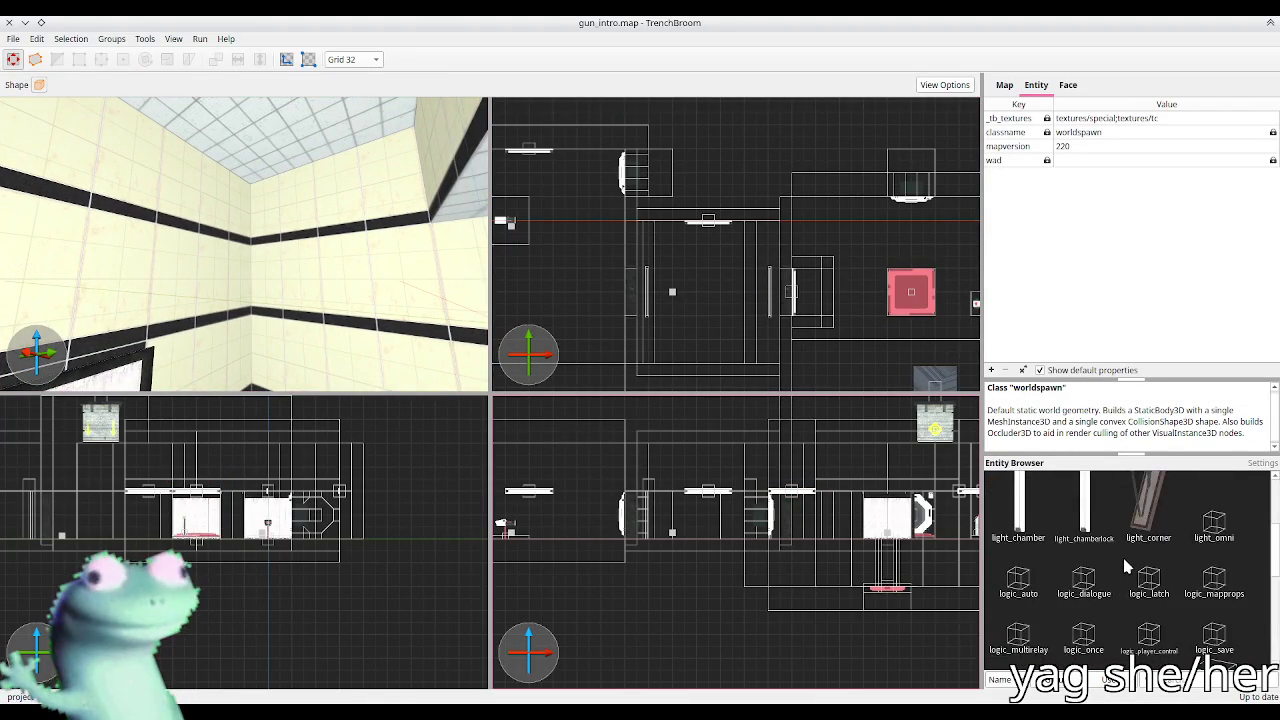
pyautogui.moveTo(1148, 570); pyautogui.dragTo(338, 230)
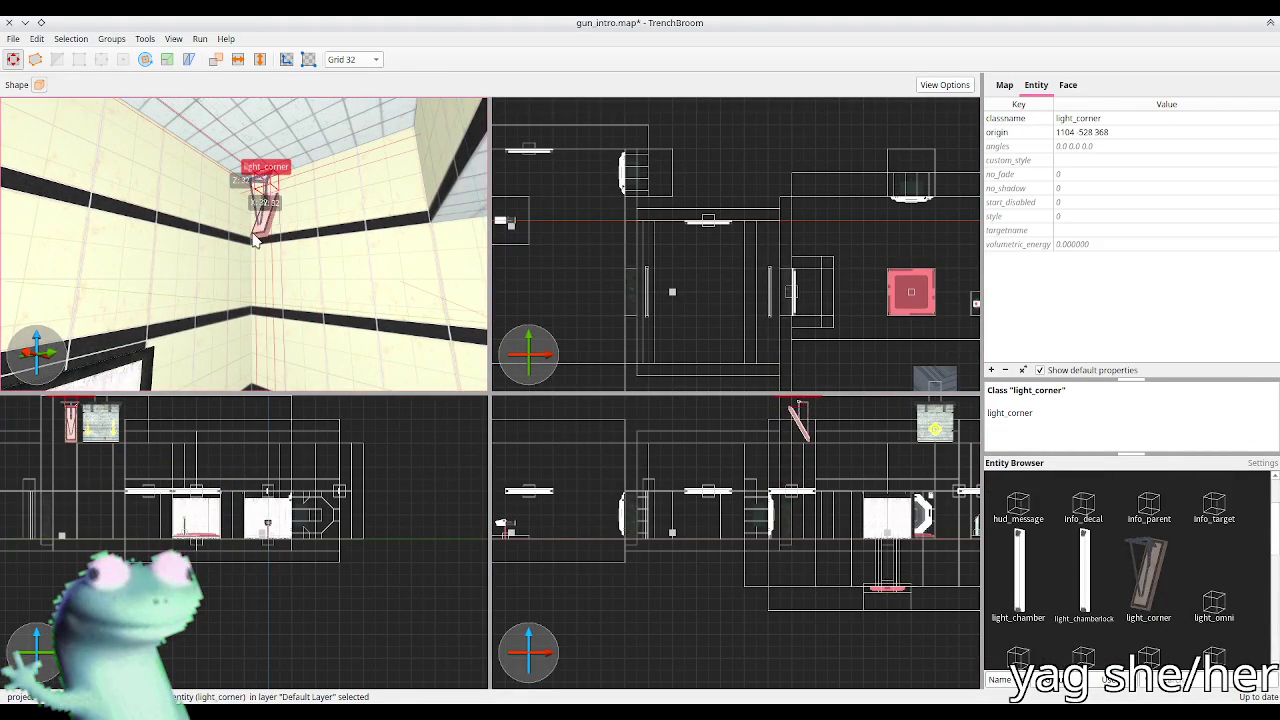
pyautogui.scroll(5, 255, 238)
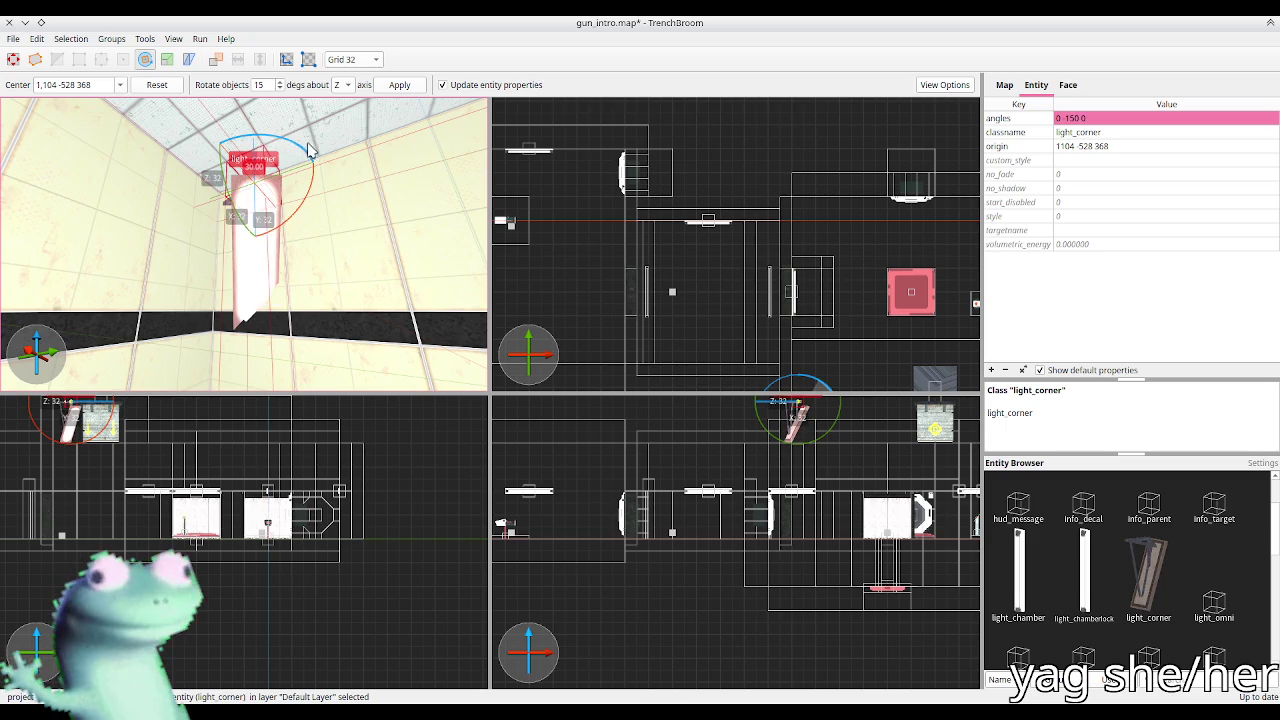
pyautogui.scroll(5, 645, 295)
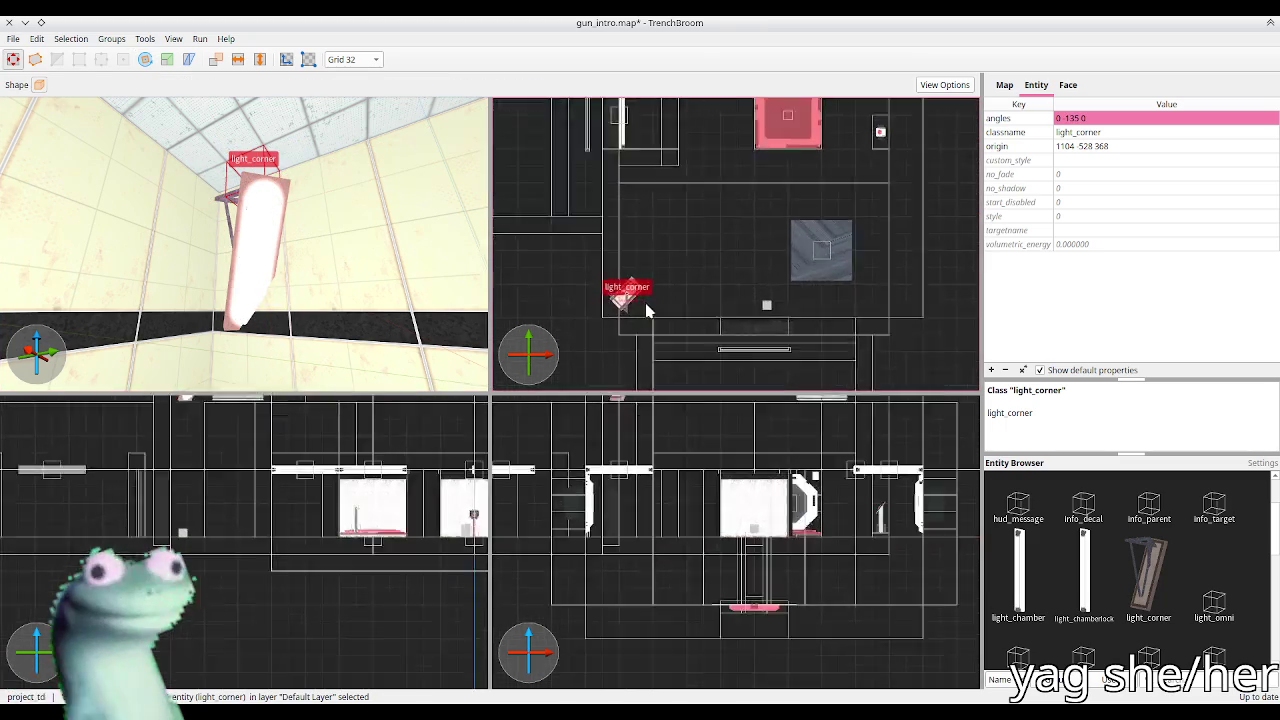
pyautogui.moveTo(612, 295); pyautogui.dragTo(645, 295)
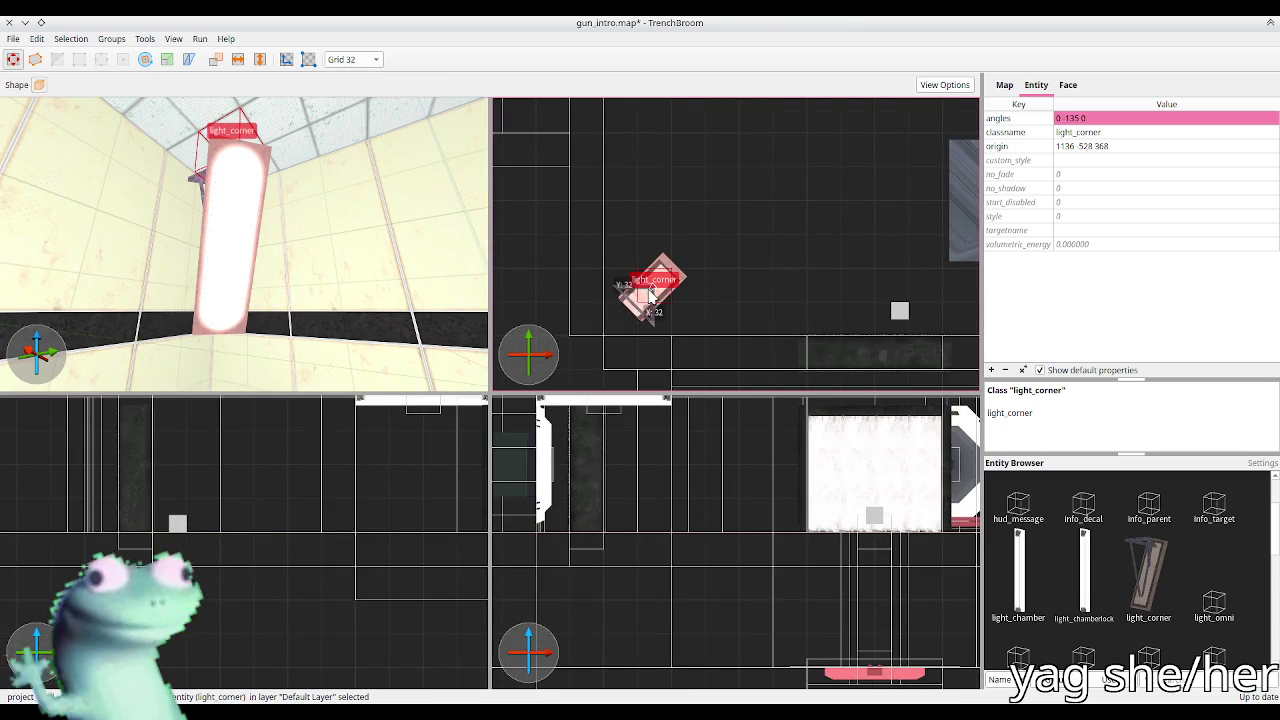
# Step: Deselect the light_corner and rebuild the map in Godot
pyautogui.press('Escape')
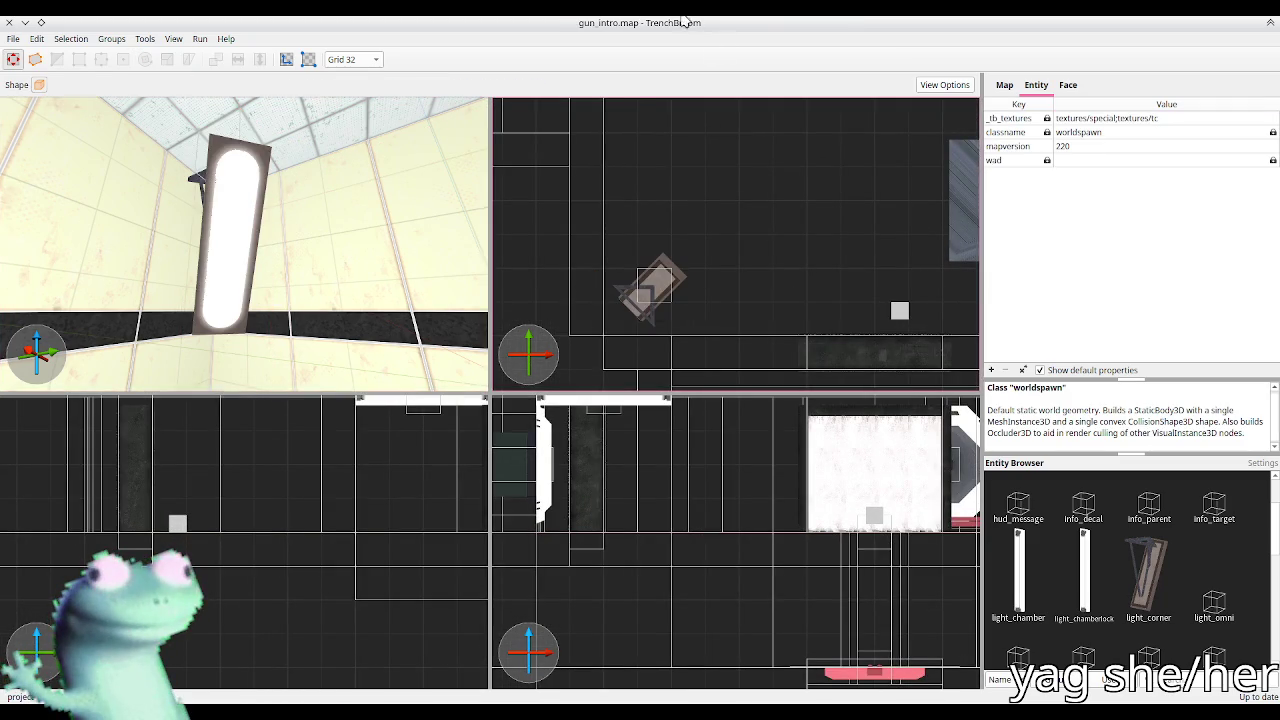
pyautogui.hotkey('alt', 'Tab')
pyautogui.click(640, 97)
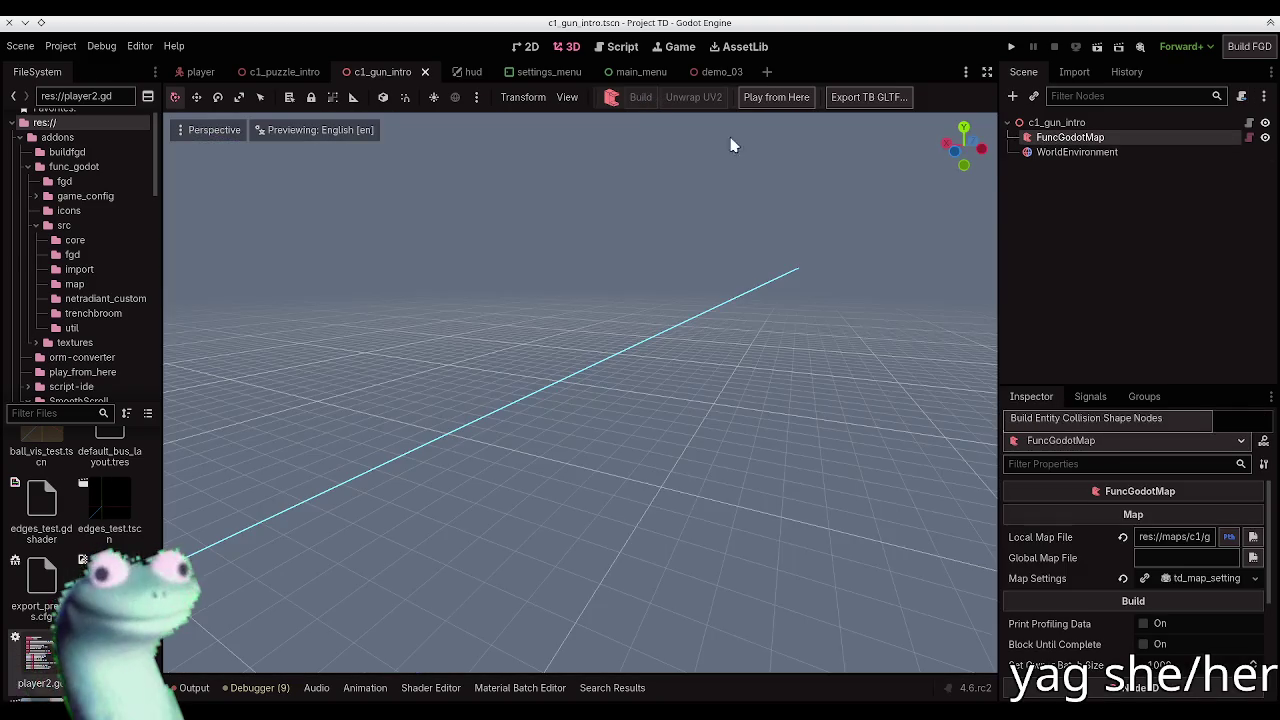
# Step: Save the c1_gun_intro scene and run it for a play-test
pyautogui.click(1137, 232)
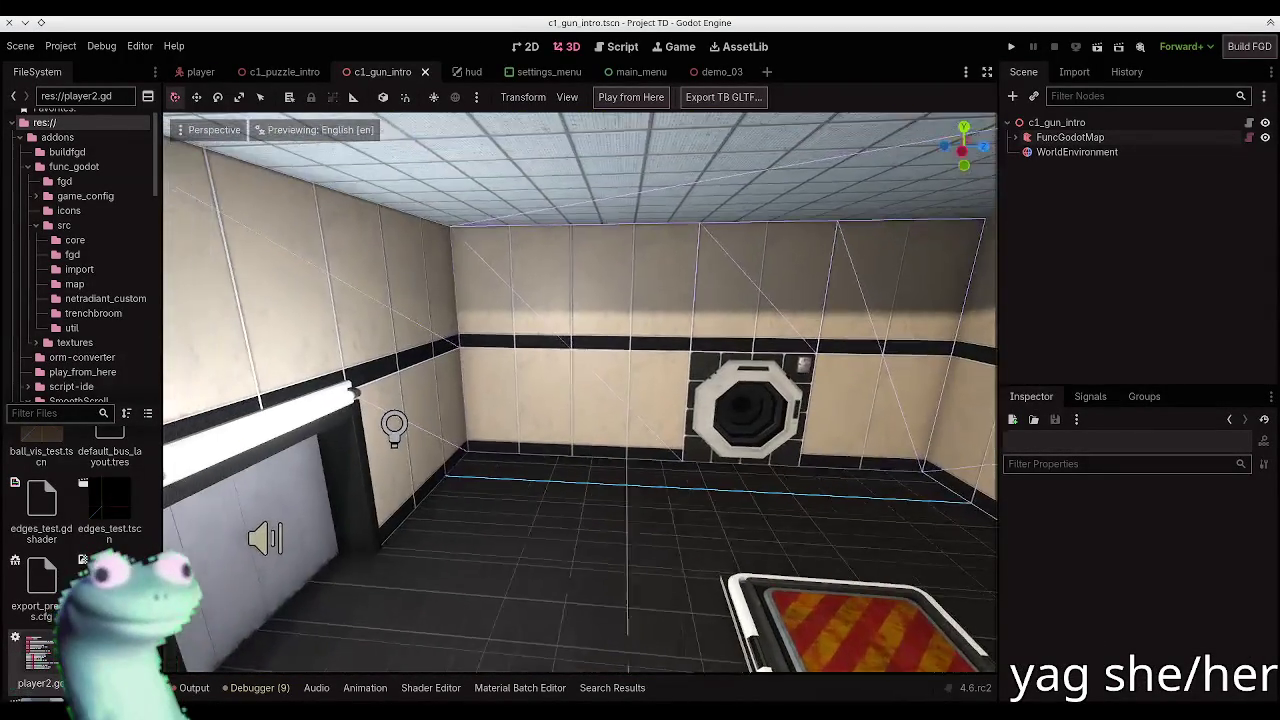
pyautogui.hotkey('ctrl', 's')
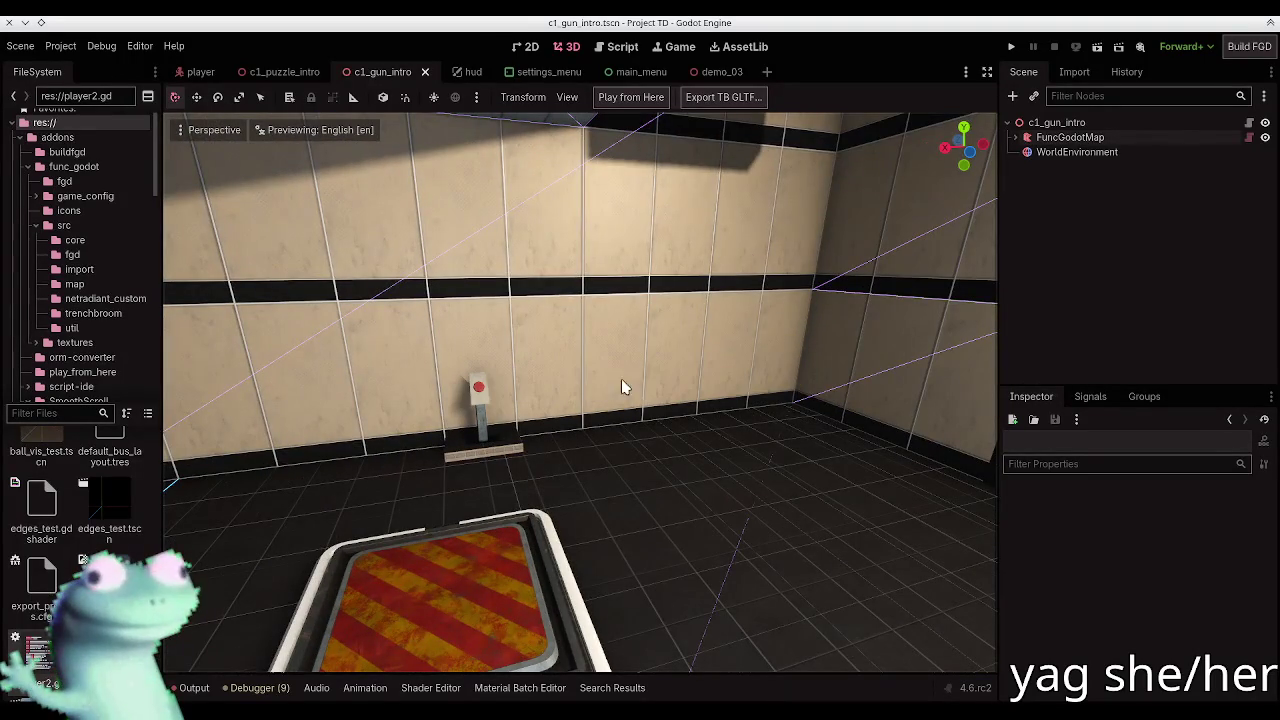
pyautogui.click(1099, 49)
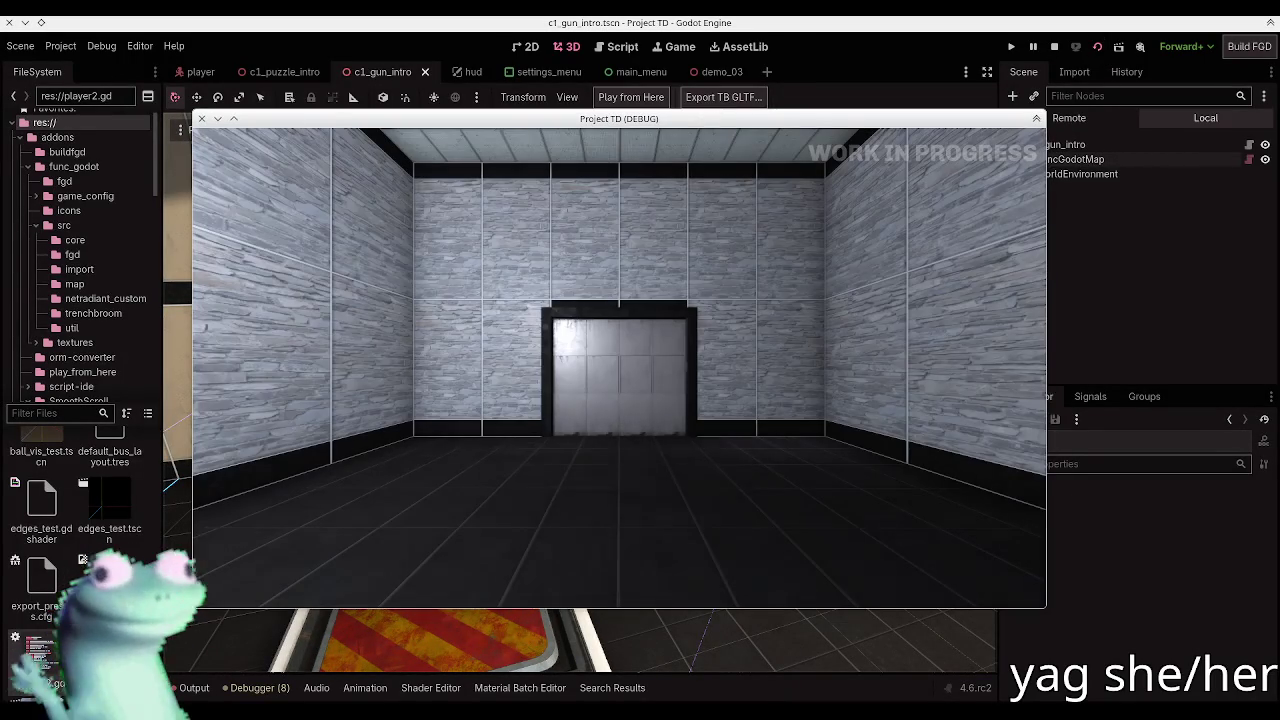
# Step: Walk through the elevator door, pick up the gun, pass the fizzler, then close the game
pyautogui.press('w')
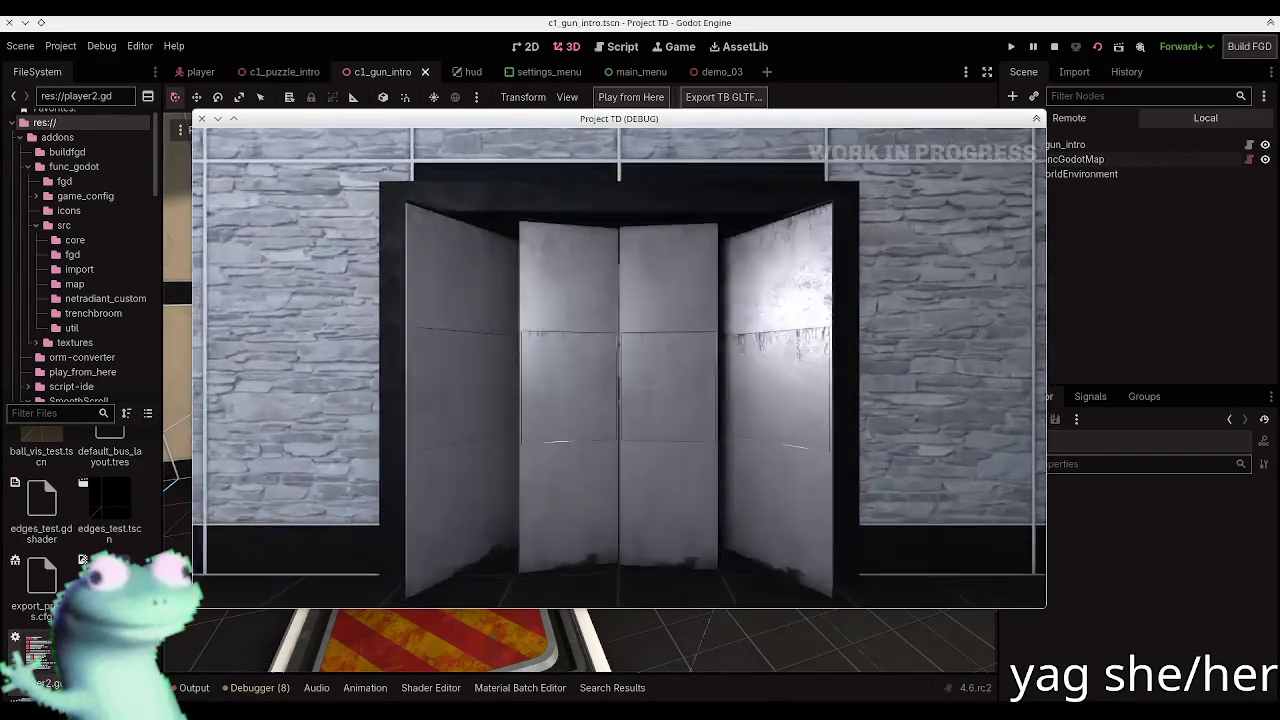
pyautogui.press('w')
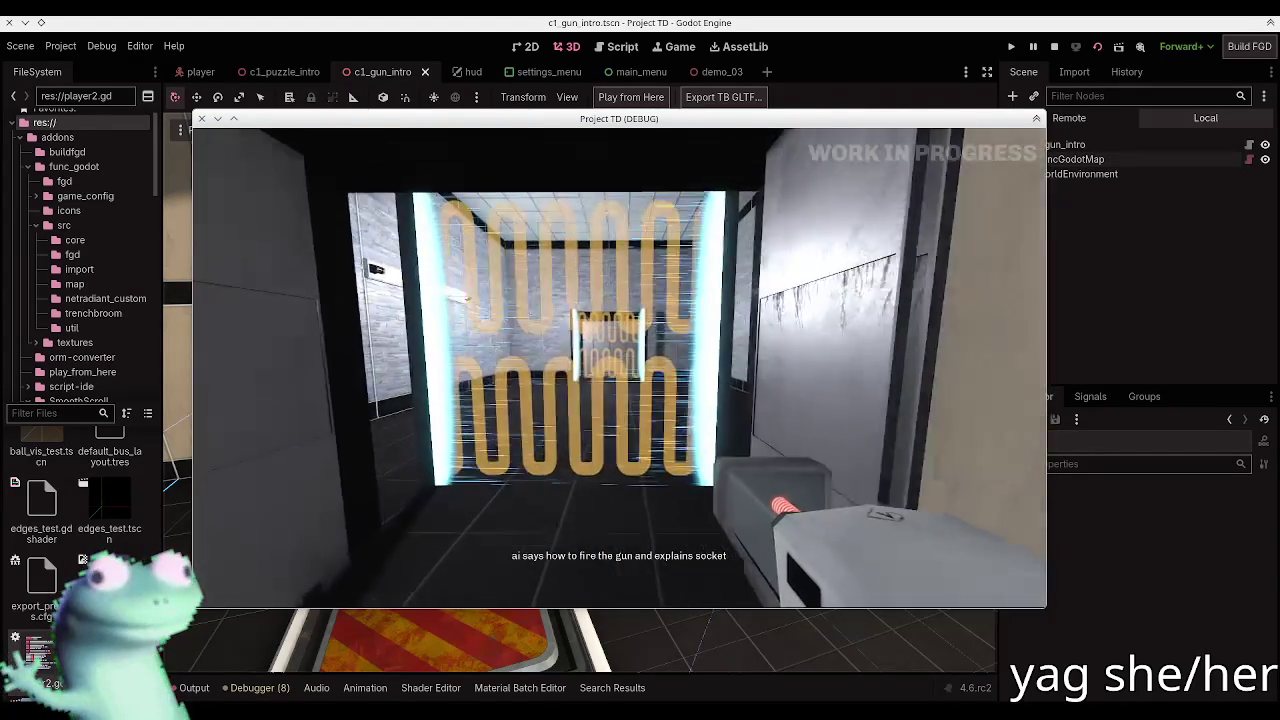
pyautogui.press('w')
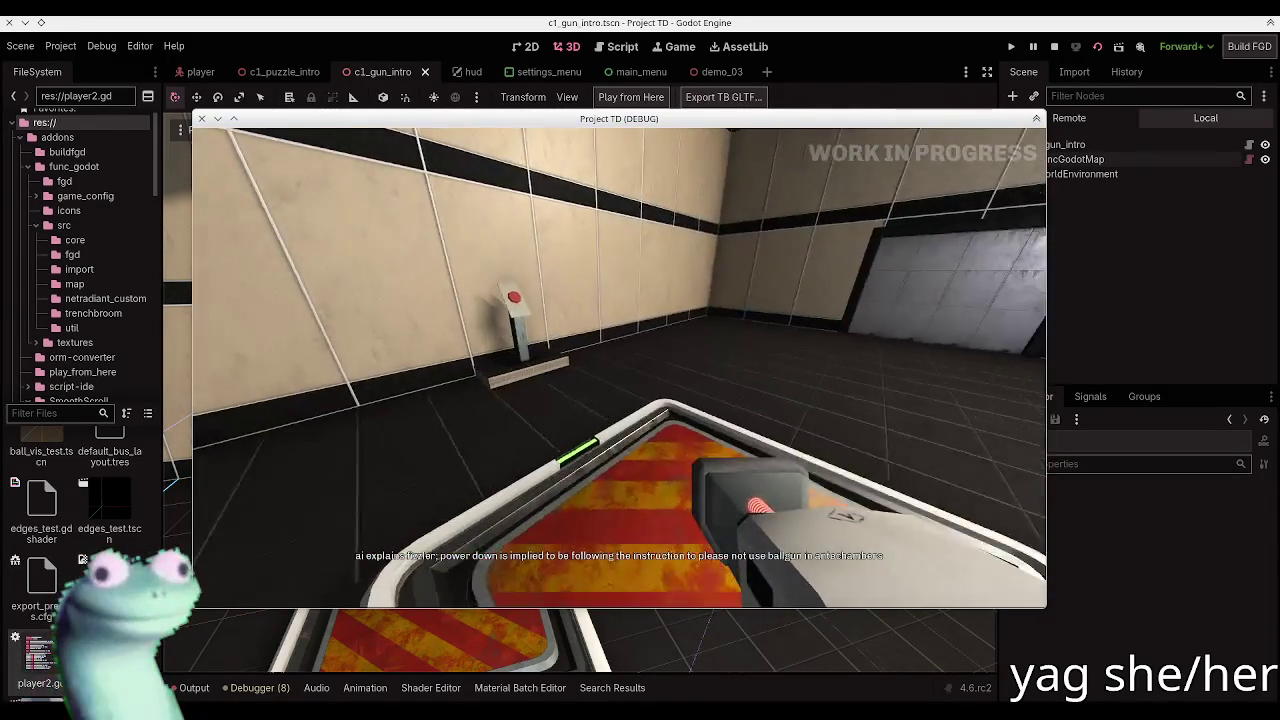
pyautogui.press('Escape')
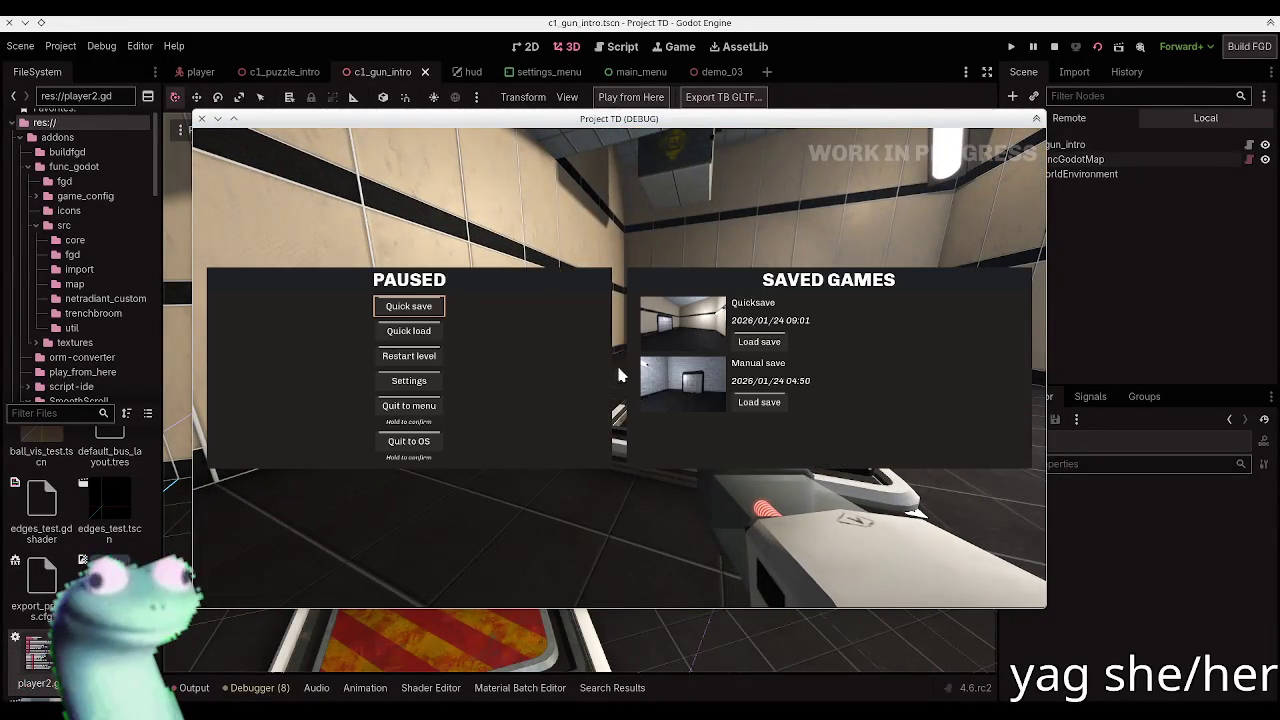
pyautogui.click(200, 118)
pyautogui.hotkey('alt', 'Tab')
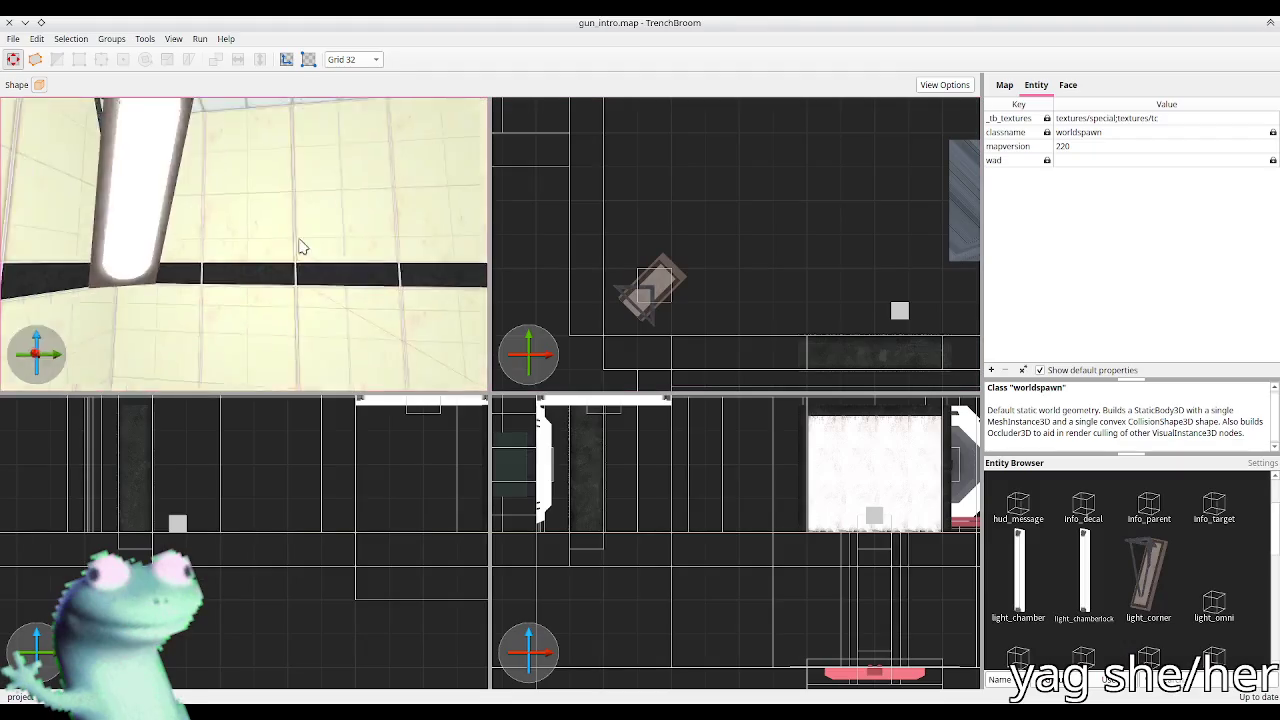
# Step: Review the floor button, ball catcher, math_counter and puzzle_door entity properties
pyautogui.scroll(3, 407, 298)
pyautogui.click(350, 300)
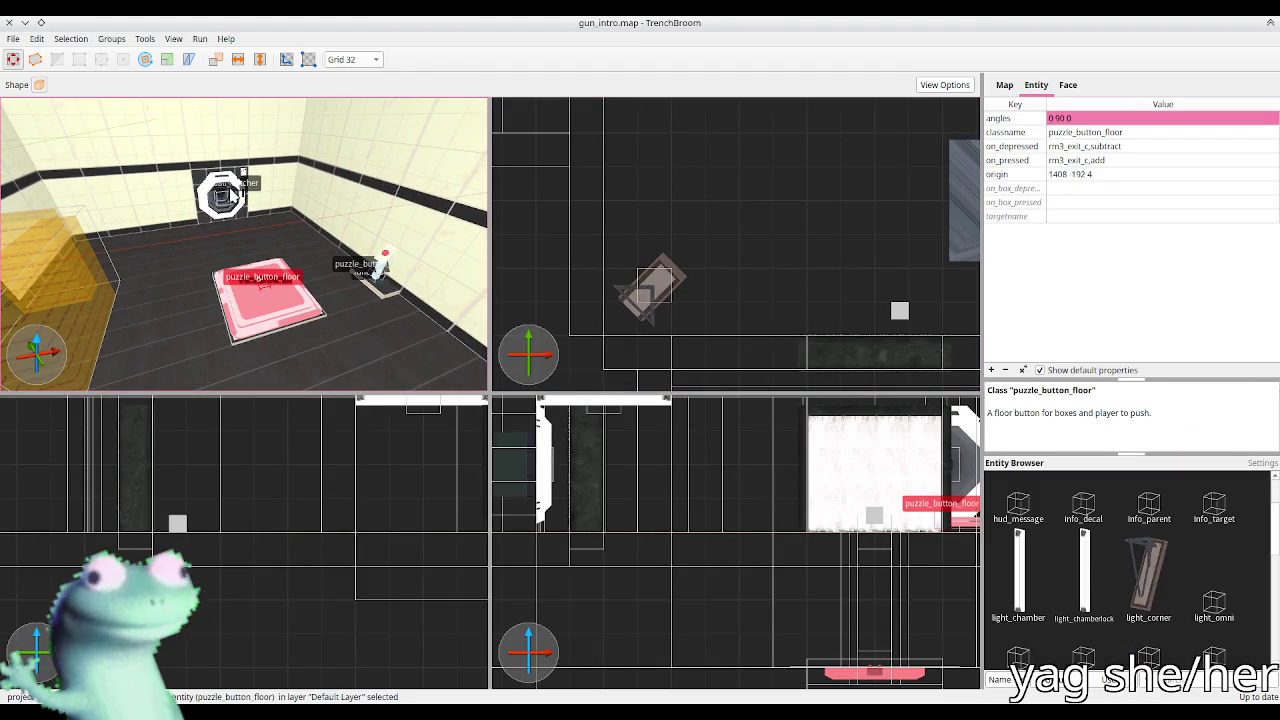
pyautogui.click(232, 195)
pyautogui.click(303, 277)
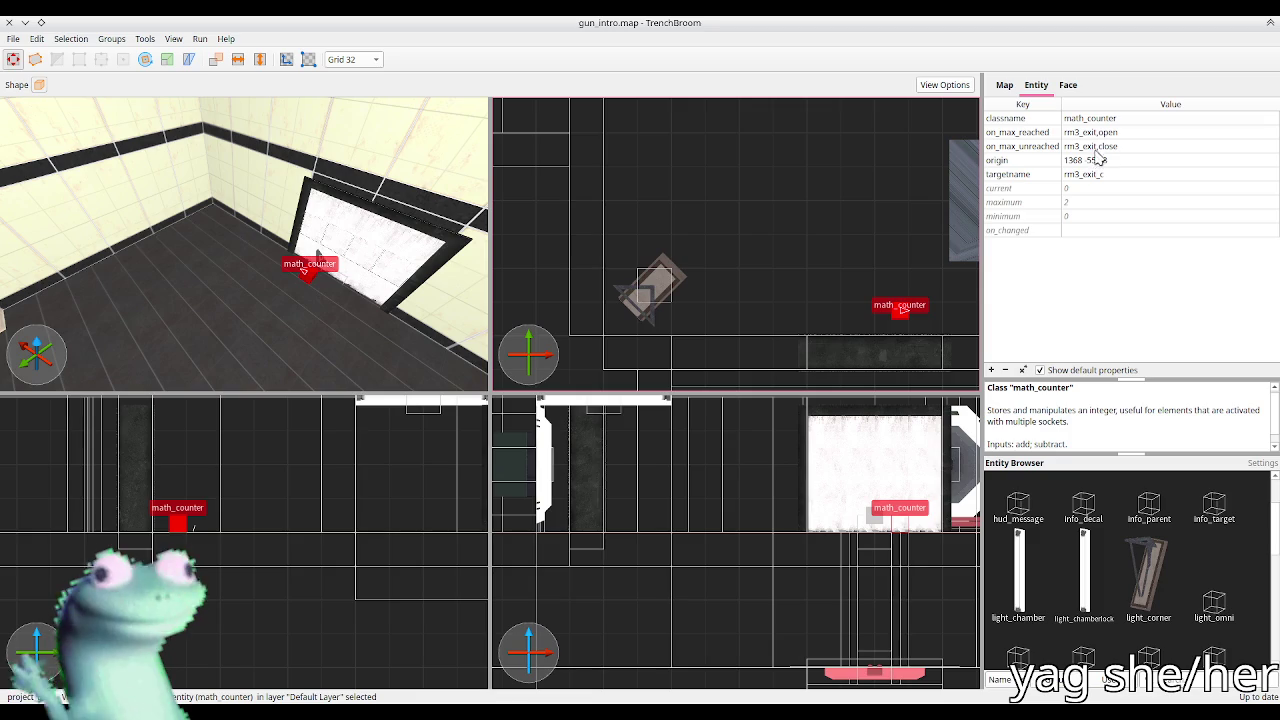
pyautogui.click(378, 264)
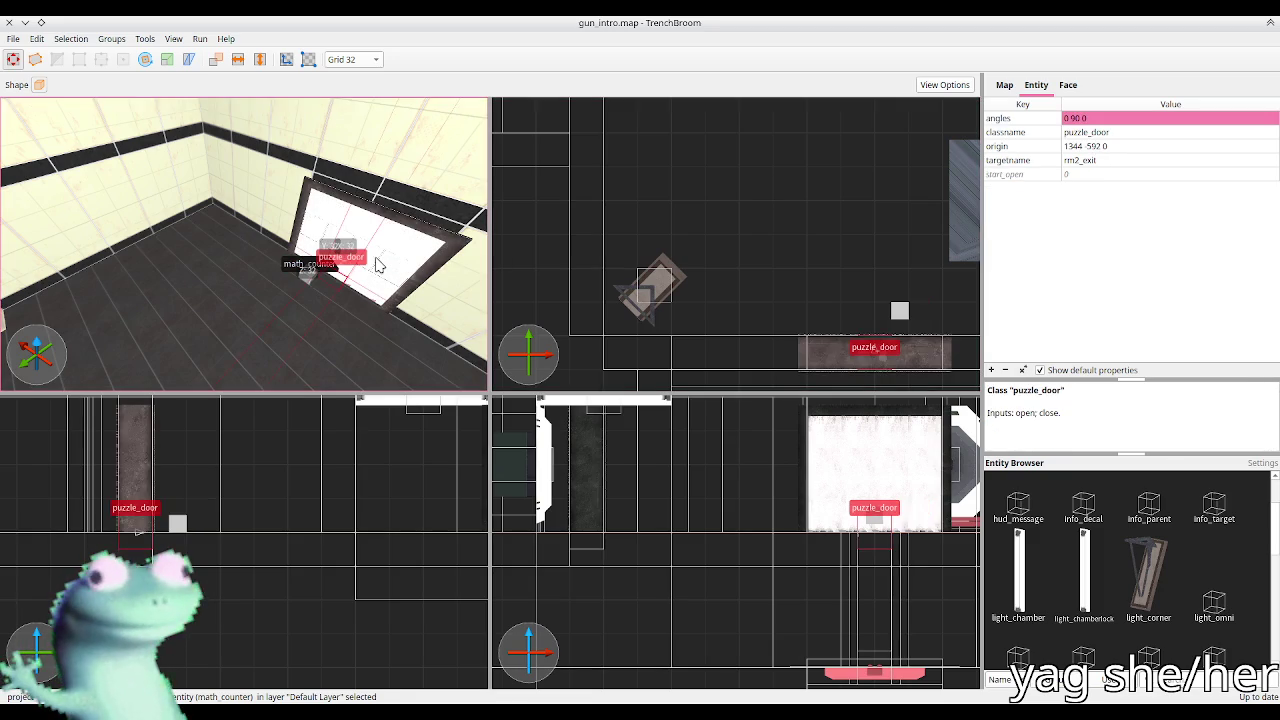
pyautogui.click(307, 282)
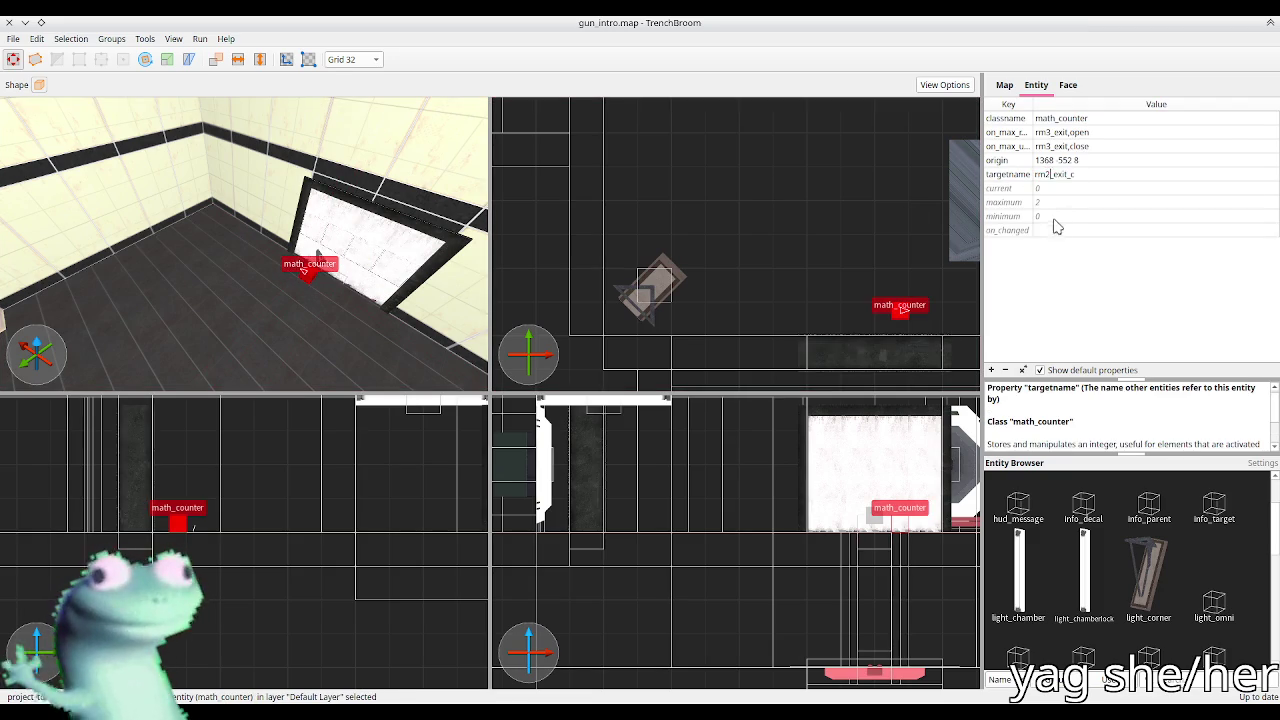
# Step: Verify the floor button and ball catcher outputs now use rm2_exit names
pyautogui.moveTo(300, 225); pyautogui.dragTo(270, 220)
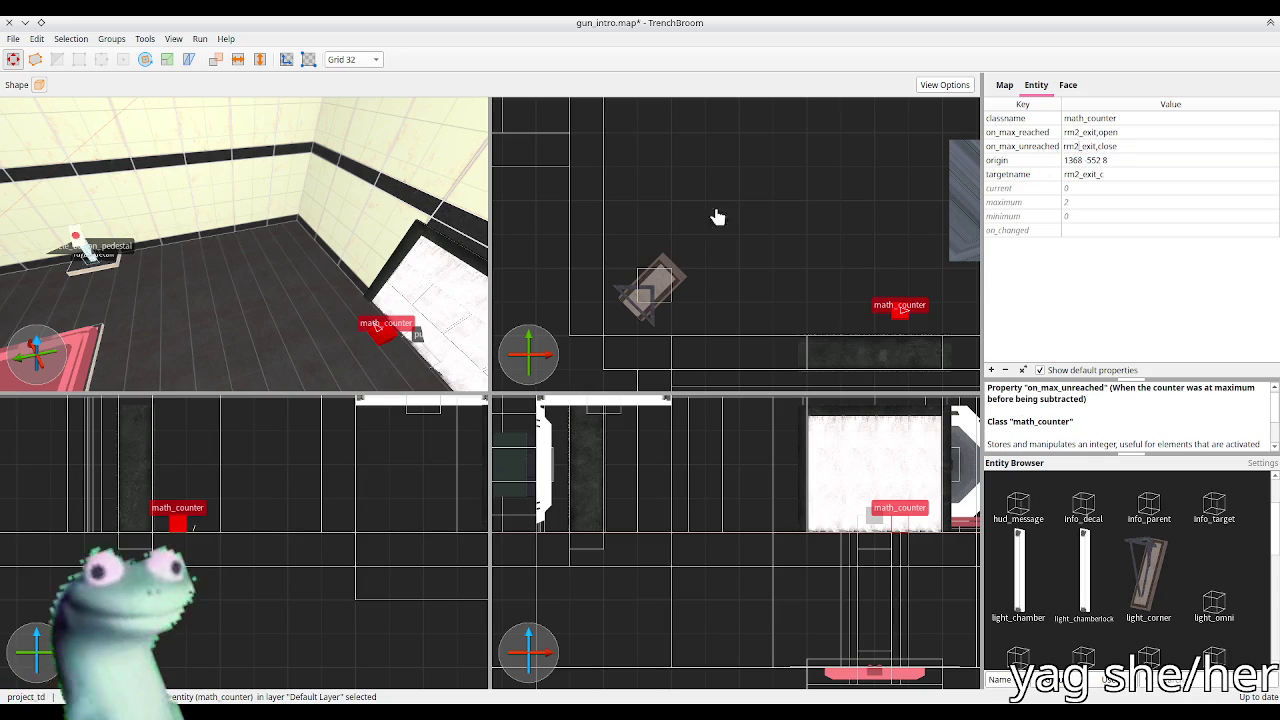
pyautogui.click(250, 285)
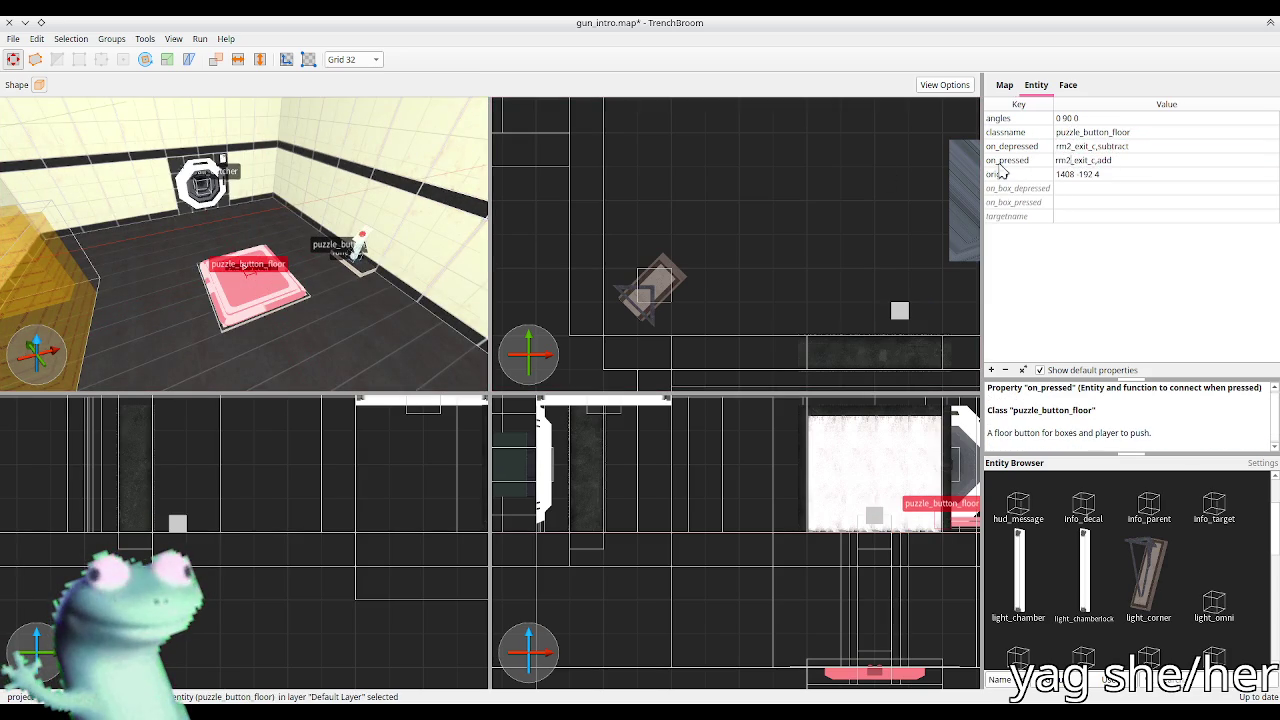
pyautogui.click(203, 185)
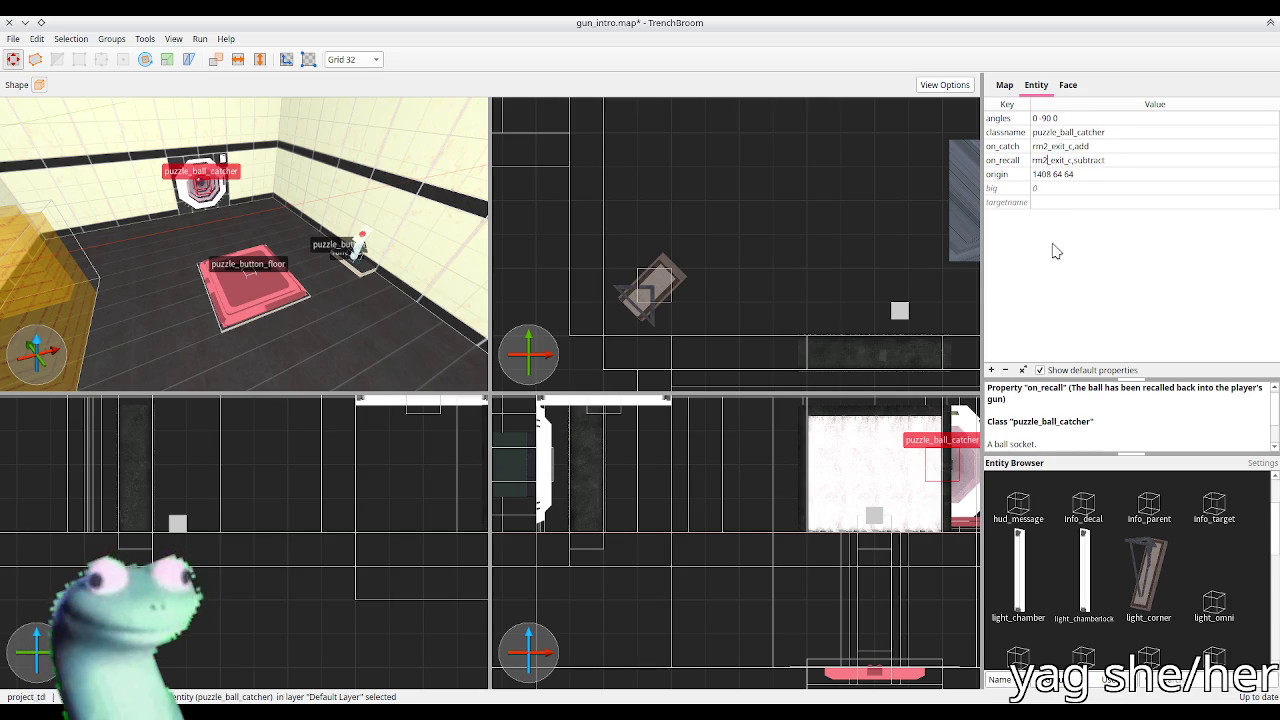
pyautogui.hotkey('alt', 'Tab')
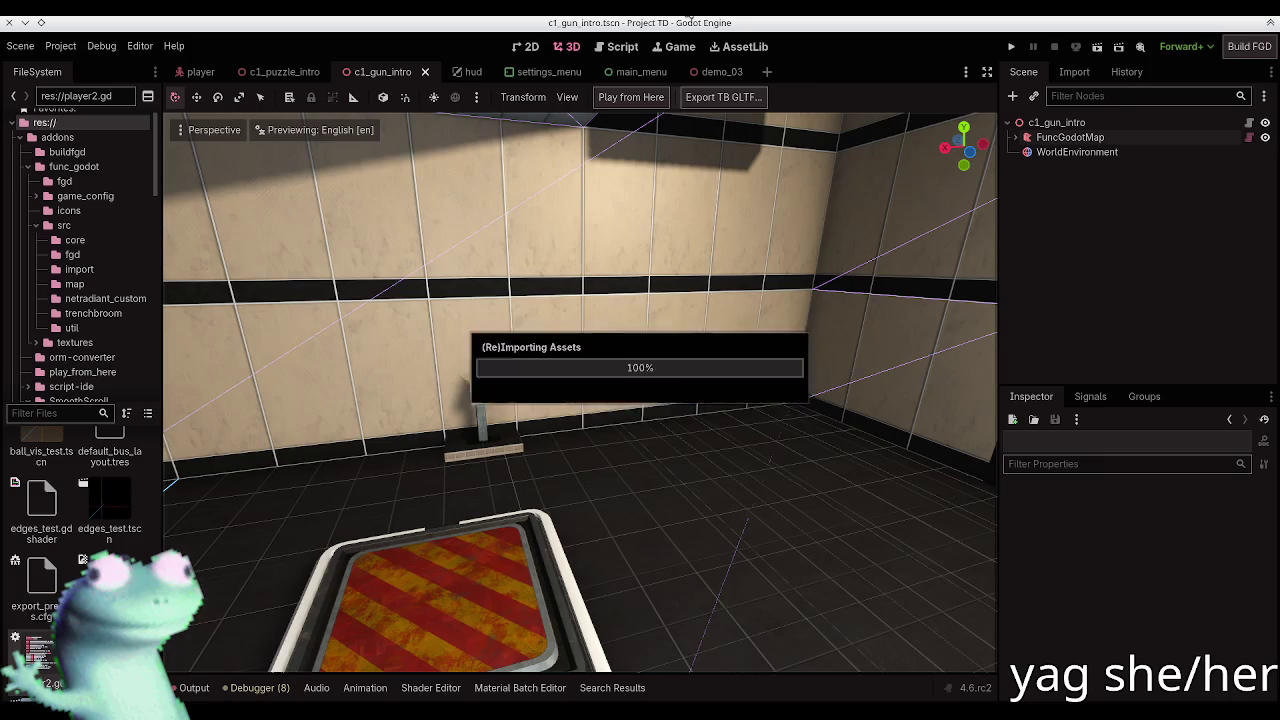
# Step: Rebuild FuncGodotMap and start a playtest from the current view
pyautogui.click(1084, 139)
pyautogui.click(639, 97)
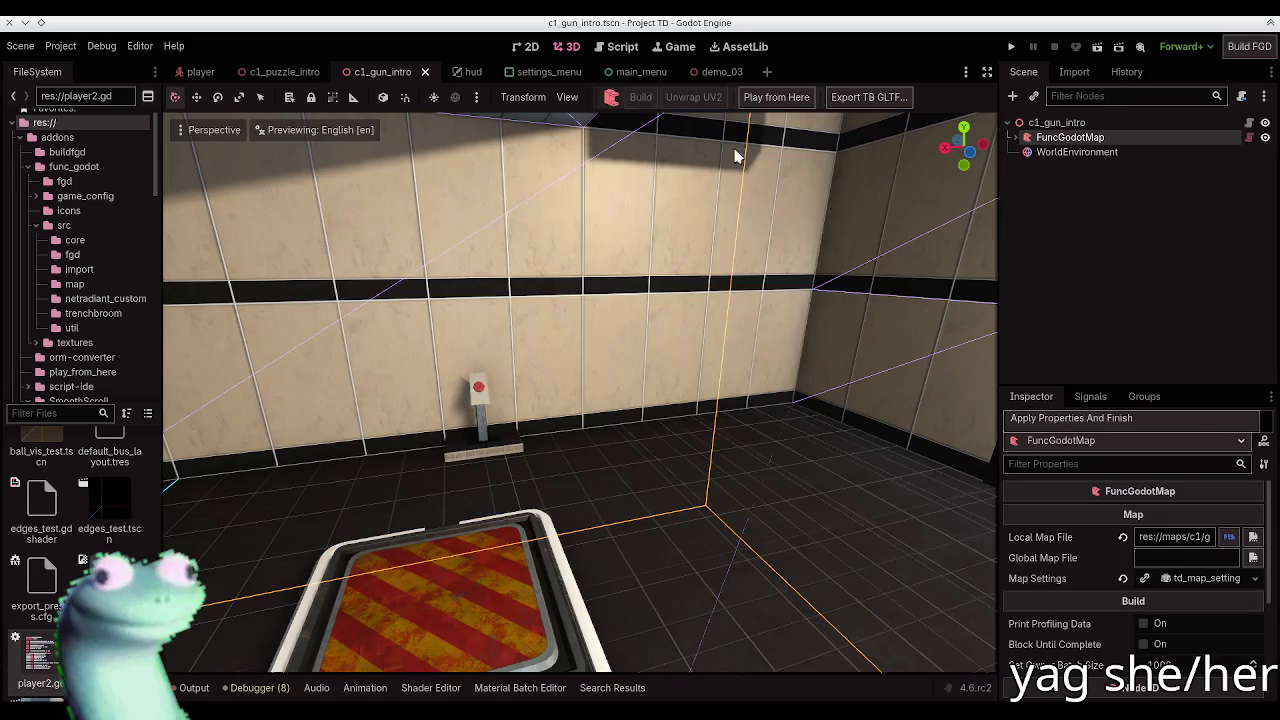
pyautogui.click(1137, 286)
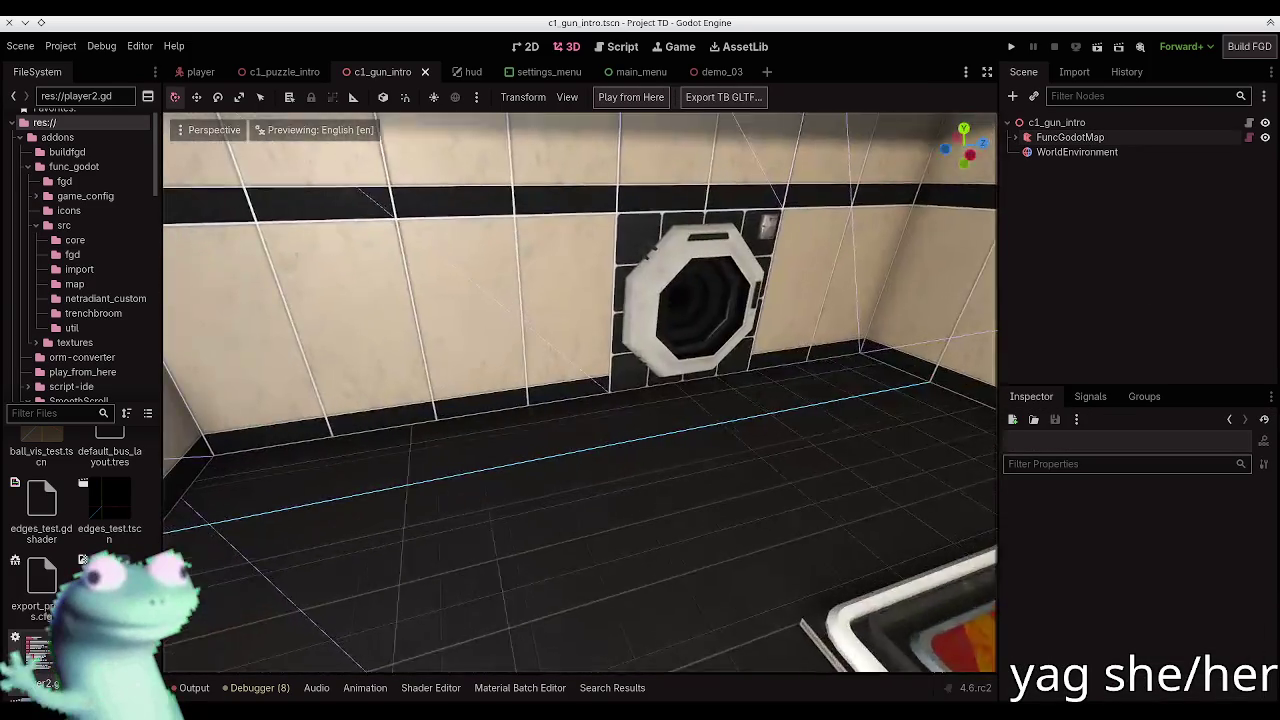
pyautogui.press('s')
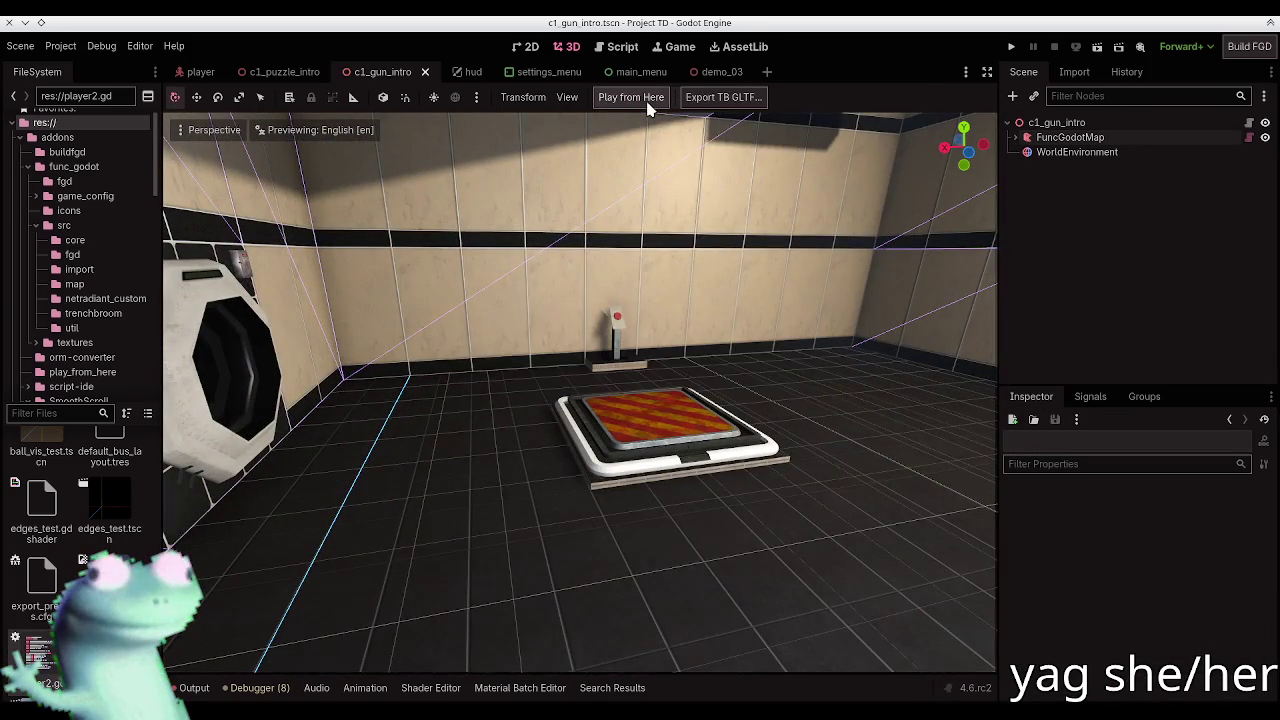
pyautogui.click(640, 98)
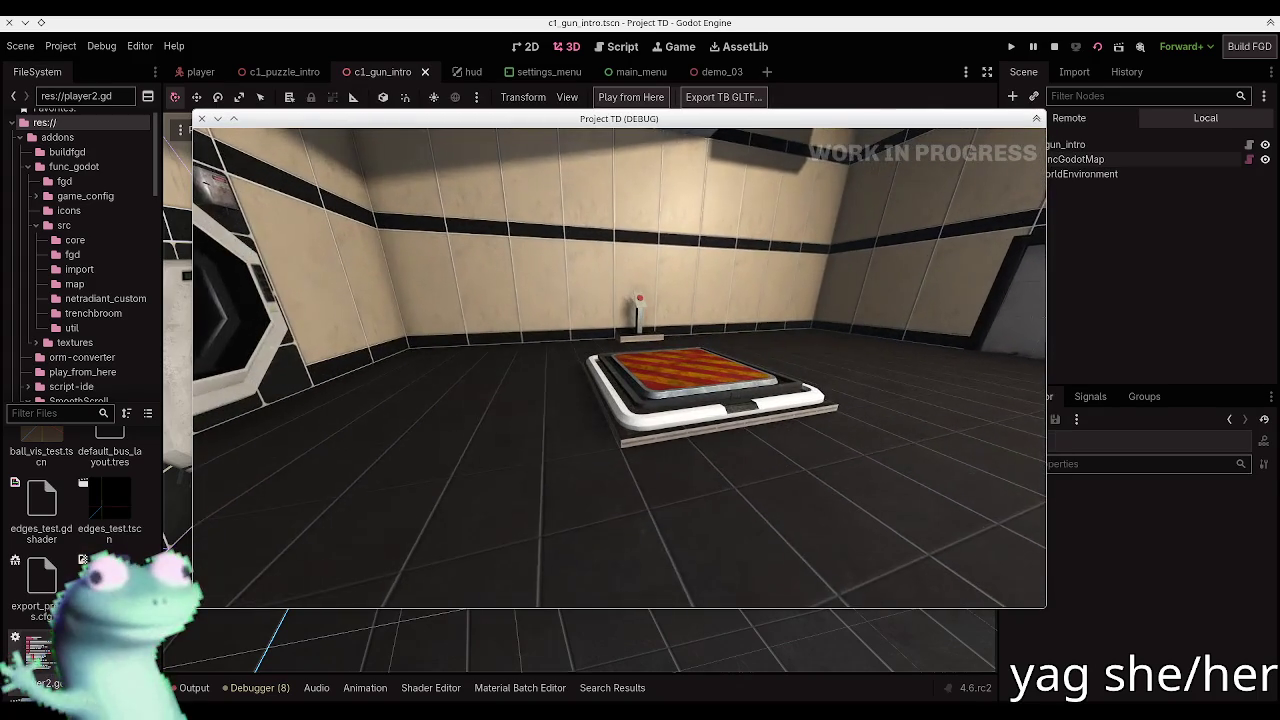
# Step: Grant the gun via the in-game console, then carry the cube onto the floor button
pyautogui.press('`')
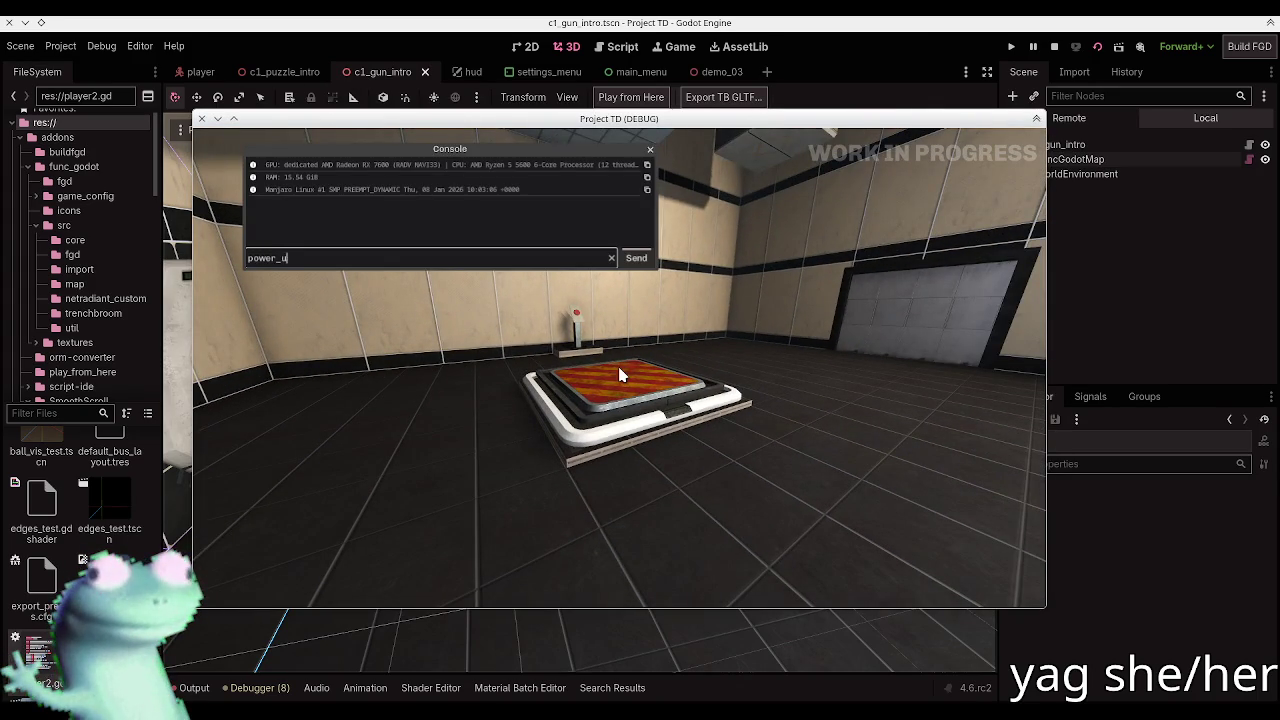
pyautogui.press('w')
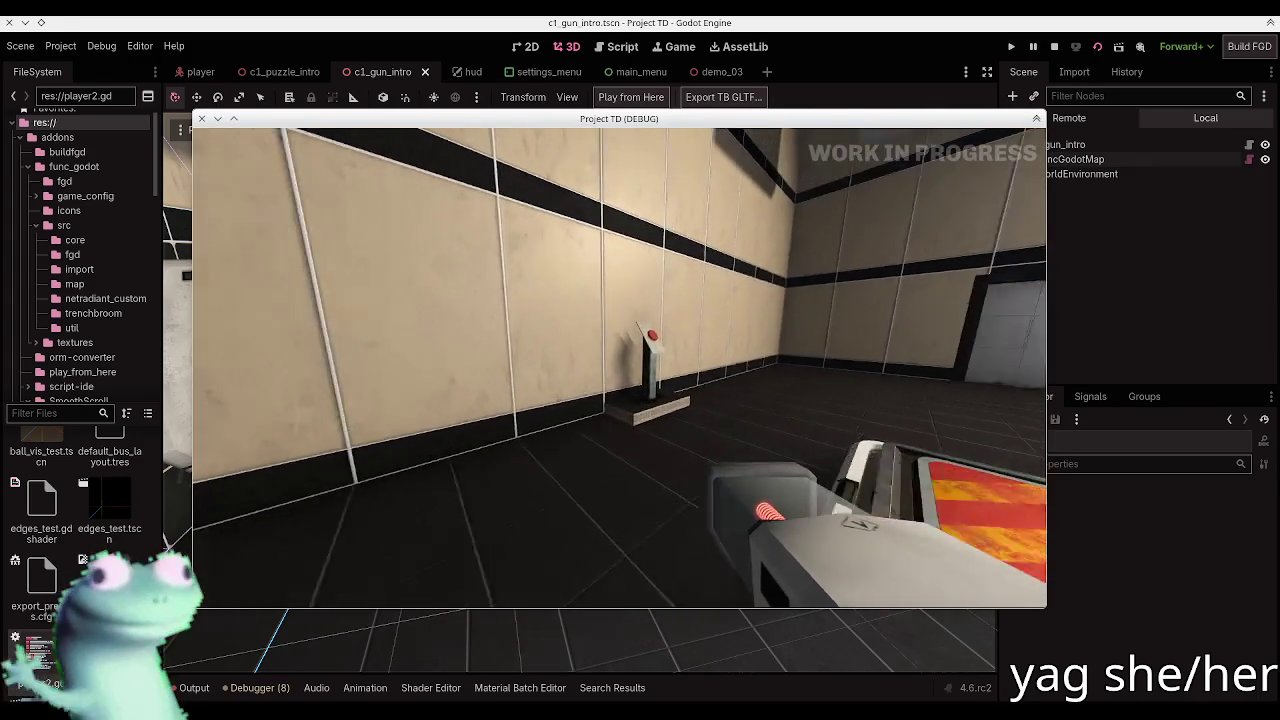
pyautogui.press('s')
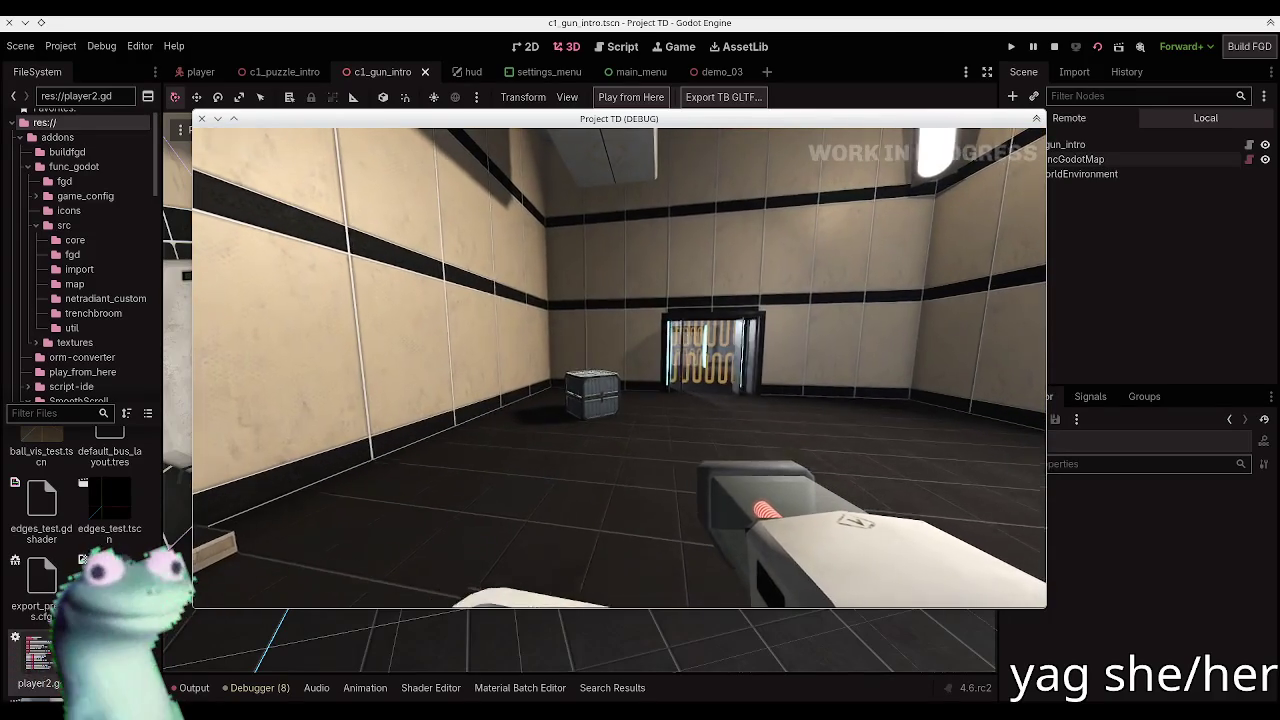
pyautogui.press('w')
pyautogui.press('e')
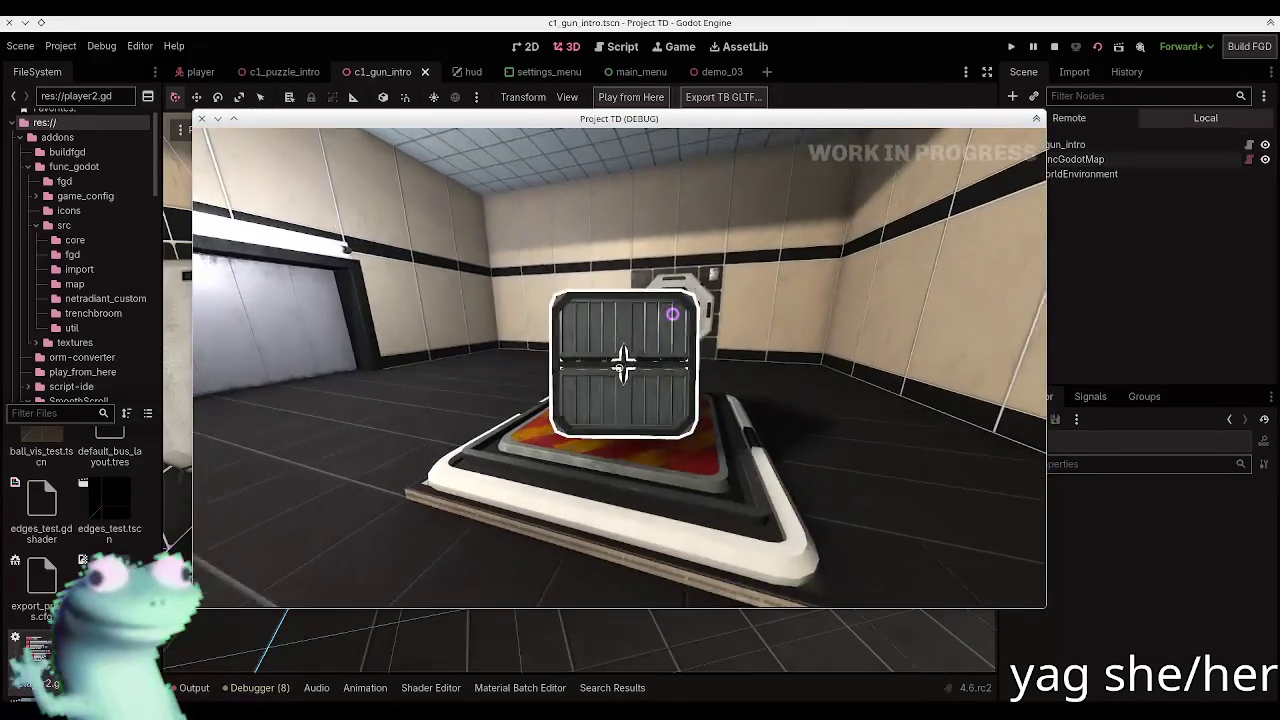
pyautogui.press('e')
pyautogui.press('w')
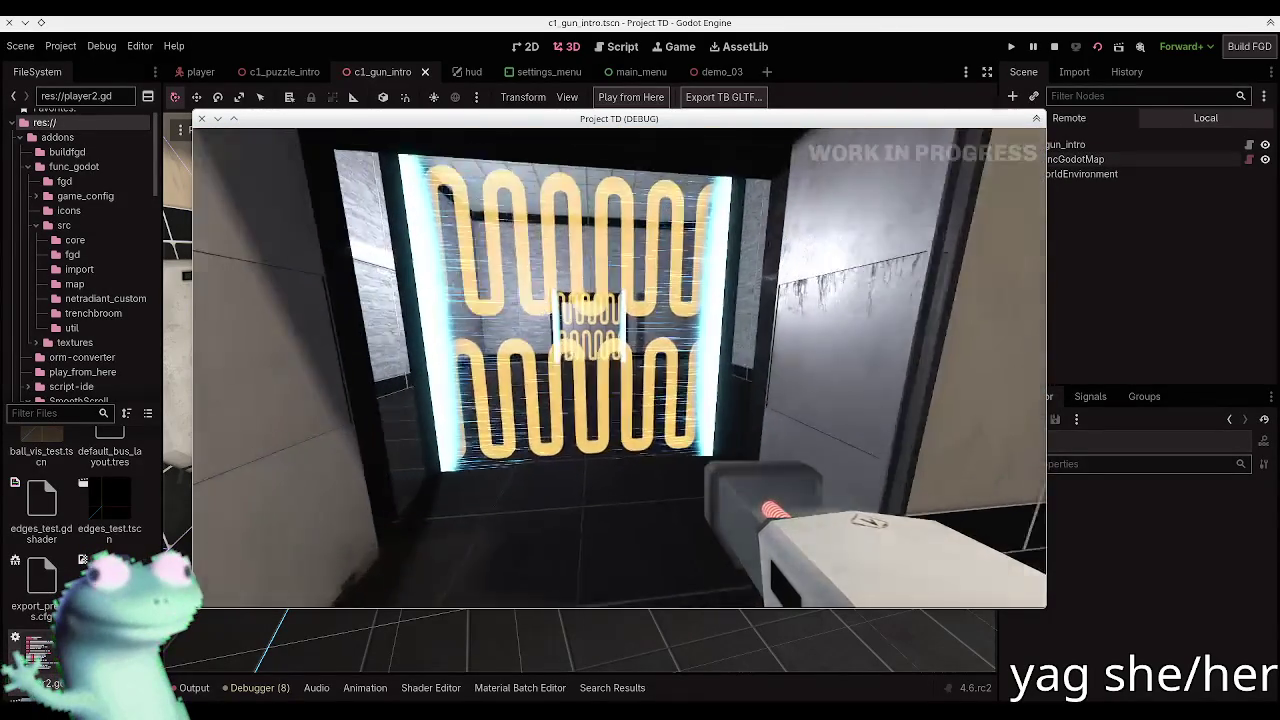
# Step: Walk through the glowing grill into the next room, then quit the game
pyautogui.press('w')
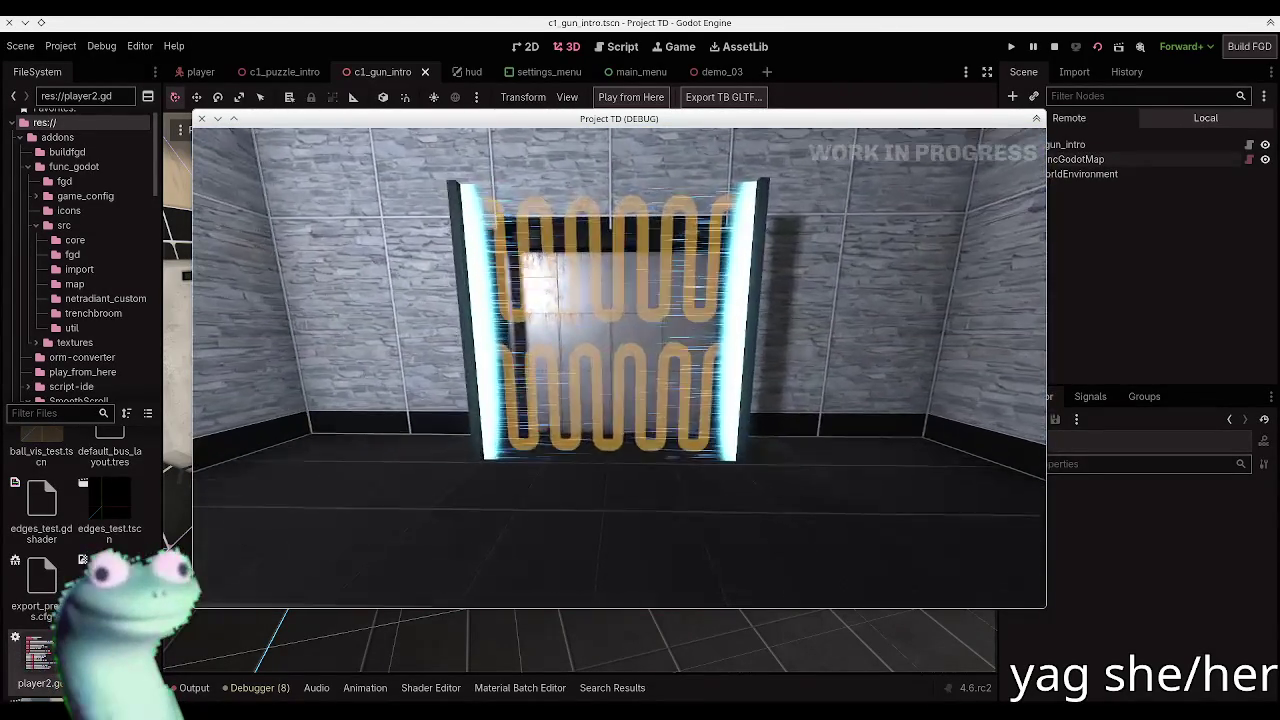
pyautogui.press('w')
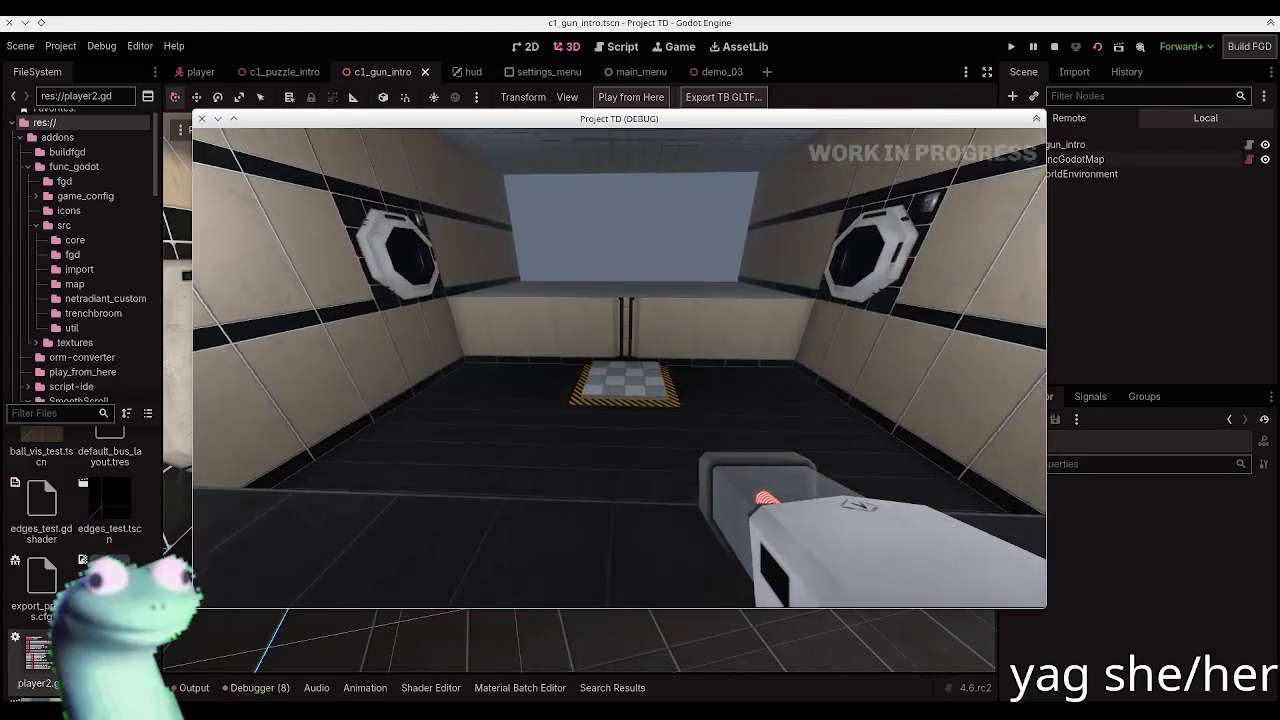
pyautogui.moveTo(640, 360)
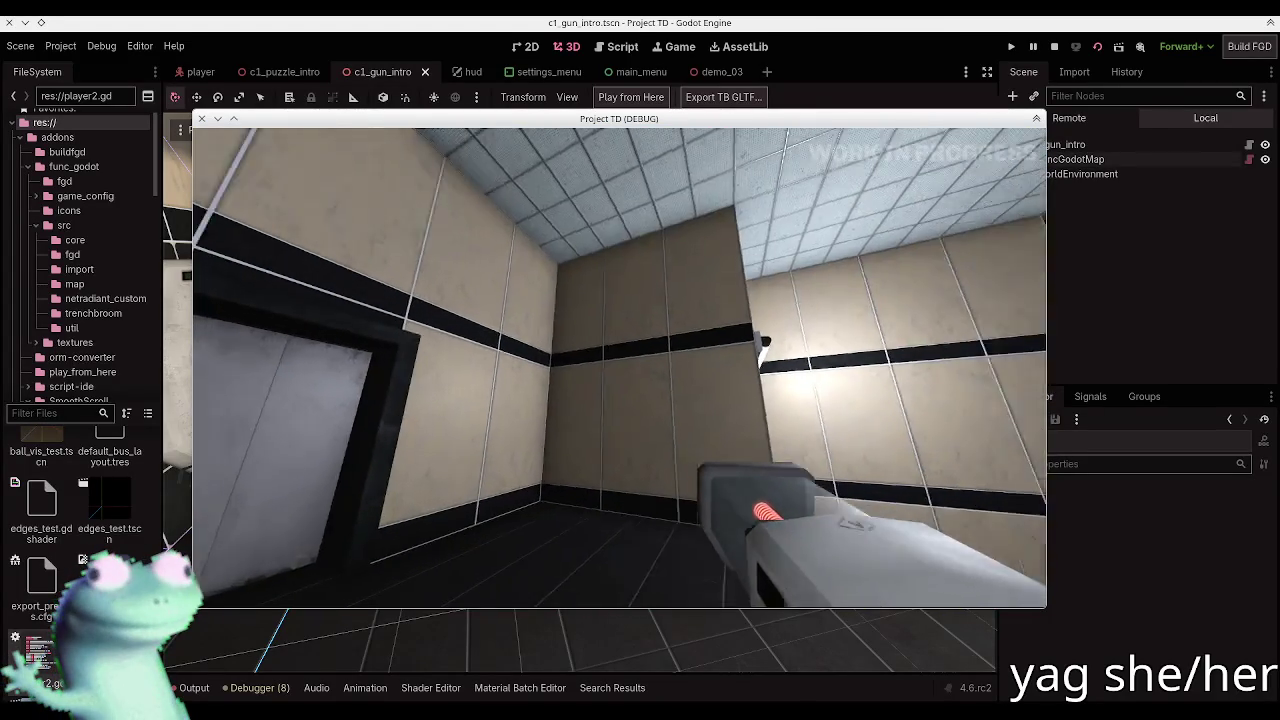
pyautogui.press('Escape')
pyautogui.click(201, 119)
pyautogui.hotkey('alt', 'Tab')
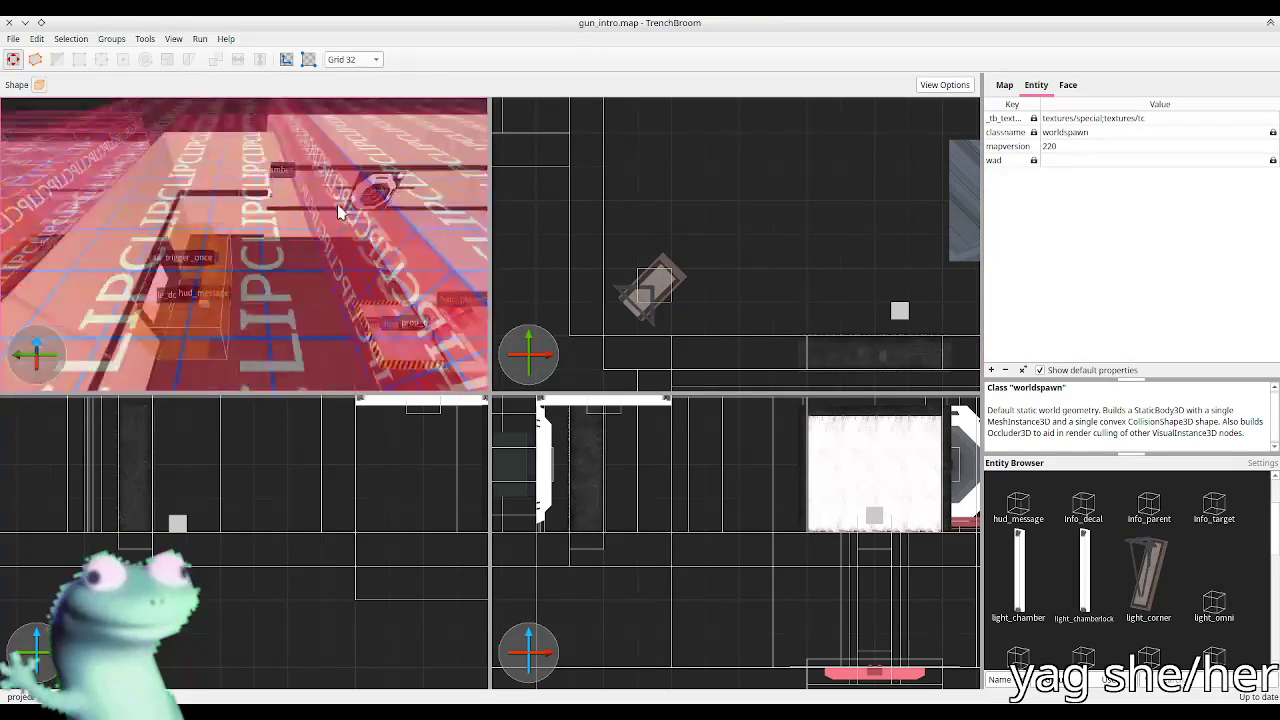
# Step: Extend the entrance trigger_once's on_trigger to rm3_entrance,close;msg4,show
pyautogui.click(203, 295)
pyautogui.scroll(5, 305, 272)
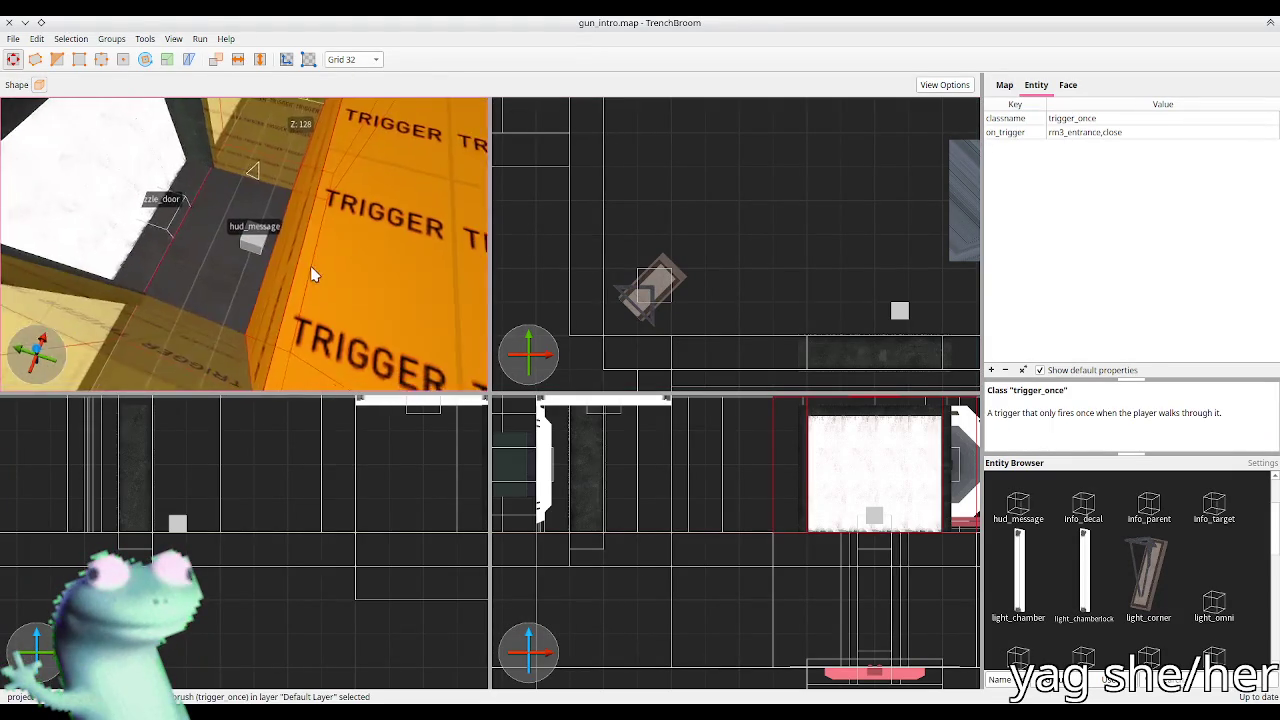
pyautogui.click(255, 284)
pyautogui.click(307, 268)
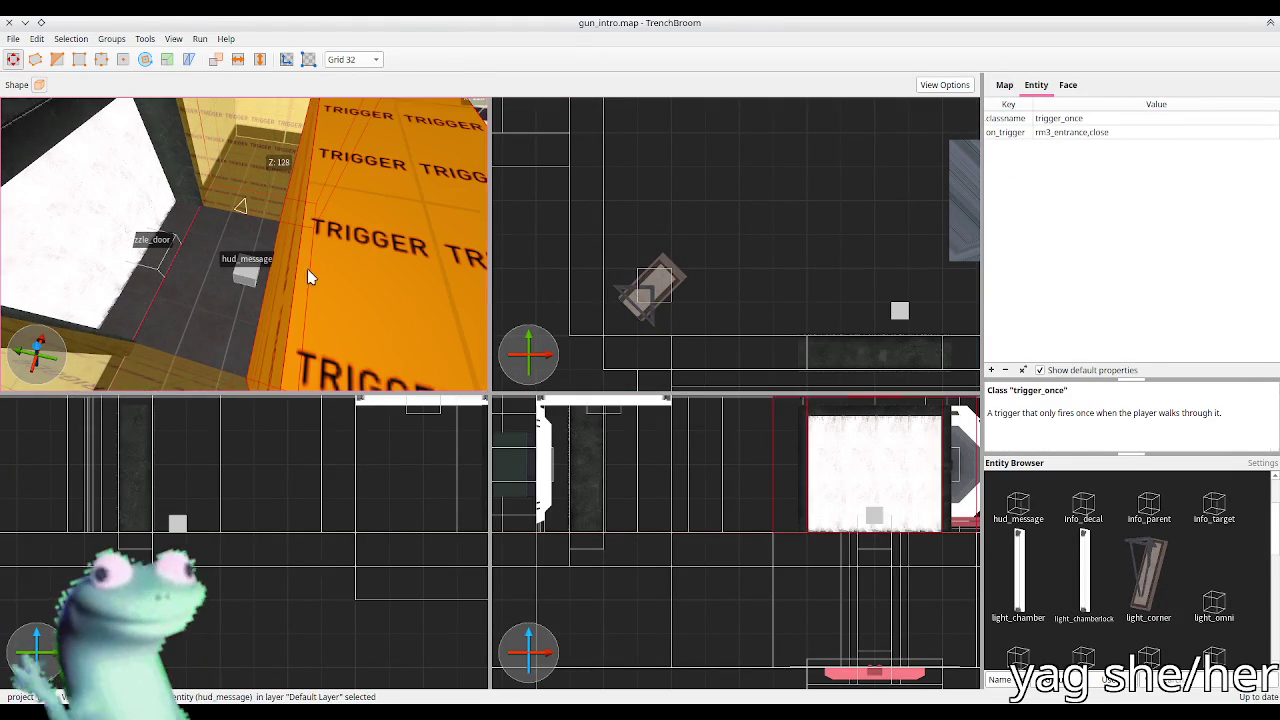
pyautogui.doubleClick(1135, 131)
pyautogui.write(',msg4,h')
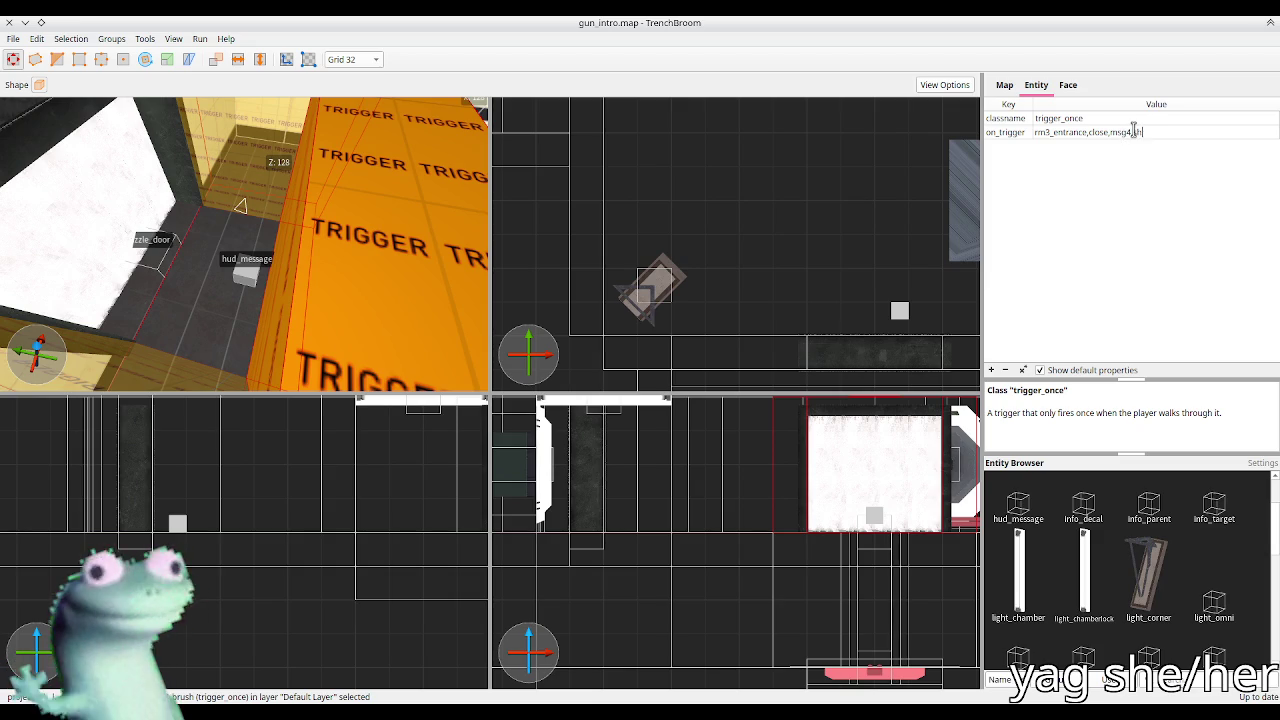
pyautogui.write('ow')
pyautogui.press('Return')
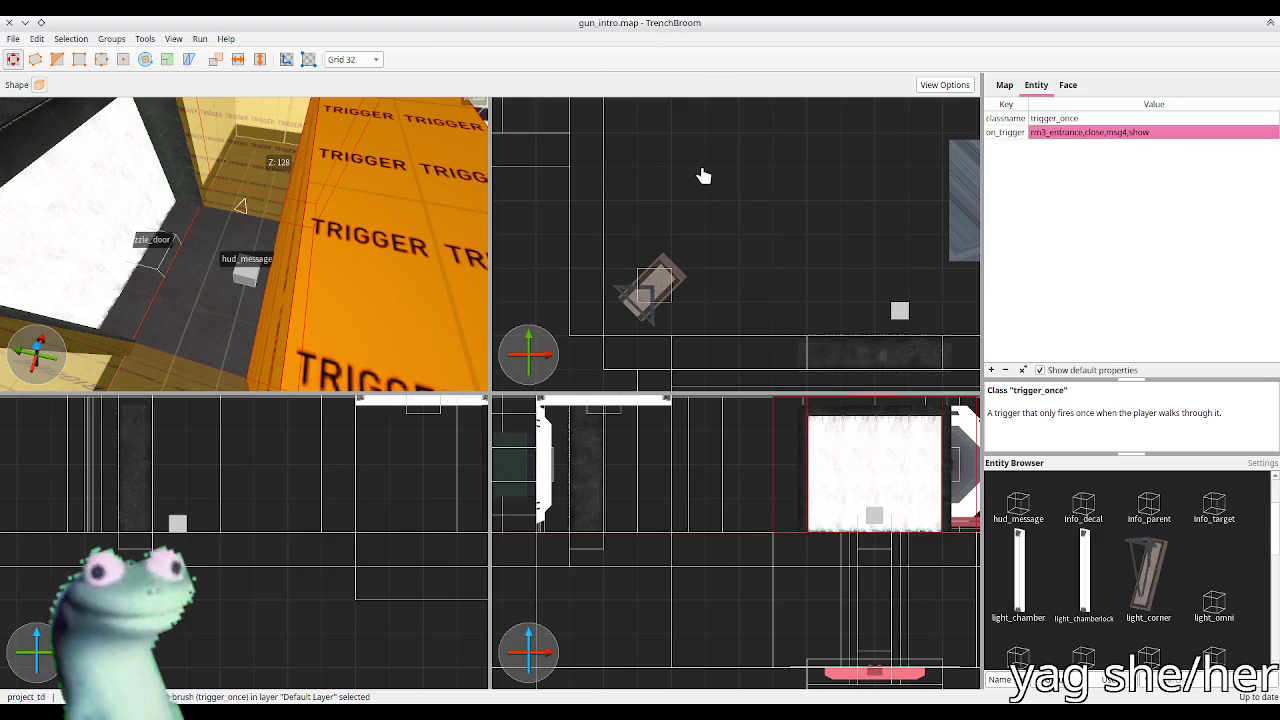
pyautogui.hotkey('alt', 'Tab')
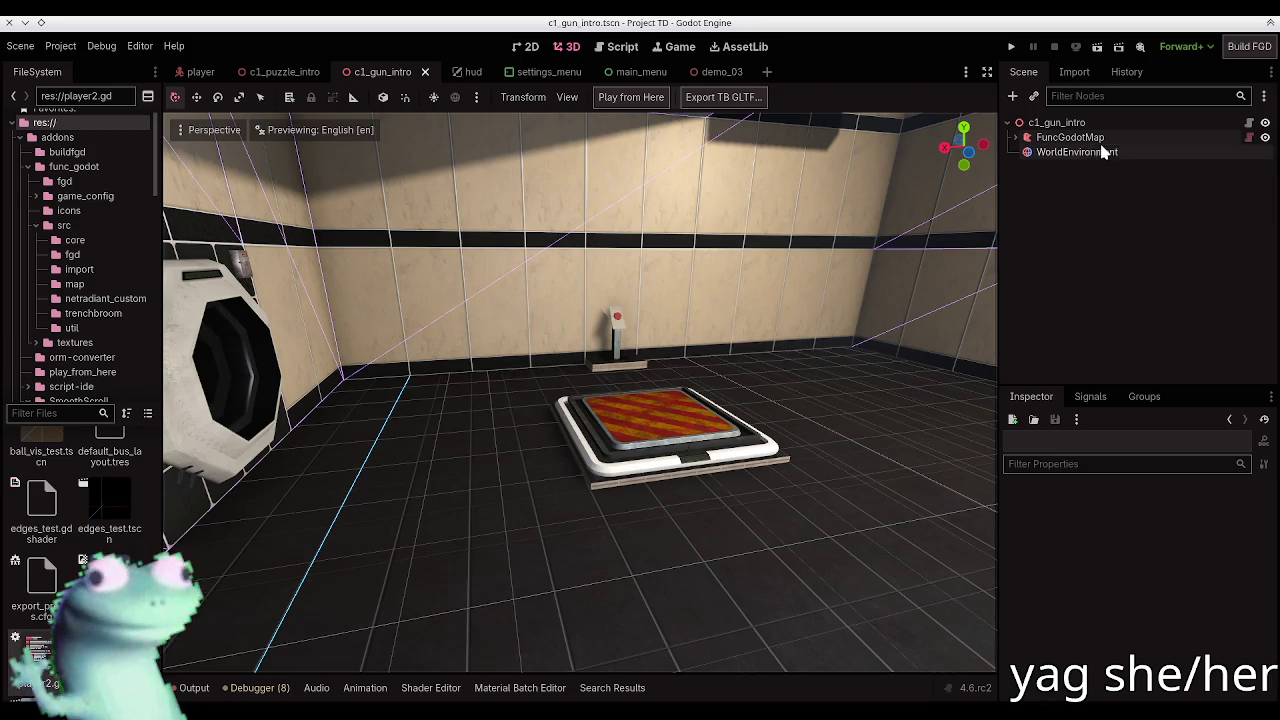
# Step: Rebuild FuncGodotMap, save c1_gun_intro, and look over the exit door wall
pyautogui.click(1075, 138)
pyautogui.click(639, 97)
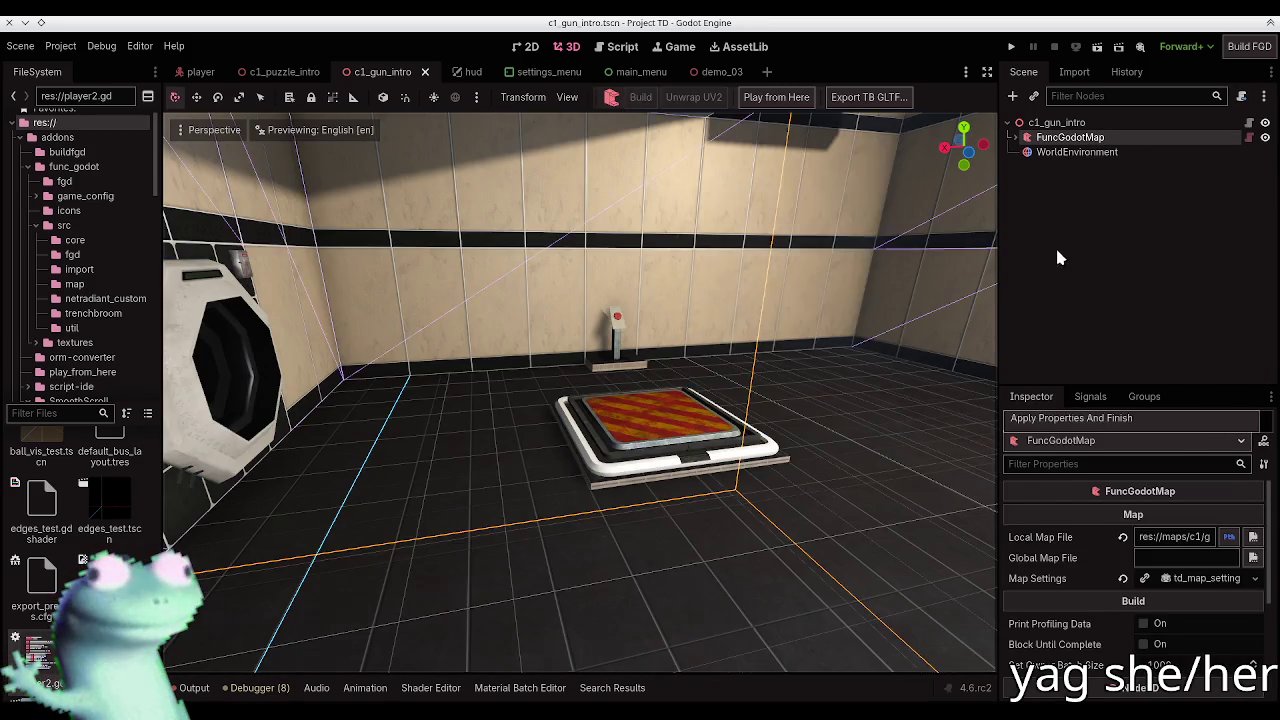
pyautogui.click(1057, 257)
pyautogui.hotkey('ctrl', 's')
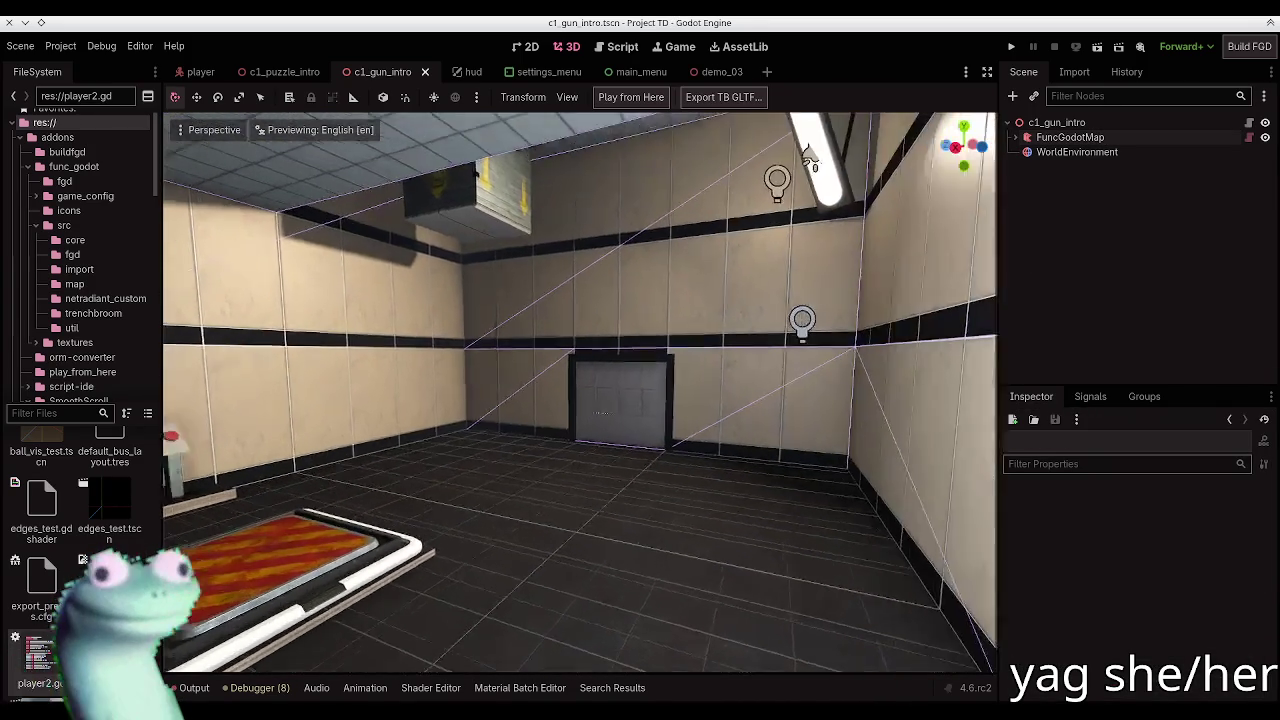
pyautogui.press('w')
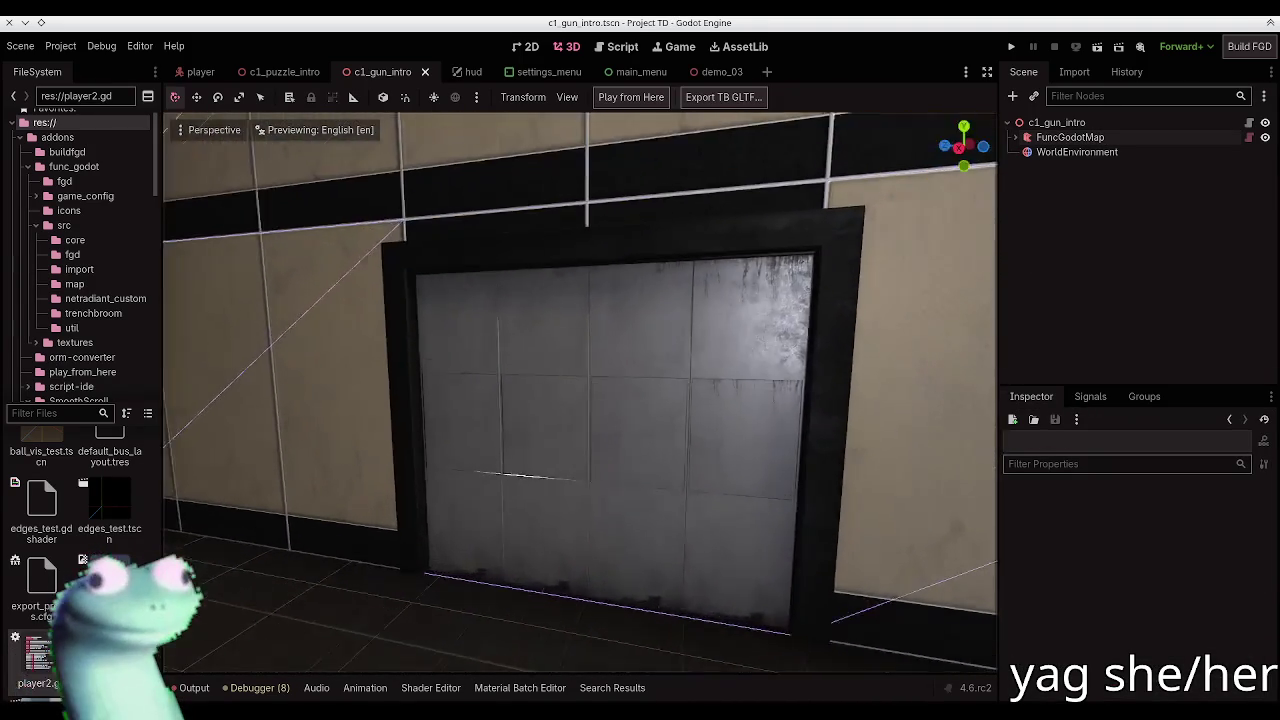
pyautogui.press('s')
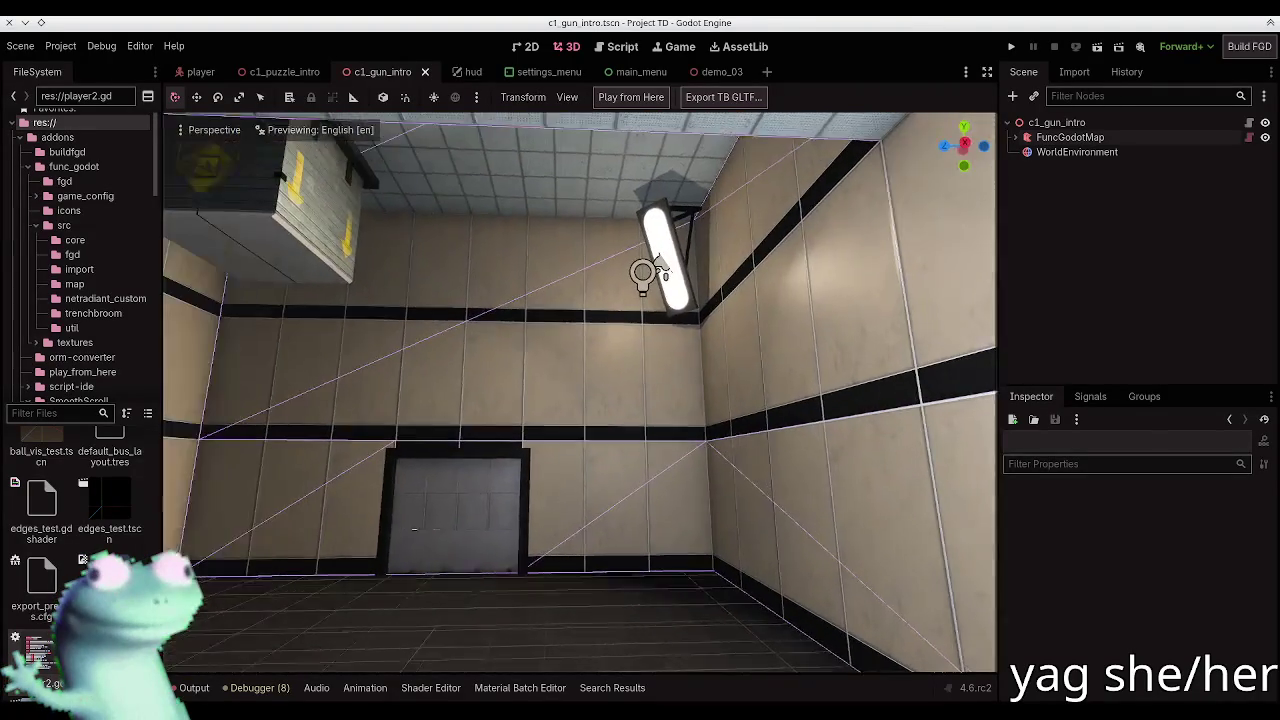
pyautogui.hotkey('alt', 'Tab')
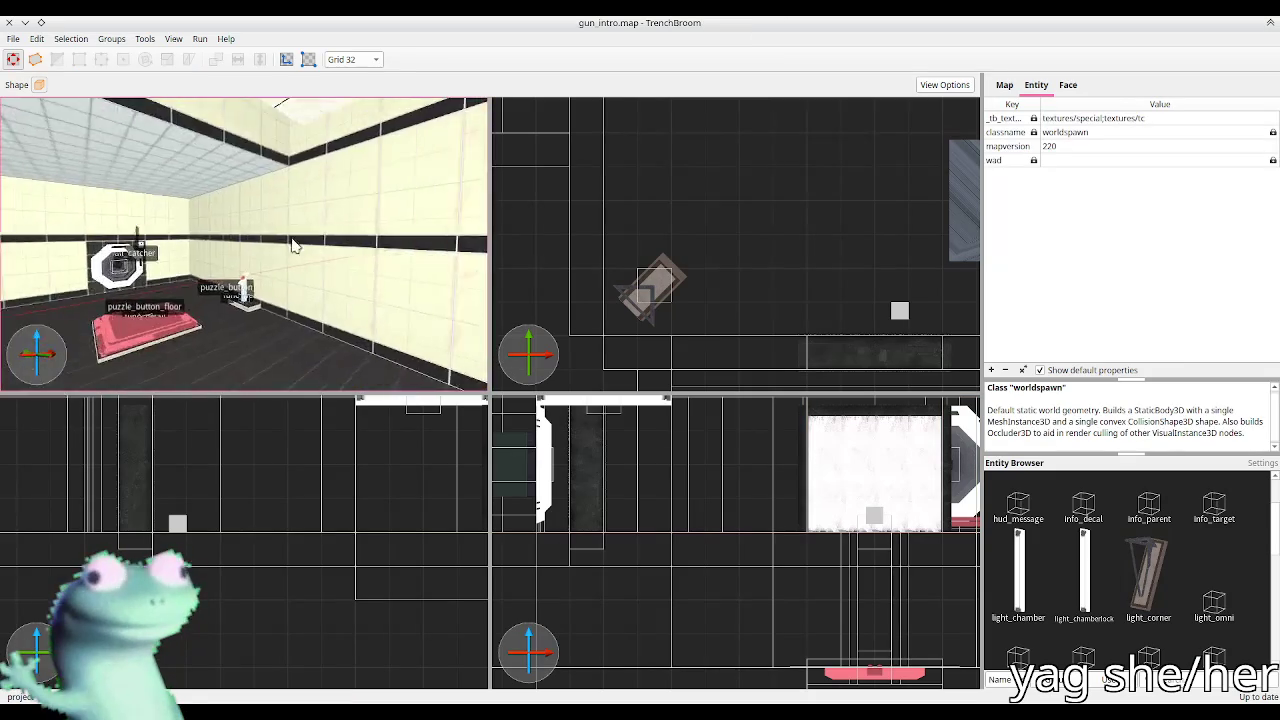
# Step: Select light_corner and set its volumetric_energy to 150
pyautogui.click(410, 220)
pyautogui.press('d')
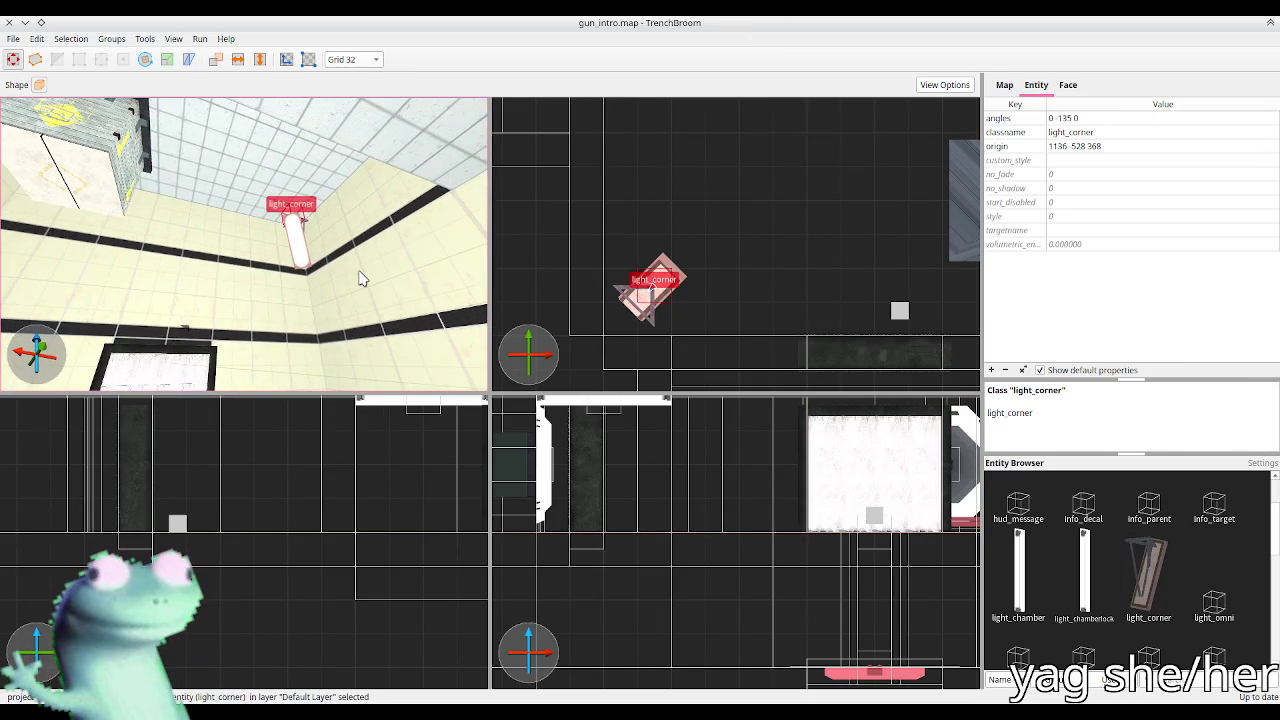
pyautogui.click(1073, 247)
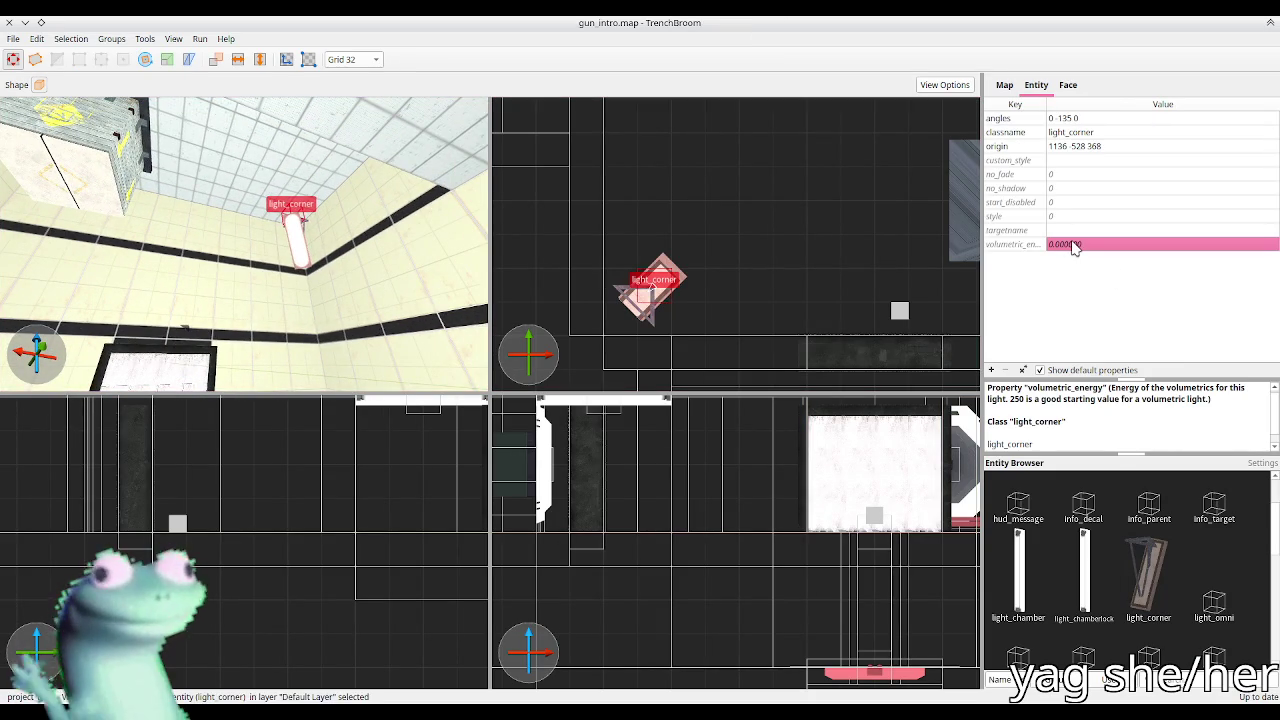
pyautogui.write('150')
pyautogui.press('Return')
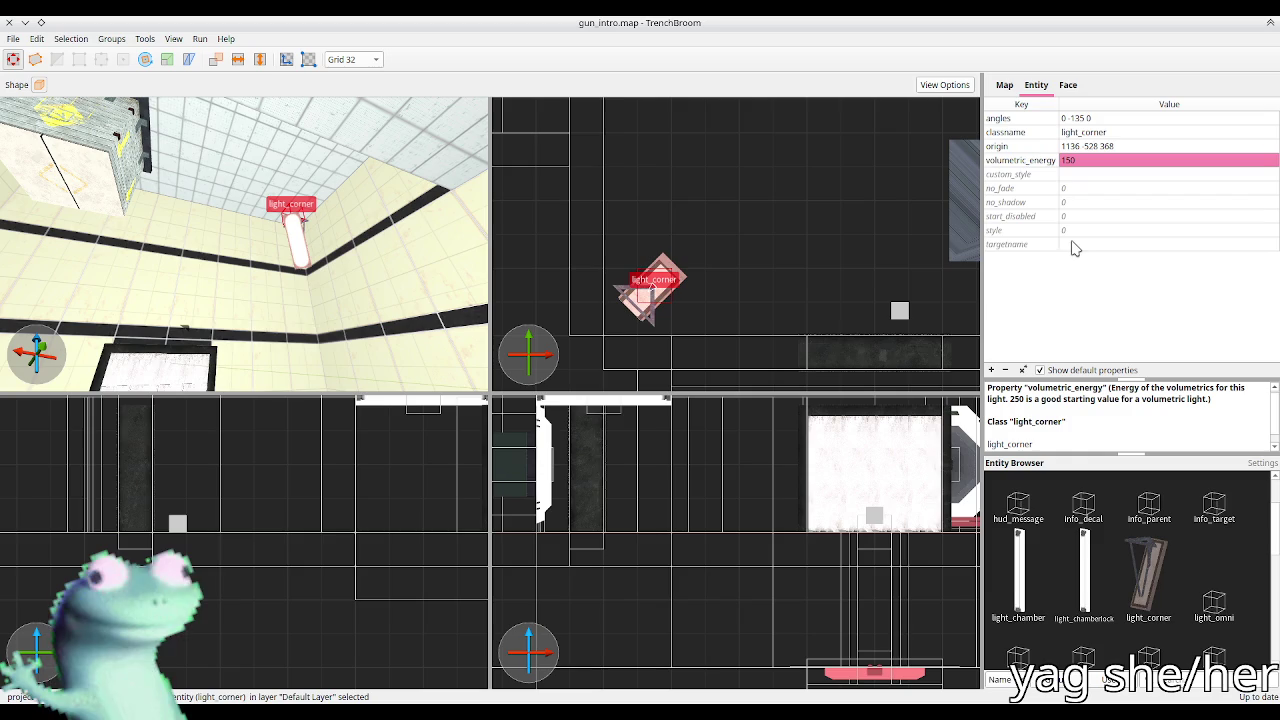
pyautogui.hotkey('alt', 'Tab')
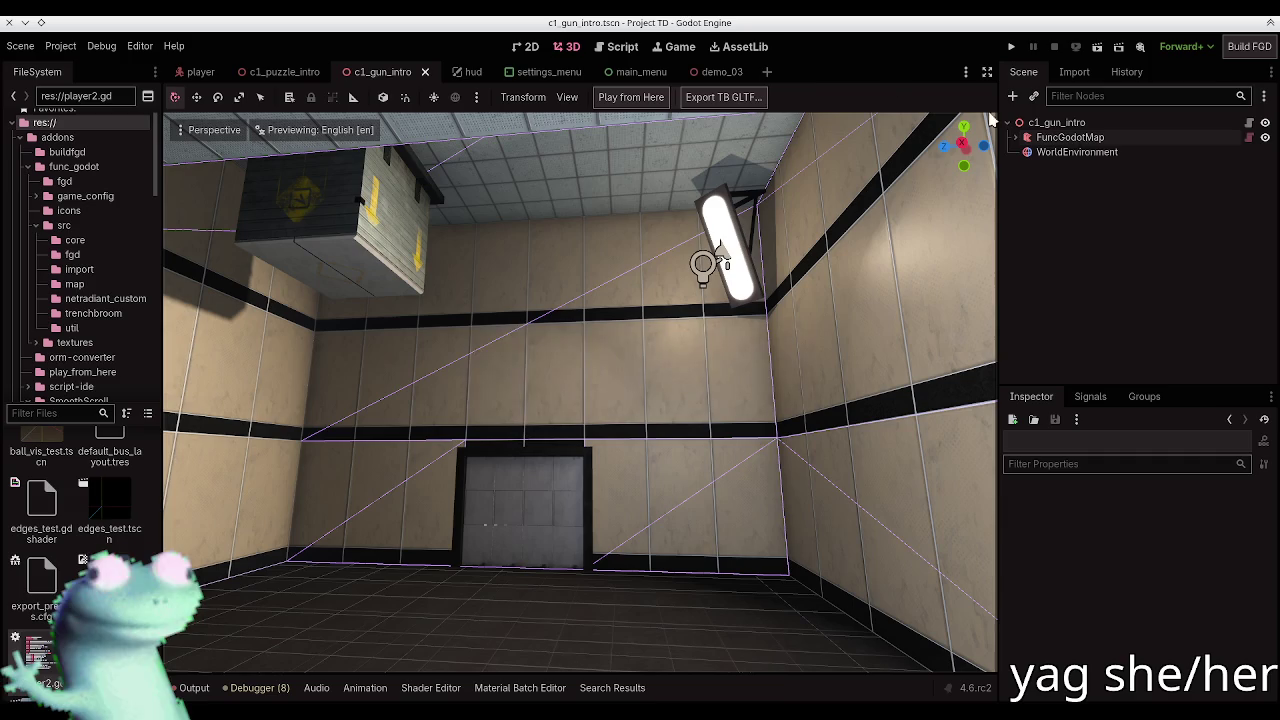
# Step: Rebuild FuncGodotMap and select entity_64_light_corner in the Scene tree
pyautogui.click(636, 97)
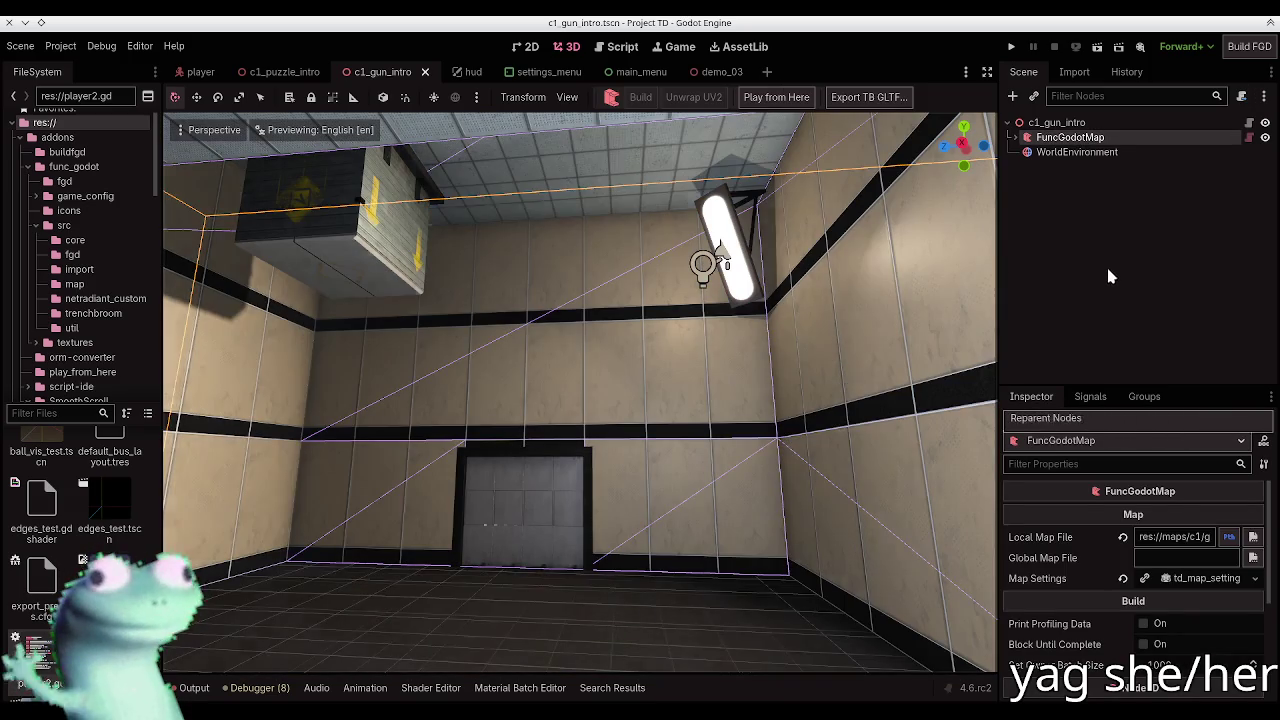
pyautogui.click(1100, 260)
pyautogui.scroll(5, 580, 392)
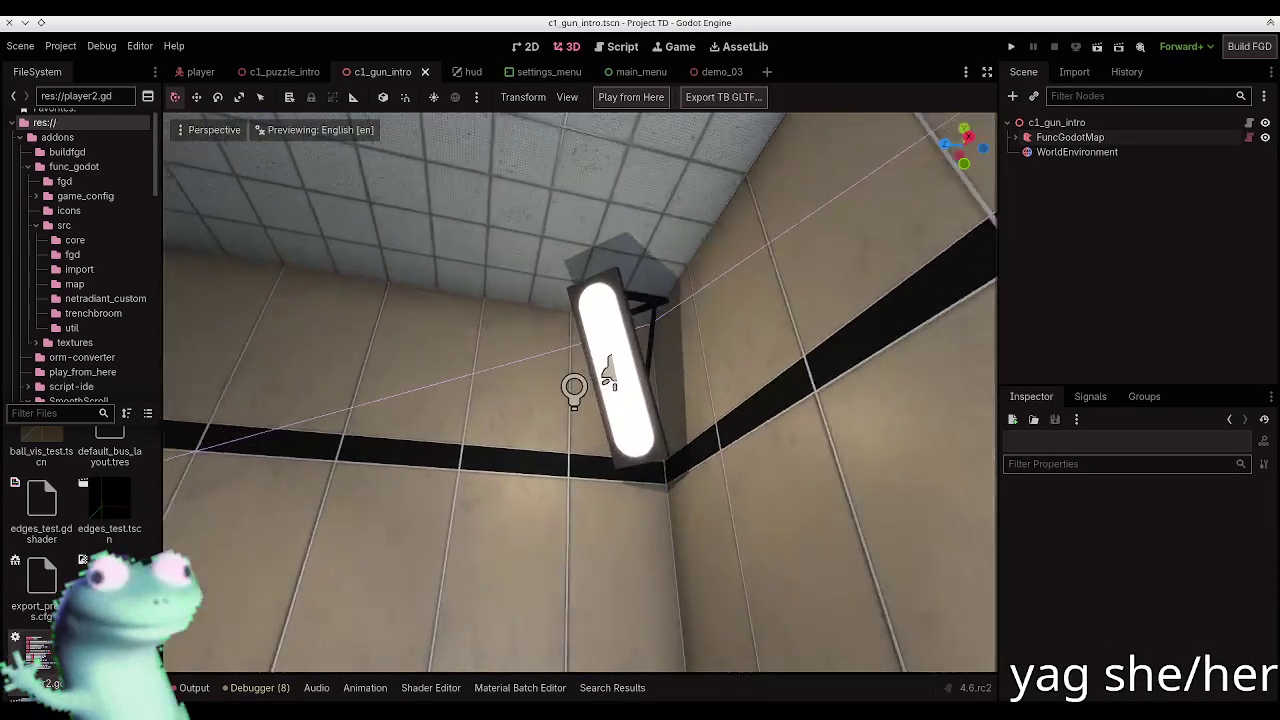
pyautogui.scroll(-3, 580, 392)
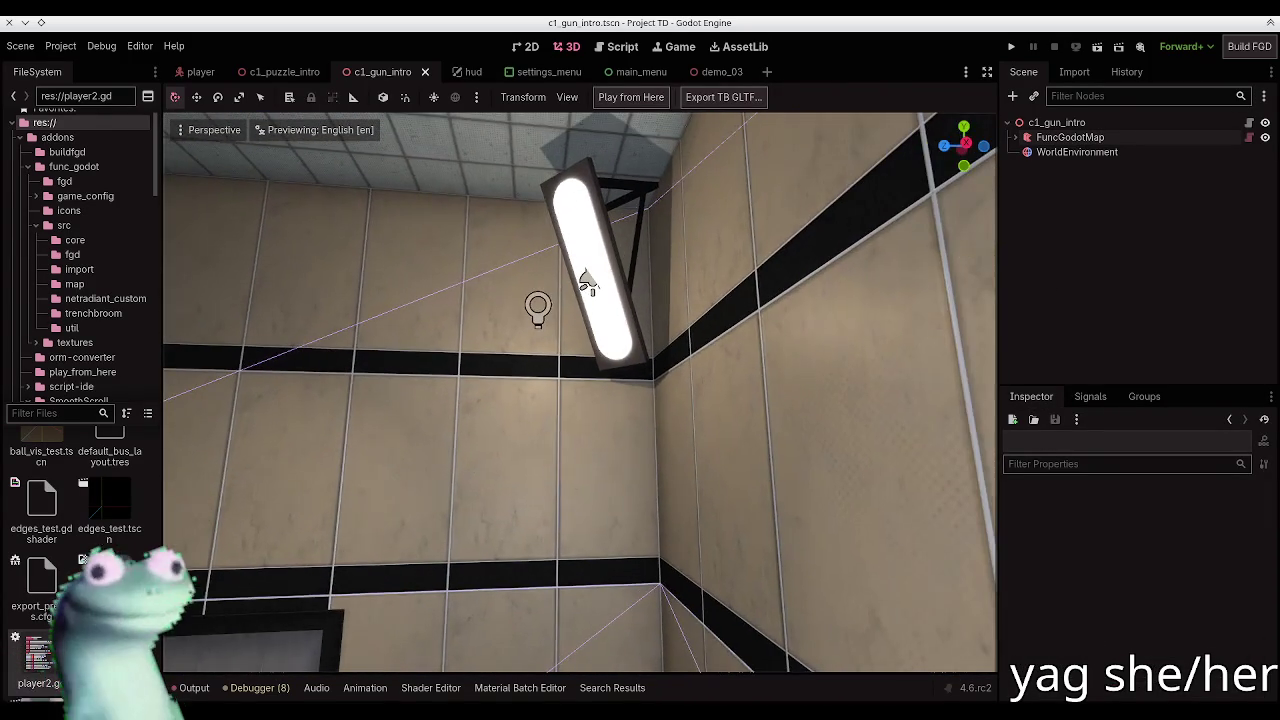
pyautogui.hotkey('alt', 'Tab')
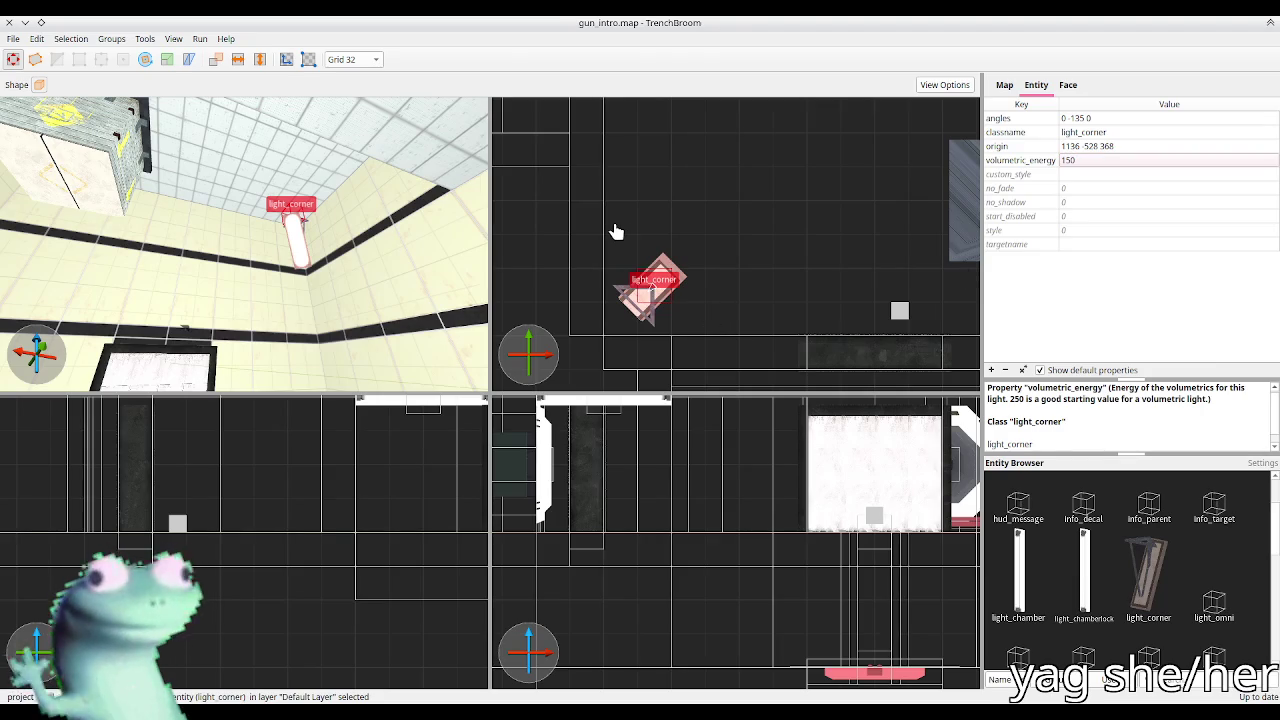
pyautogui.hotkey('alt', 'Tab')
pyautogui.click(593, 247)
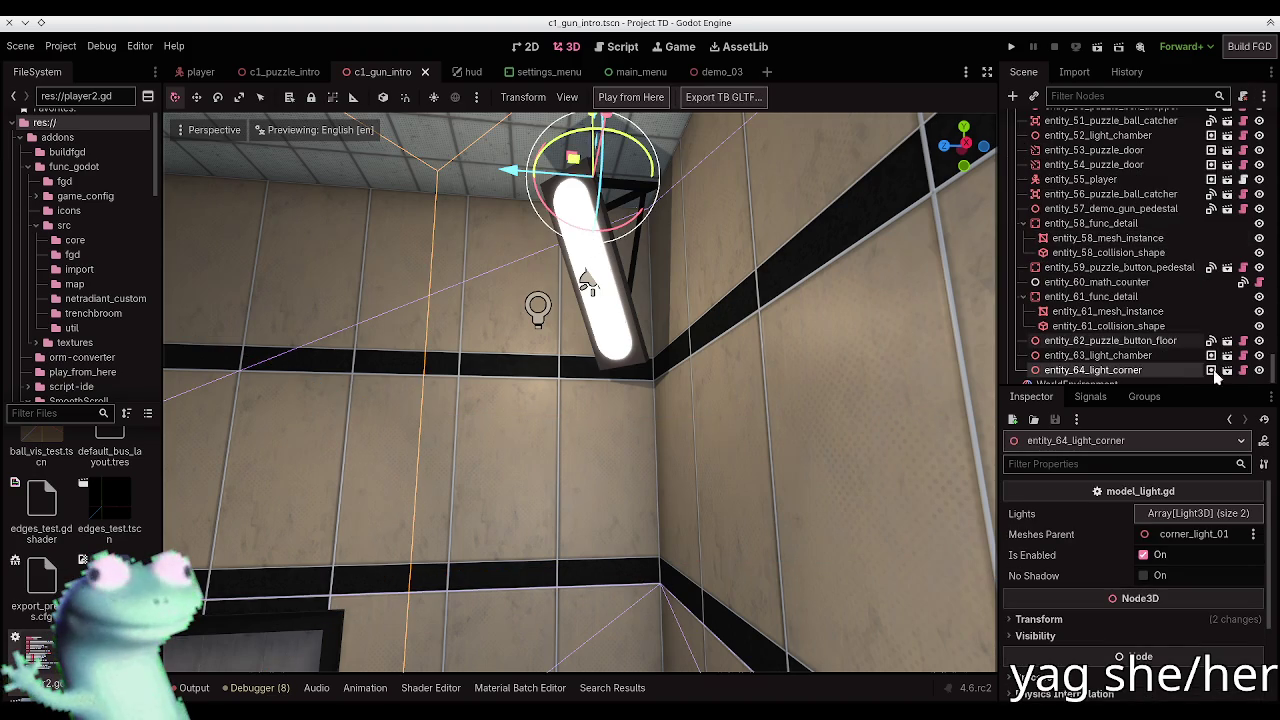
# Step: Open model_light.gd and read its update_shadow_and_fade function
pyautogui.hotkey('ctrl', 'F3')
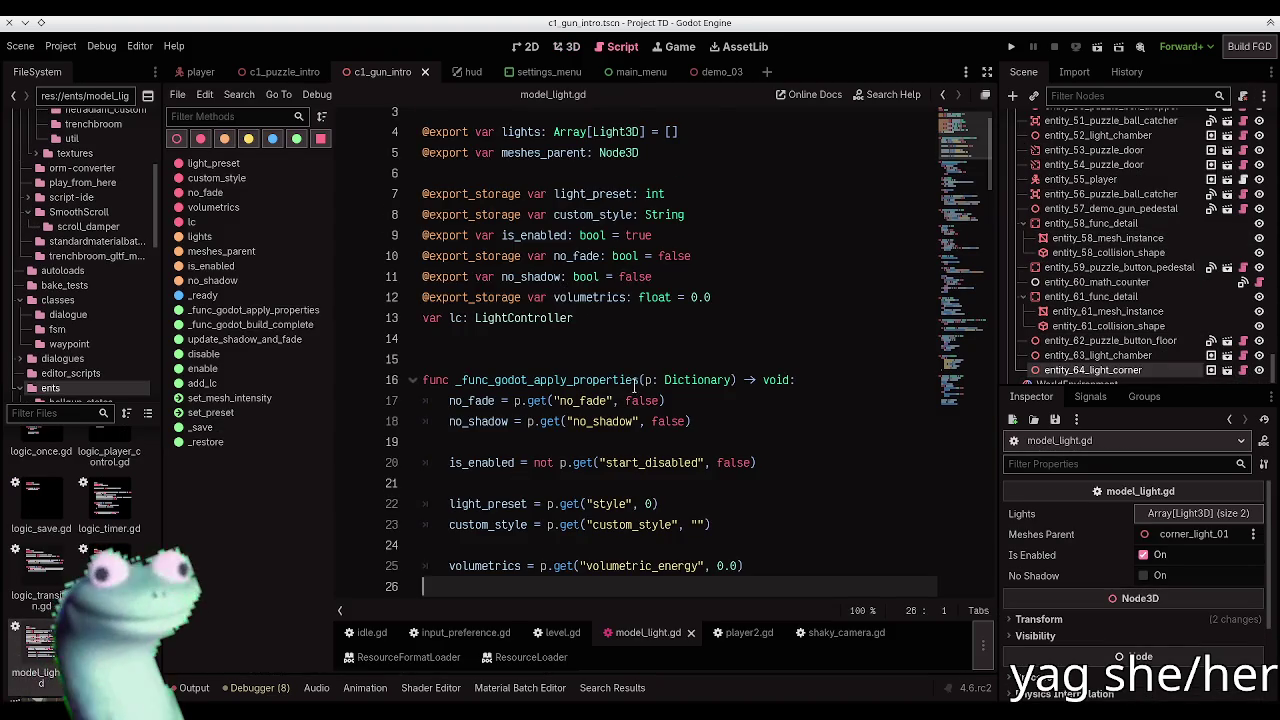
pyautogui.scroll(-3, 634, 386)
pyautogui.scroll(3, 632, 392)
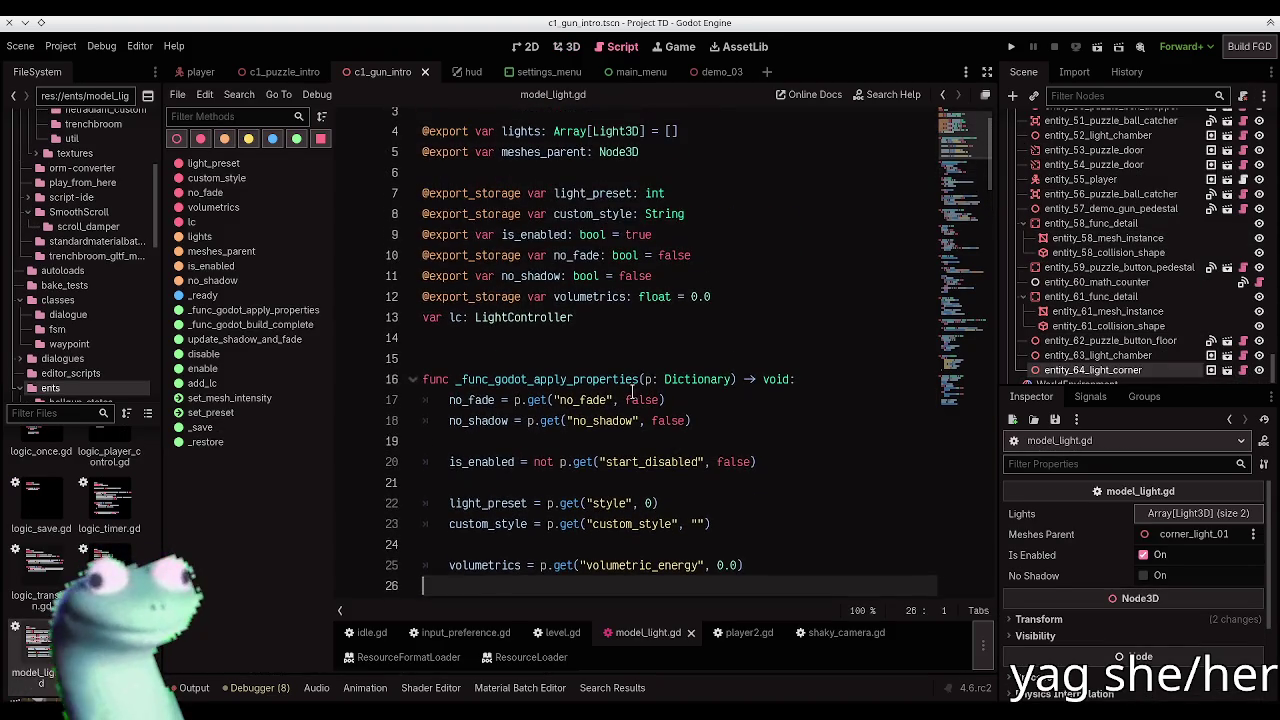
pyautogui.scroll(-7, 629, 341)
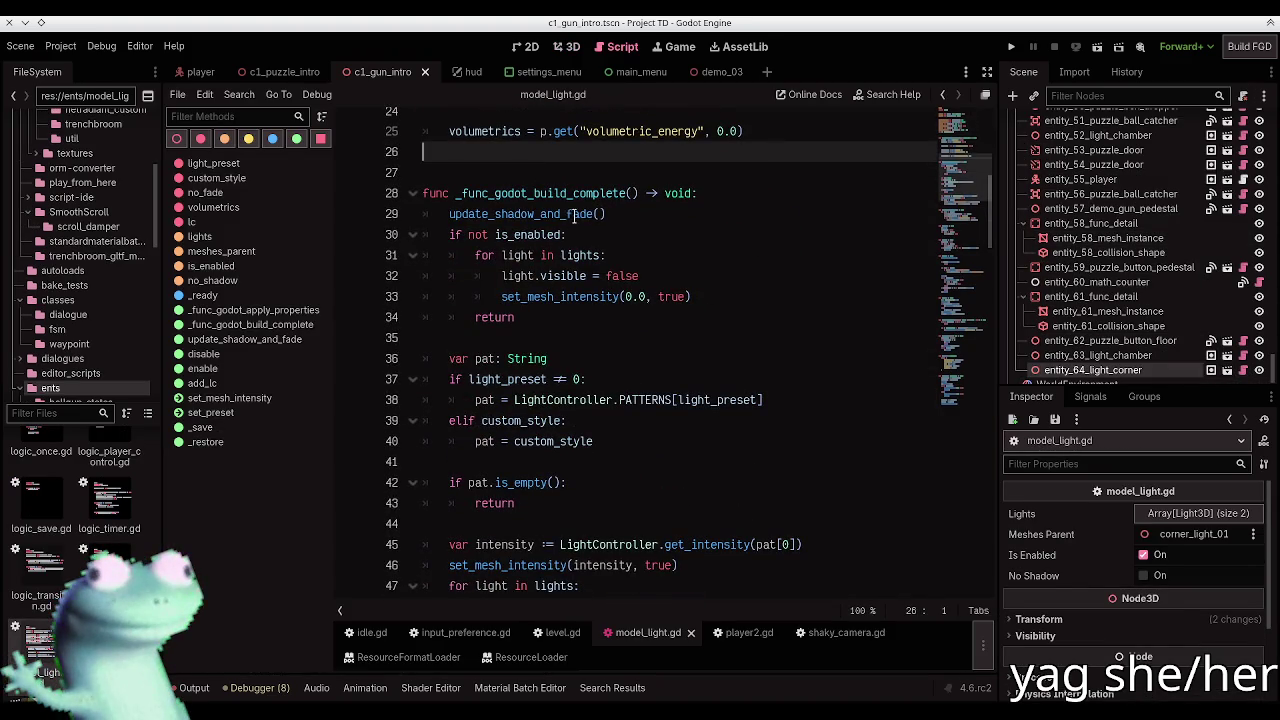
pyautogui.keyDown('ctrl'); pyautogui.click(577, 214); pyautogui.keyUp('ctrl')
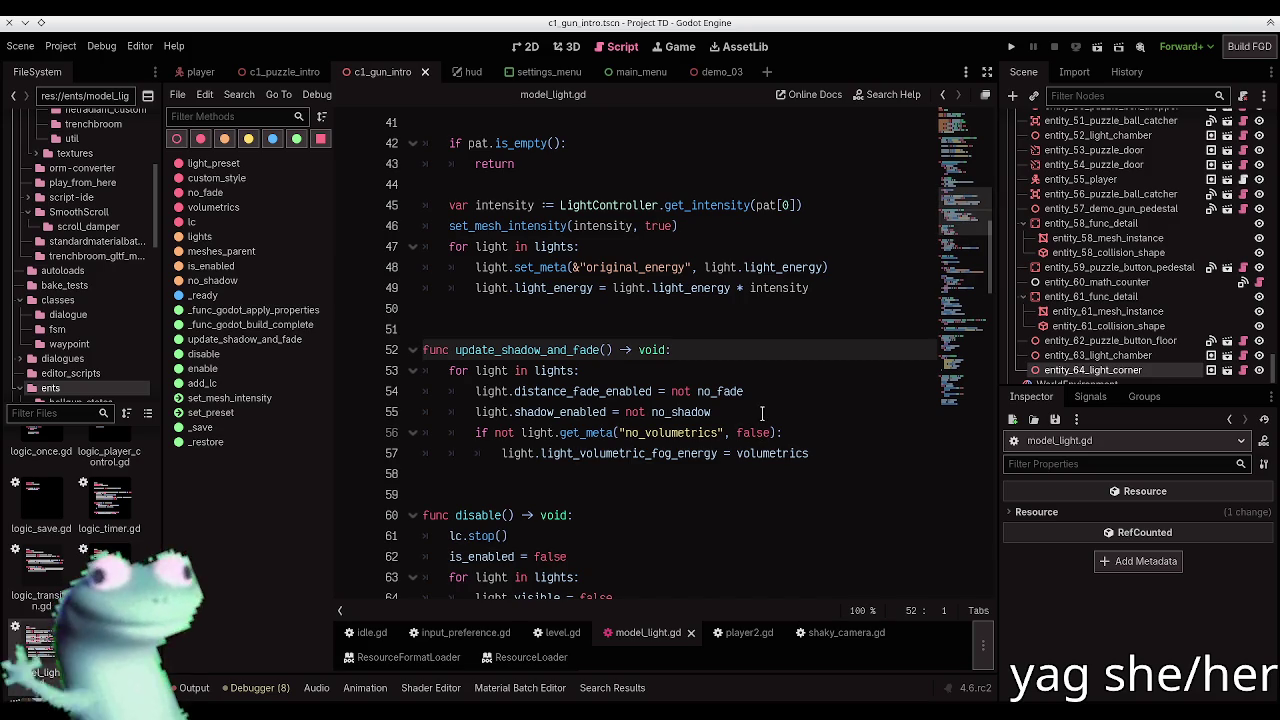
# Step: Back in the 3D view, select WorldEnvironment and expand its environment settings
pyautogui.click(516, 47)
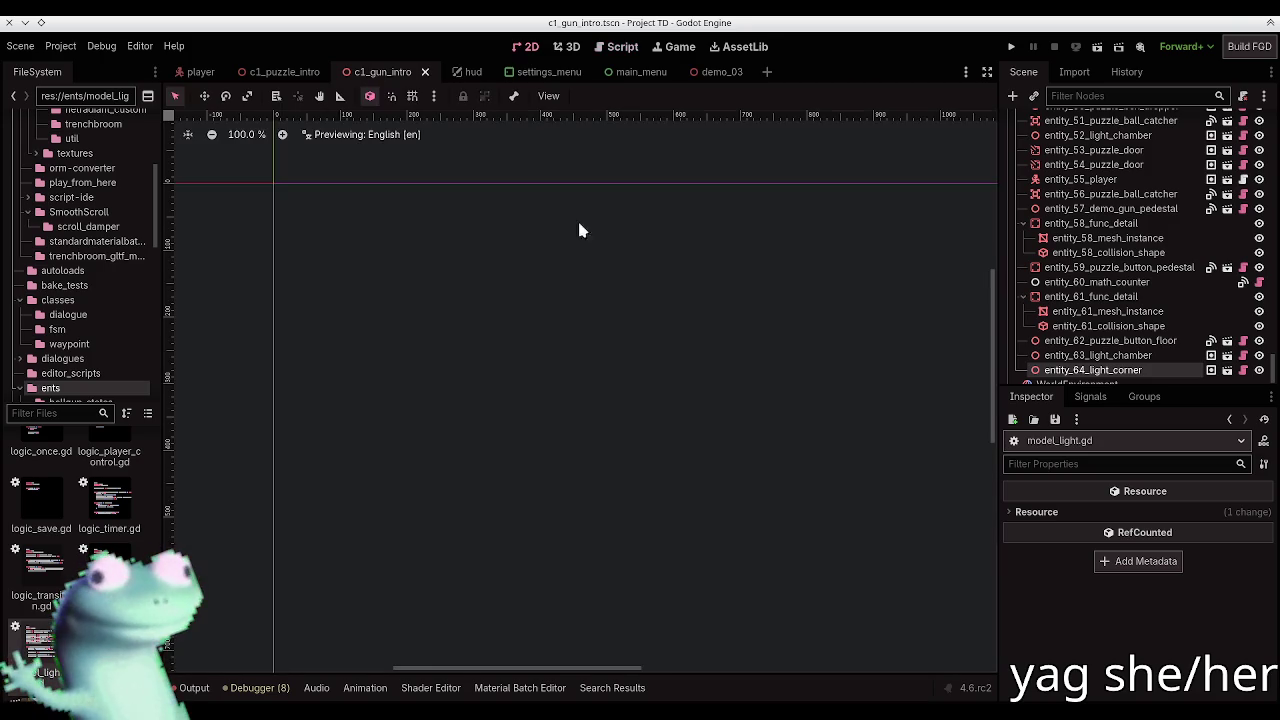
pyautogui.click(607, 48)
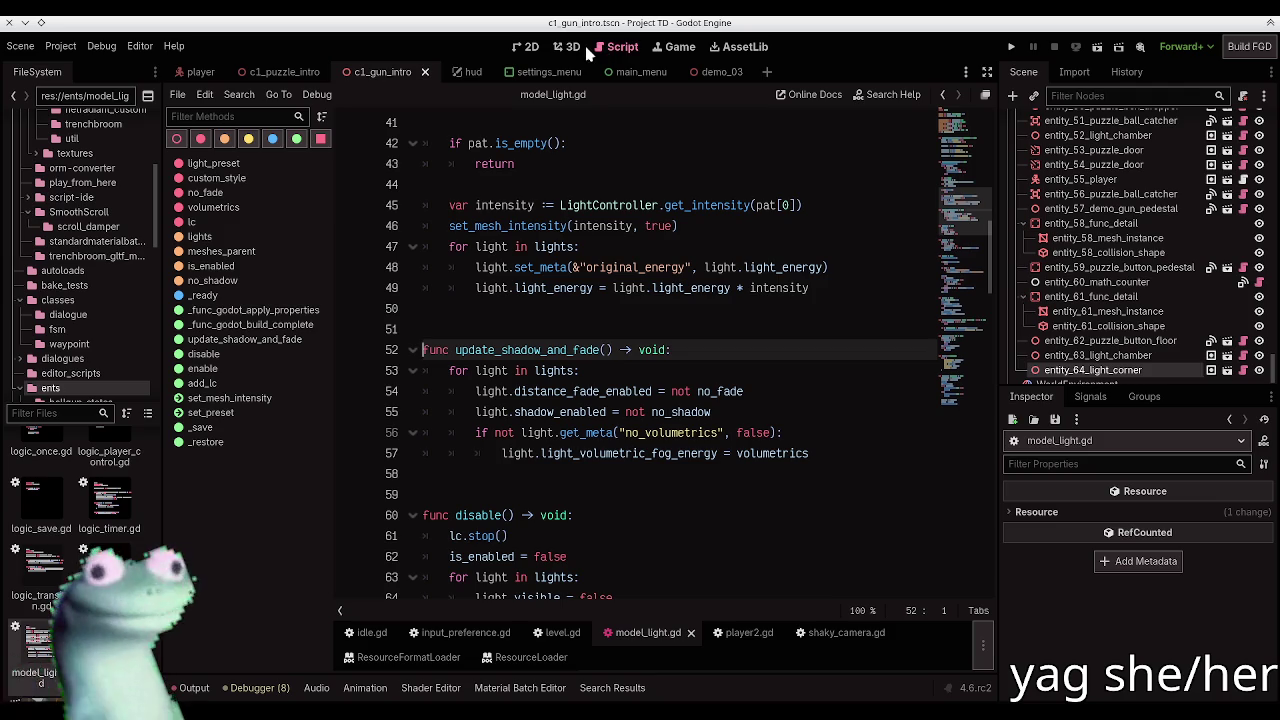
pyautogui.click(572, 47)
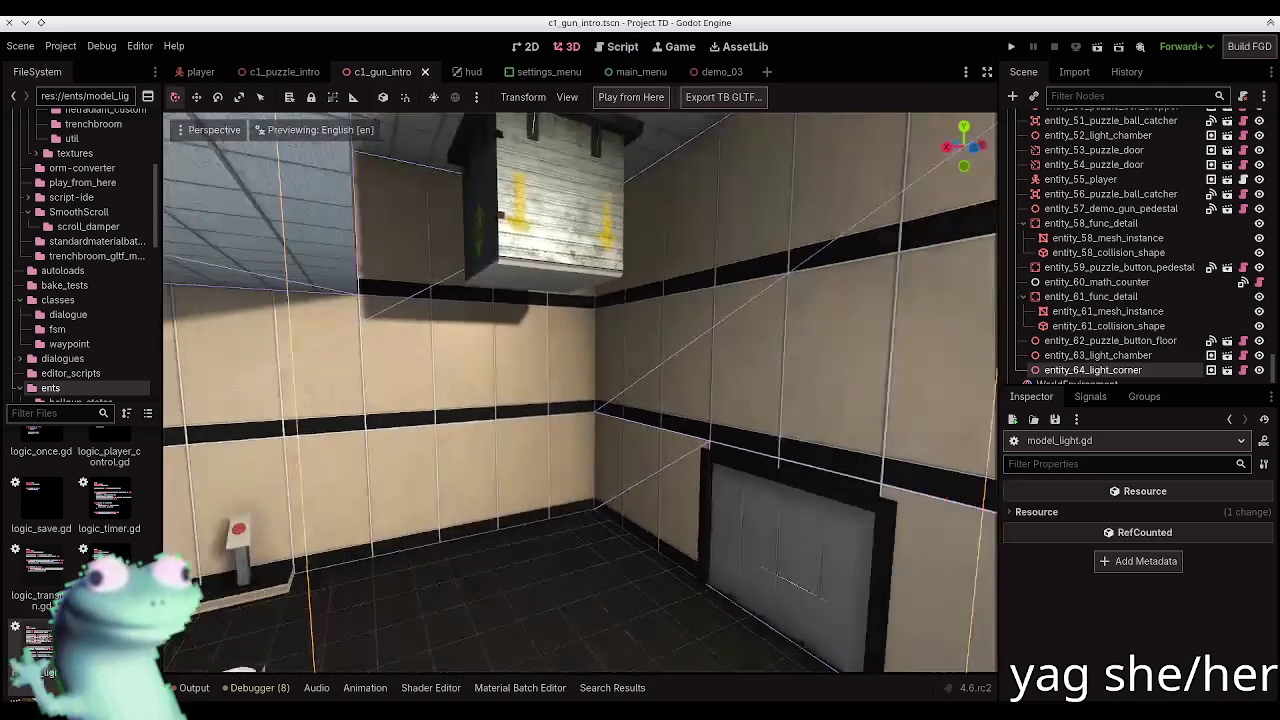
pyautogui.scroll(-1, 1274, 380)
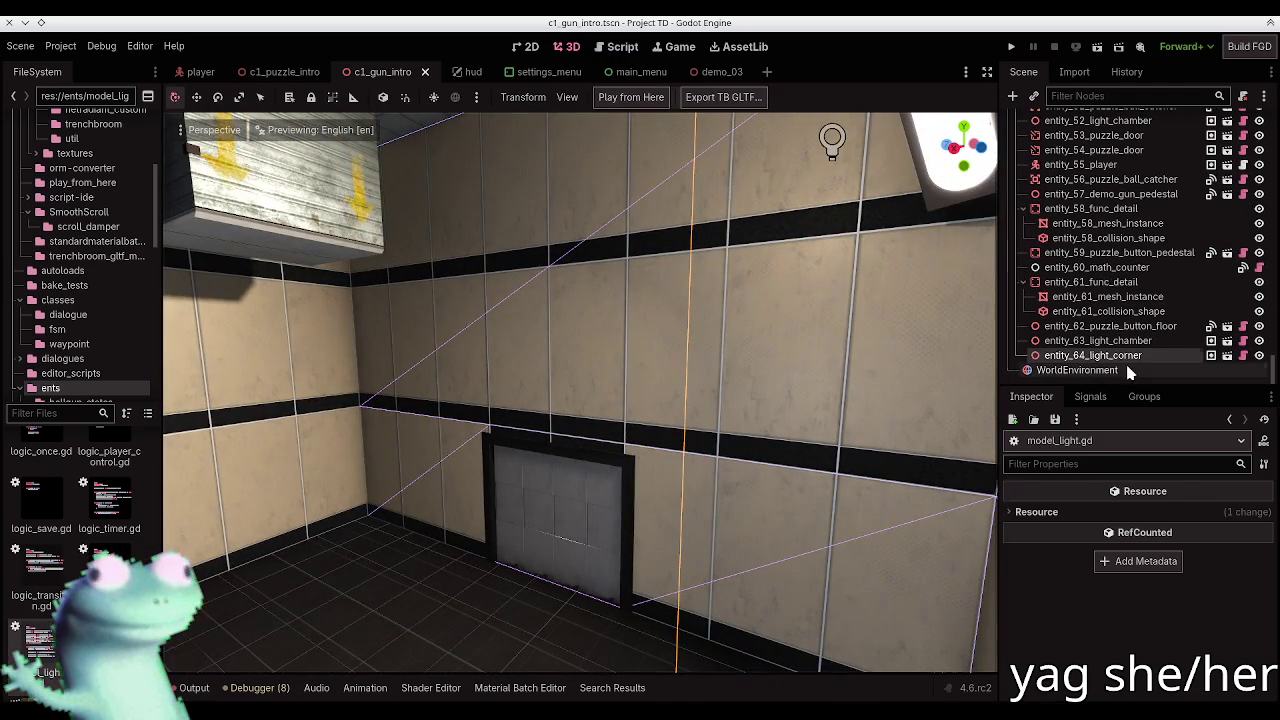
pyautogui.click(1078, 370)
pyautogui.click(1194, 521)
pyautogui.scroll(-1, 1095, 590)
# Step: Set Volumetric Fog Density to 0.0001 and save the c1_gun_intro scene
pyautogui.click(1060, 647)
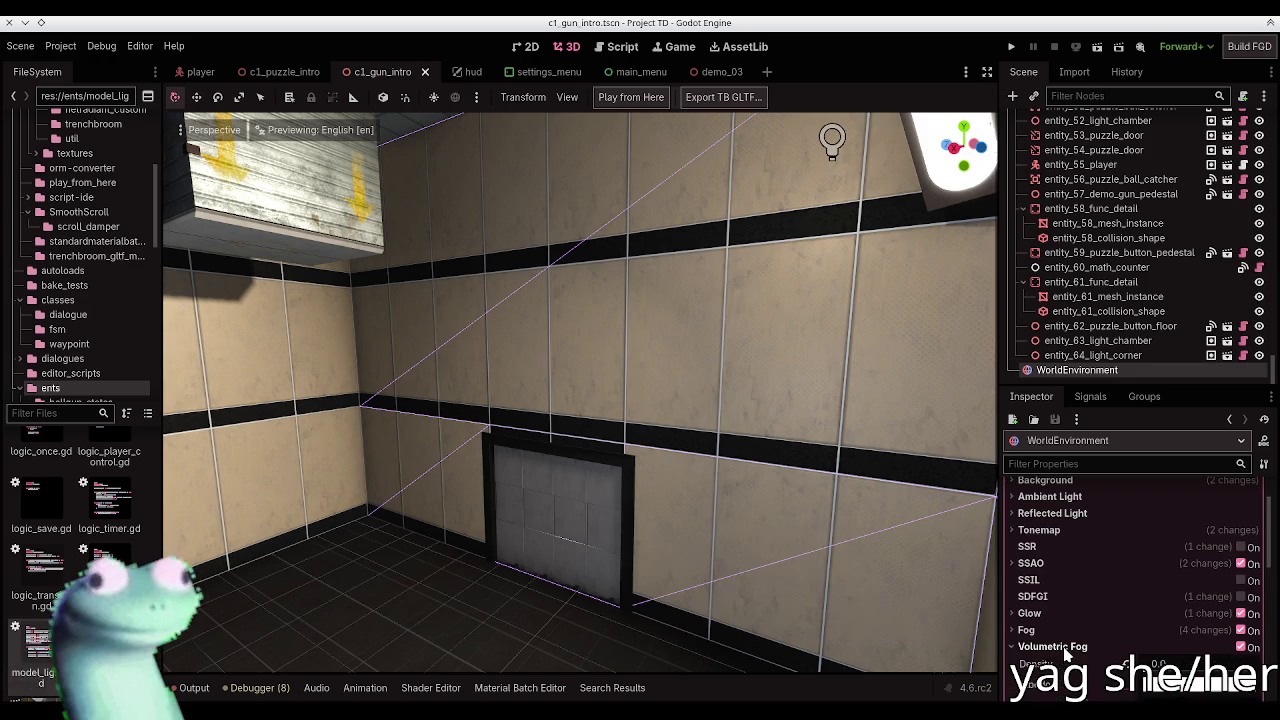
pyautogui.scroll(-2, 1150, 620)
pyautogui.click(1180, 581)
pyautogui.write('00')
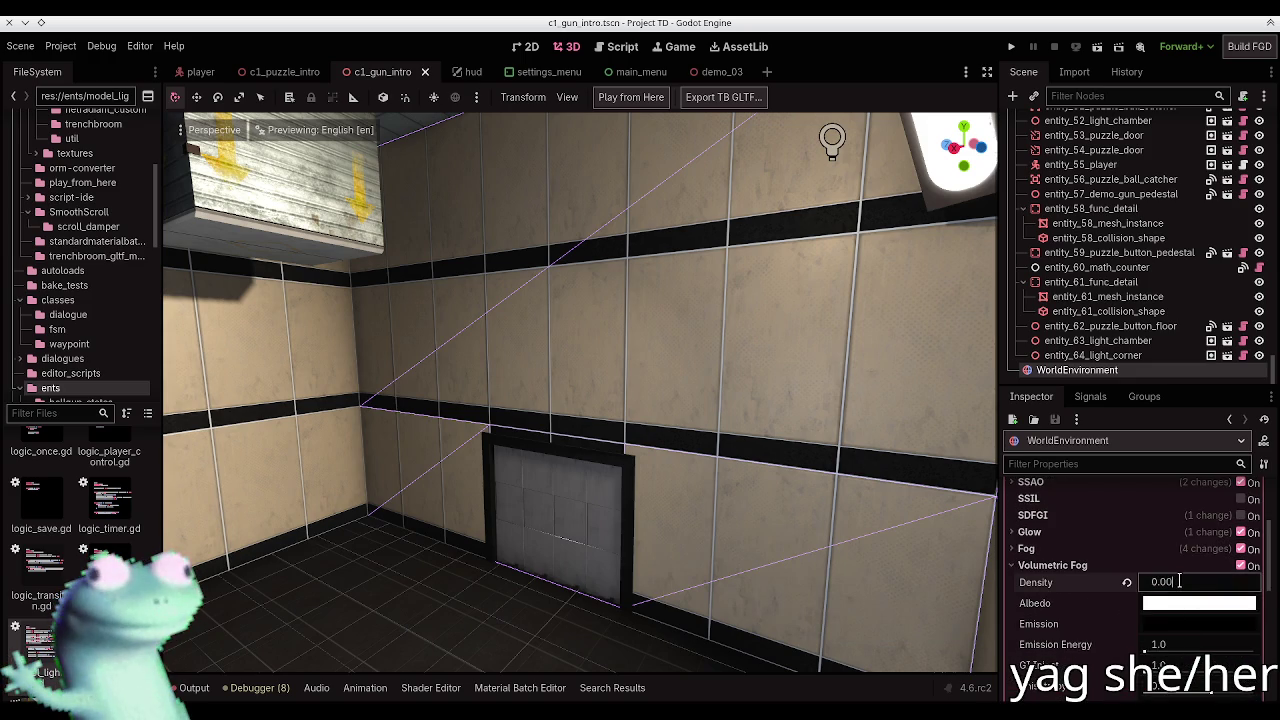
pyautogui.write('1')
pyautogui.press('Return')
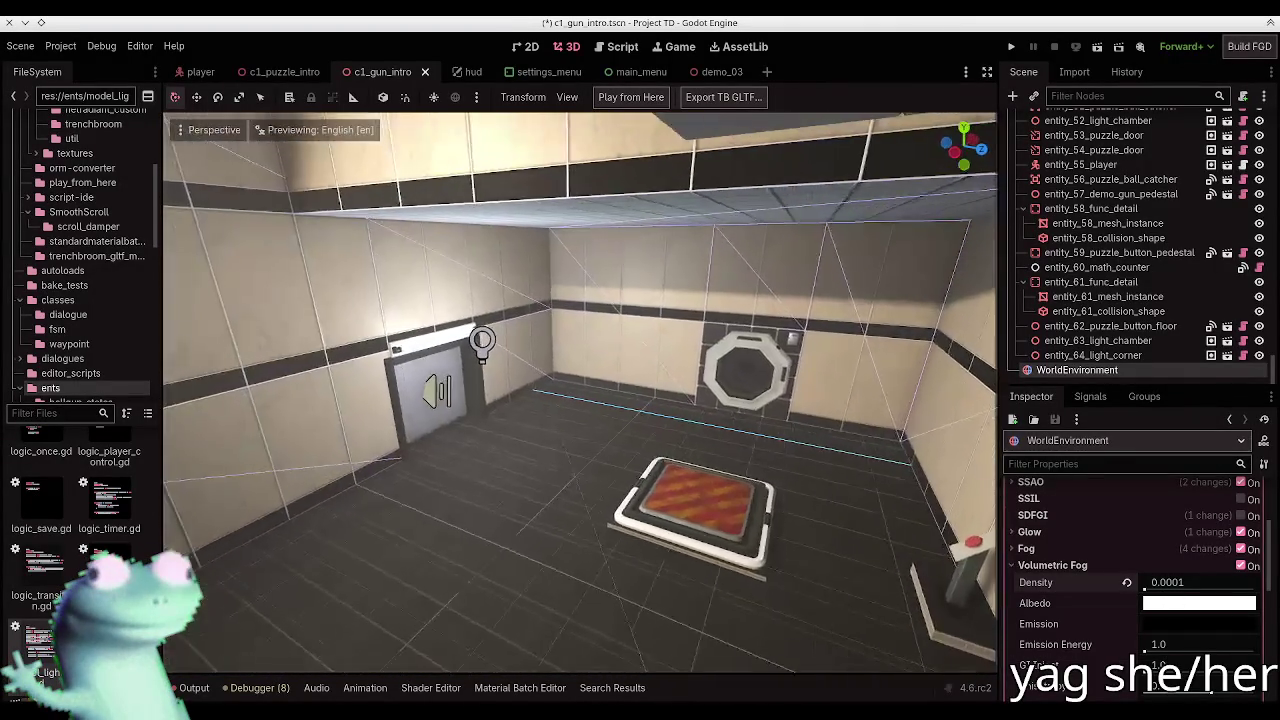
pyautogui.hotkey('ctrl', 's')
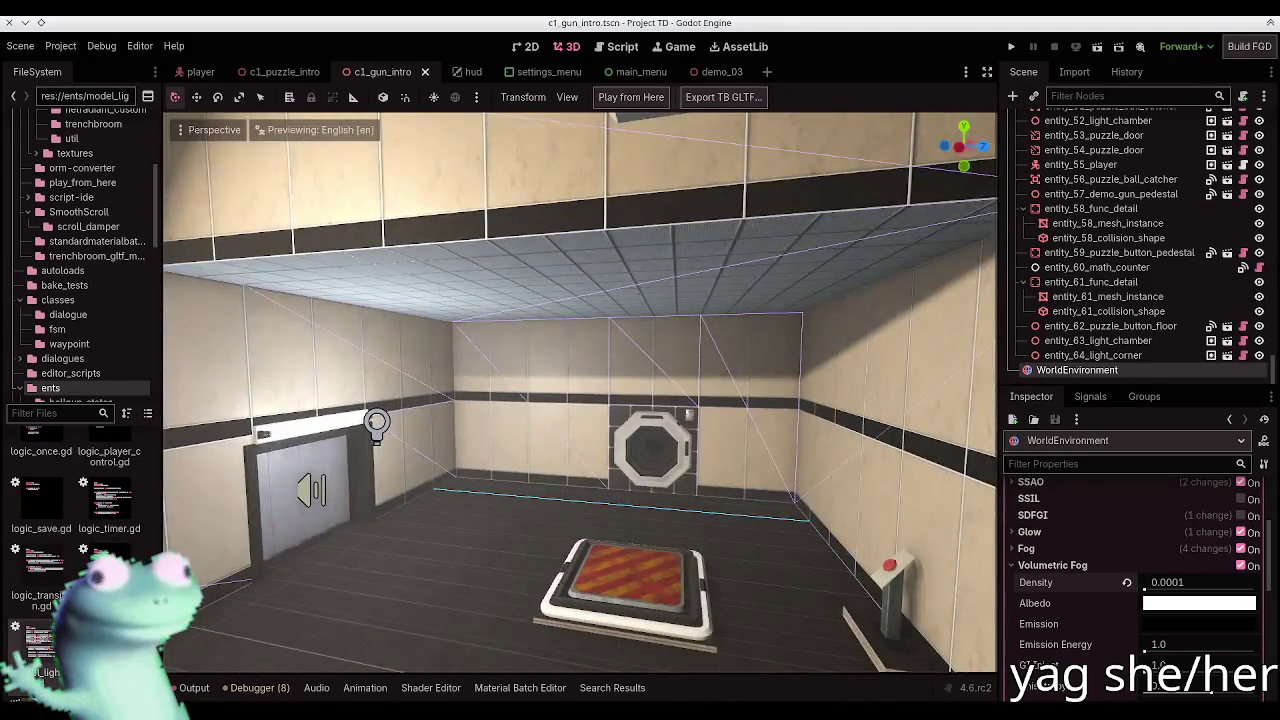
pyautogui.hotkey('alt', 'Tab')
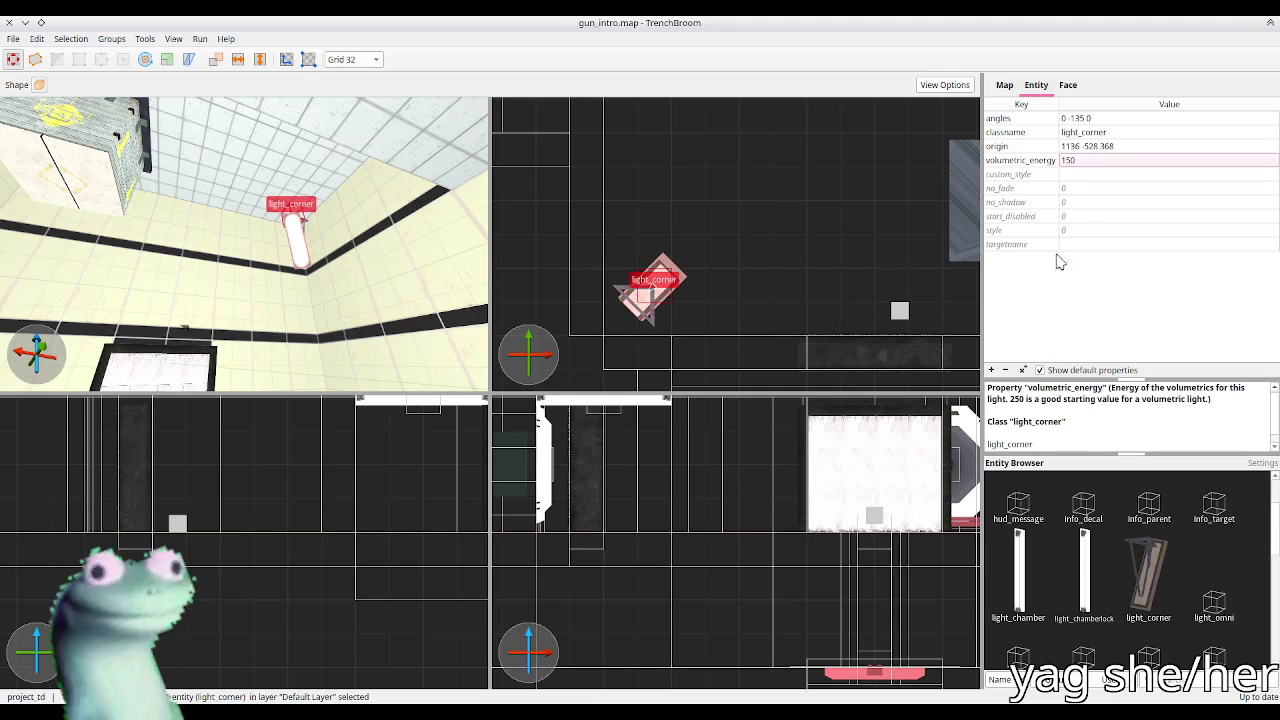
# Step: Delete light_corner's volumetric_energy key, then rebuild FuncGodotMap in Godot
pyautogui.click(1068, 162)
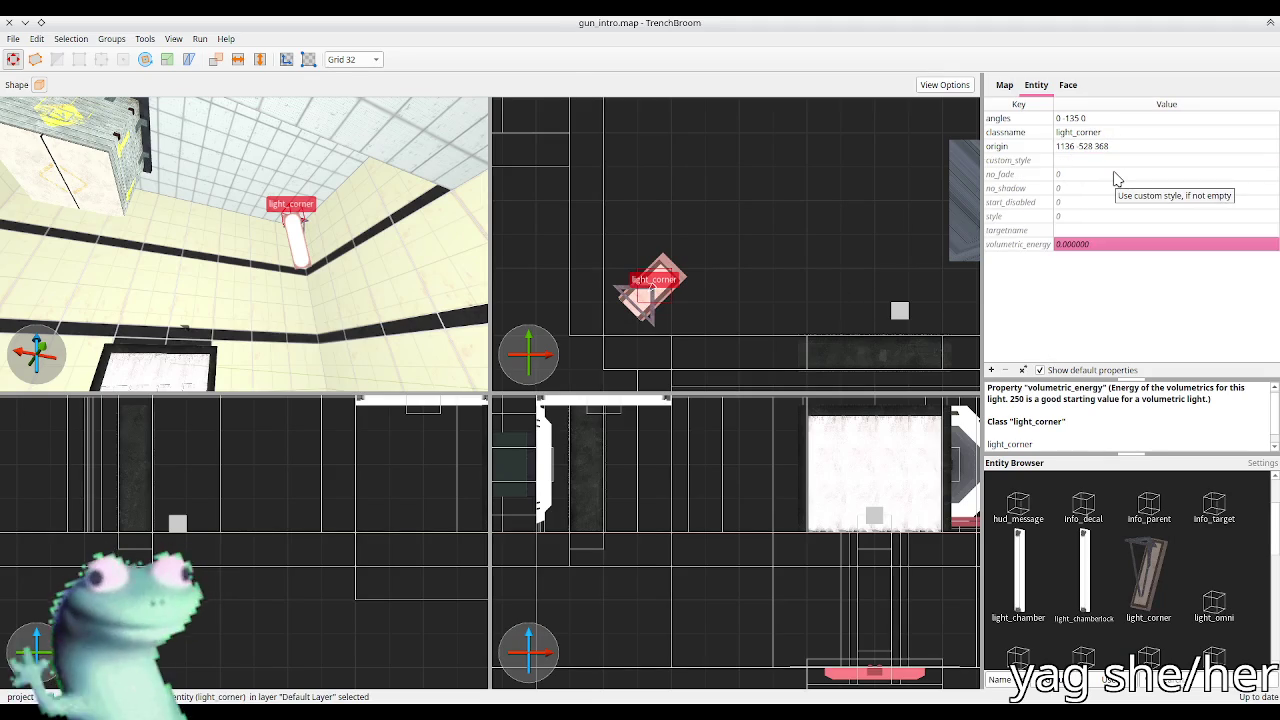
pyautogui.hotkey('alt', 'Tab')
pyautogui.moveTo(1274, 375); pyautogui.dragTo(1274, 110)
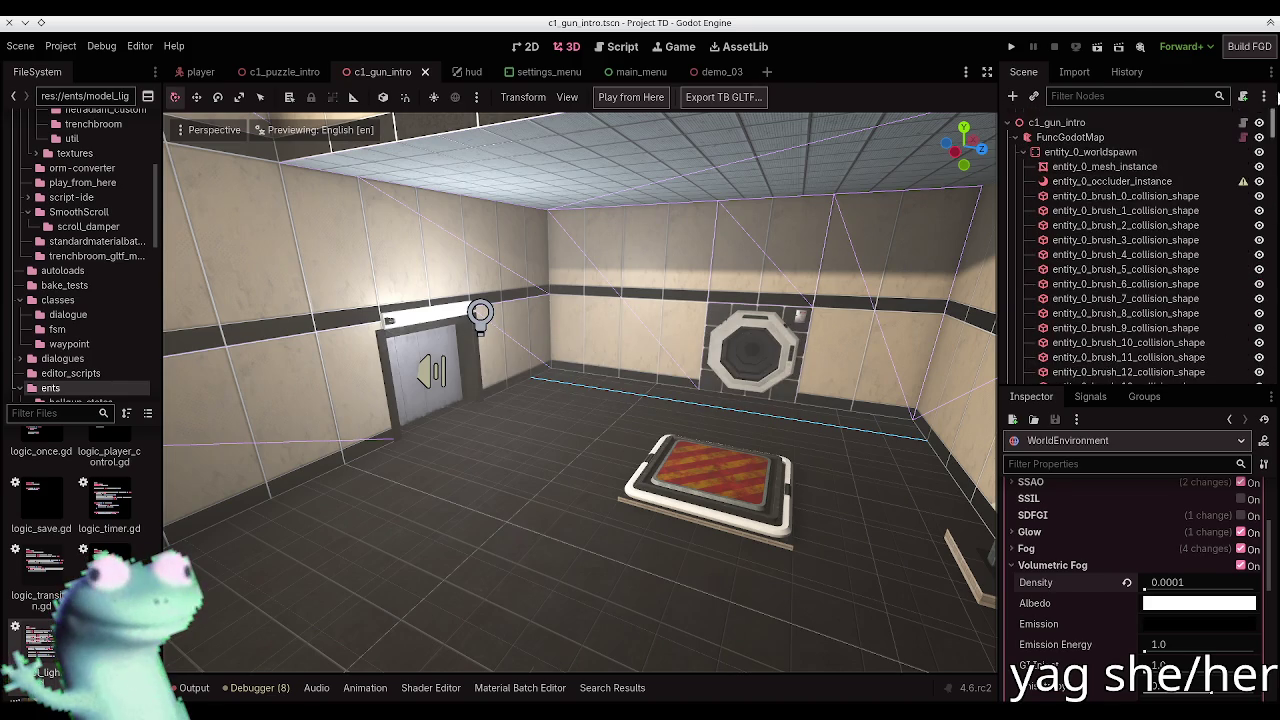
pyautogui.click(1029, 137)
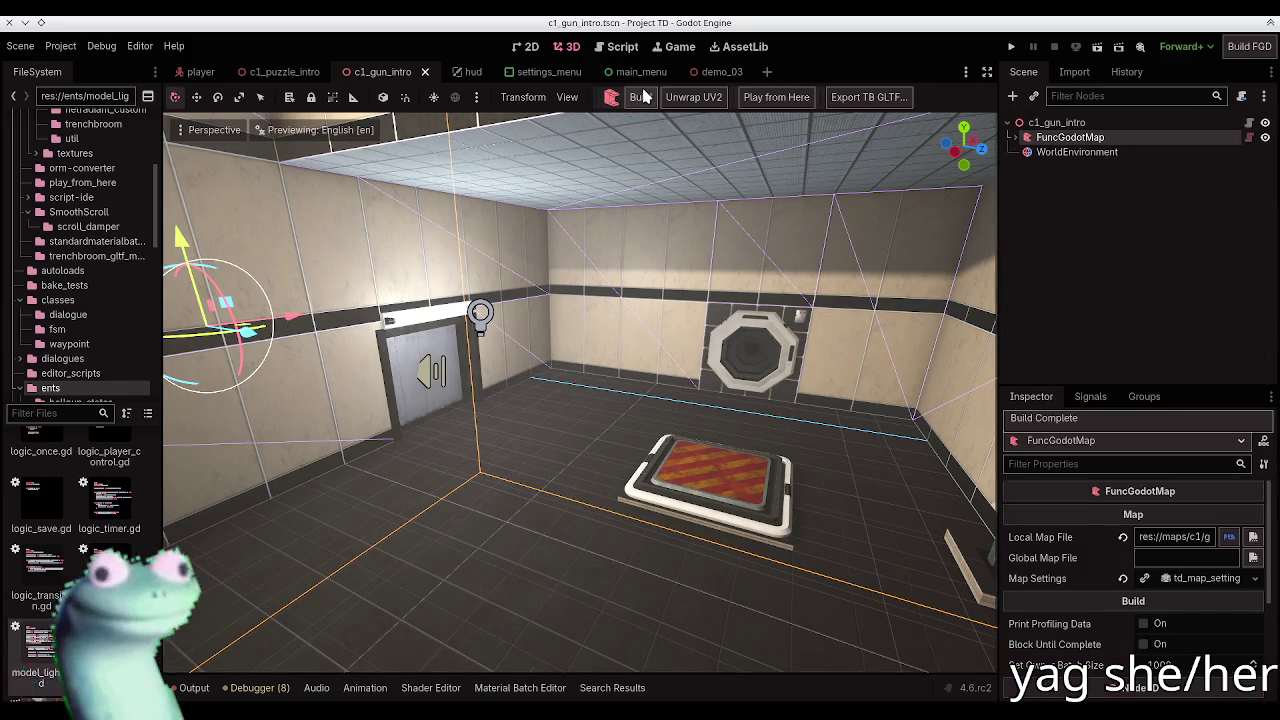
pyautogui.click(638, 96)
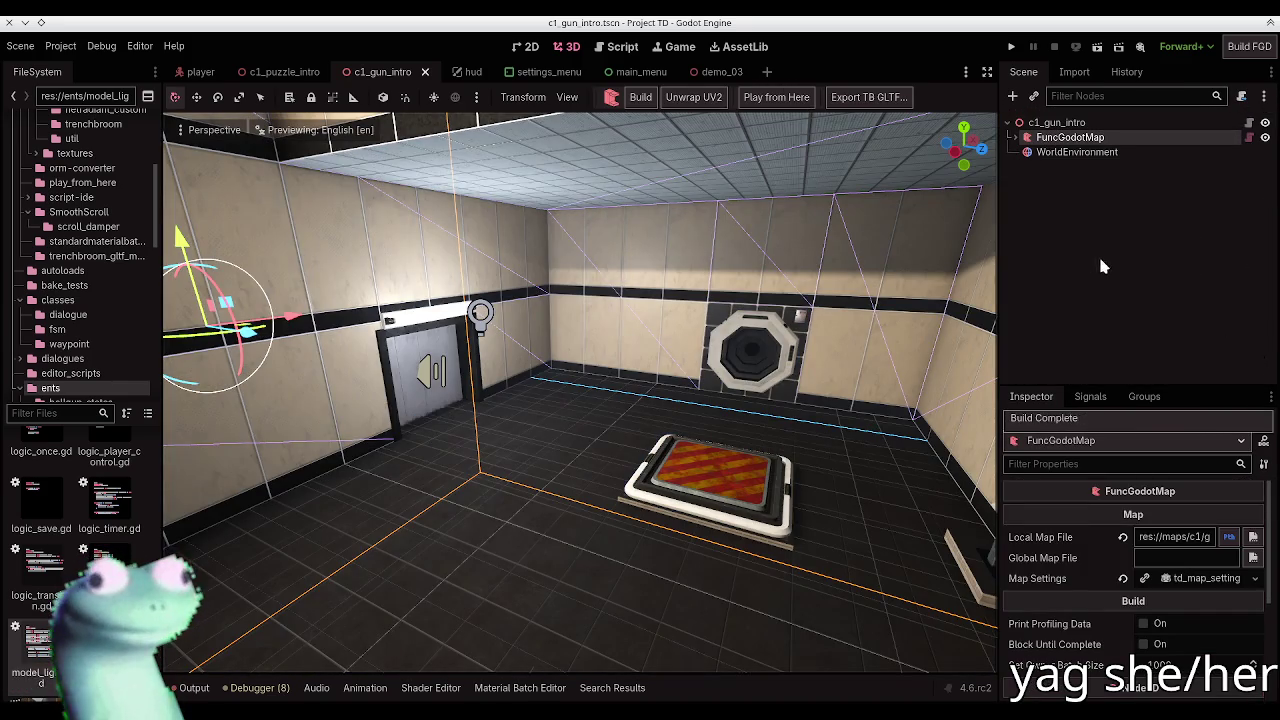
pyautogui.click(1097, 254)
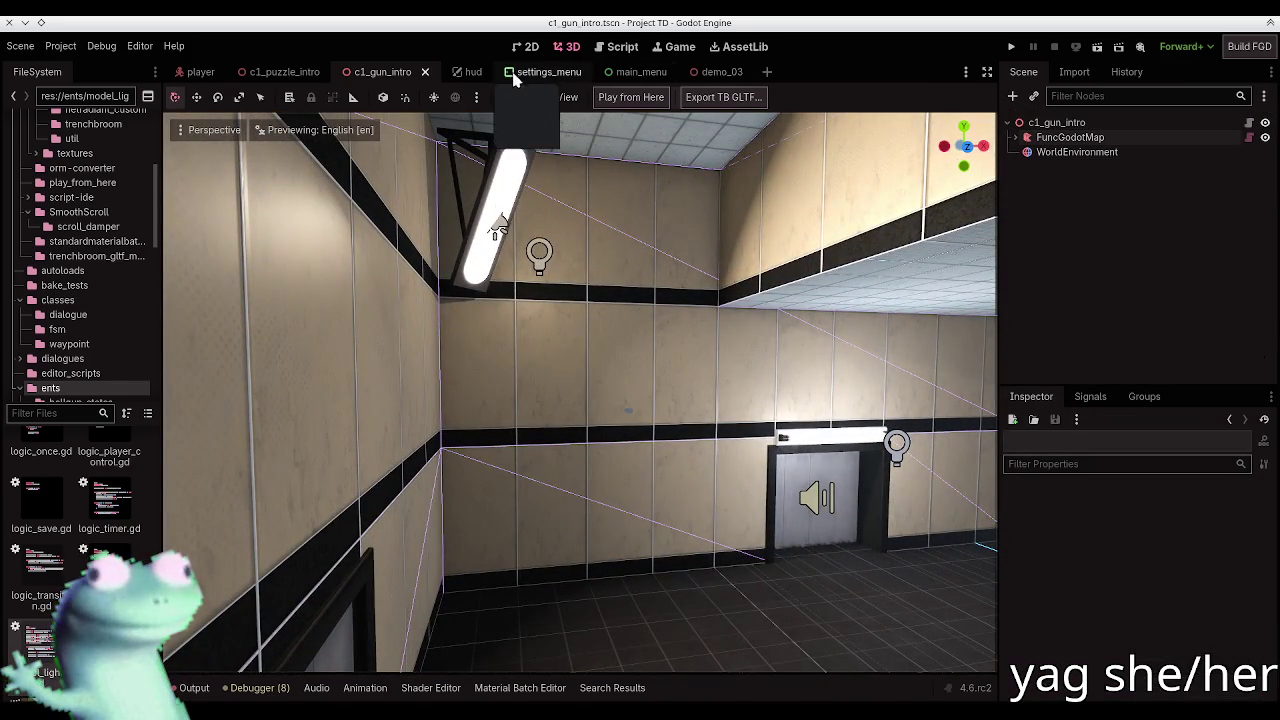
# Step: Open corner_light.tscn and check that SpotLight3D's Volumetric Fog Energy is 0.0
pyautogui.hotkey('ctrl', 'shift', 'o')
pyautogui.write('corner')
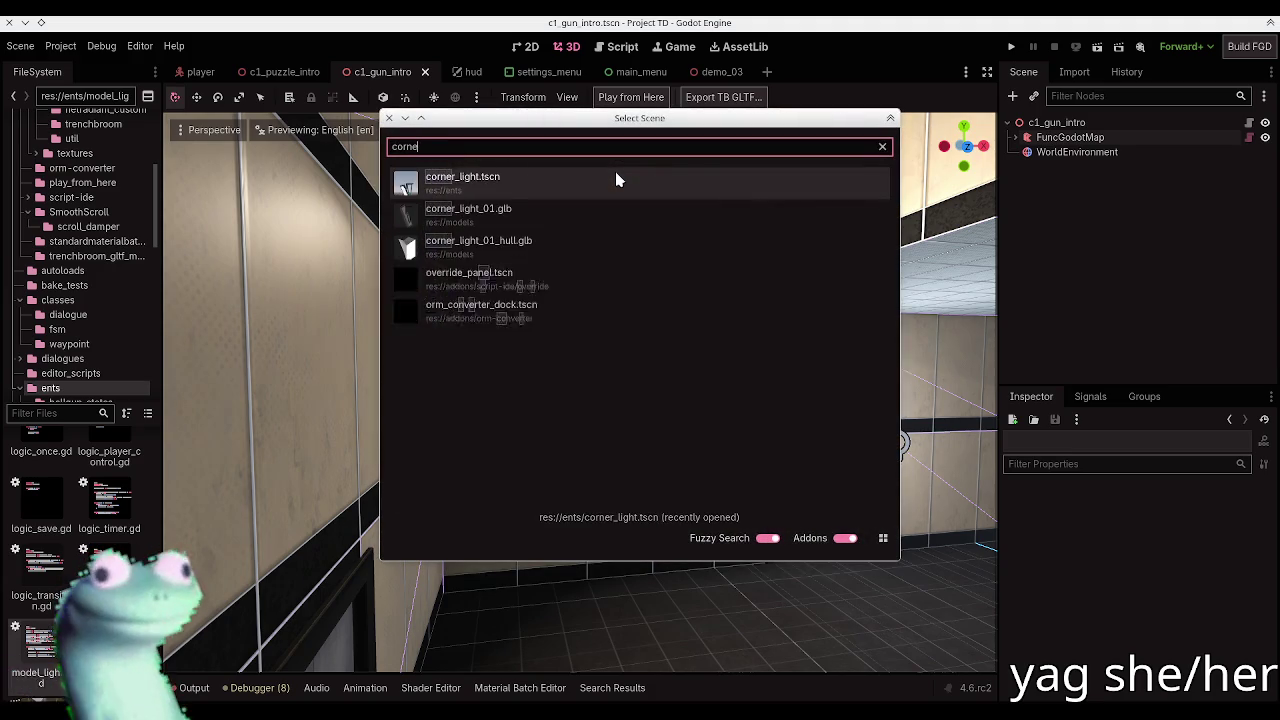
pyautogui.press('Return')
pyautogui.click(1068, 198)
pyautogui.scroll(-10, 1078, 536)
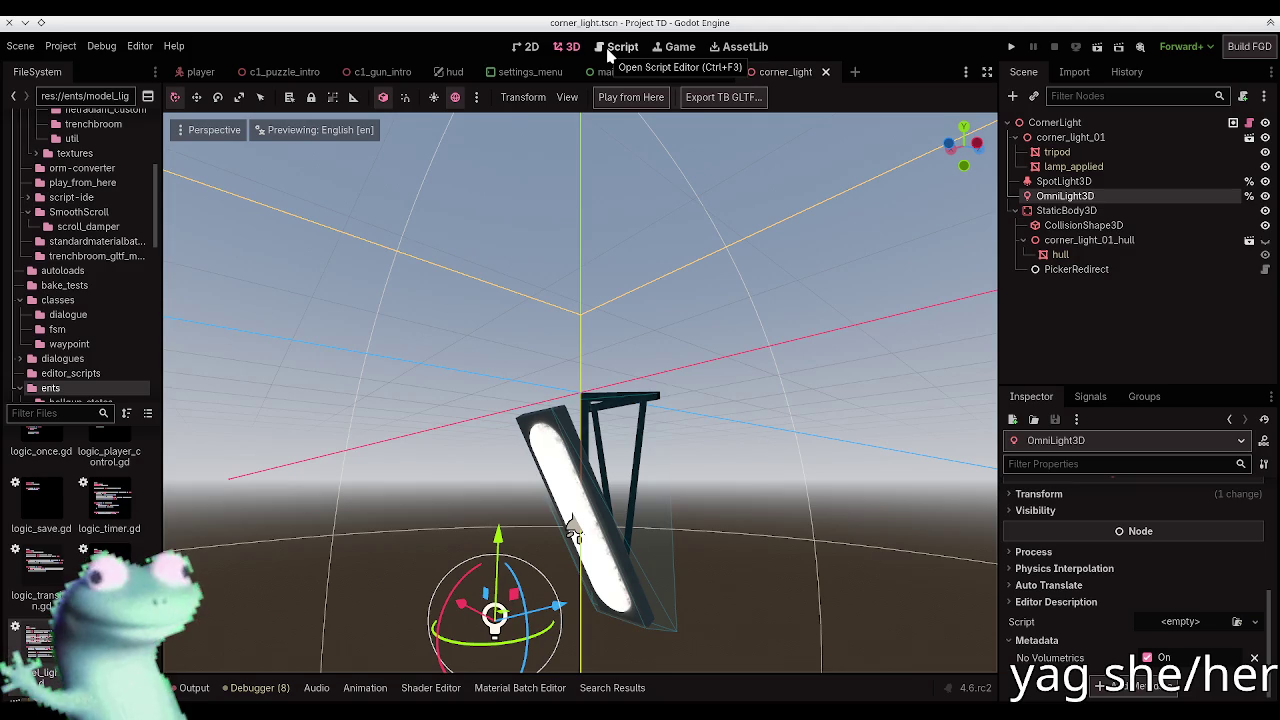
pyautogui.click(1109, 179)
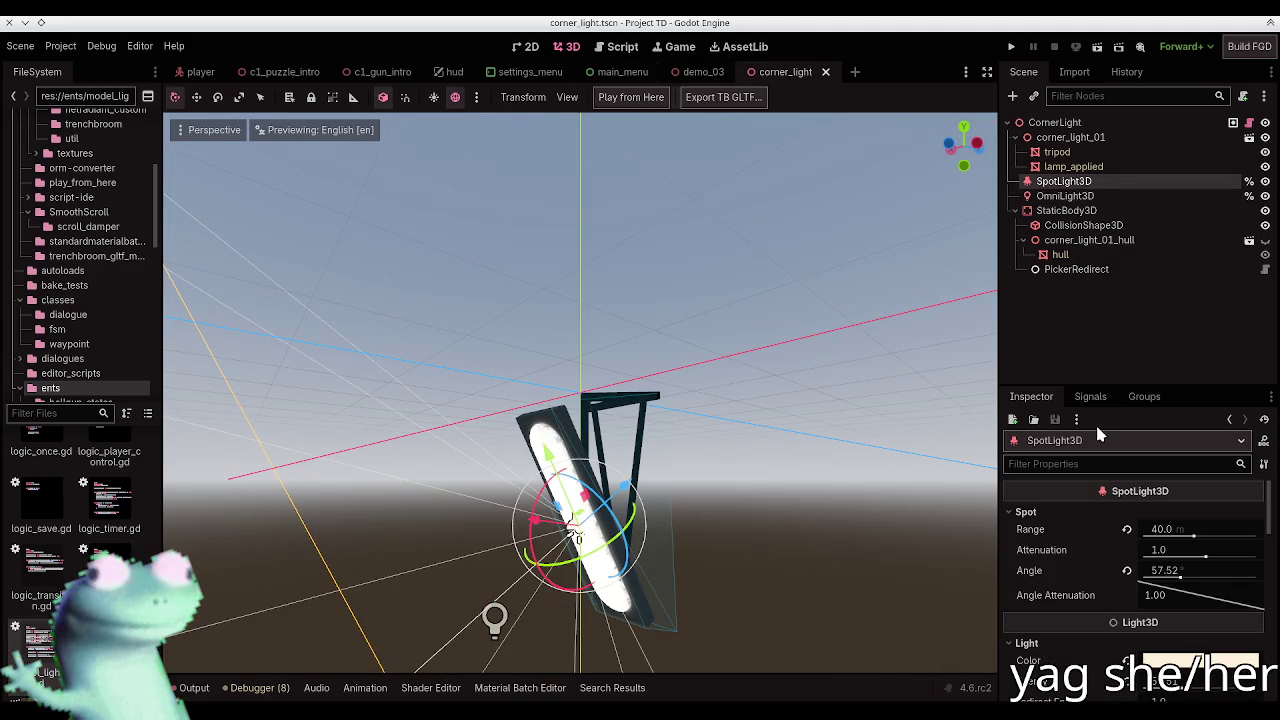
pyautogui.scroll(-2, 1070, 545)
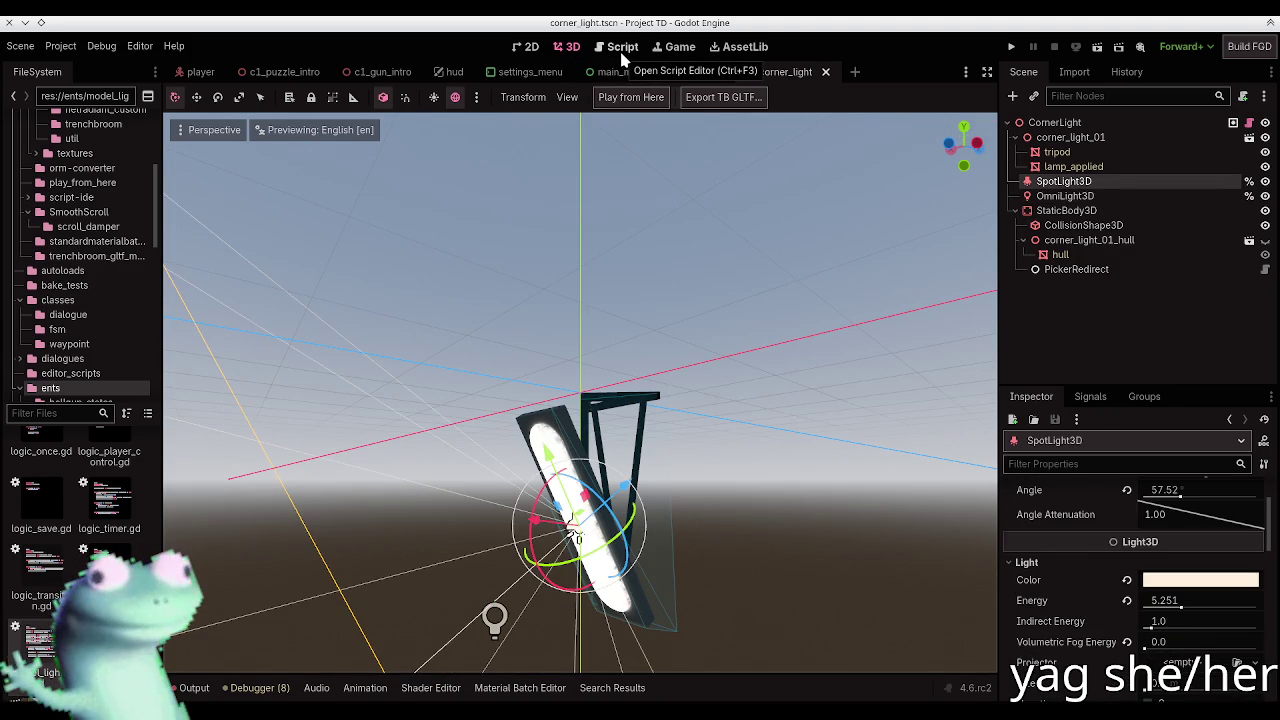
pyautogui.hotkey('alt', 'Tab')
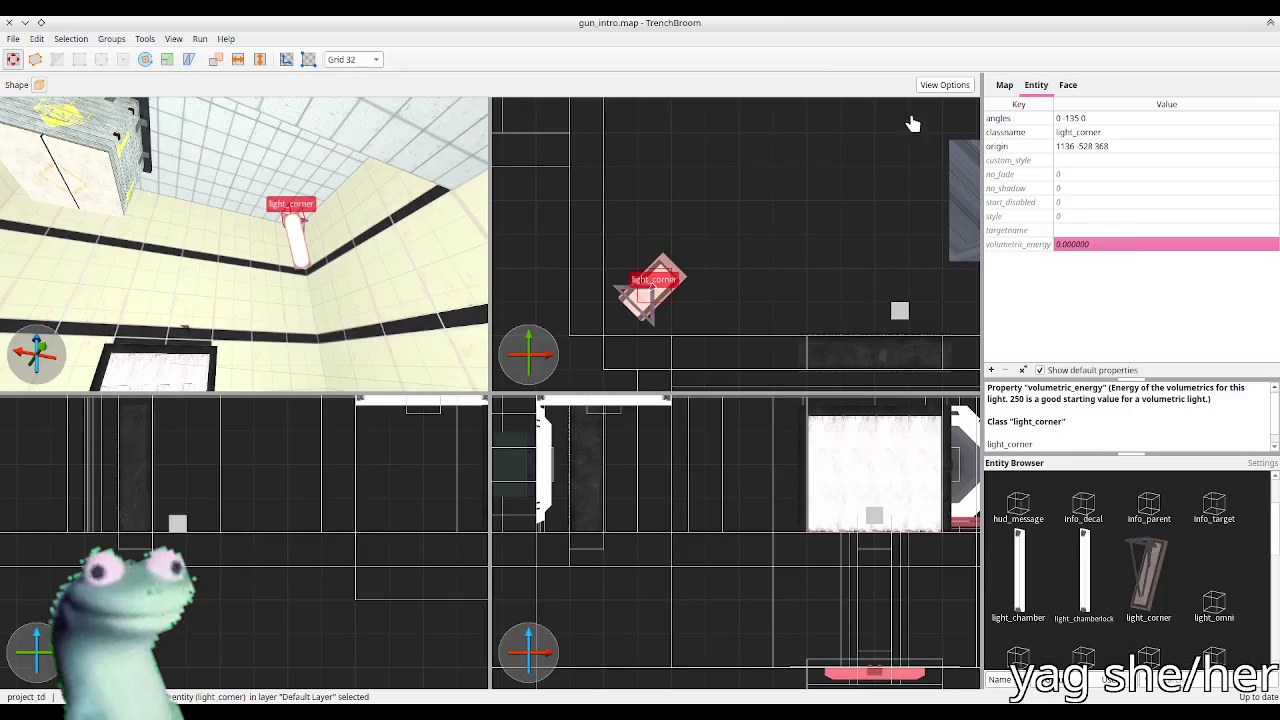
# Step: Set the light_corner's volumetric_energy to 250 in TrenchBroom
pyautogui.click(1127, 244)
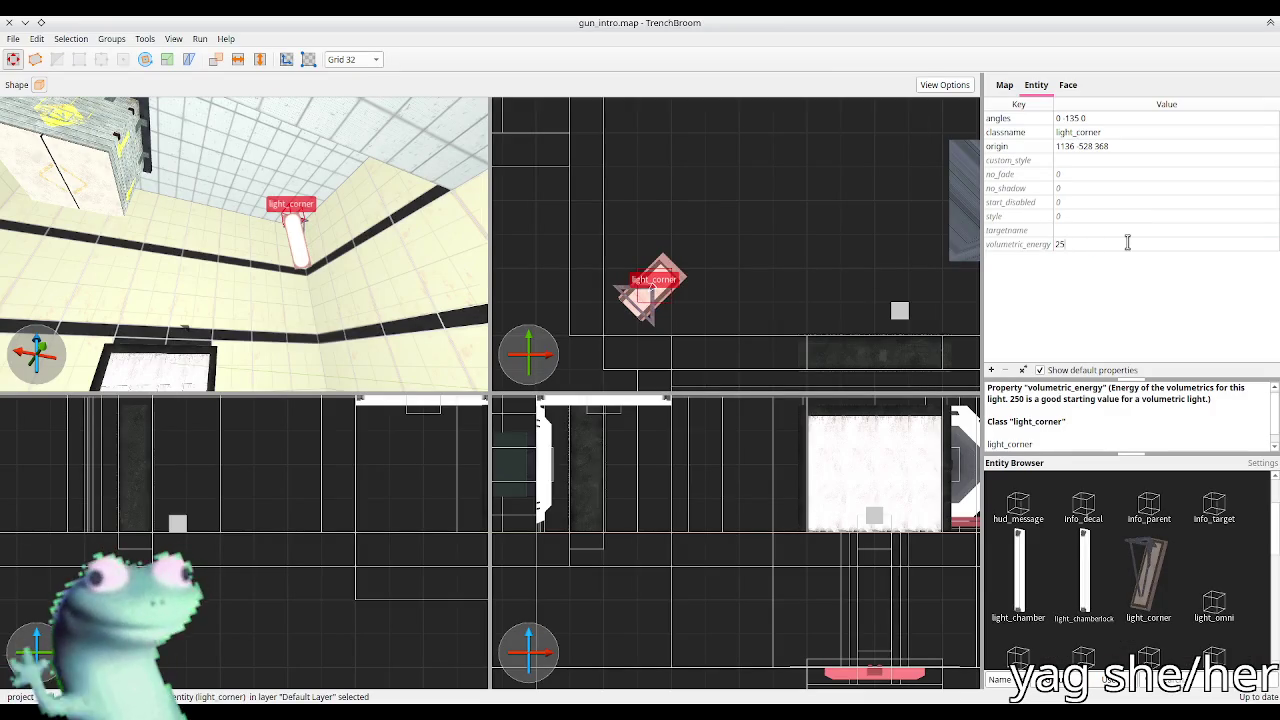
pyautogui.write('50')
pyautogui.press('Return')
# Step: Rebuild the c1_gun_intro scene in Godot from the updated map
pyautogui.hotkey('alt', 'Tab')
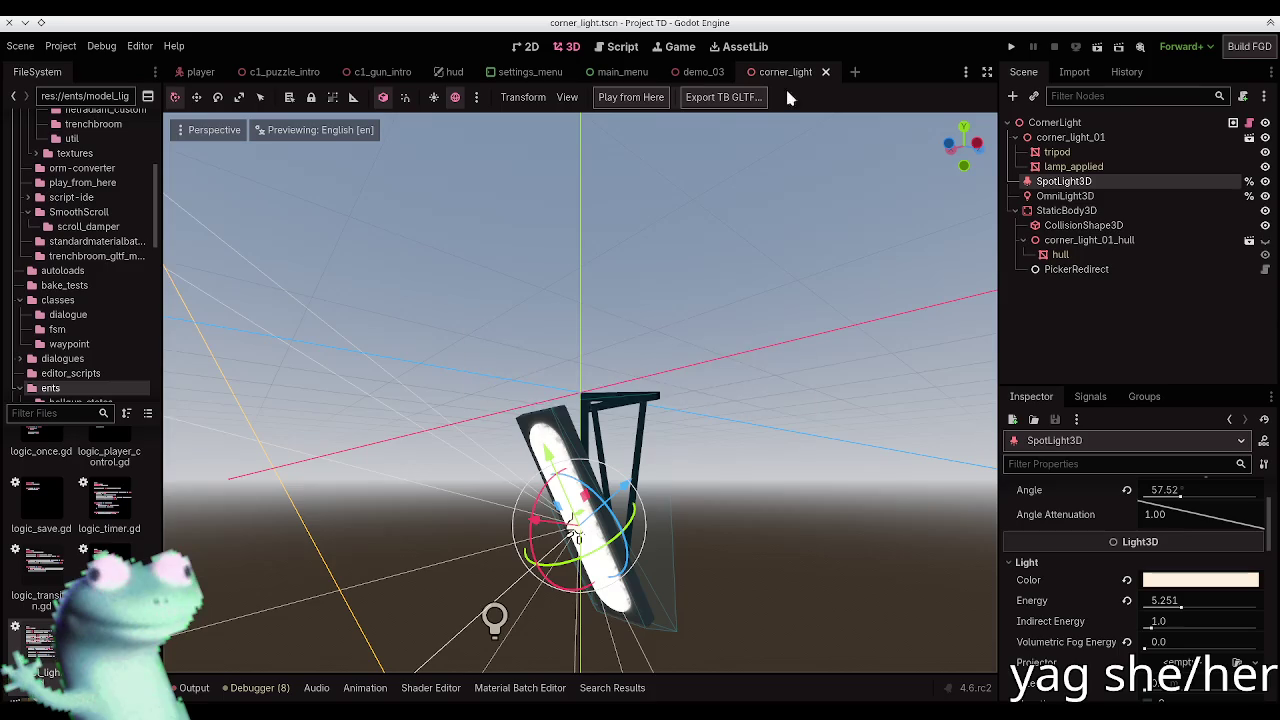
pyautogui.click(382, 72)
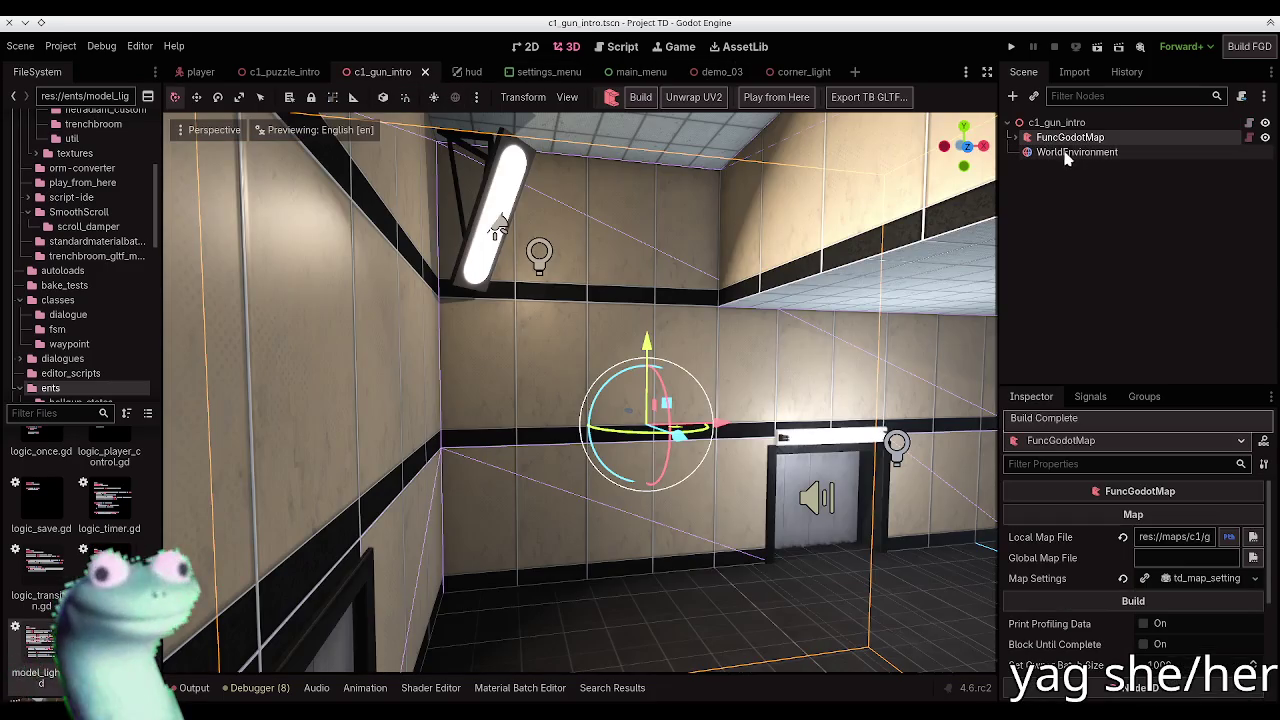
pyautogui.click(640, 97)
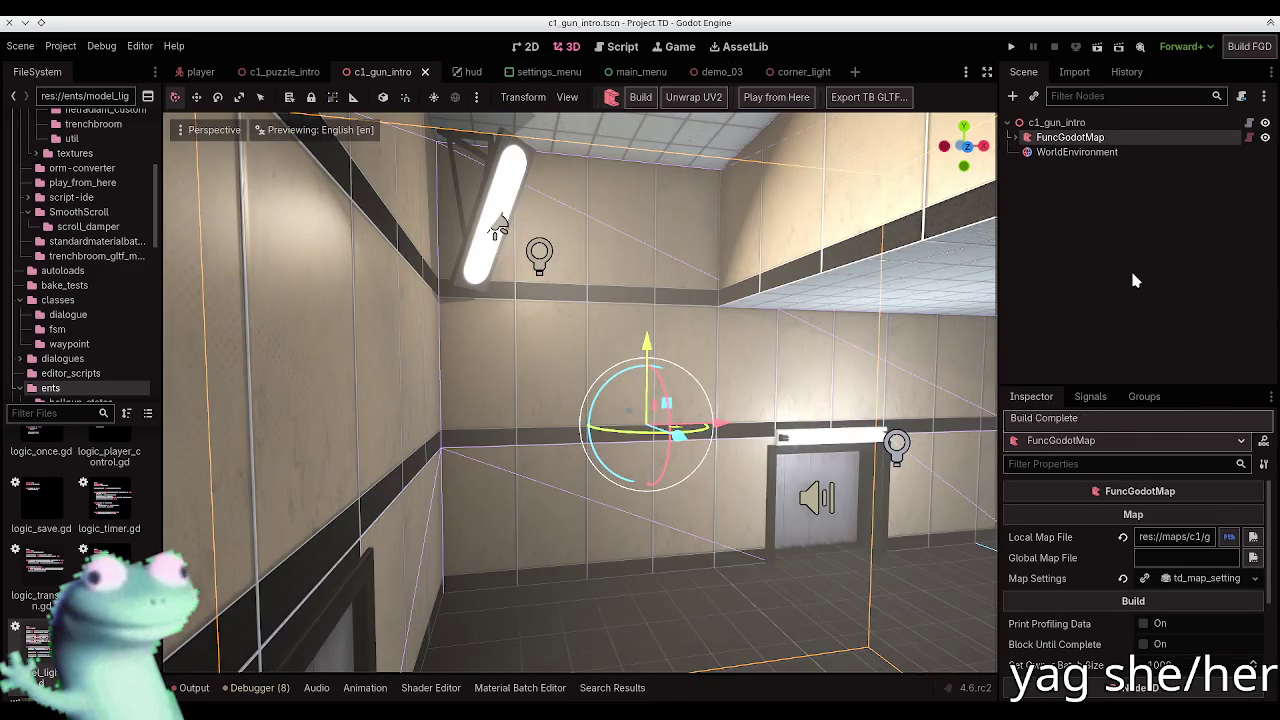
pyautogui.click(1130, 268)
# Step: Fly around the rebuilt room to inspect the wall and ceiling lights' volumetrics
pyautogui.press('w')
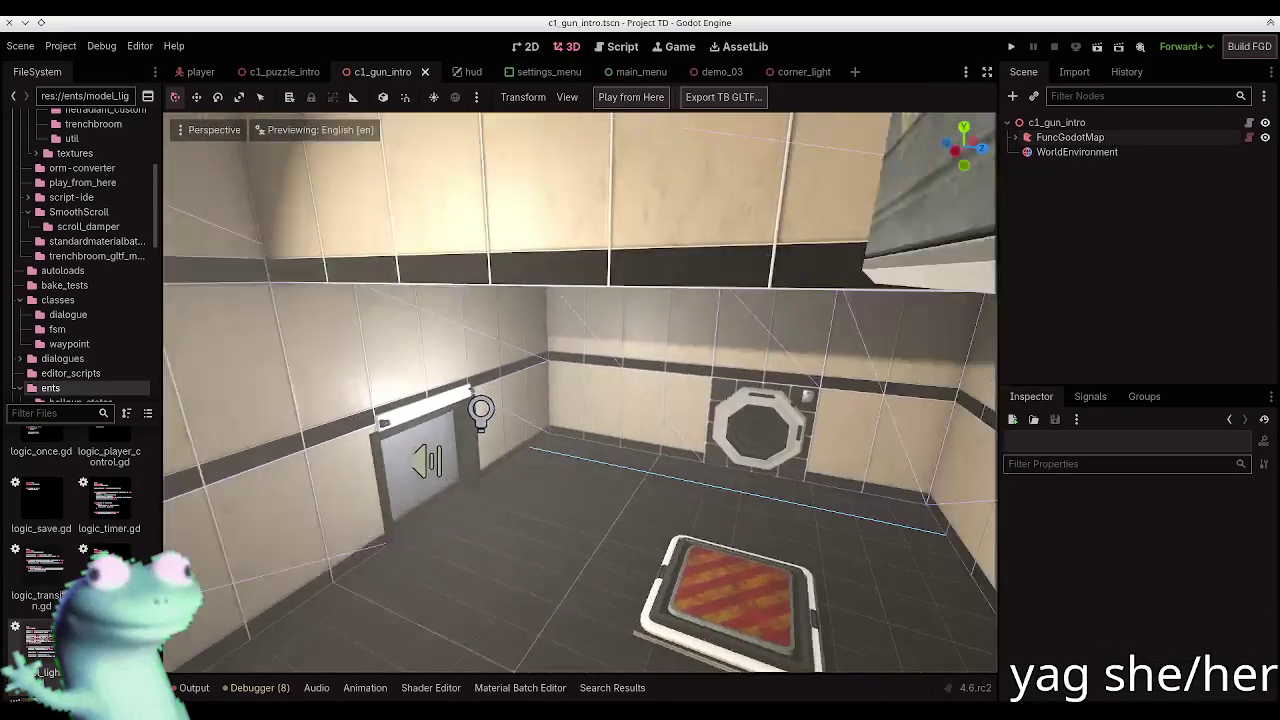
pyautogui.press('w')
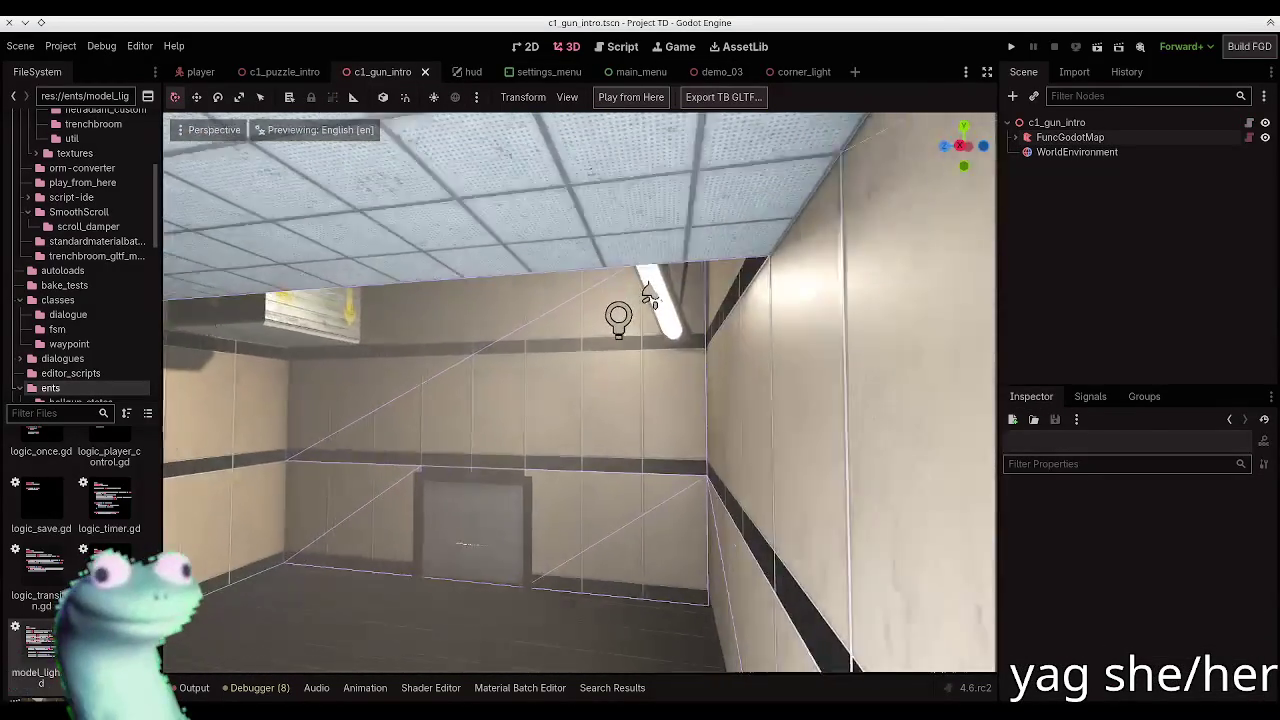
pyautogui.press('w')
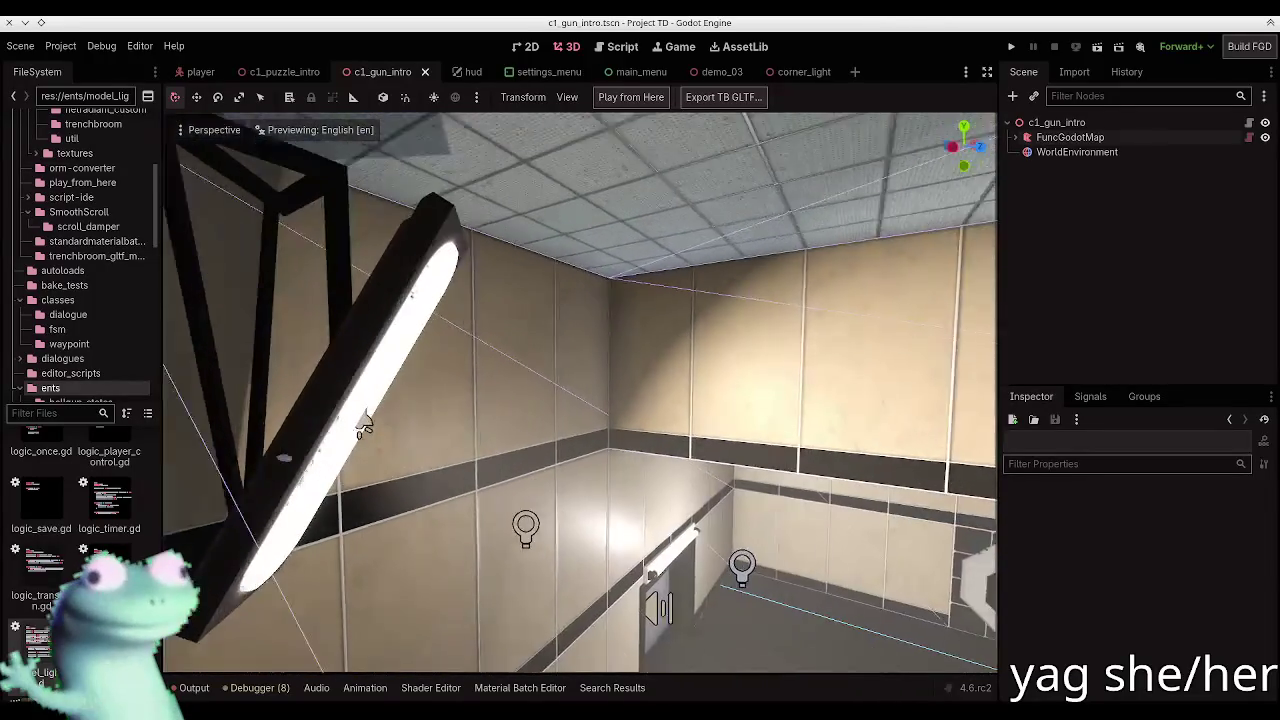
pyautogui.press('w')
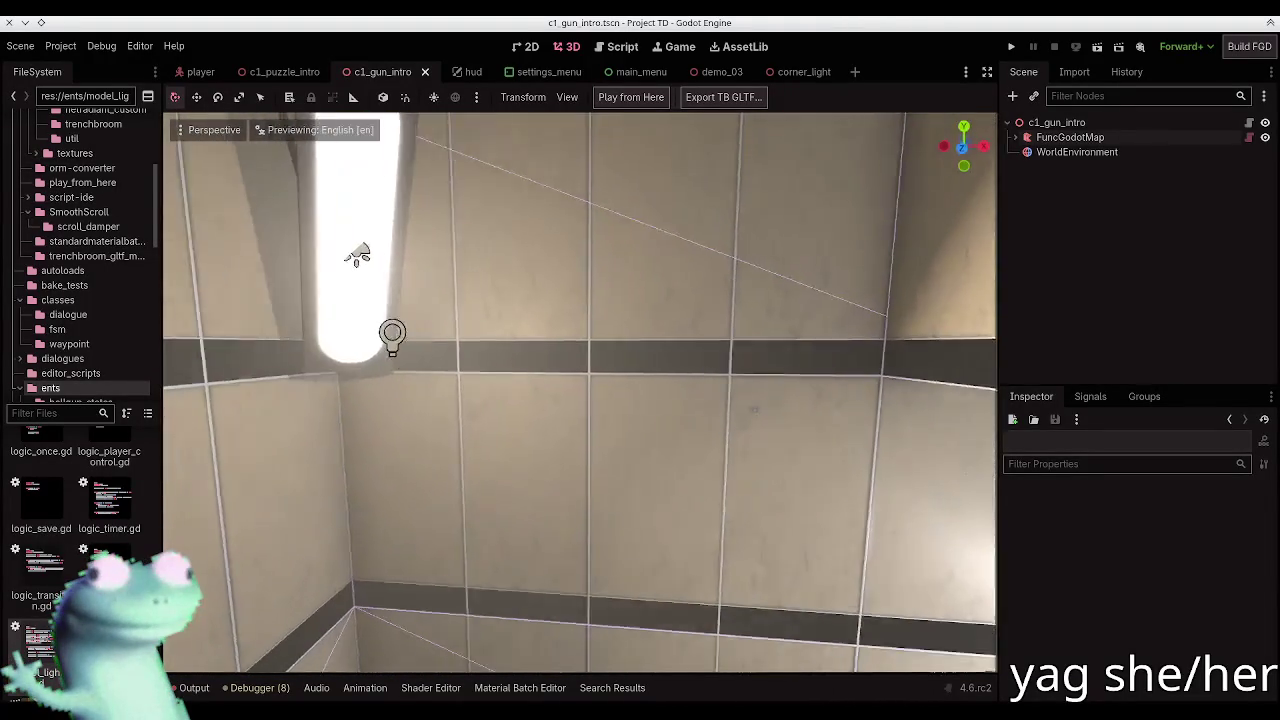
pyautogui.press('w')
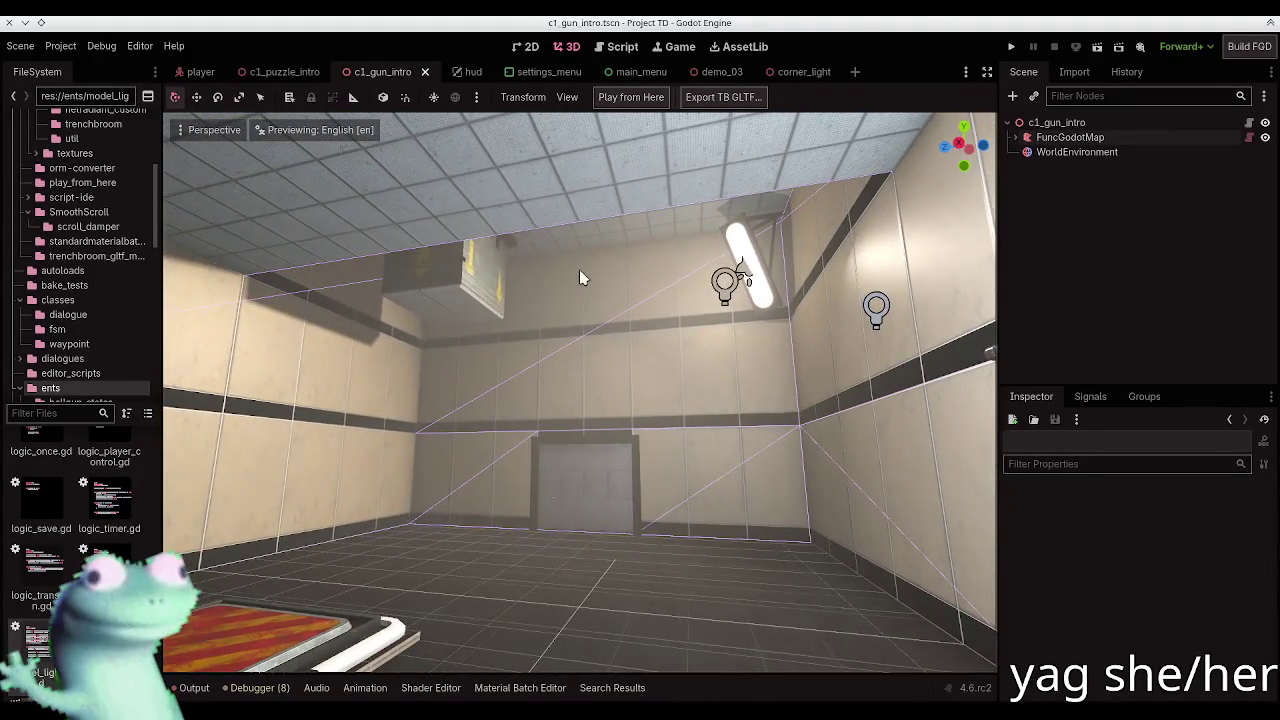
pyautogui.hotkey('alt', 'Tab')
# Step: Change the corner light's volumetric_energy to 50 in TrenchBroom
pyautogui.click(1084, 160)
pyautogui.write('0')
pyautogui.press('Return')
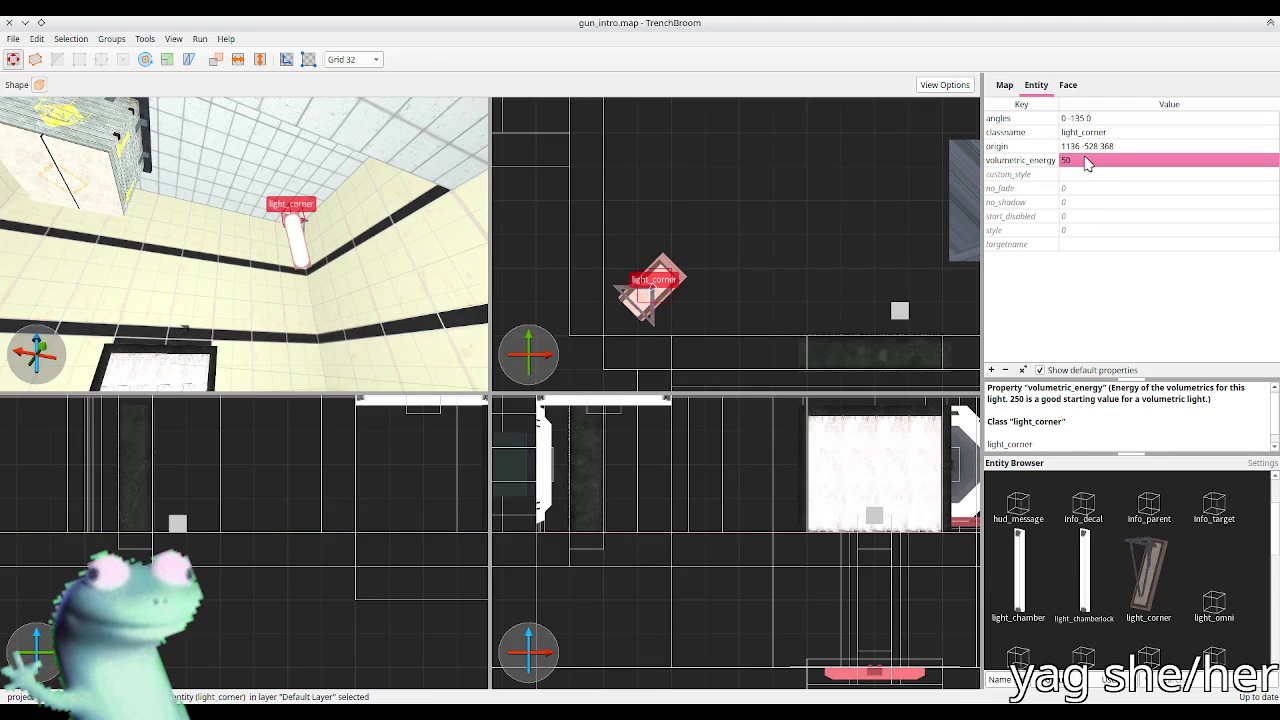
# Step: Rebuild the level in Godot with the new light energy
pyautogui.hotkey('alt', 'Tab')
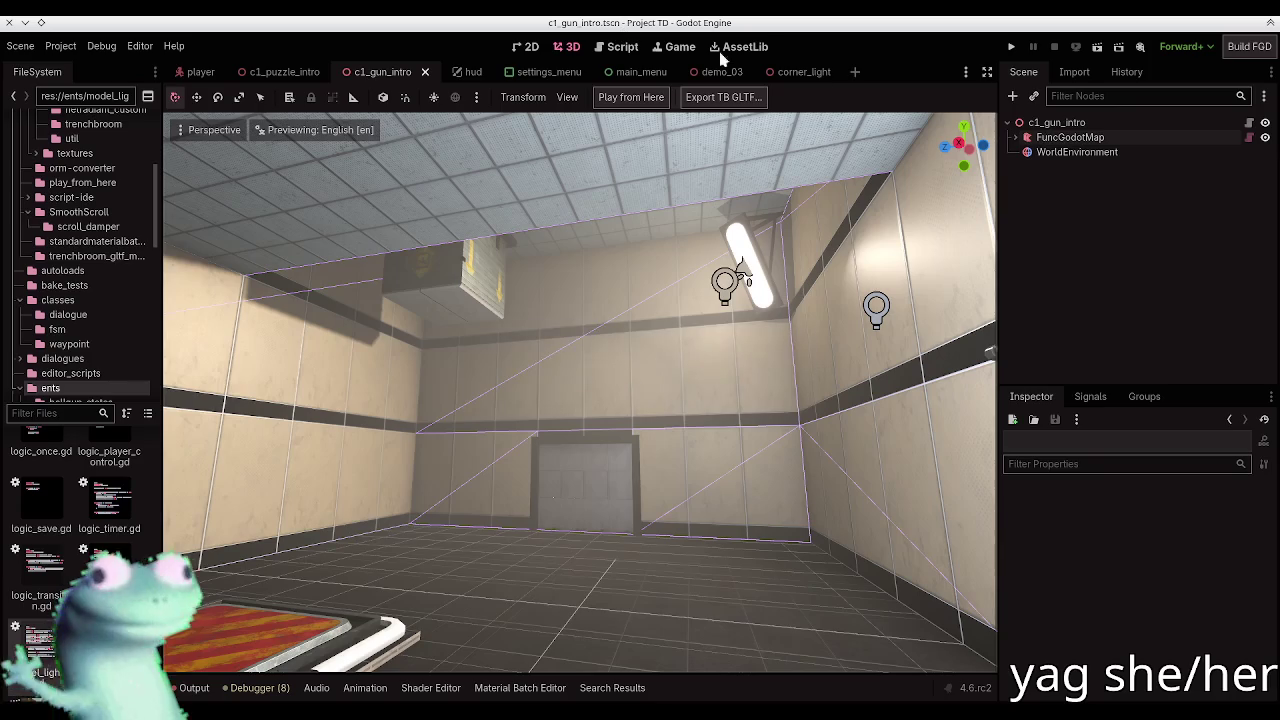
pyautogui.click(645, 98)
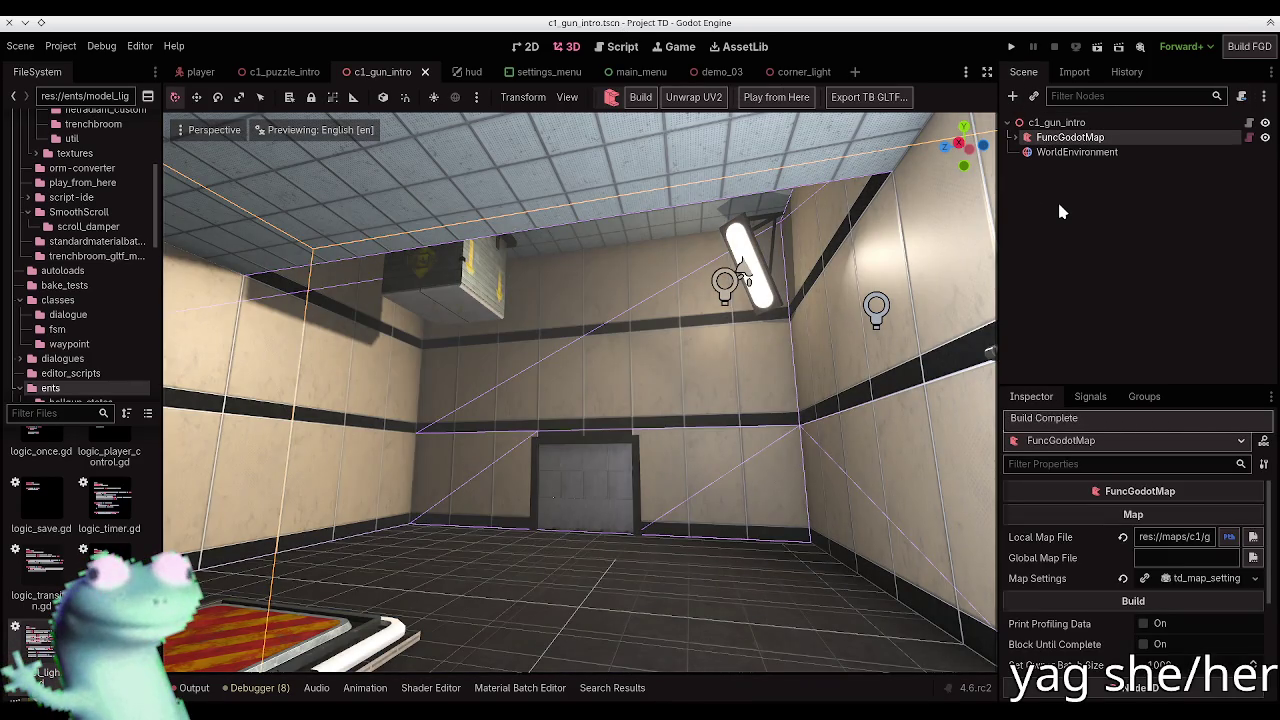
pyautogui.click(1057, 199)
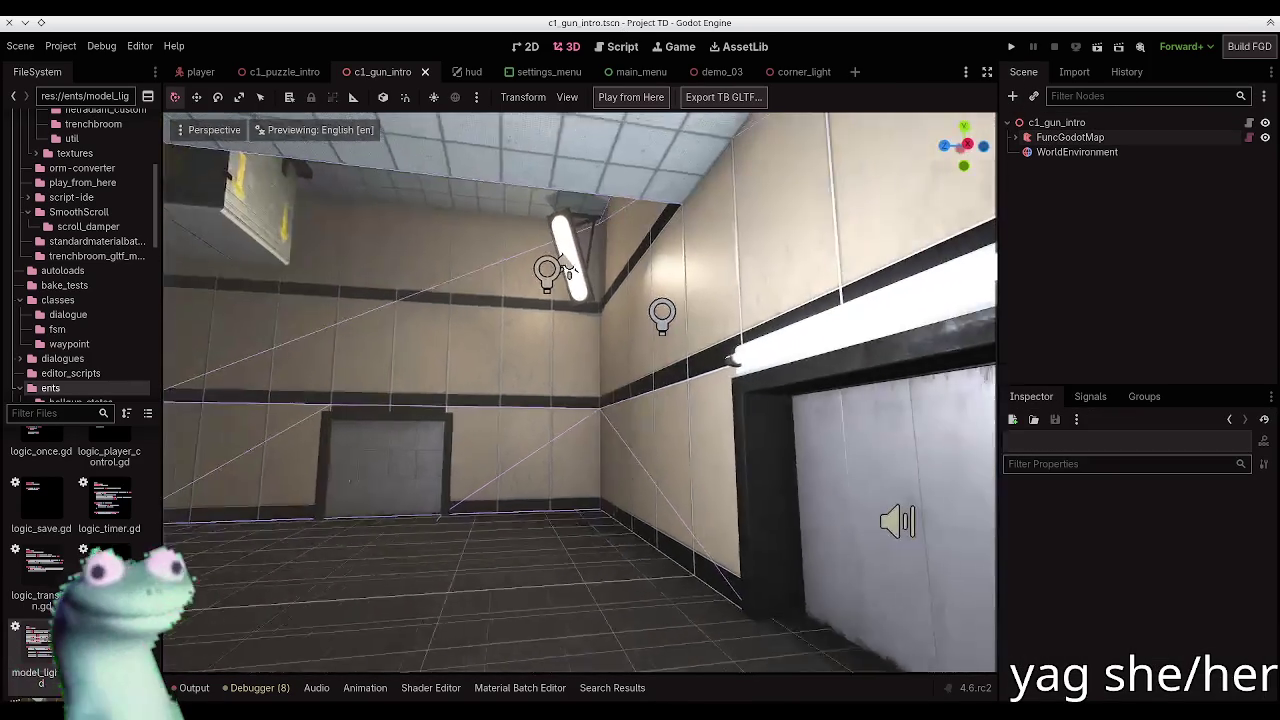
# Step: Inspect the ceiling light and floor vent, then switch off the WorldEnvironment's Volumetric Fog
pyautogui.press('w')
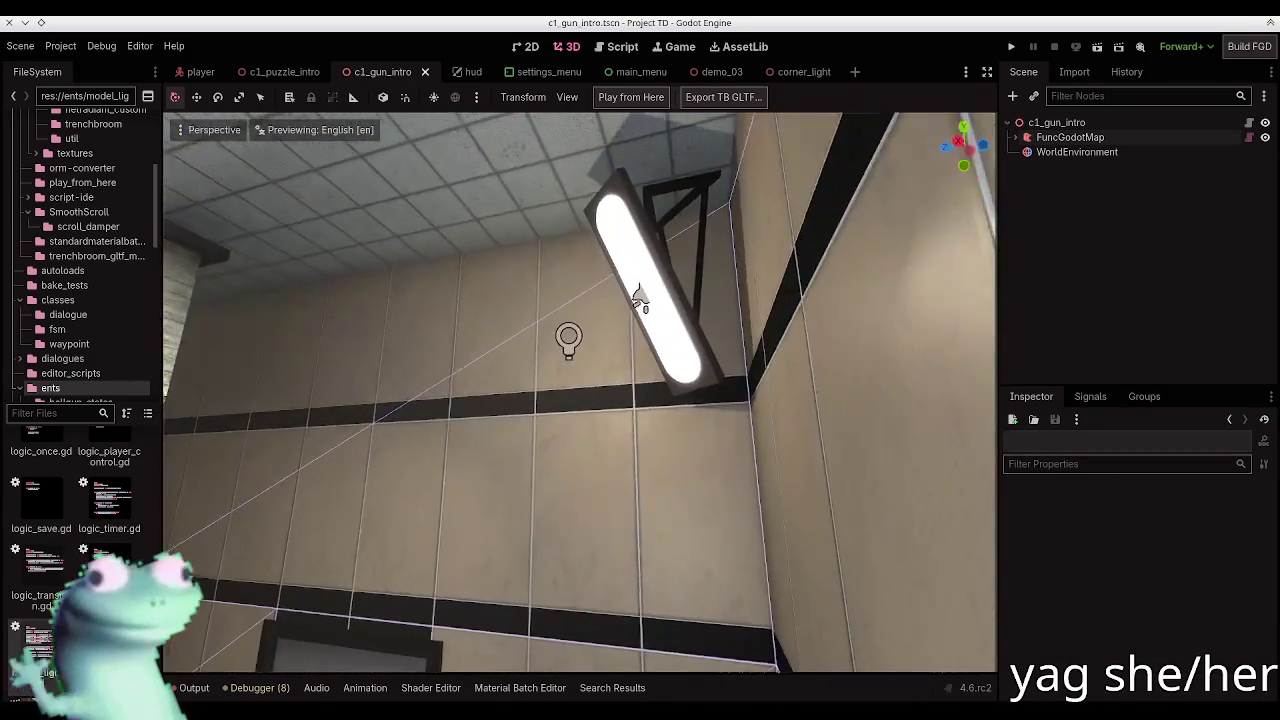
pyautogui.press('s')
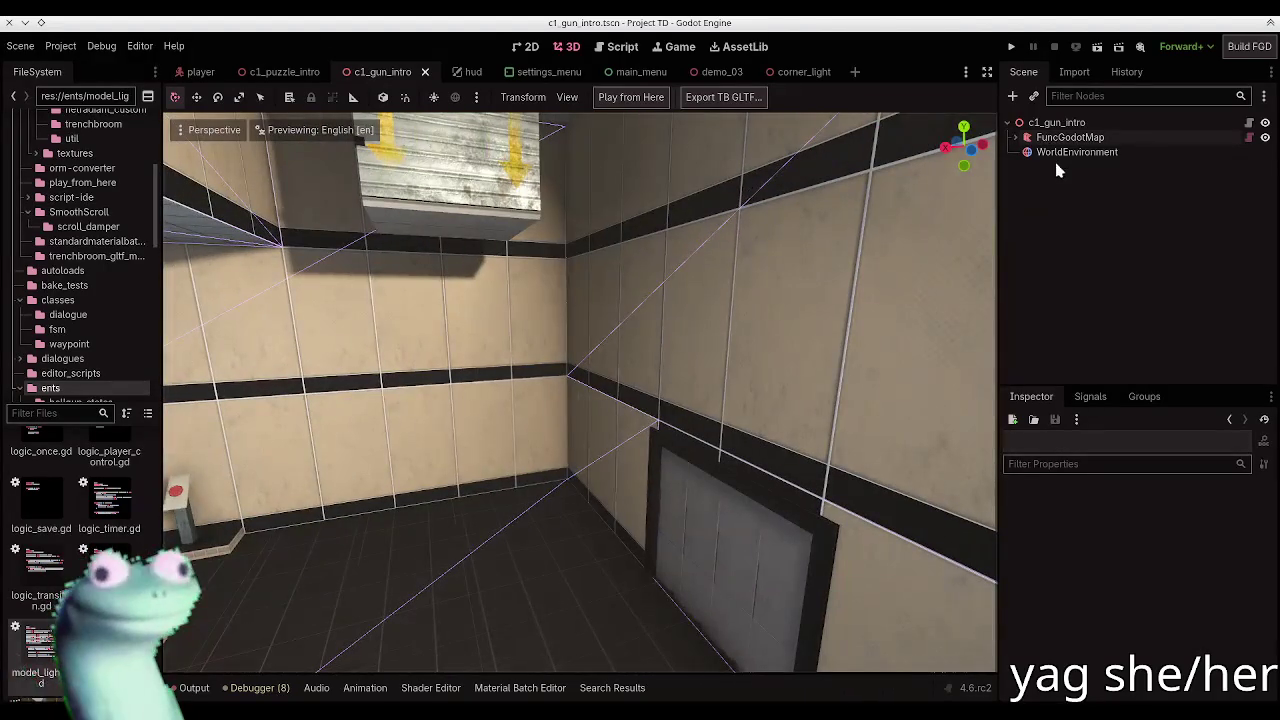
pyautogui.click(1076, 152)
pyautogui.click(1253, 566)
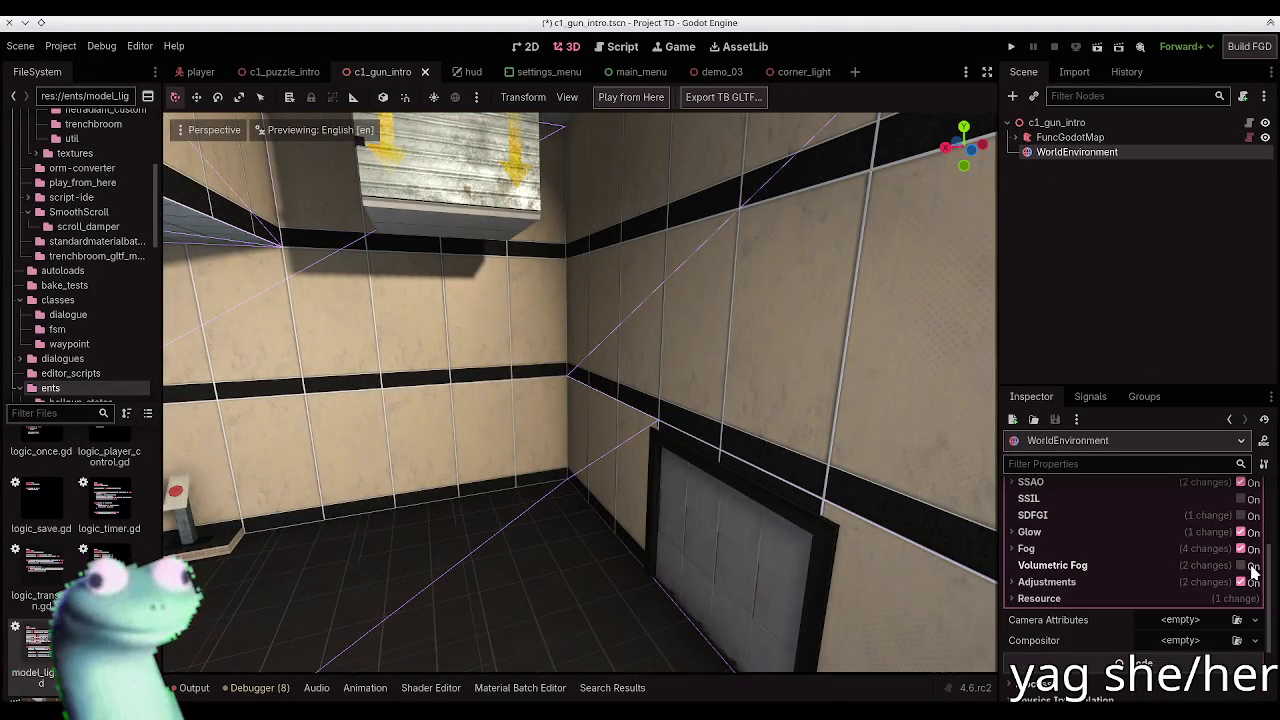
# Step: Toggle Volumetric Fog off and on repeatedly to compare the lighting, ending with it enabled
pyautogui.click(1252, 567)
pyautogui.click(1252, 567)
pyautogui.click(1252, 567)
pyautogui.click(1252, 567)
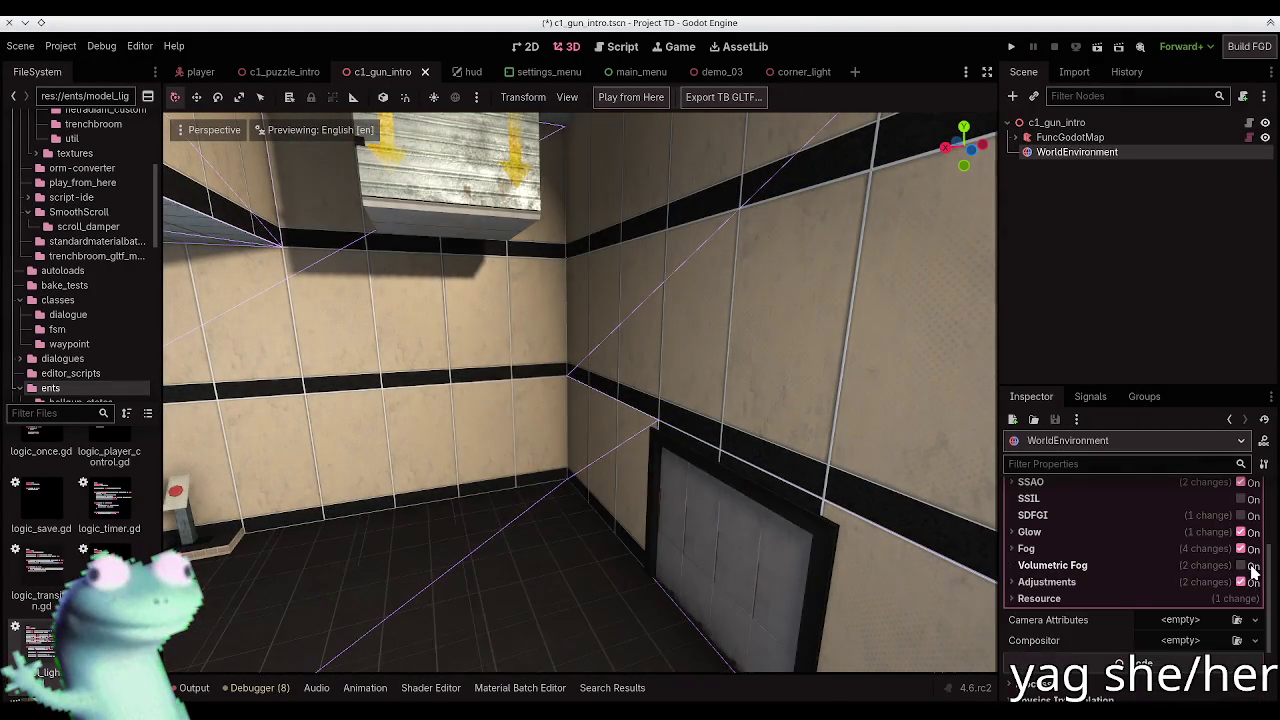
pyautogui.click(1252, 567)
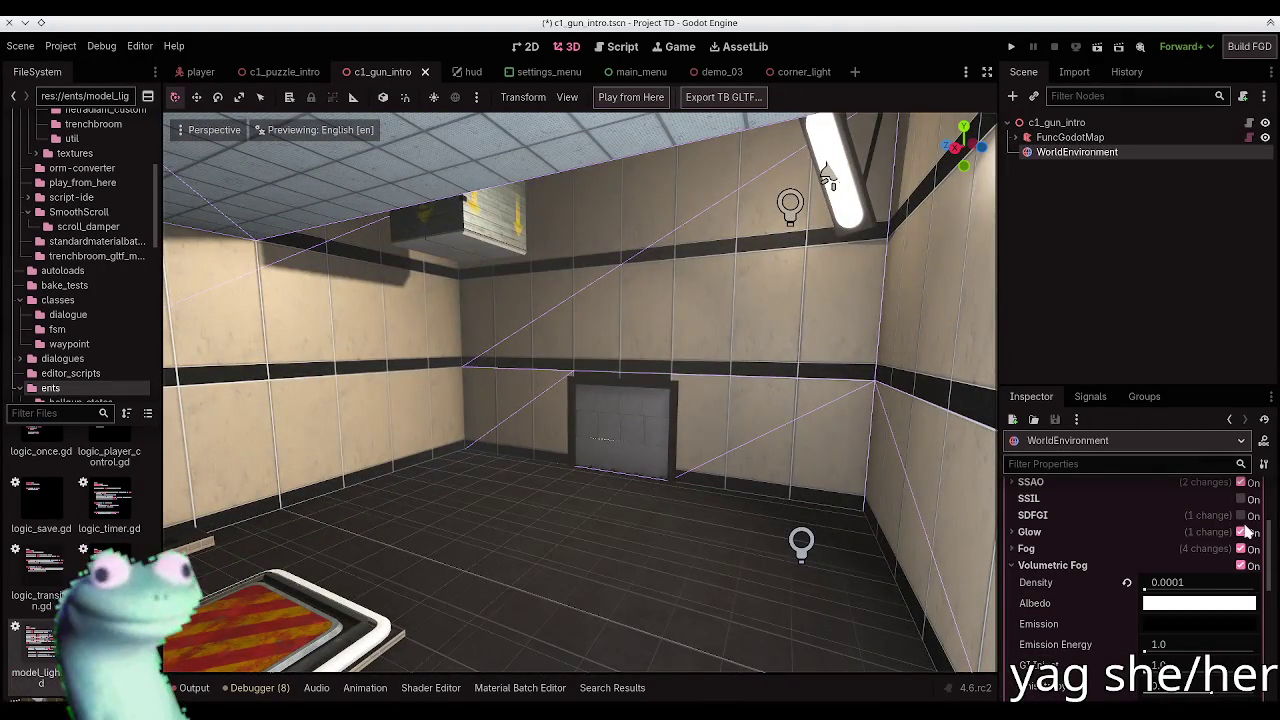
pyautogui.click(1247, 568)
pyautogui.click(1247, 568)
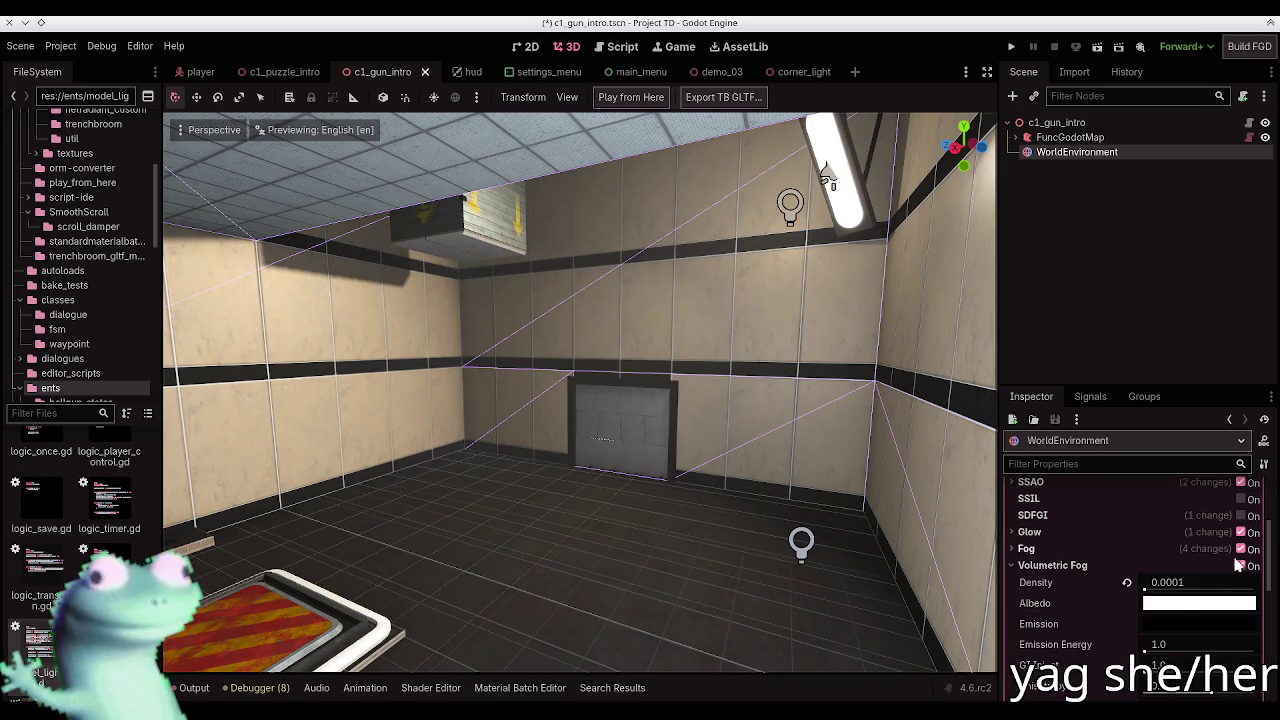
pyautogui.click(1244, 567)
pyautogui.click(1243, 566)
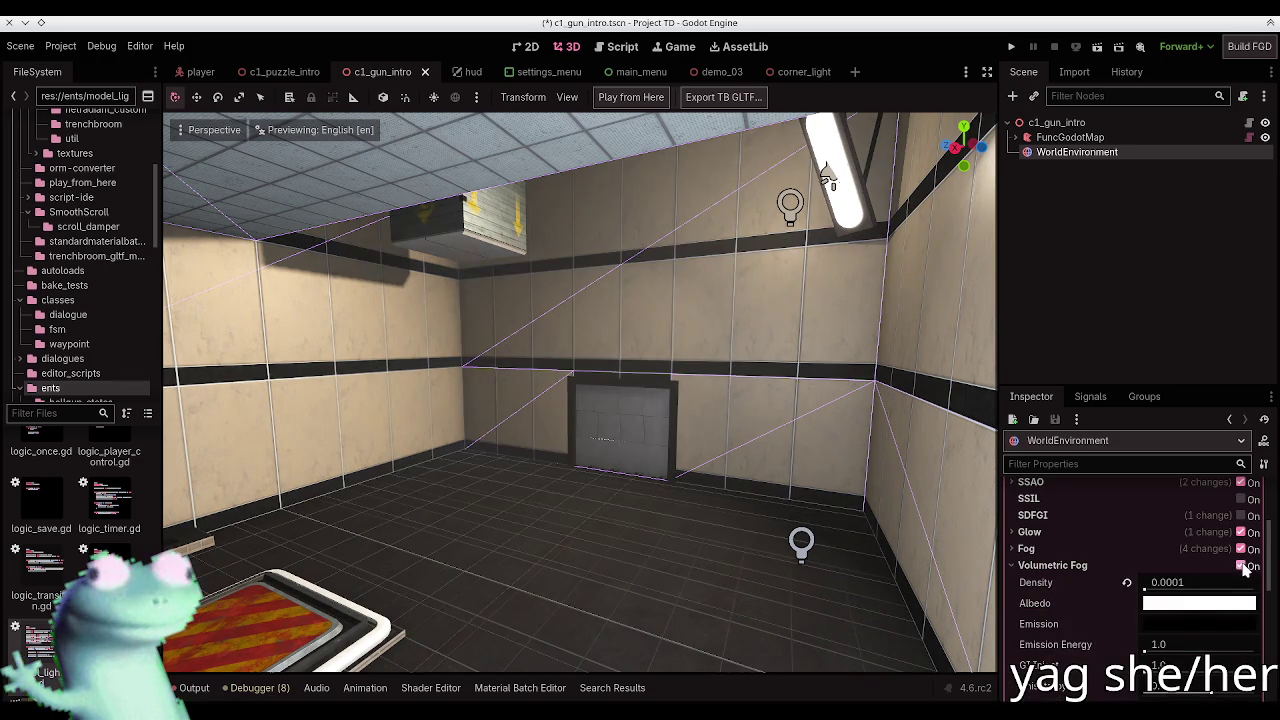
pyautogui.click(1245, 568)
pyautogui.click(1245, 568)
pyautogui.hotkey('alt', 'Tab')
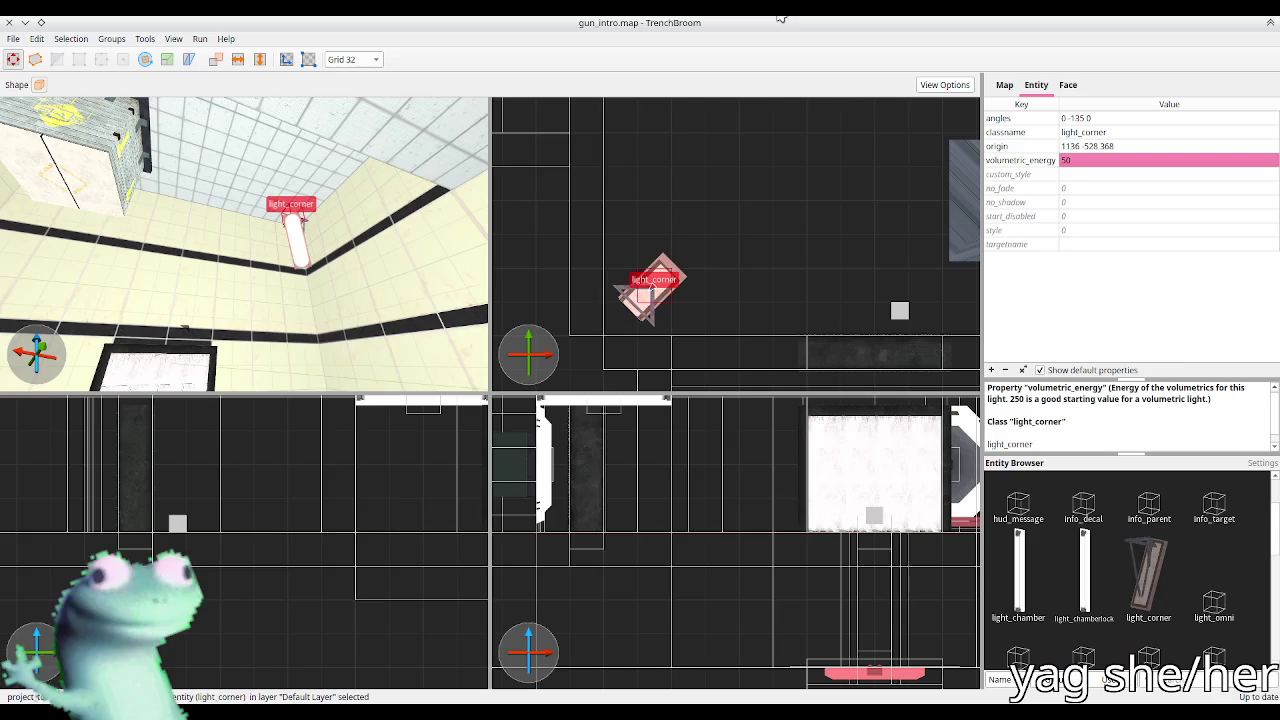
# Step: Delete the light_corner's volumetric_energy property, rebuild and save c1_gun_intro, then play-test it
pyautogui.press('Delete')
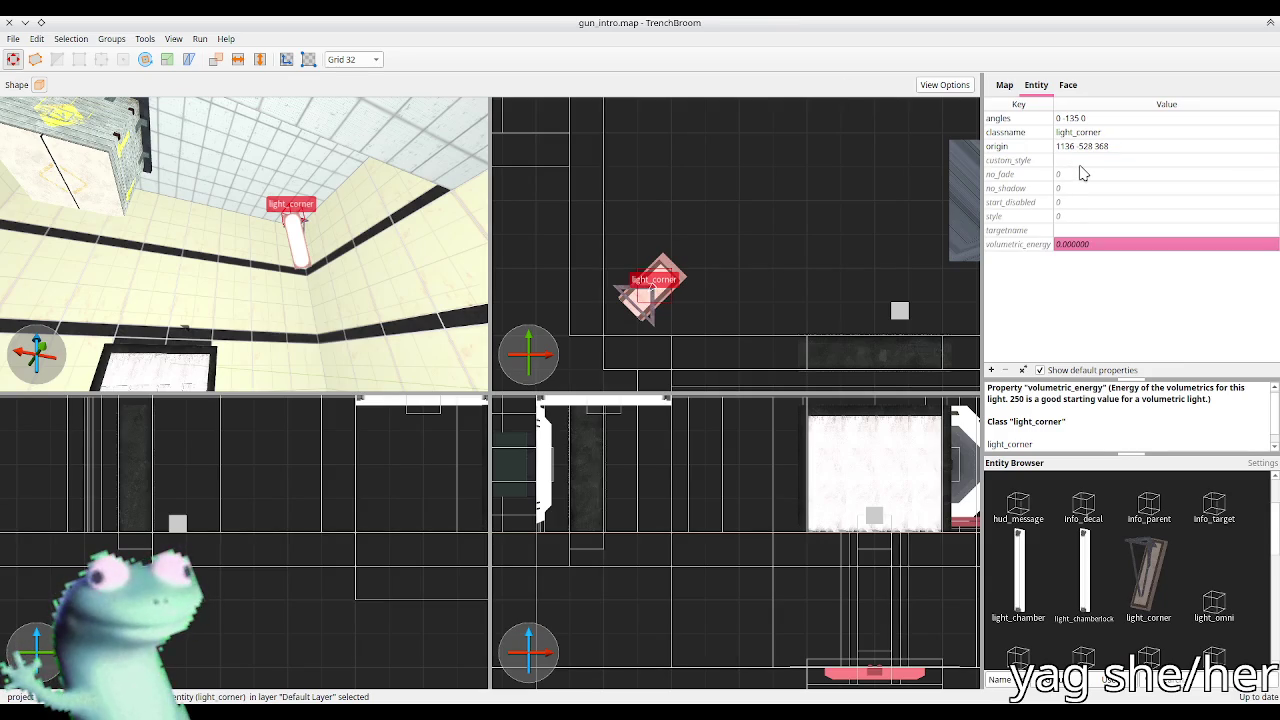
pyautogui.hotkey('alt', 'Tab')
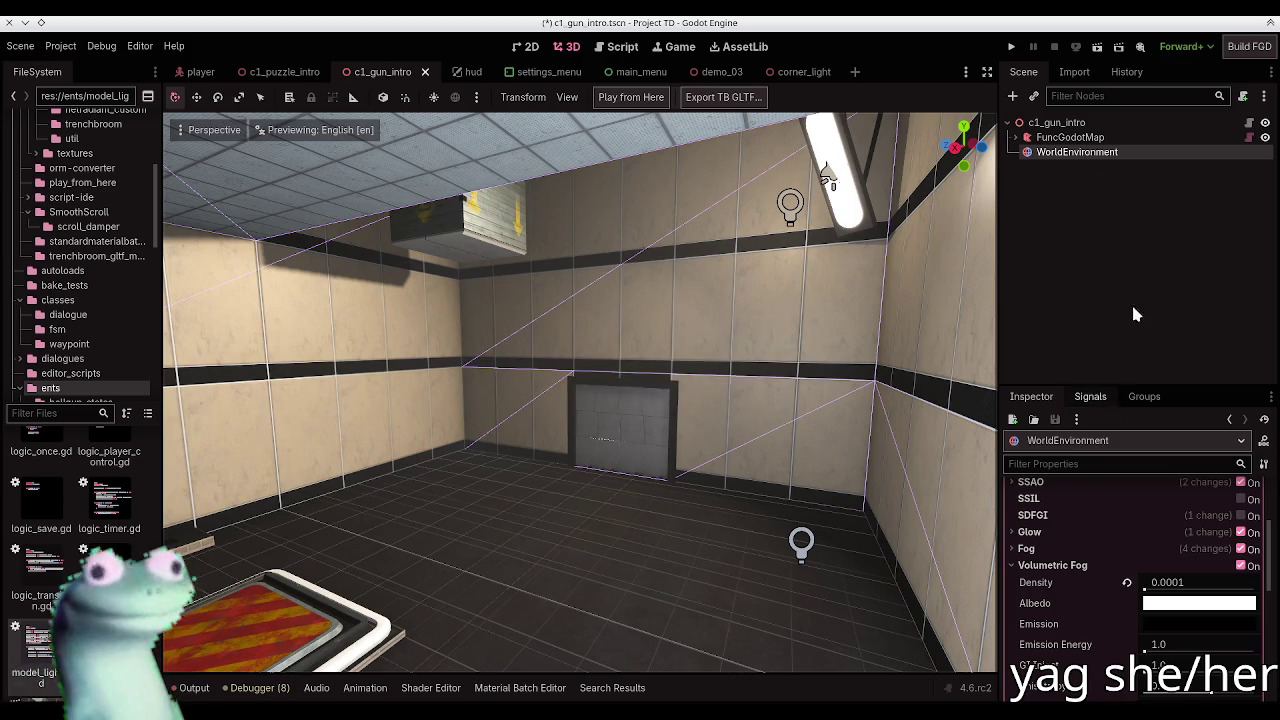
pyautogui.click(1068, 137)
pyautogui.click(640, 98)
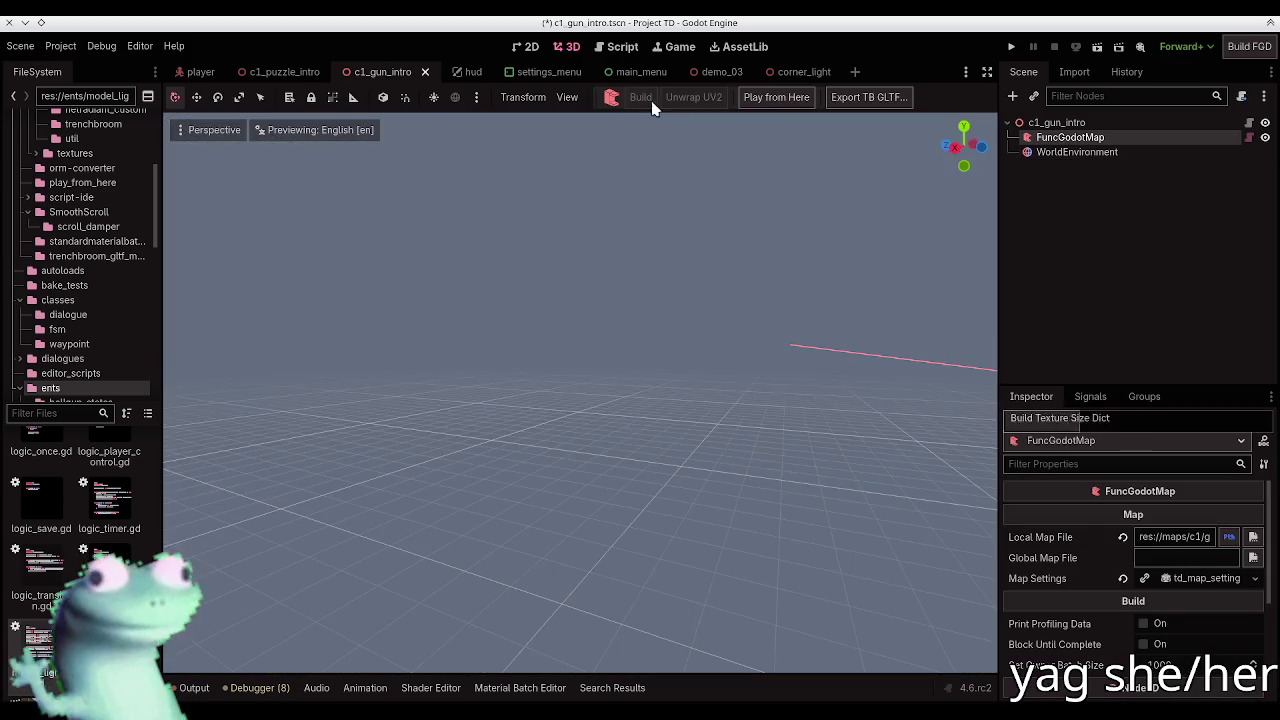
pyautogui.hotkey('ctrl', 's')
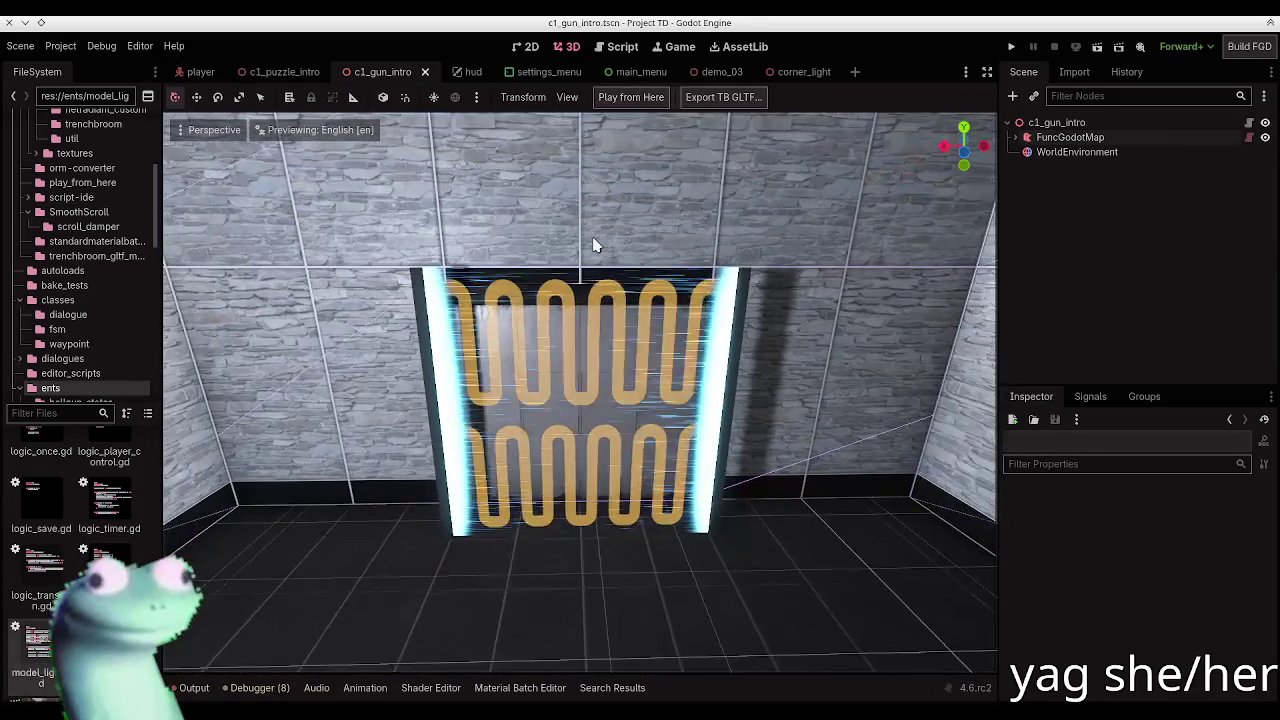
pyautogui.click(630, 97)
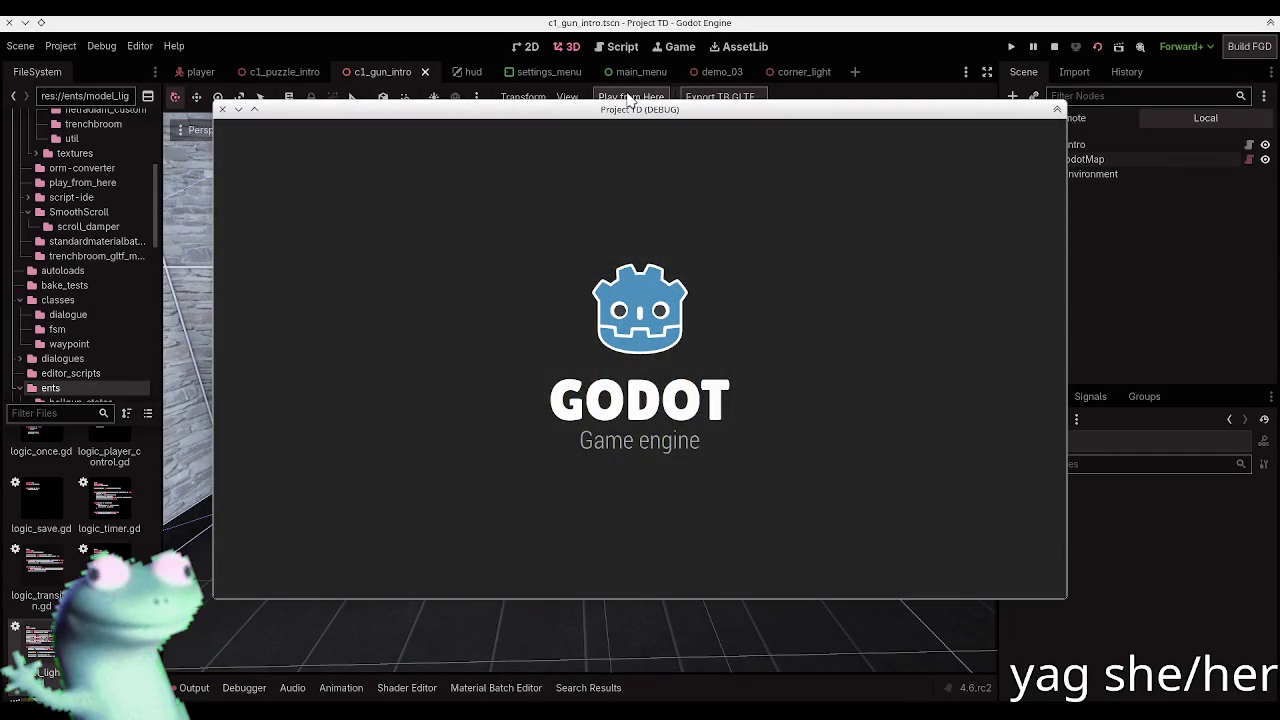
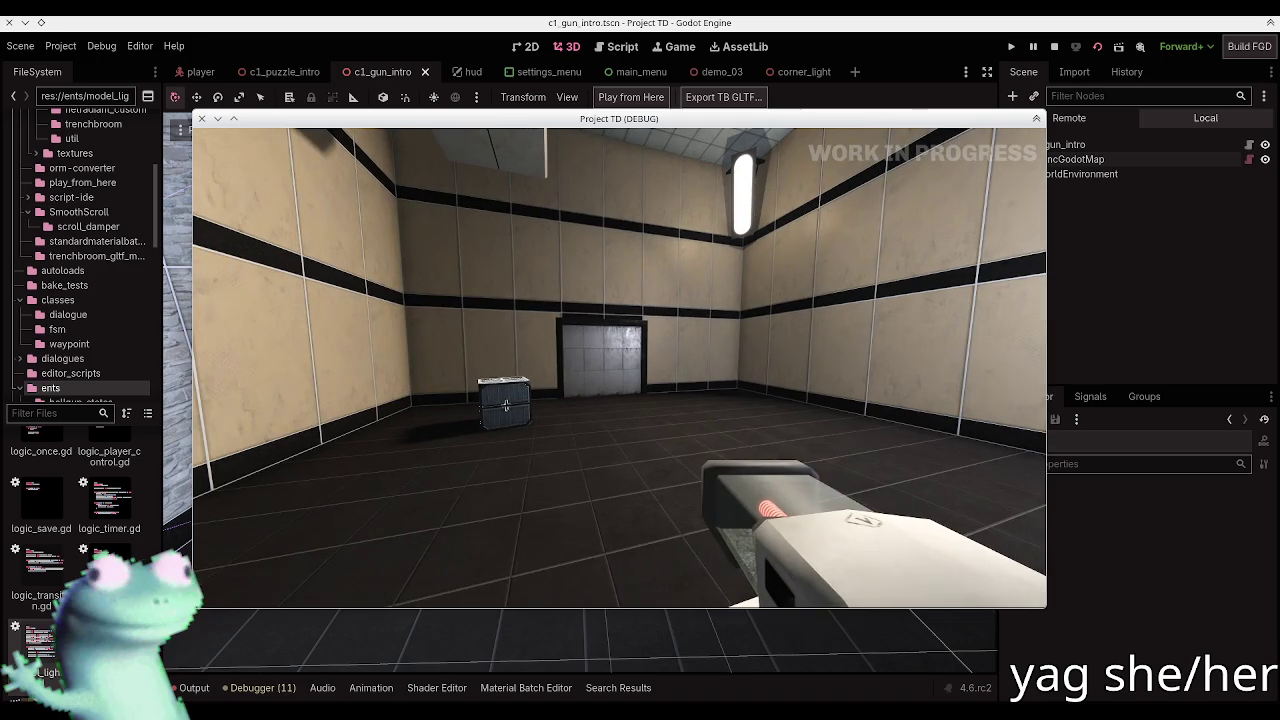
# Step: Load the c1_puzzle_intro level from the in-game console
pyautogui.press('`')
pyautogui.write('level c')
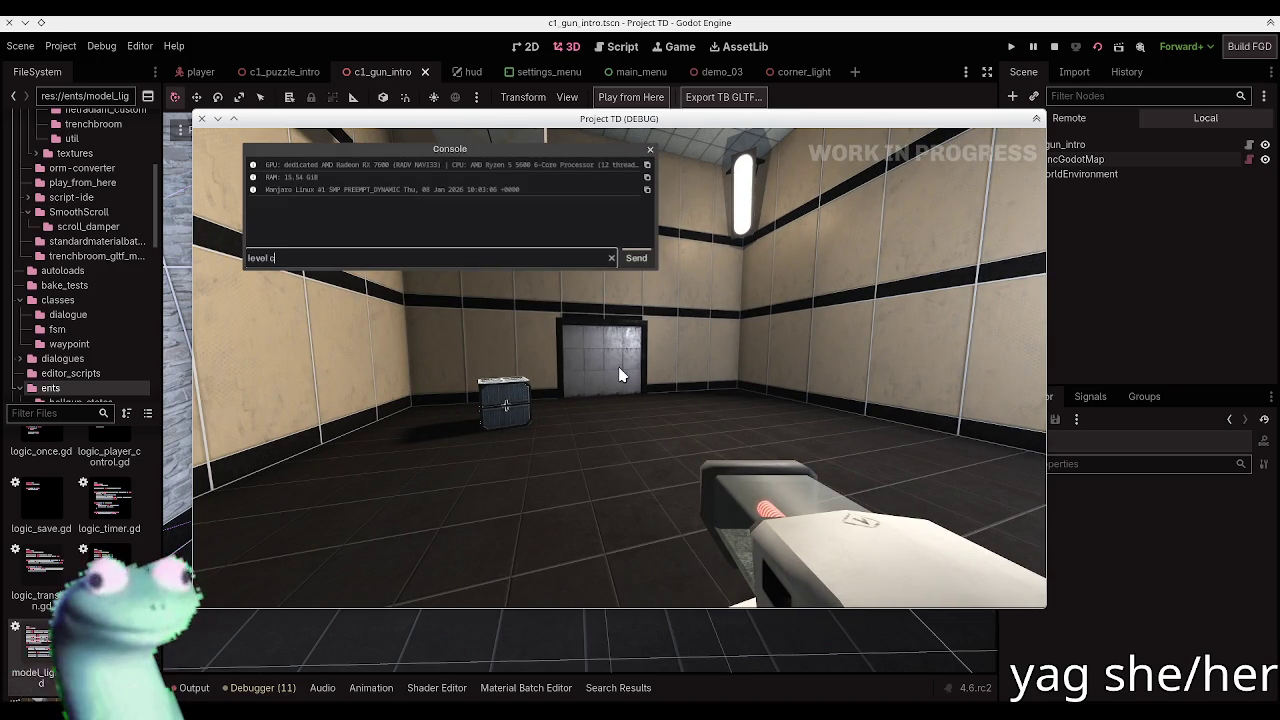
pyautogui.write(' uzz')
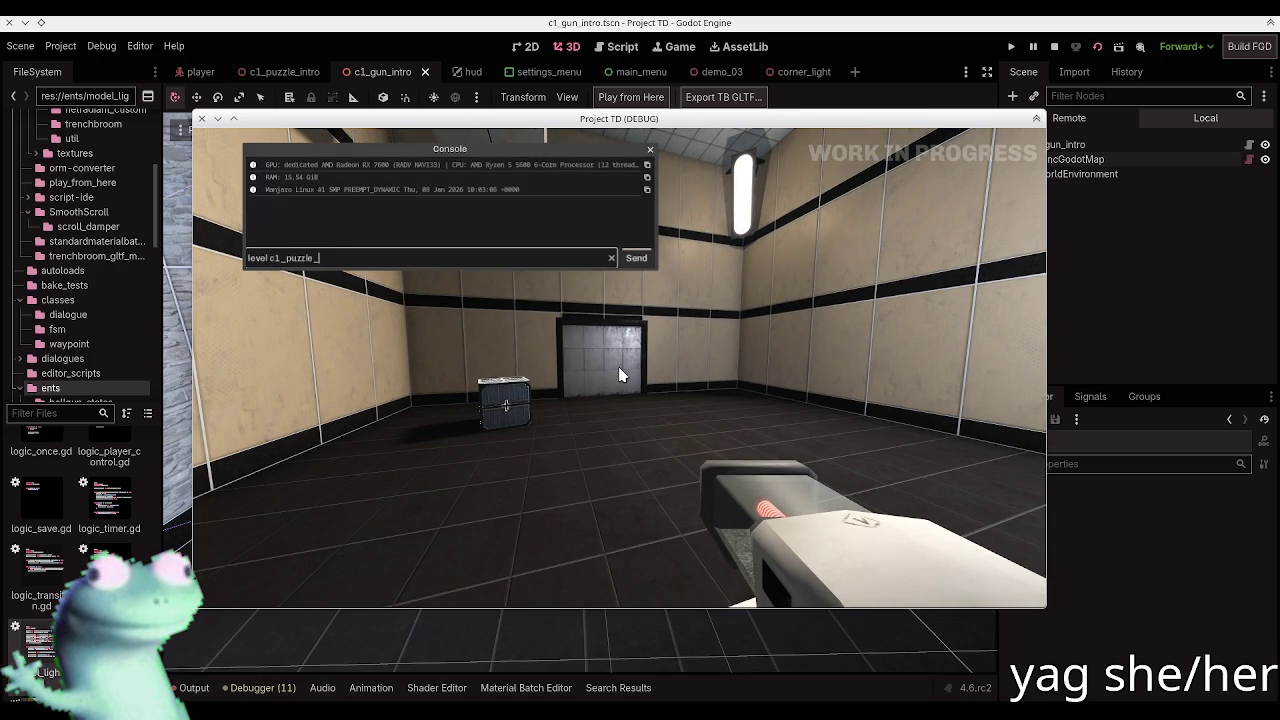
pyautogui.write('ro')
pyautogui.press('Return')
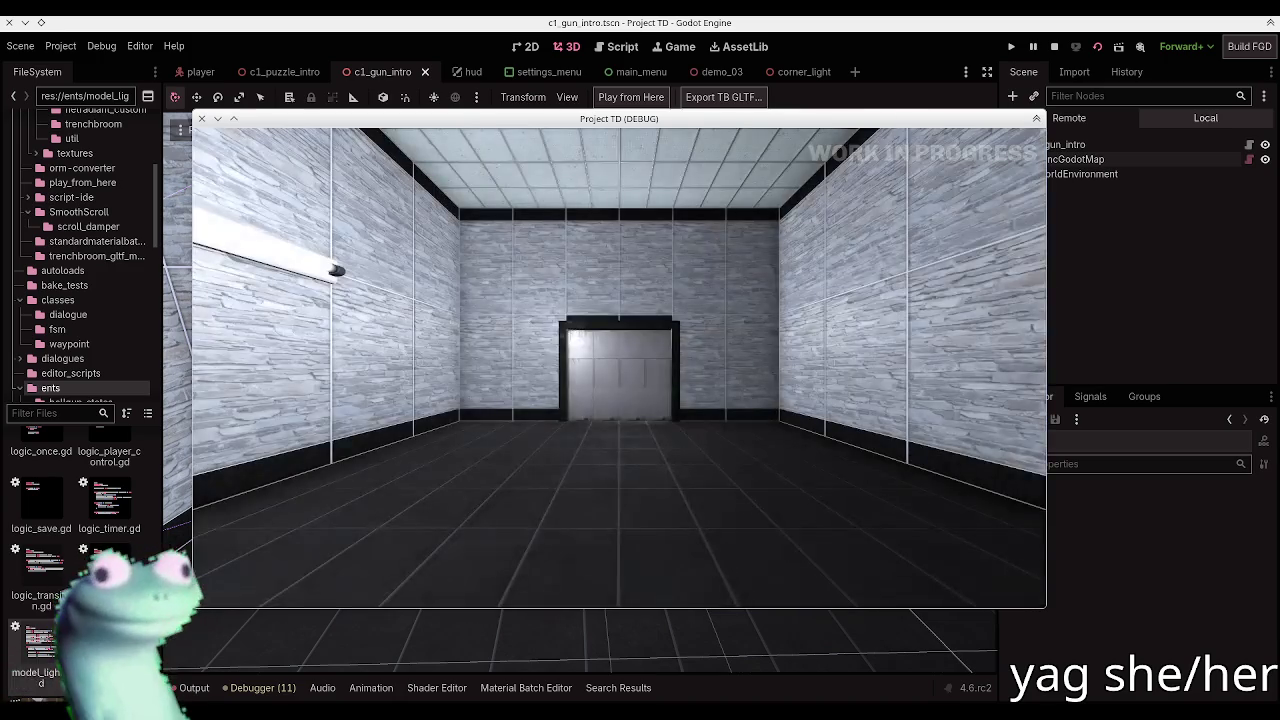
# Step: Walk to the box, pick it up and drop it onto the floor button
pyautogui.press('w')
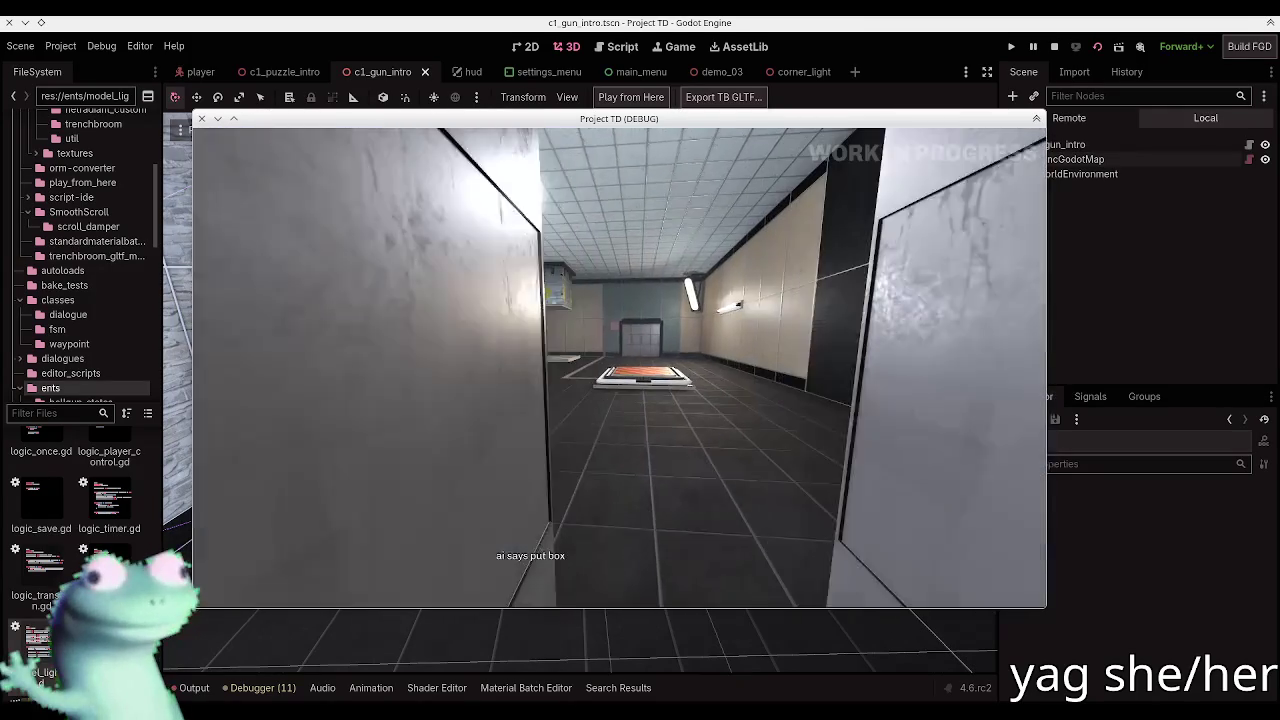
pyautogui.press('Escape')
pyautogui.press('Escape')
pyautogui.press('w')
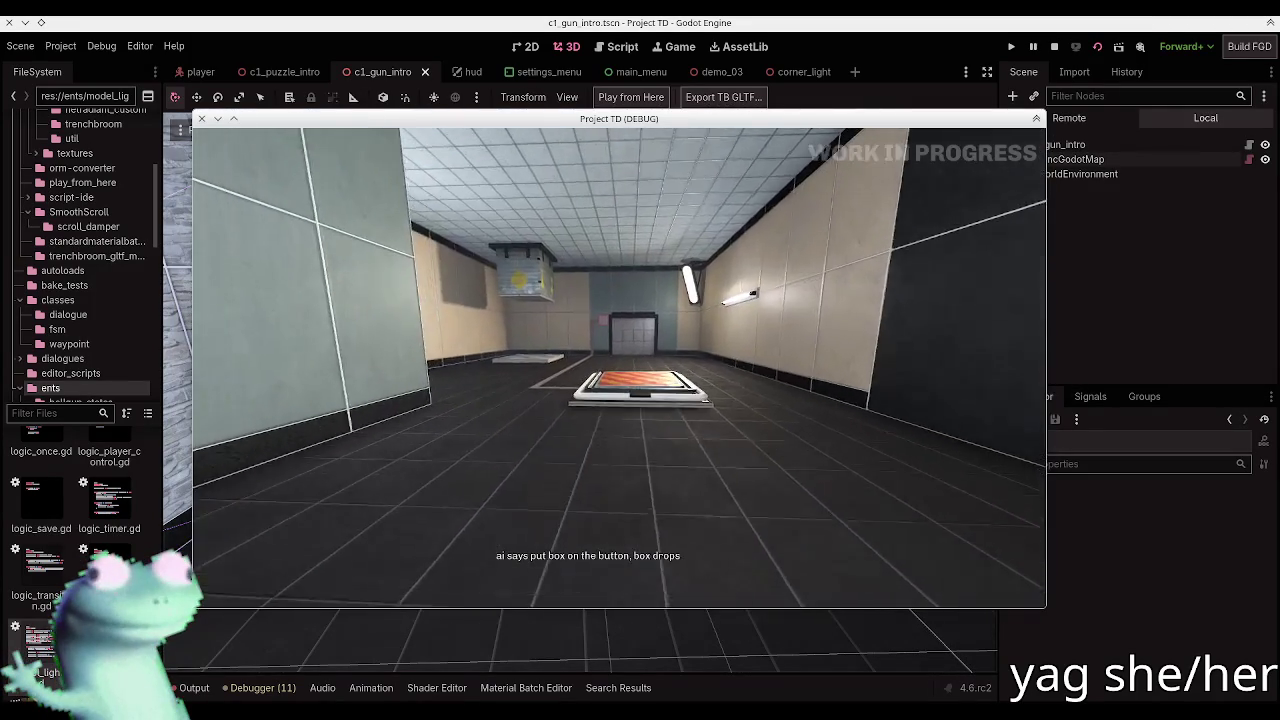
pyautogui.press('Escape')
pyautogui.press('Escape')
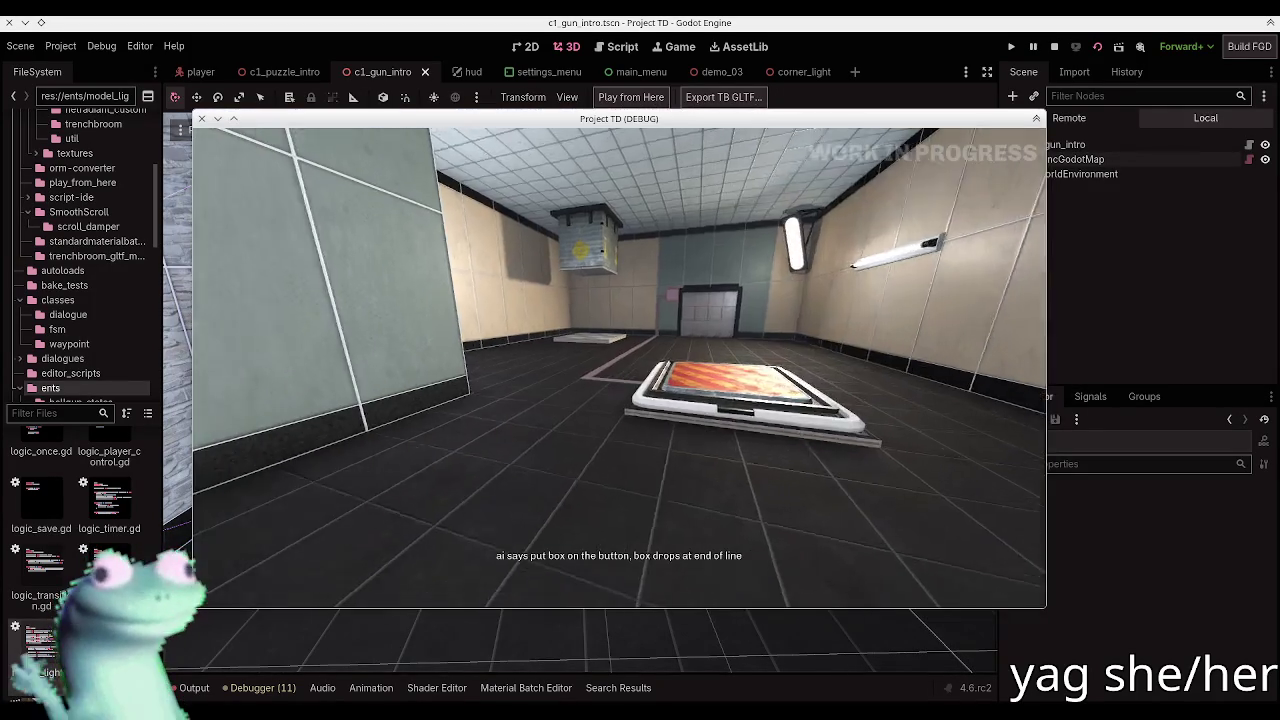
pyautogui.moveTo(619, 360)
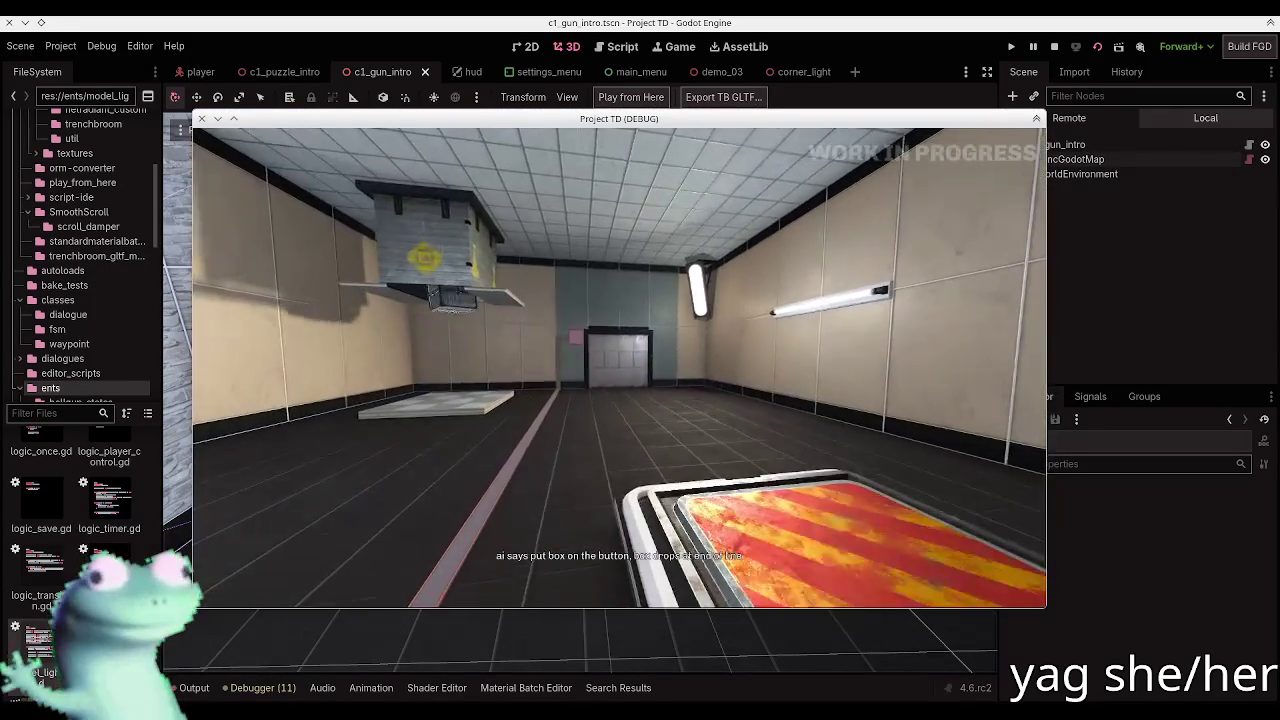
pyautogui.press('w')
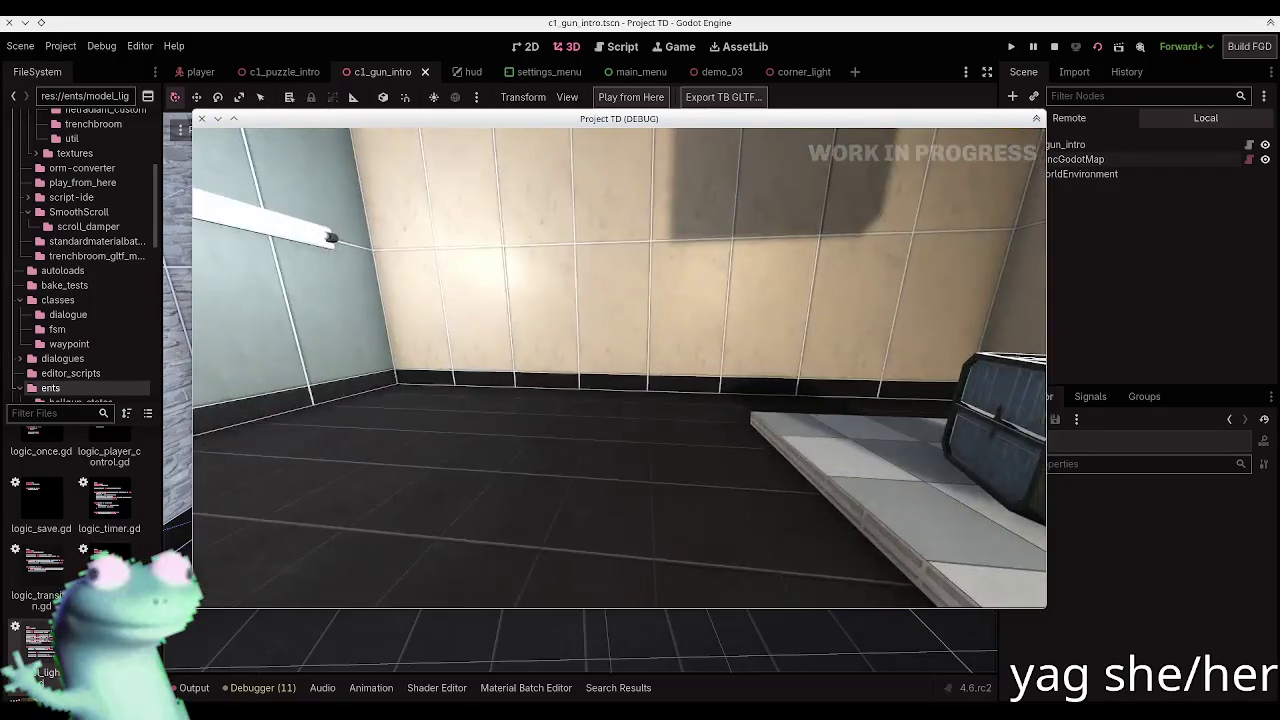
pyautogui.press('e')
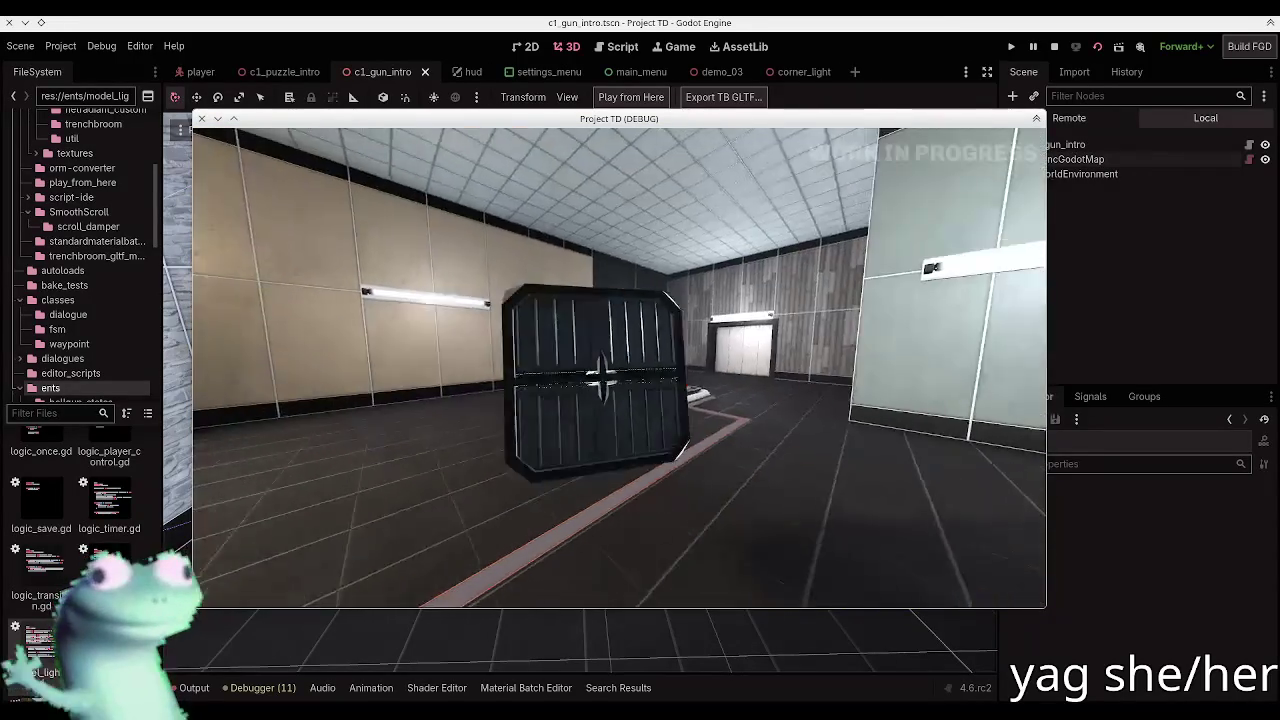
pyautogui.press('e')
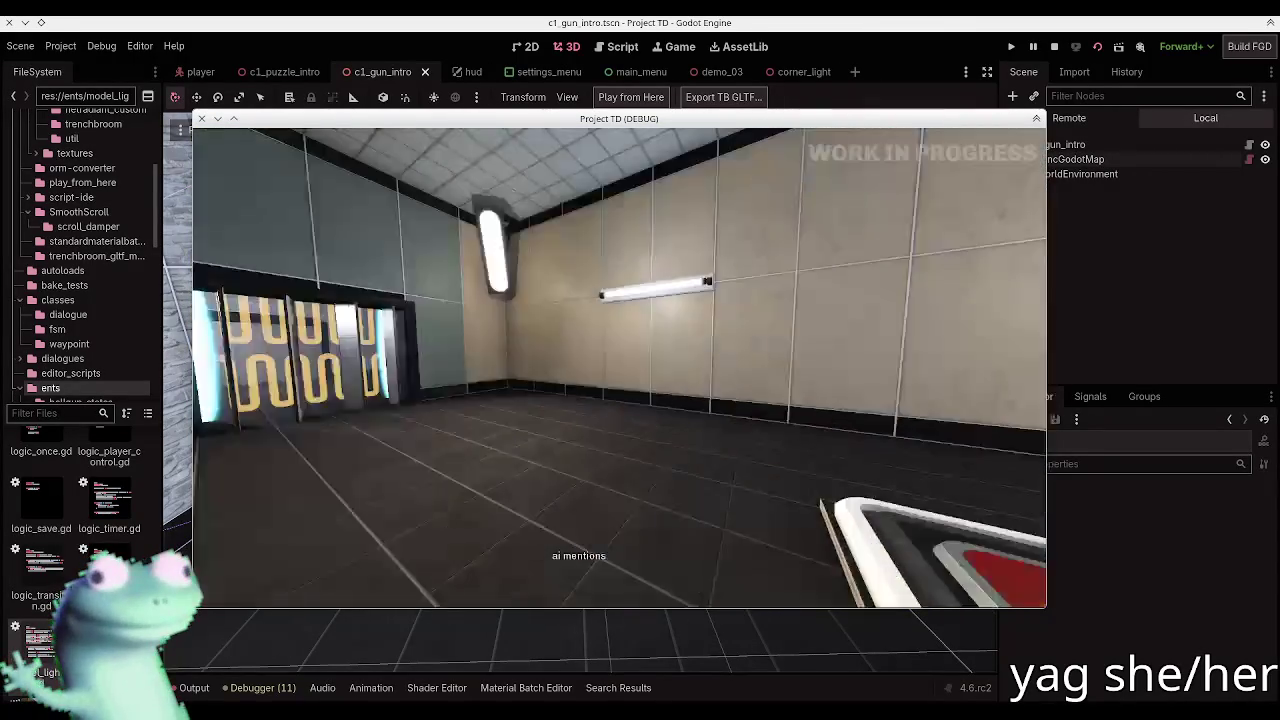
# Step: Walk through the opened door past the vending machine into the next room
pyautogui.press('w')
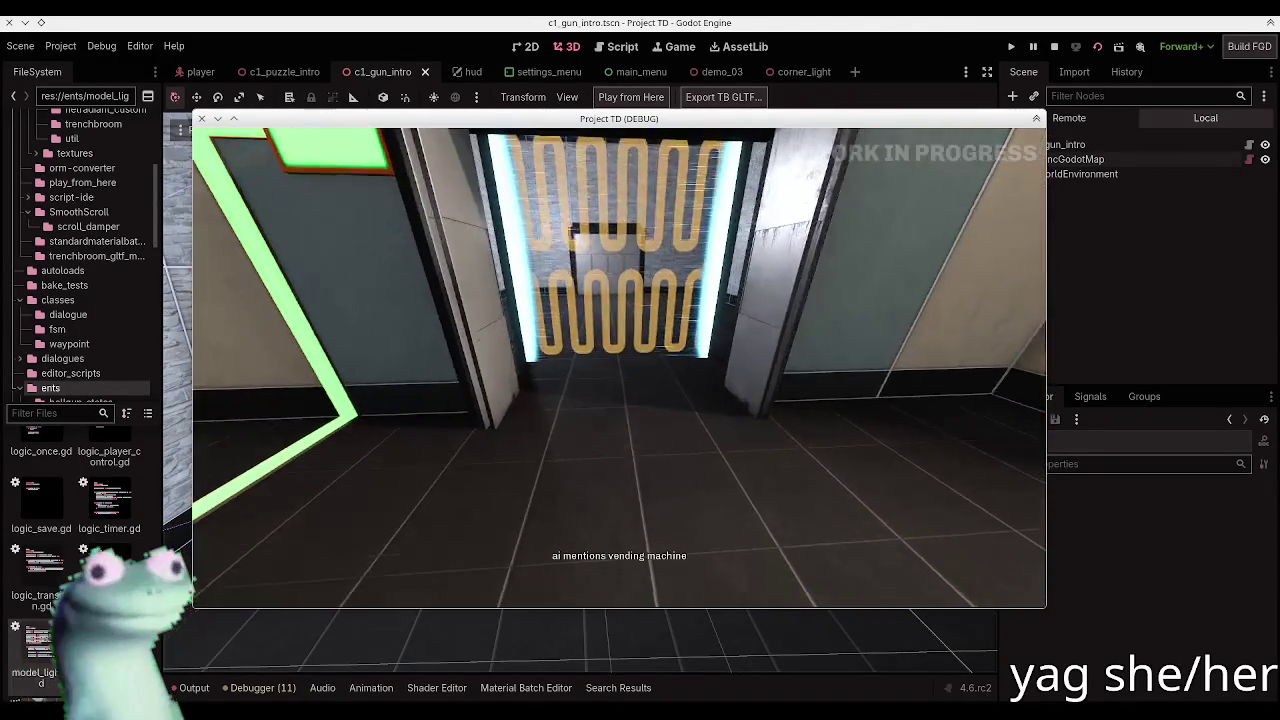
pyautogui.press('w')
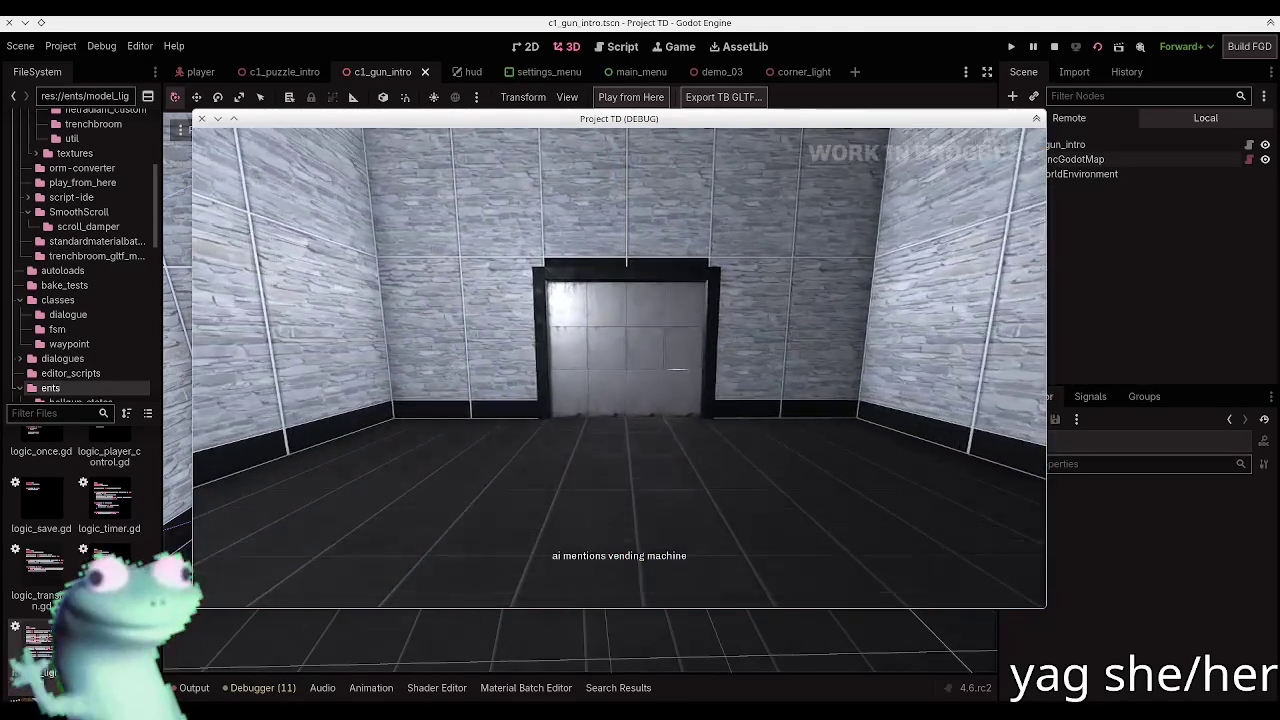
pyautogui.press('w')
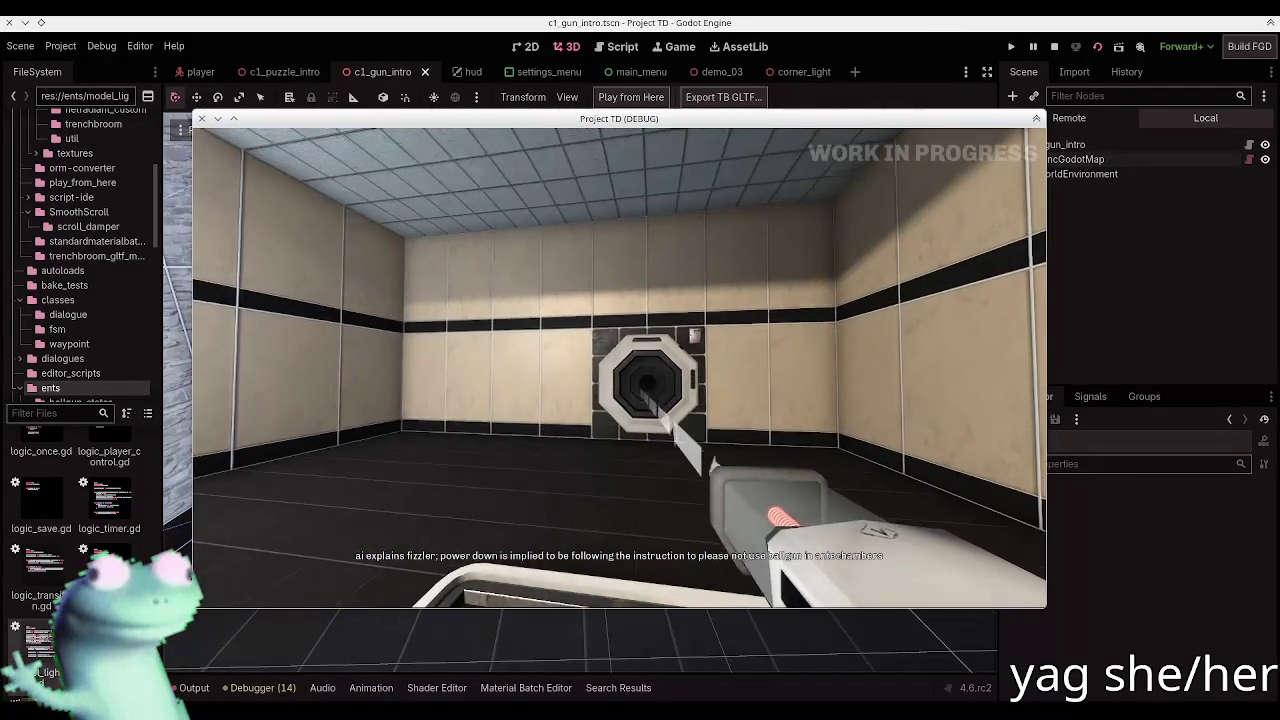
# Step: Finish playtesting at the ball catcher room and switch to the gun_intro map in TrenchBroom
pyautogui.hotkey('alt', 'Tab')
# Step: Zoom the 3D view into the ball catcher and lift room, then return to Godot for an overhead view
pyautogui.scroll(5, 349, 269)
pyautogui.scroll(5, 259, 294)
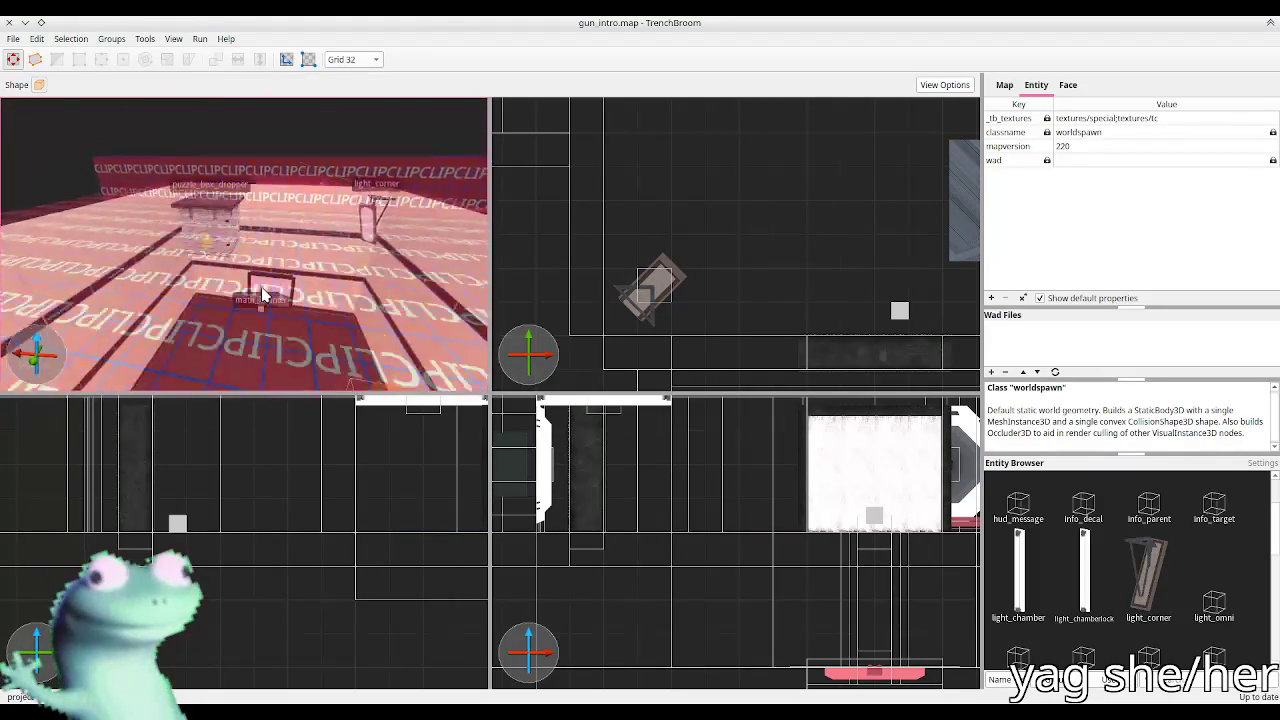
pyautogui.scroll(5, 255, 290)
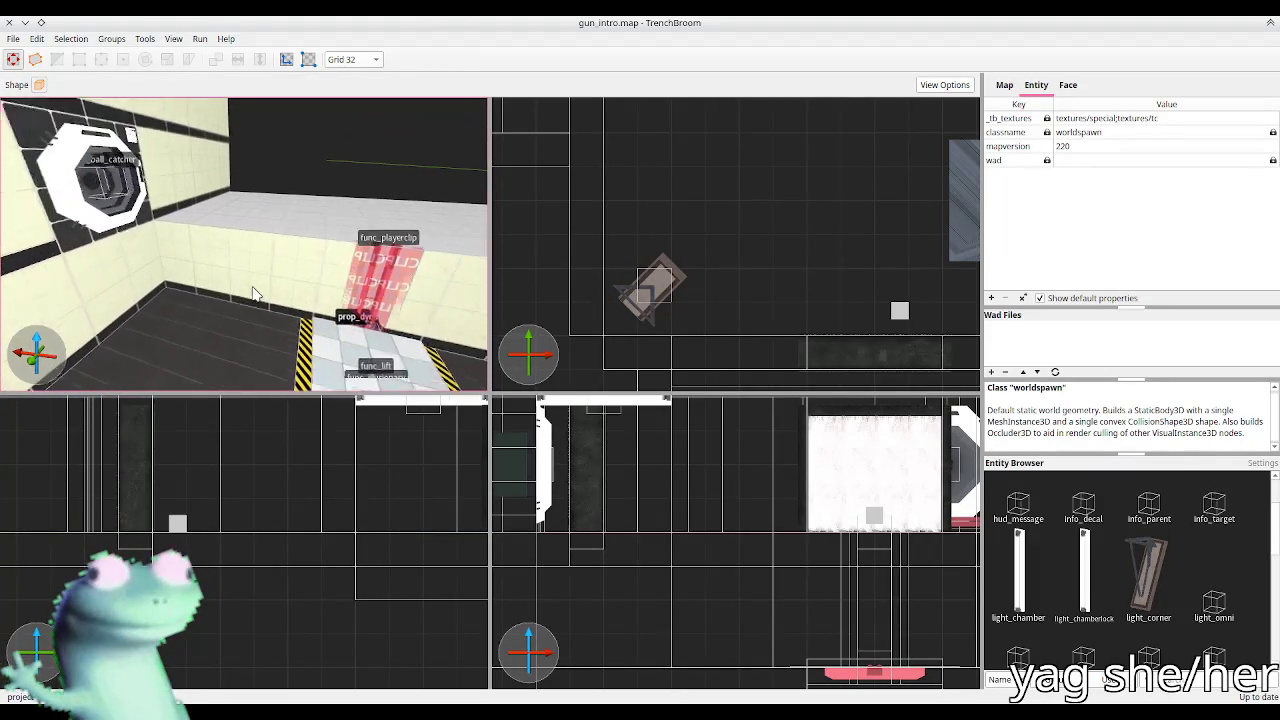
pyautogui.hotkey('alt', 'Tab')
pyautogui.press('s')
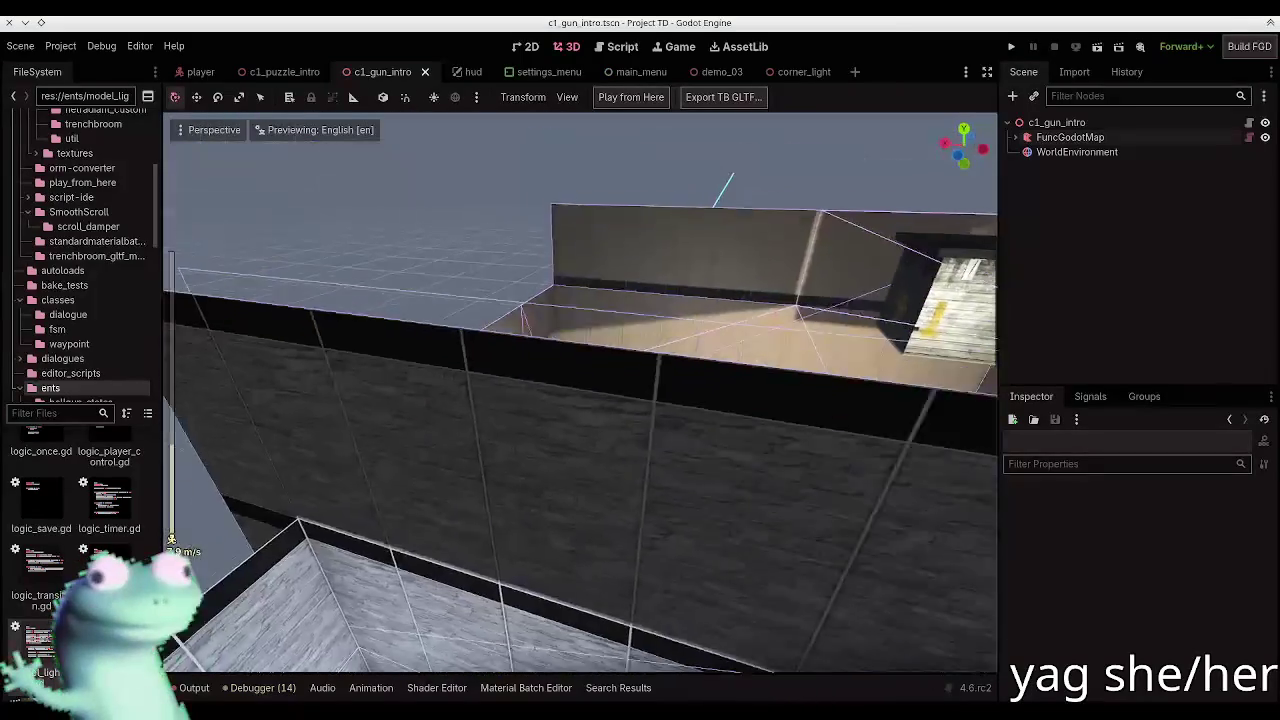
# Step: Fly Godot's camera into the chamber to view the octagonal ball catcher and pale blue wall
pyautogui.press('s')
pyautogui.press('w')
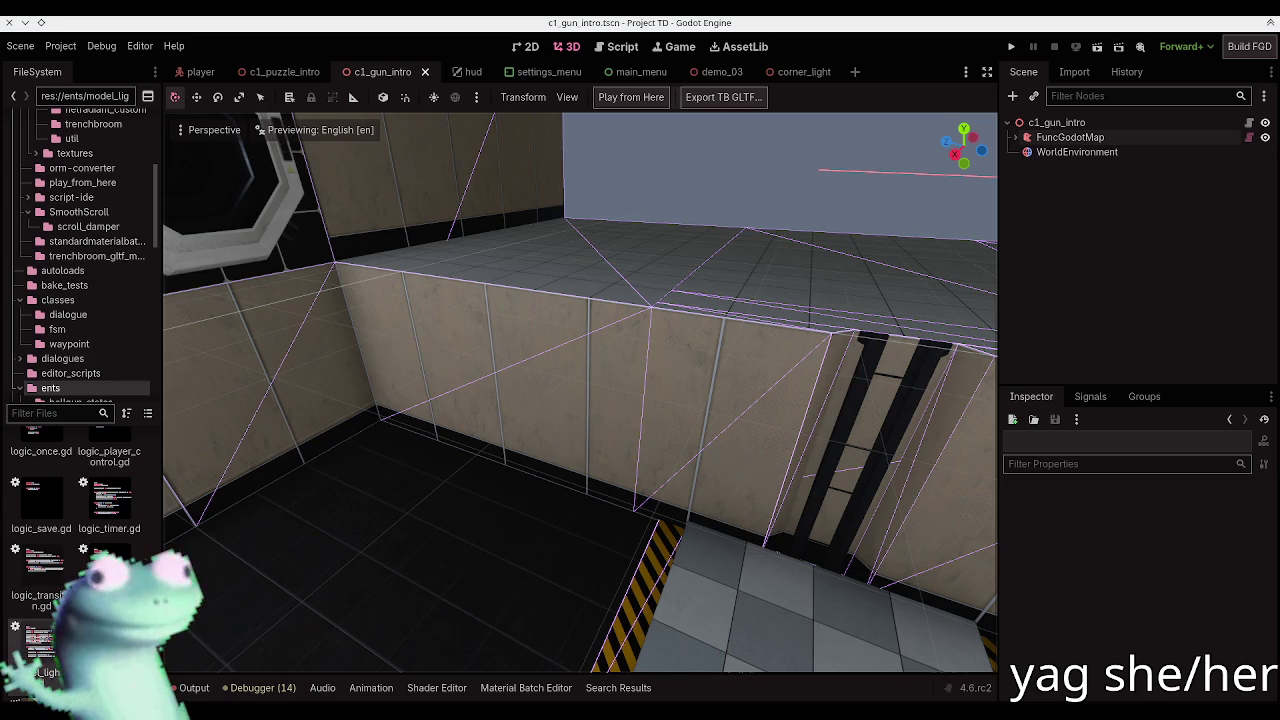
pyautogui.press('w')
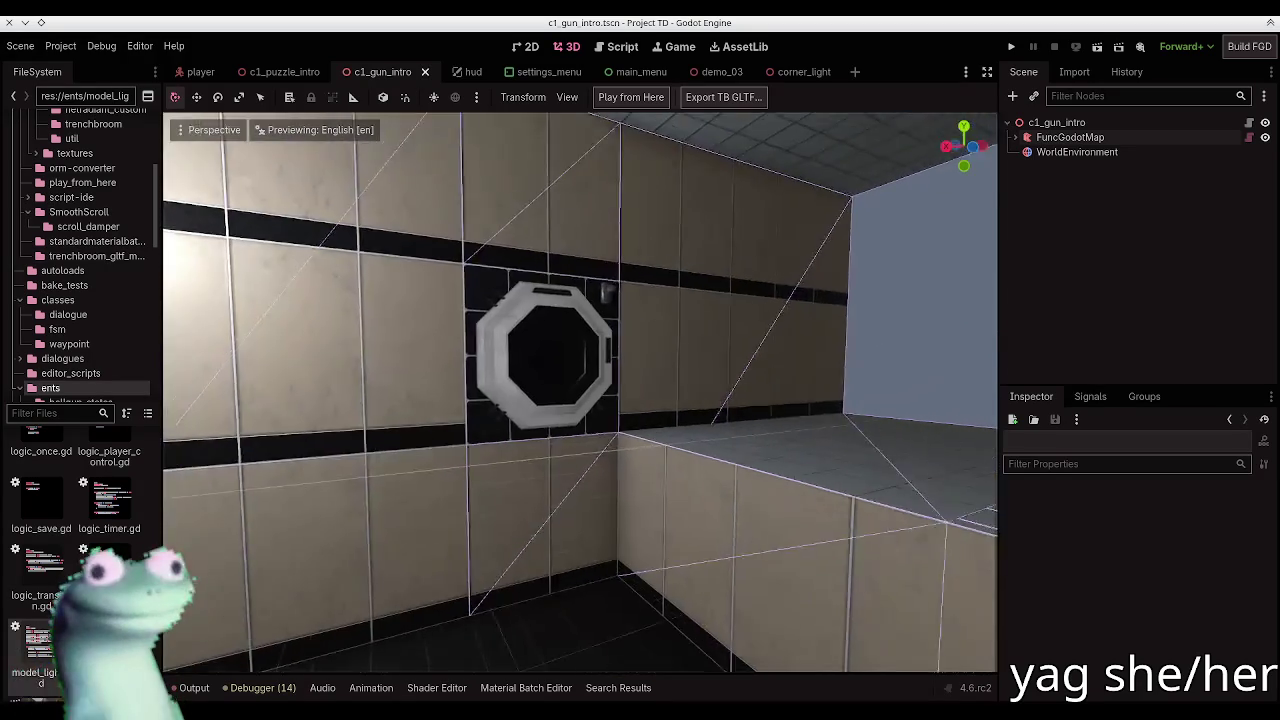
pyautogui.press('w')
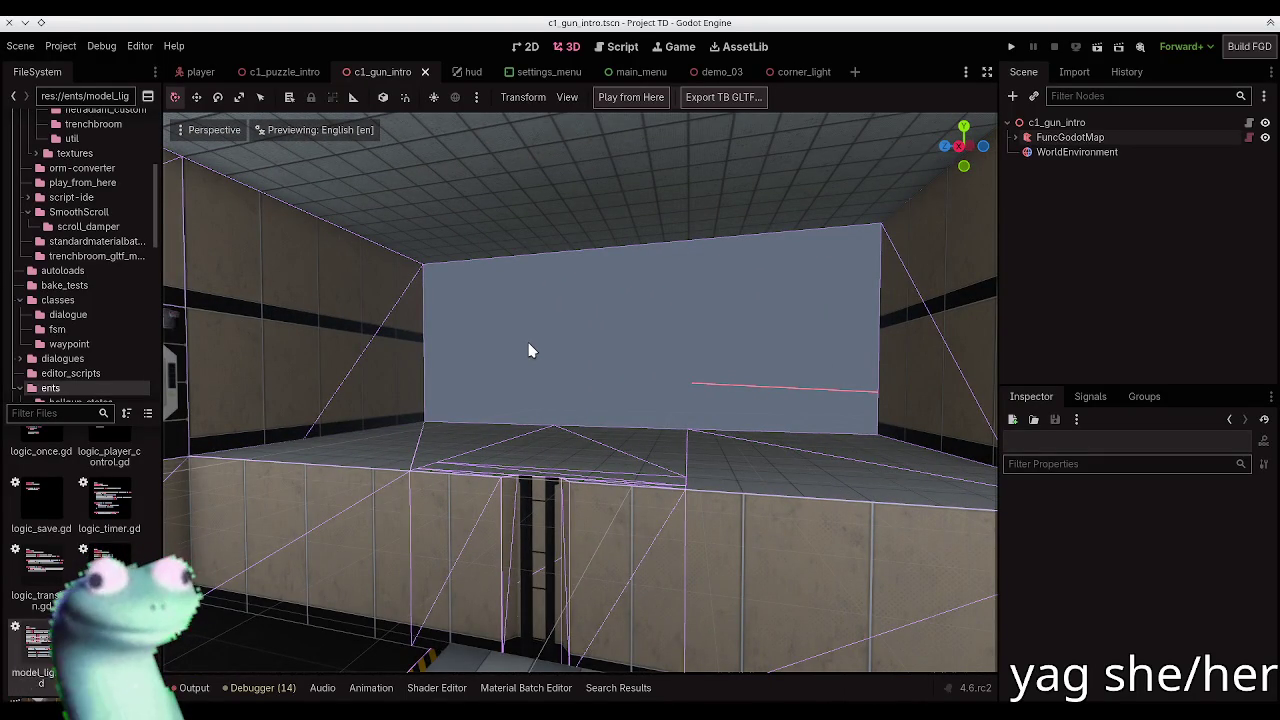
pyautogui.hotkey('alt', 'Tab')
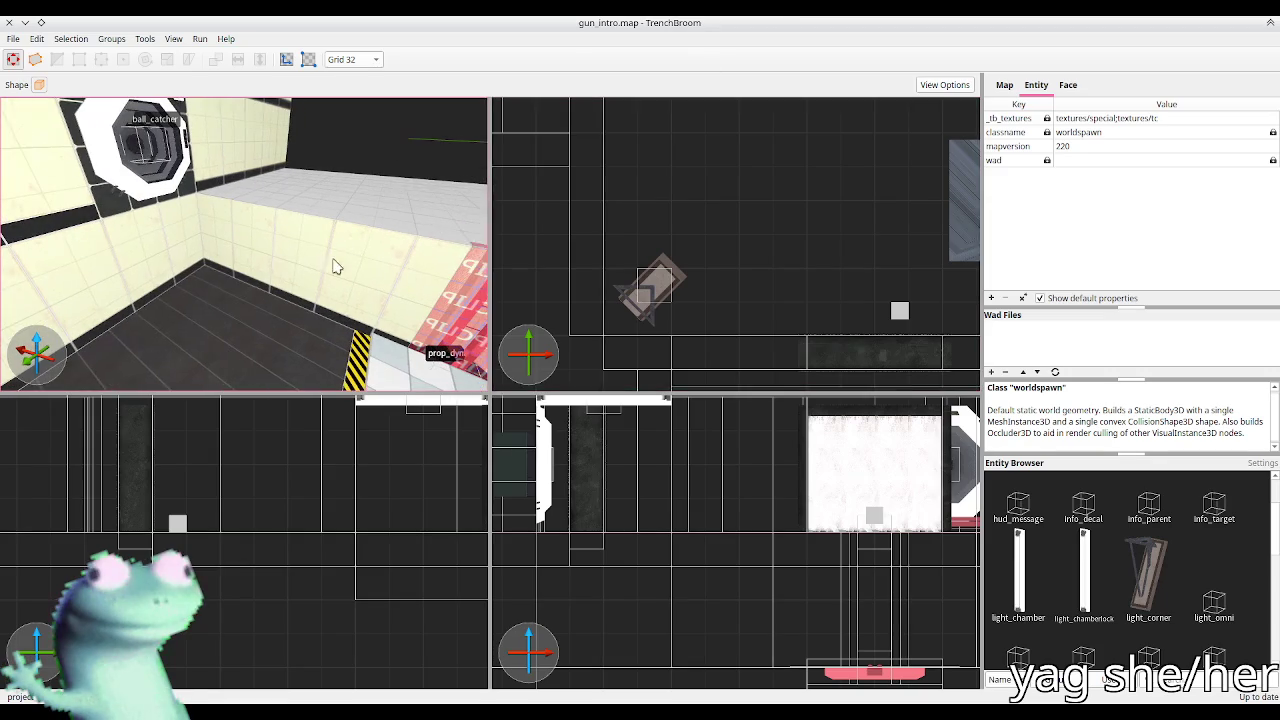
# Step: Zoom the 2D views out over the whole map and move the 3D camera toward the ball_catcher
pyautogui.scroll(-10, 678, 228)
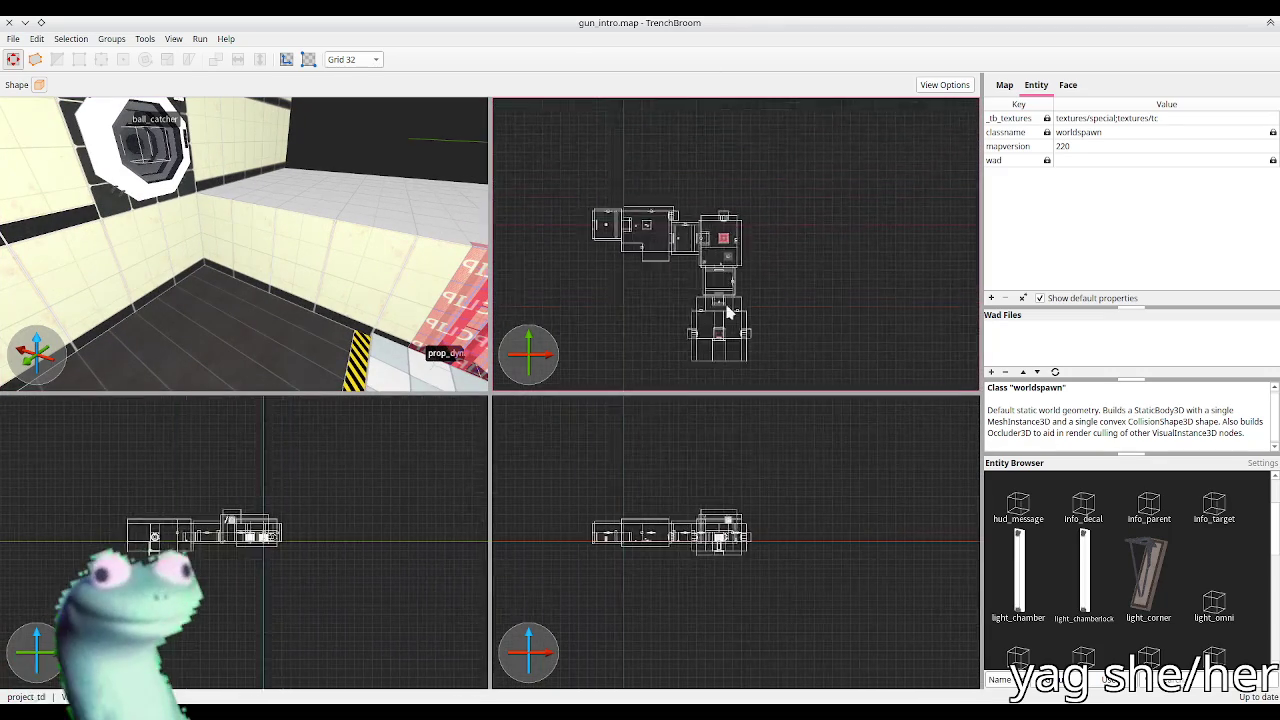
pyautogui.scroll(6, 671, 213)
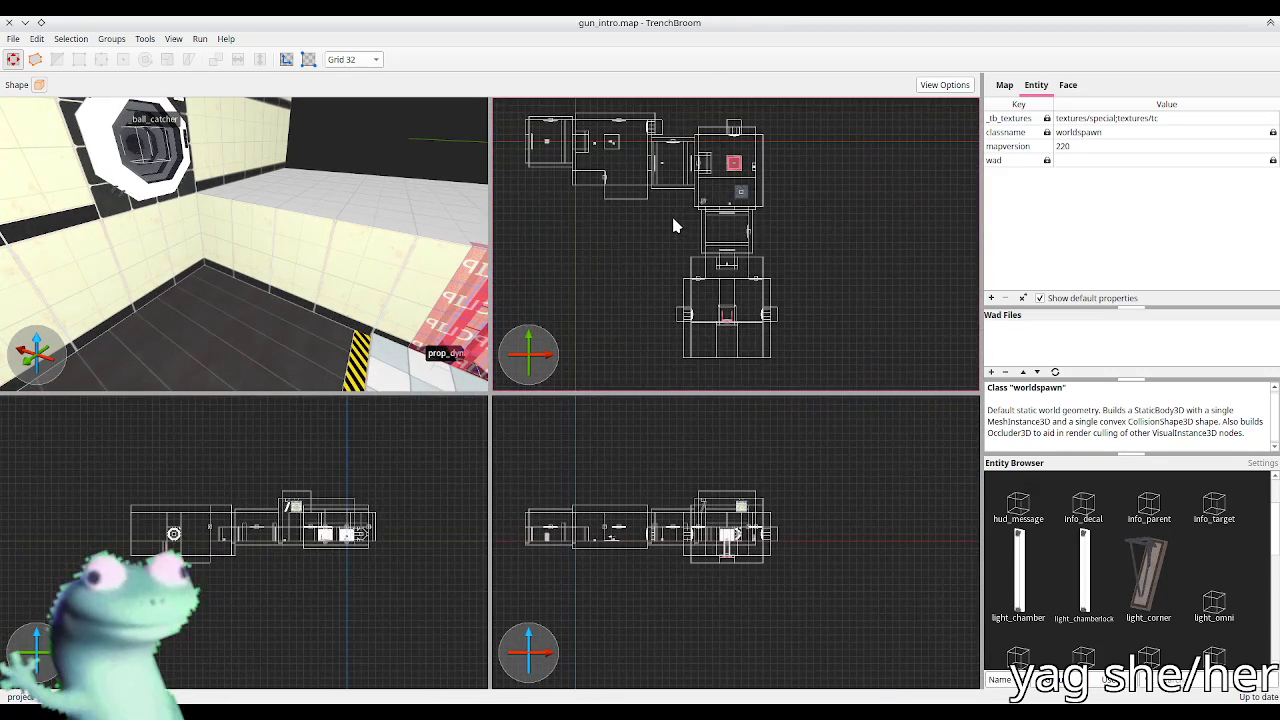
pyautogui.hscroll(-1, 678, 220)
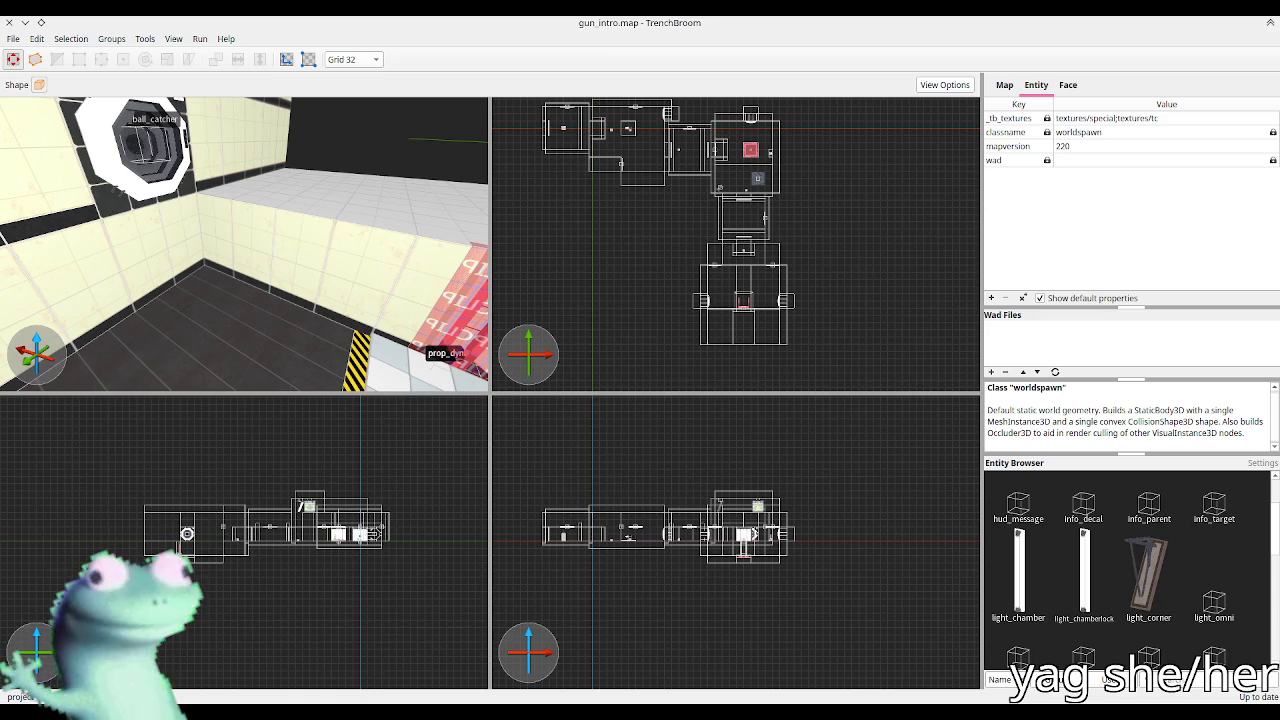
pyautogui.press('w')
pyautogui.press('d')
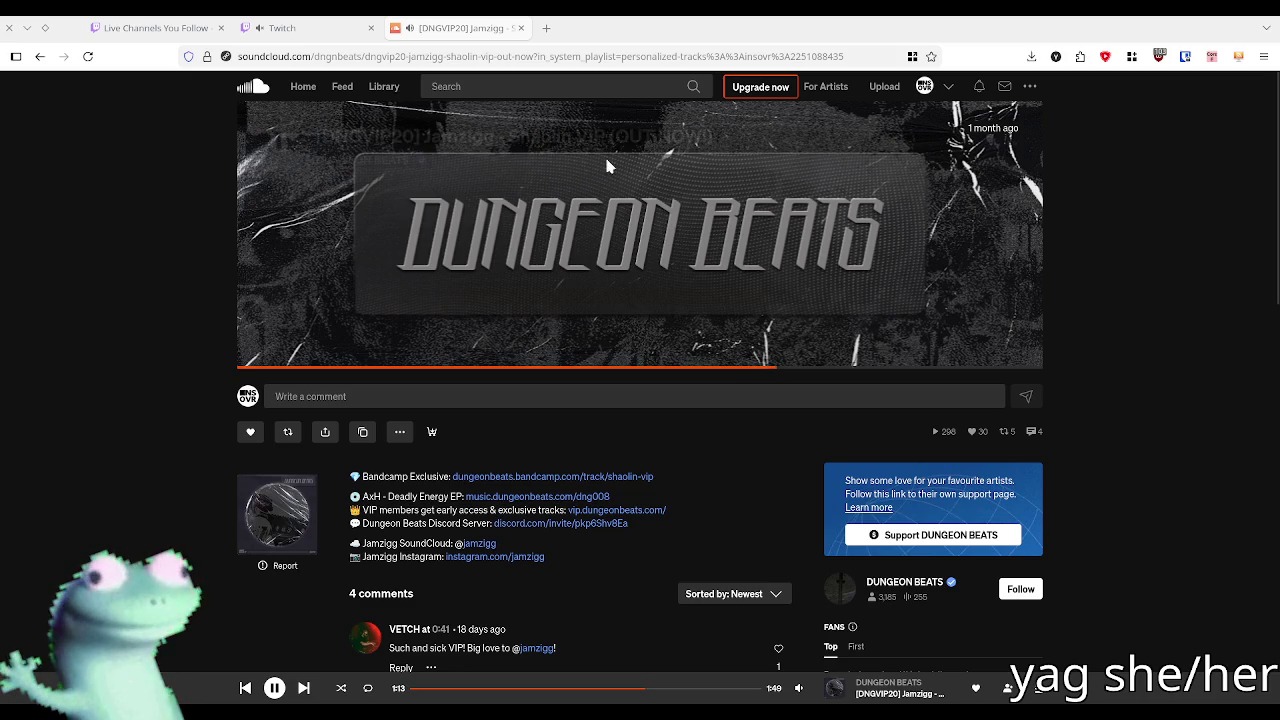
pyautogui.hotkey('alt', 'Tab')
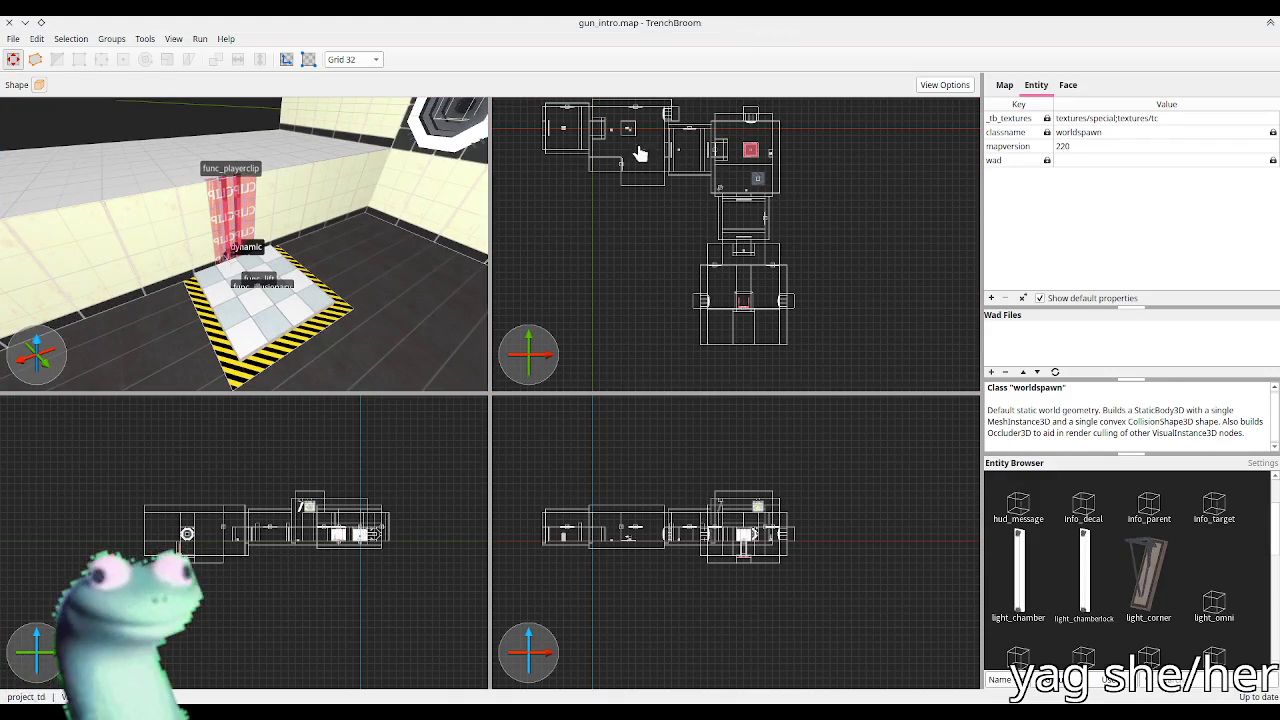
pyautogui.scroll(5, 246, 245)
pyautogui.scroll(-5, 200, 250)
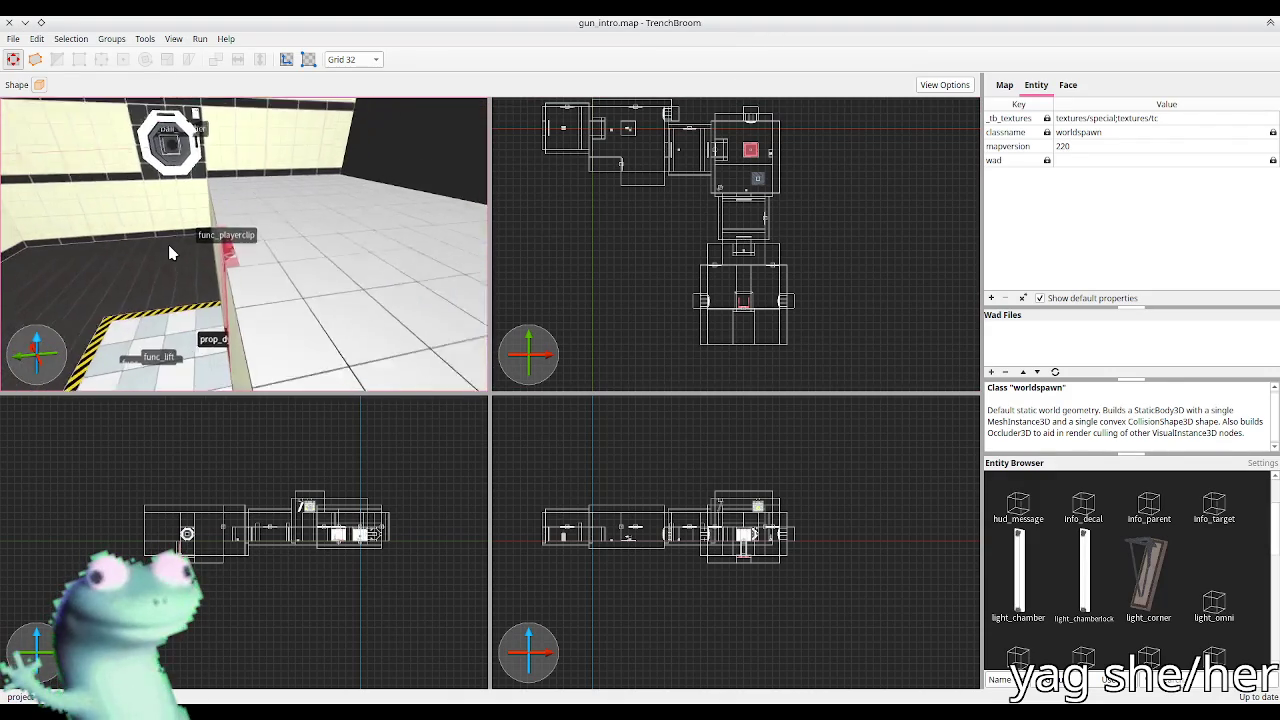
pyautogui.scroll(-5, 171, 264)
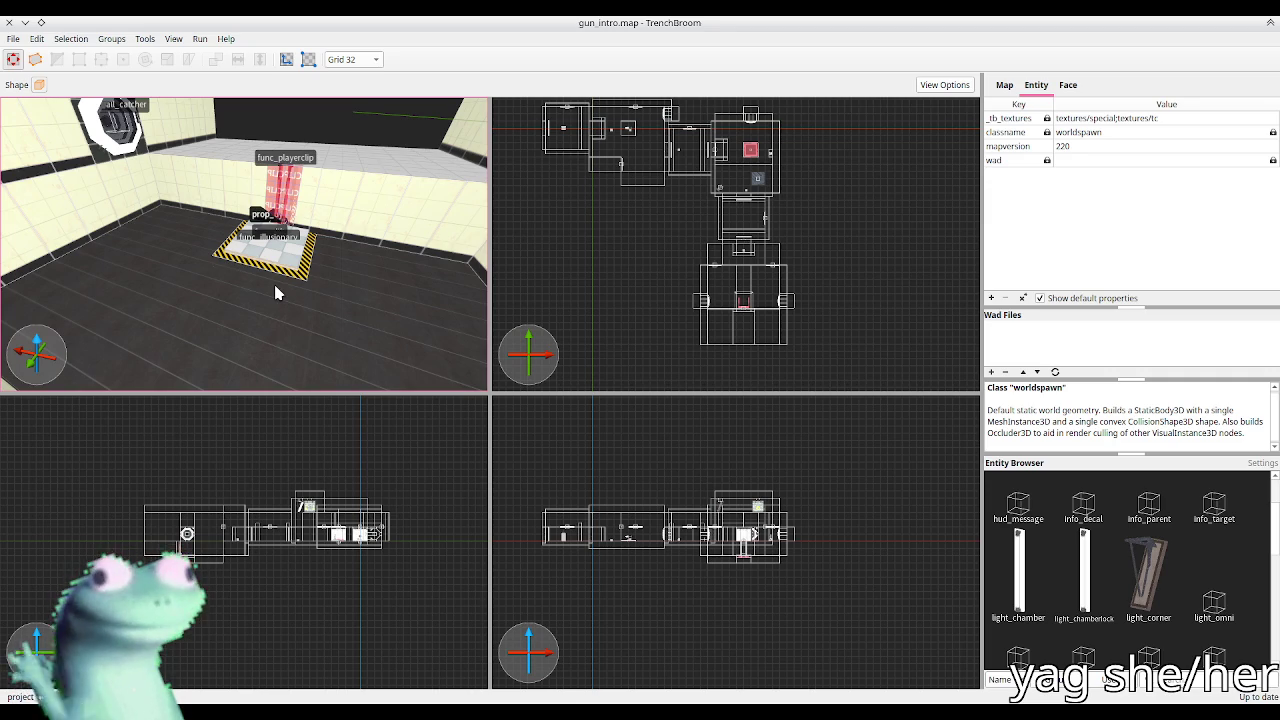
pyautogui.scroll(10, 277, 293)
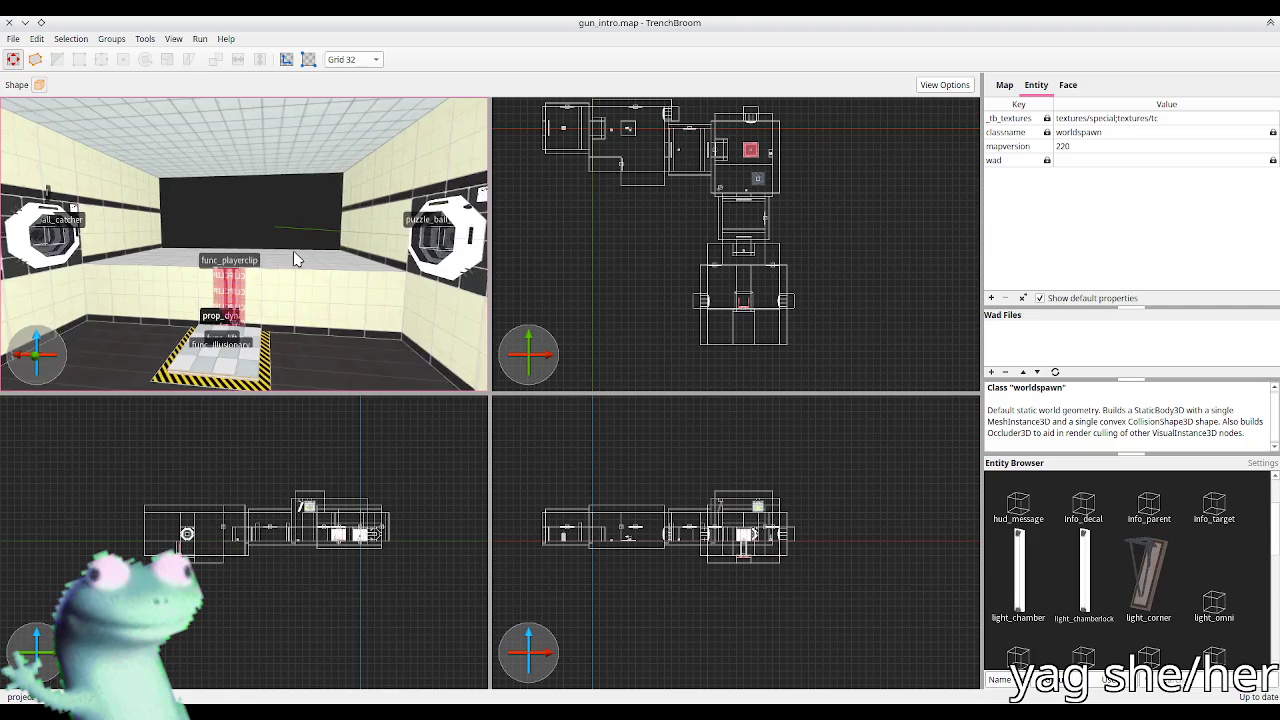
pyautogui.moveTo(302, 265)
pyautogui.mouseDown()
pyautogui.moveTo(377, 271)
pyautogui.moveTo(386, 234)
pyautogui.moveTo(334, 263)
pyautogui.moveTo(123, 274)
pyautogui.moveTo(300, 264)
pyautogui.mouseUp()
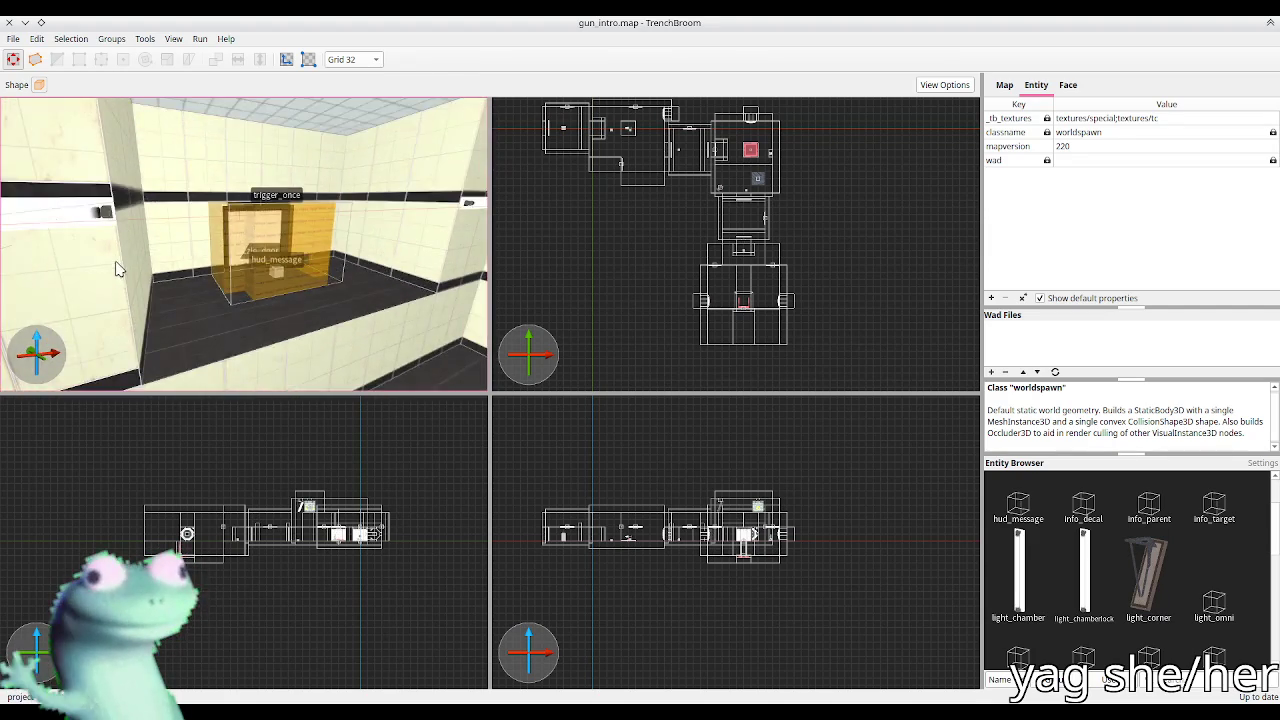
pyautogui.scroll(5, 303, 263)
pyautogui.scroll(10, 314, 275)
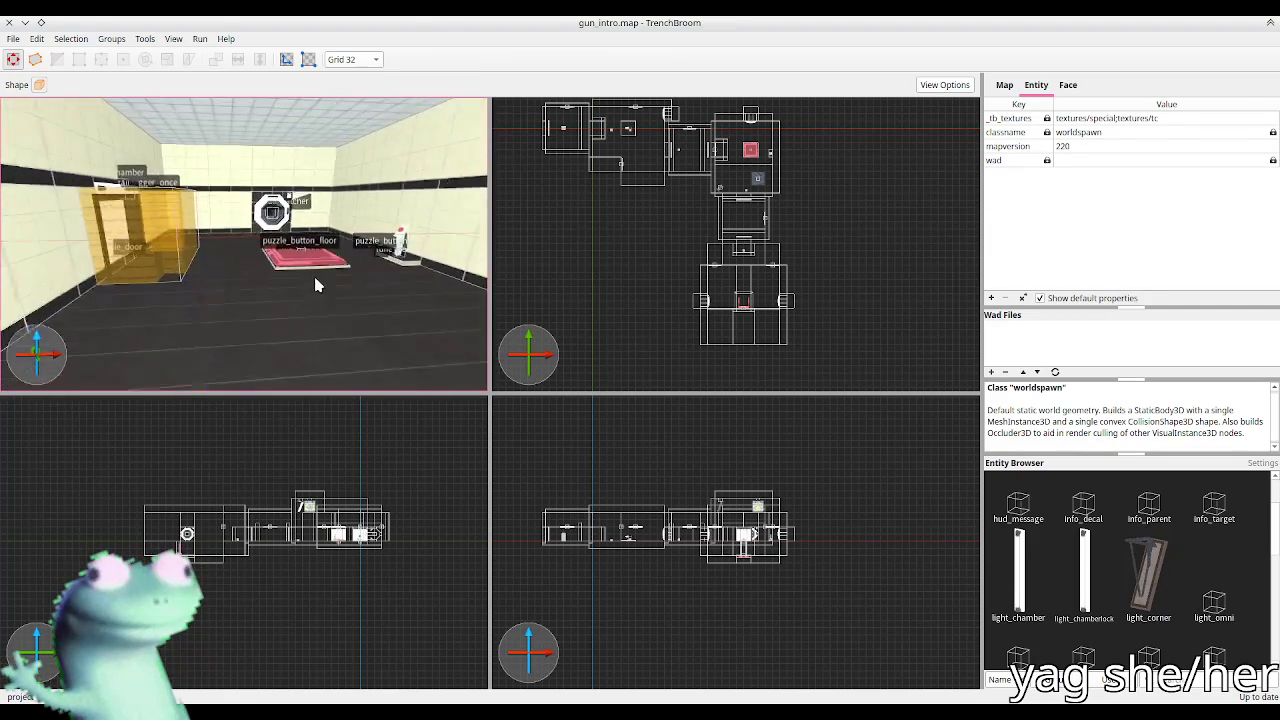
pyautogui.moveTo(290, 282)
pyautogui.mouseDown()
pyautogui.moveTo(257, 263)
pyautogui.moveTo(140, 261)
pyautogui.moveTo(288, 258)
pyautogui.mouseUp()
pyautogui.hotkey('alt', 'Tab')
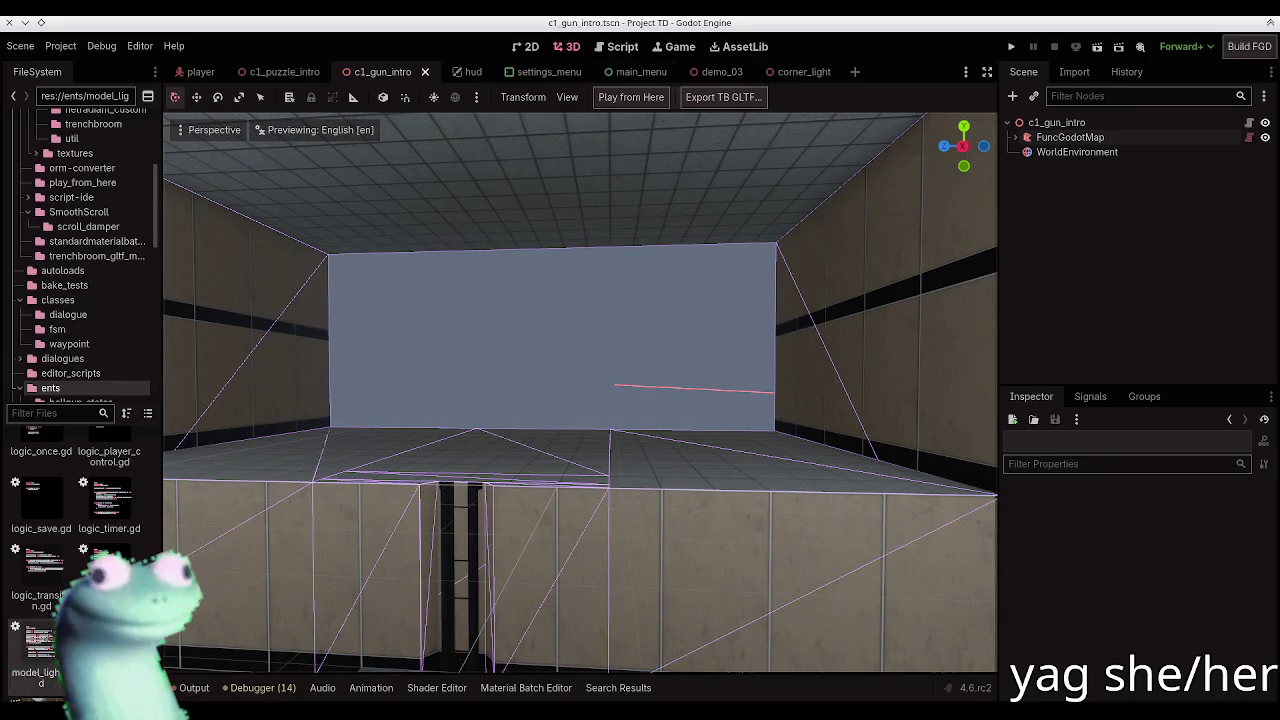
pyautogui.moveTo(689, 157); pyautogui.dragTo(750, 175)
pyautogui.moveTo(649, 215)
pyautogui.mouseDown()
pyautogui.moveTo(600, 218)
pyautogui.moveTo(700, 224)
pyautogui.moveTo(580, 234)
pyautogui.mouseUp()
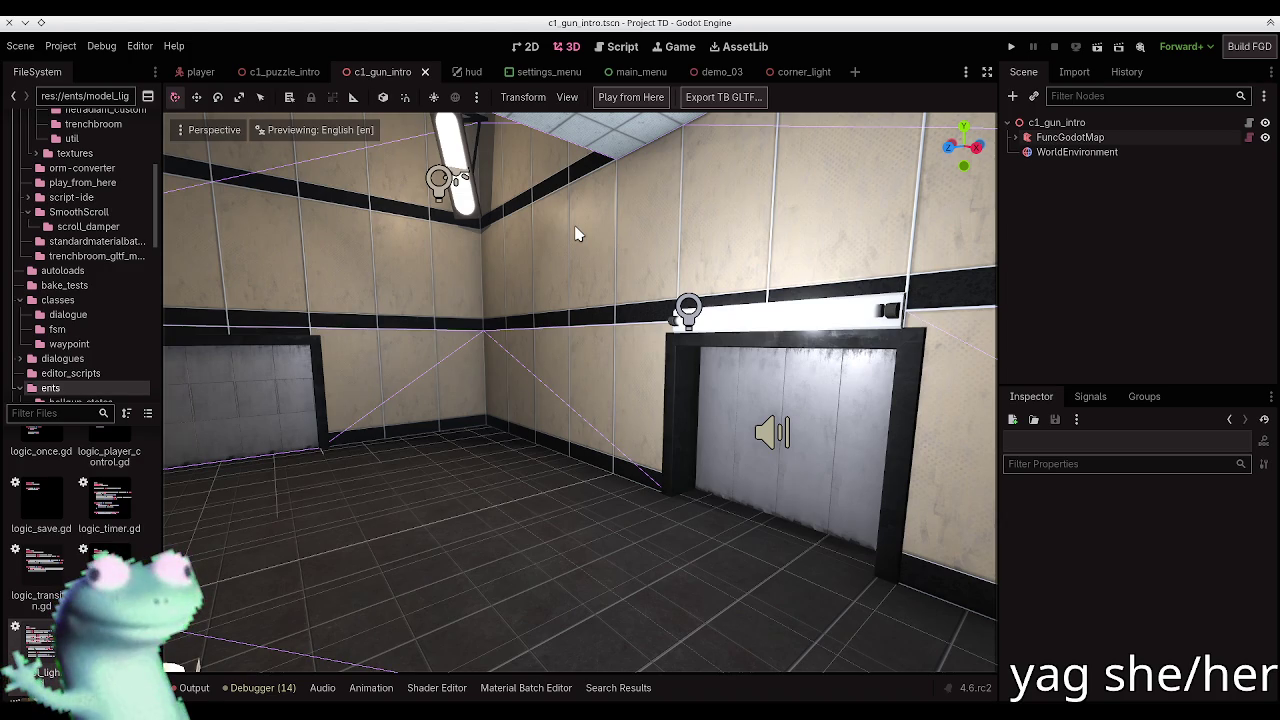
pyautogui.moveTo(575, 233); pyautogui.dragTo(480, 236)
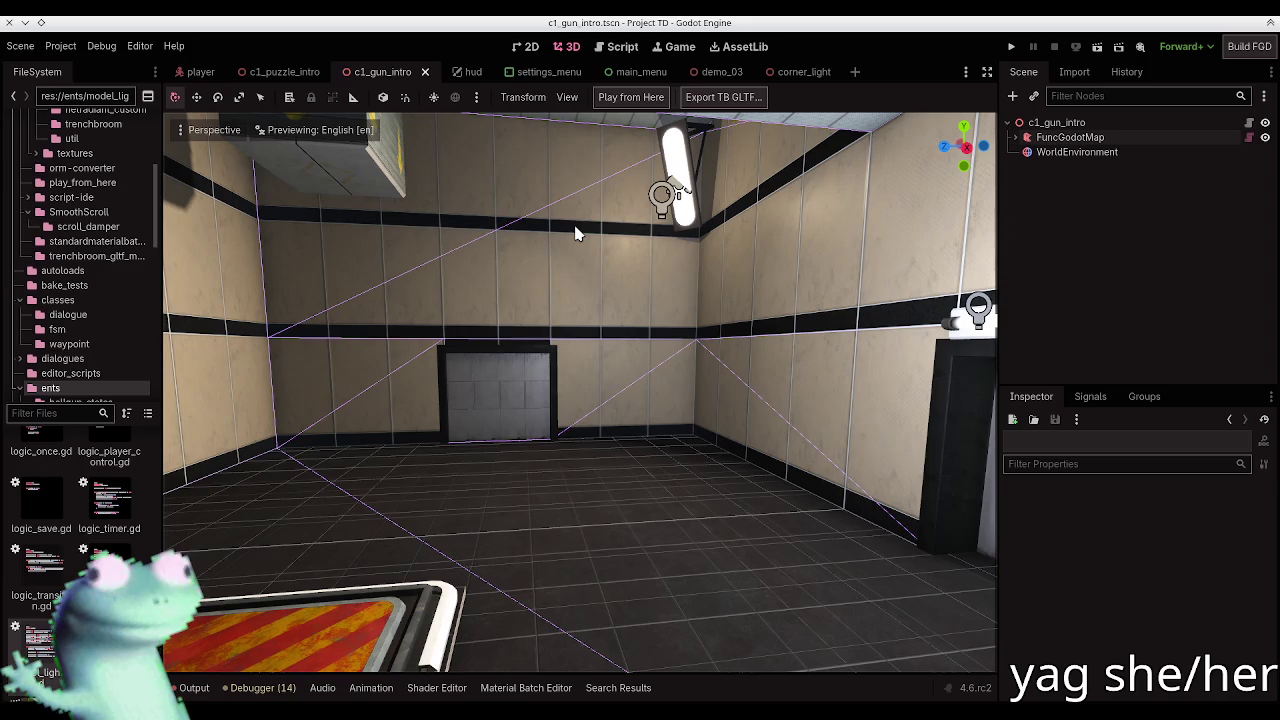
pyautogui.moveTo(575, 233)
pyautogui.mouseDown()
pyautogui.moveTo(515, 235)
pyautogui.moveTo(525, 222)
pyautogui.mouseUp()
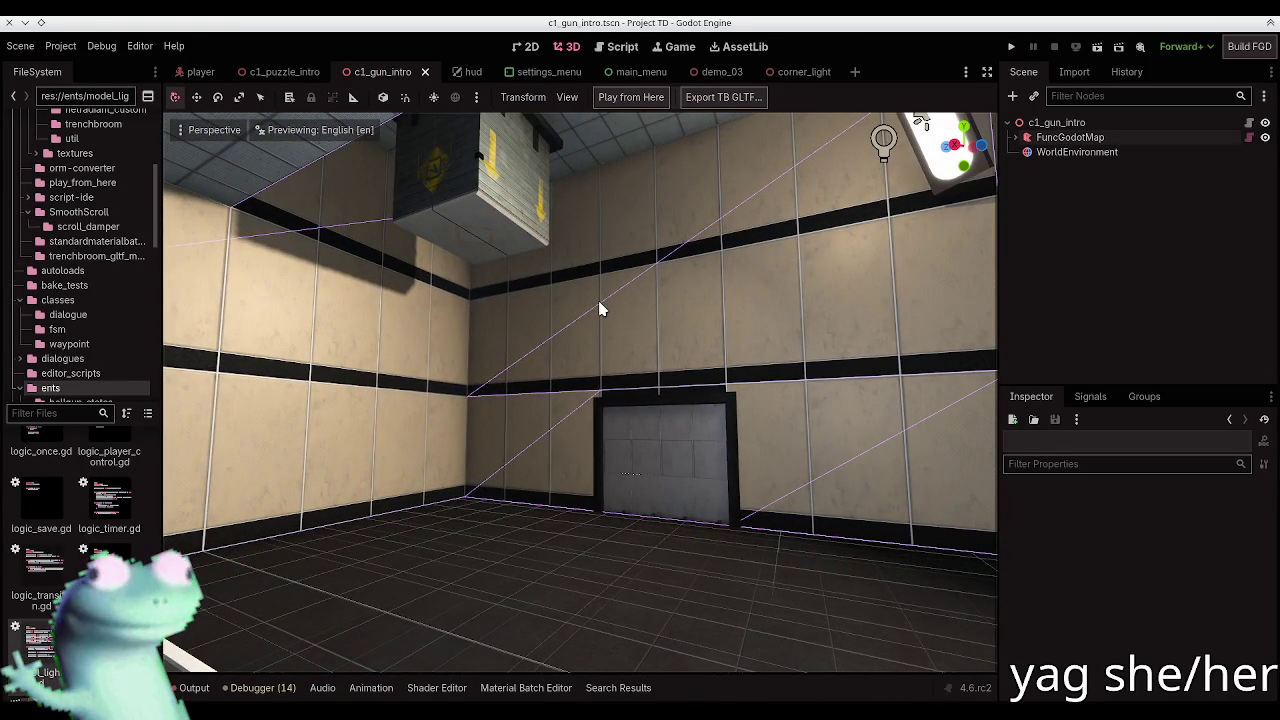
pyautogui.moveTo(600, 310)
pyautogui.mouseDown()
pyautogui.moveTo(585, 288)
pyautogui.moveTo(595, 300)
pyautogui.moveTo(333, 210)
pyautogui.mouseUp()
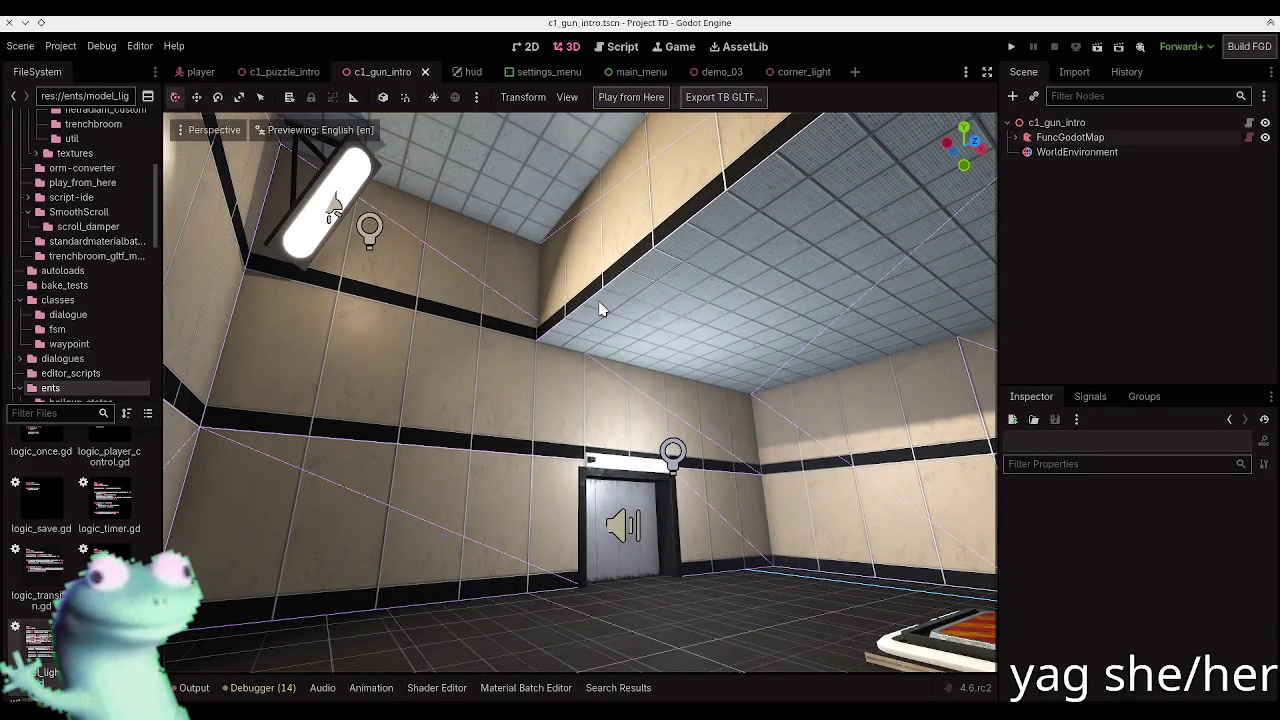
pyautogui.hotkey('alt', 'Tab')
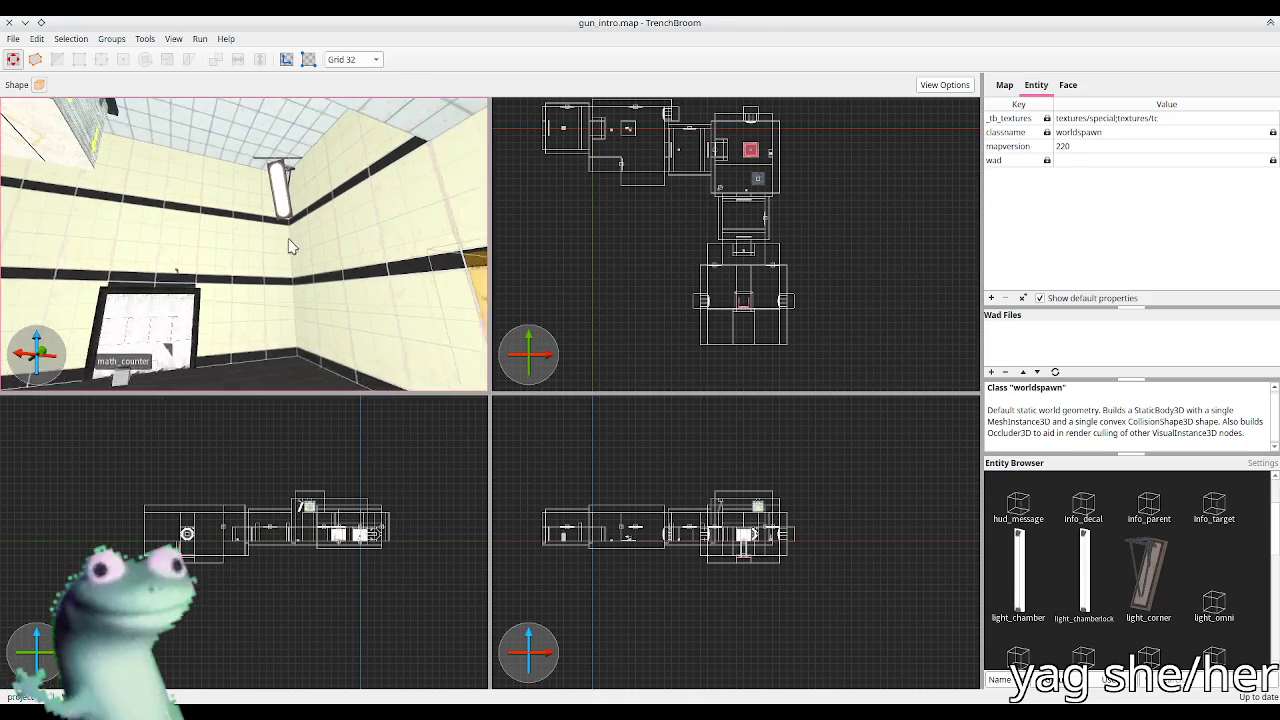
pyautogui.click(283, 220)
pyautogui.moveTo(283, 220); pyautogui.dragTo(300, 175)
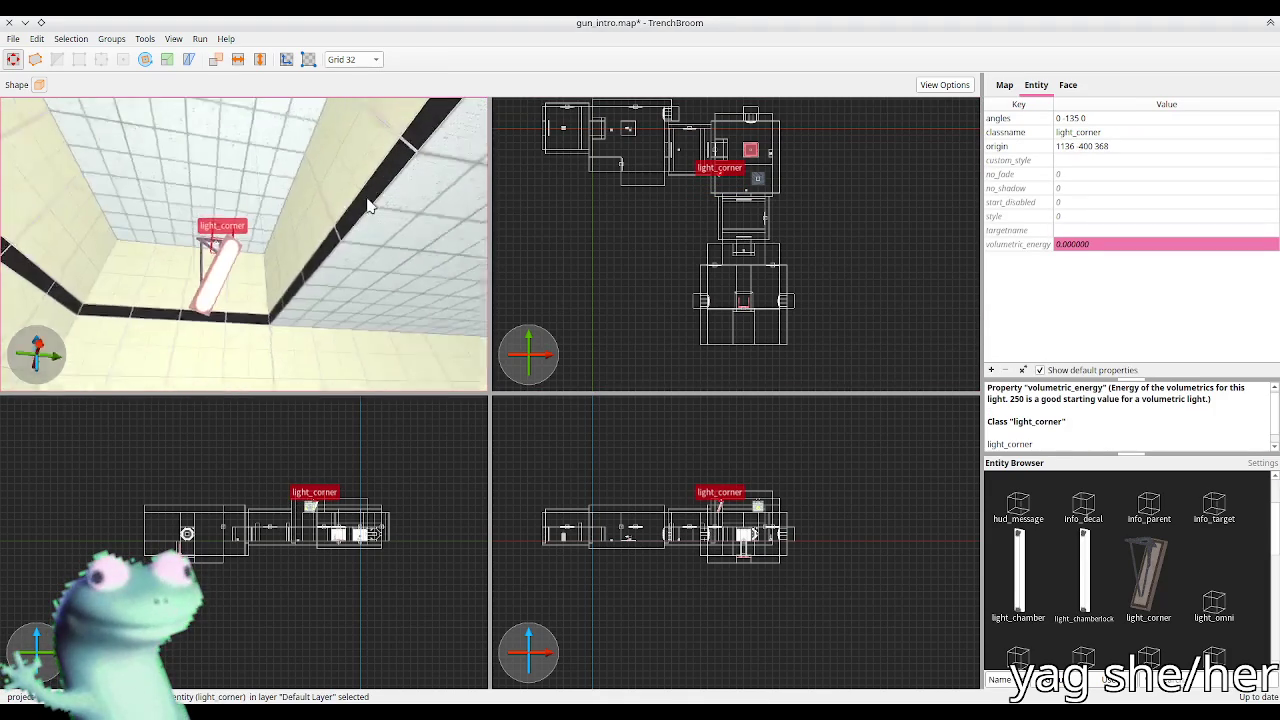
pyautogui.hotkey('alt', 'Right')
pyautogui.hotkey('alt', 'Right')
pyautogui.hotkey('alt', 'Right')
pyautogui.hotkey('alt', 'Right')
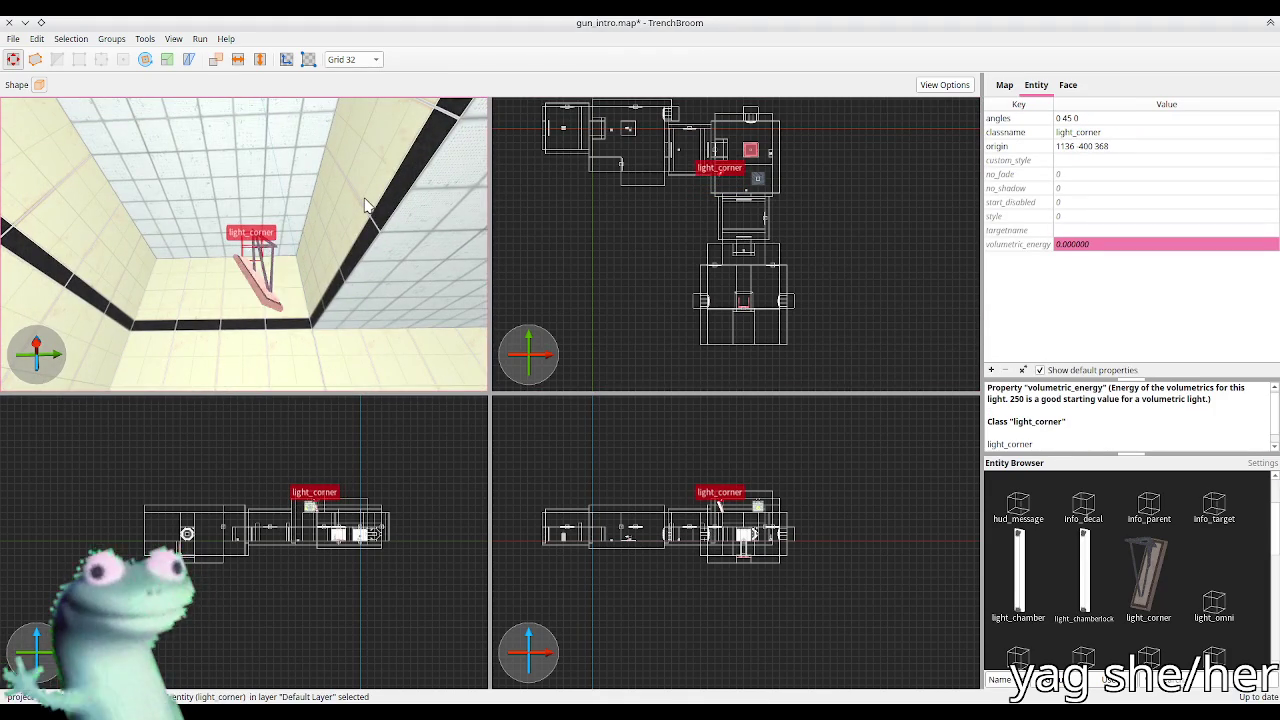
pyautogui.hotkey('ctrl', 's')
pyautogui.hotkey('alt', 'Tab')
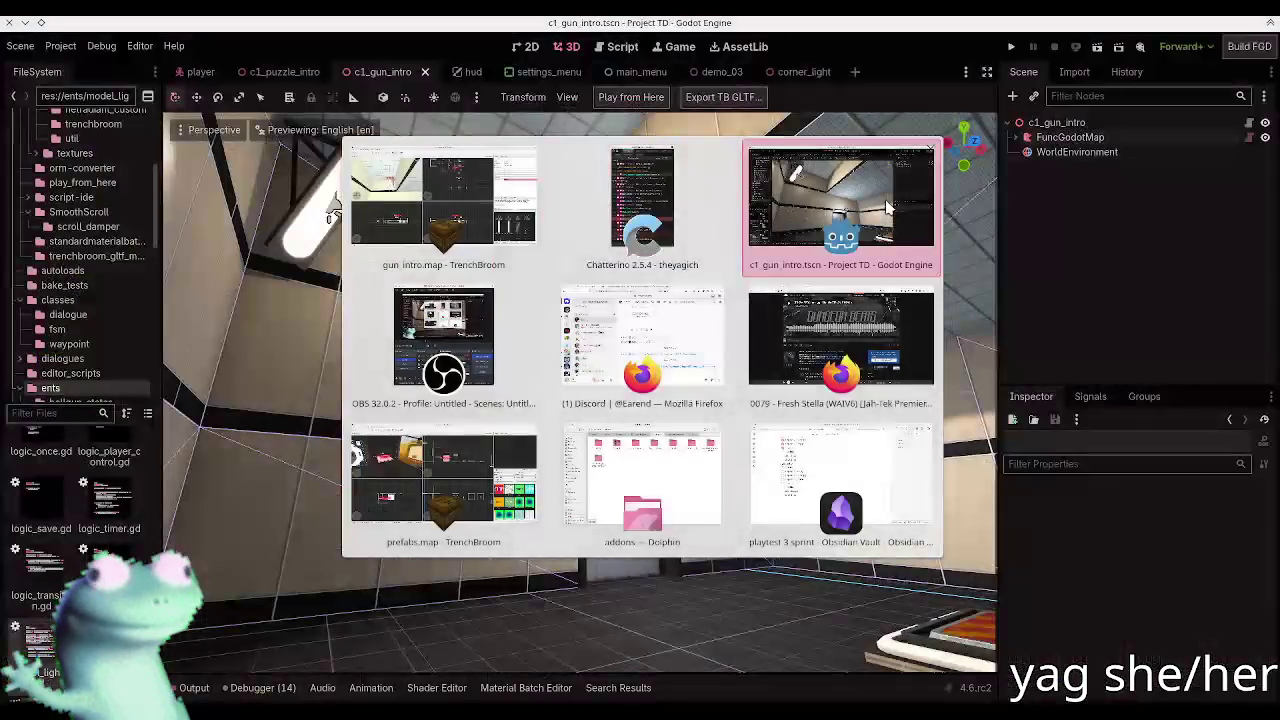
# Step: Build the FuncGodotMap node so c1_gun_intro shows the corner light in its new spot
pyautogui.click(1068, 138)
pyautogui.click(641, 98)
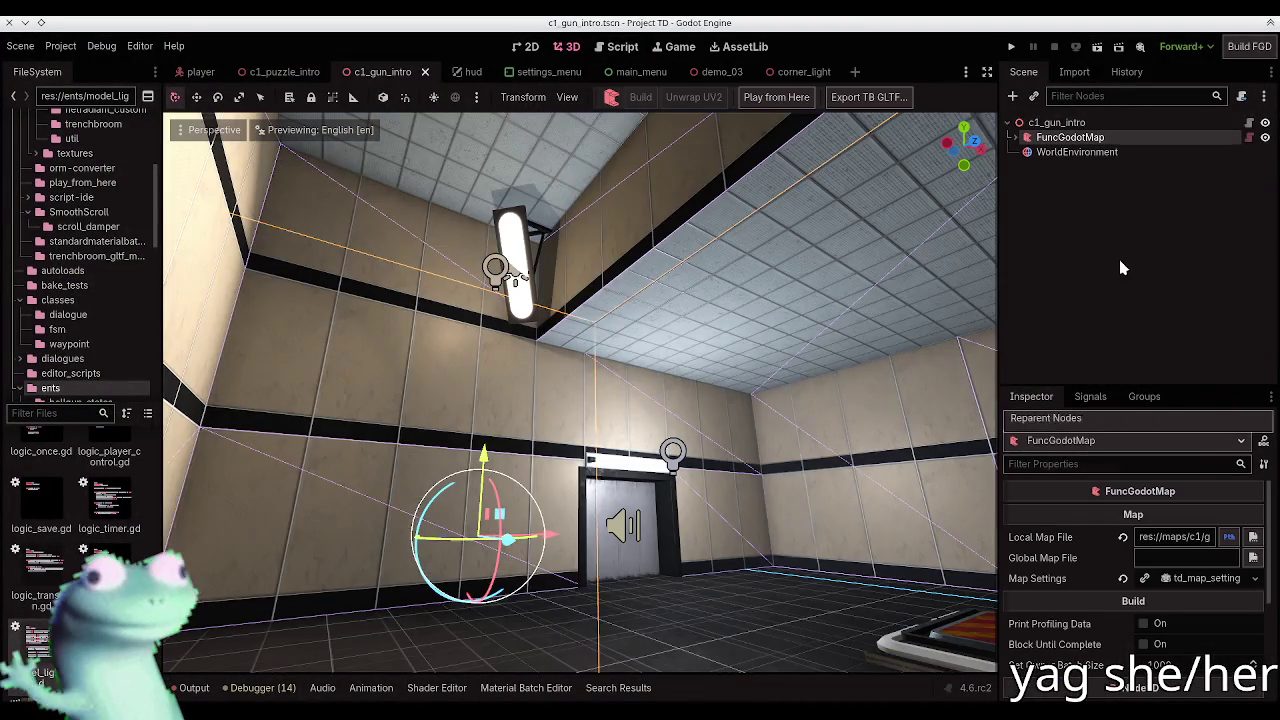
pyautogui.click(1119, 259)
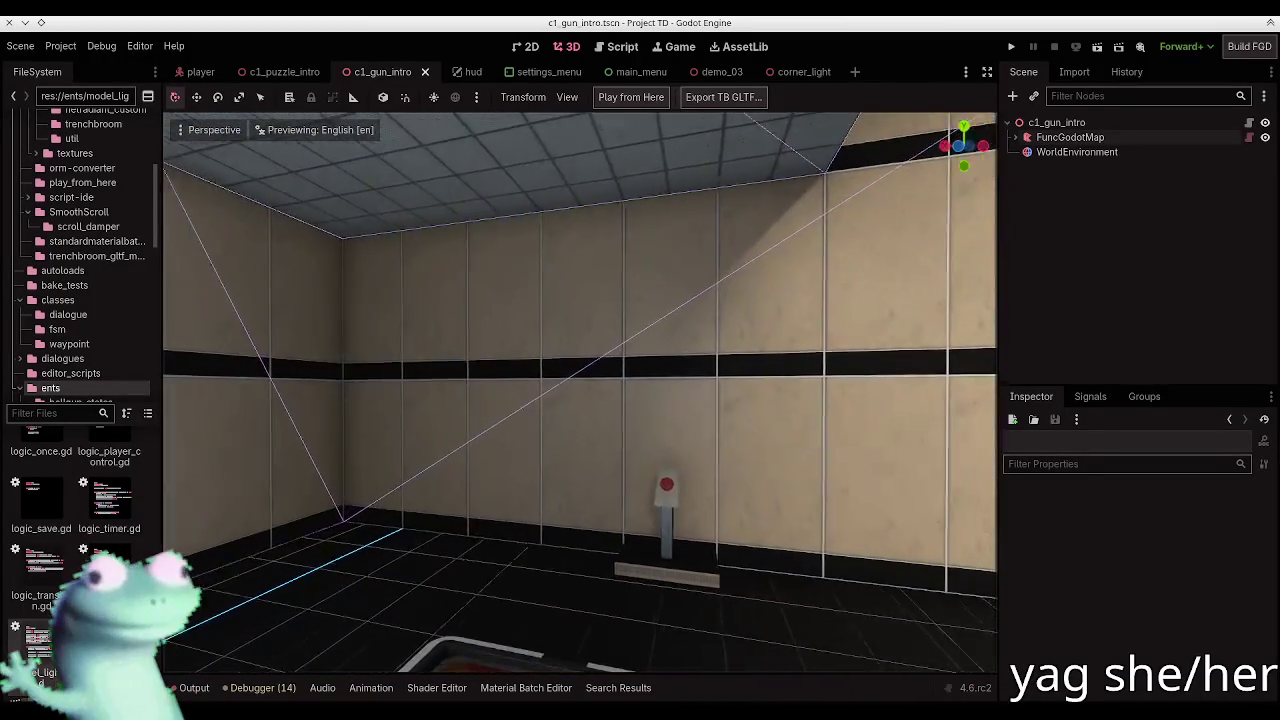
pyautogui.hotkey('alt', 'Tab')
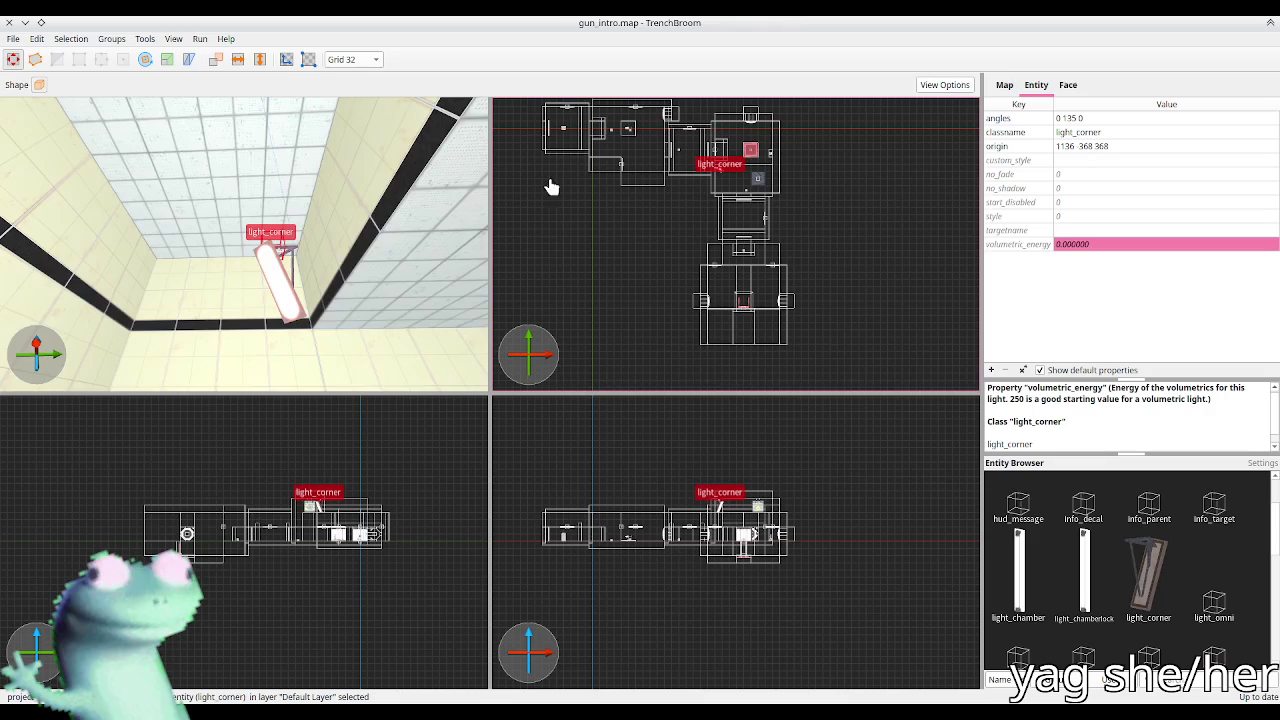
# Step: Rotate and nudge the light_chamber onto the wall above the button pedestal
pyautogui.press('Escape')
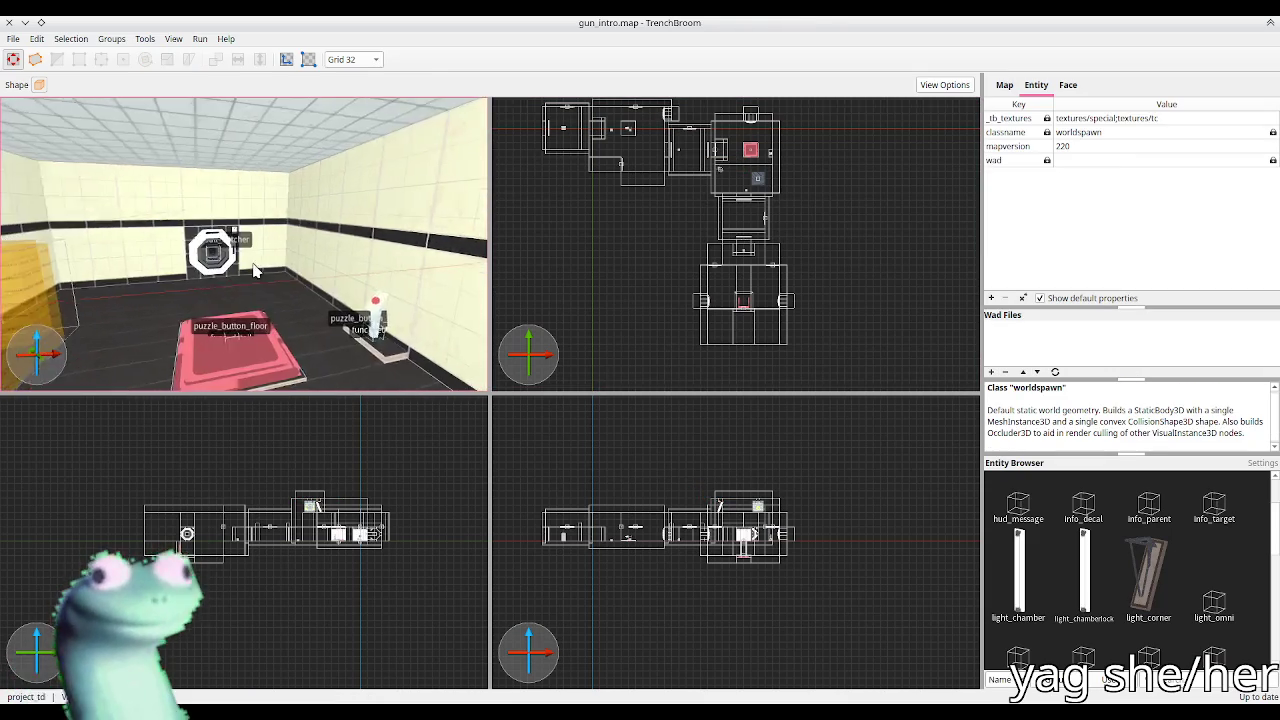
pyautogui.click(737, 173)
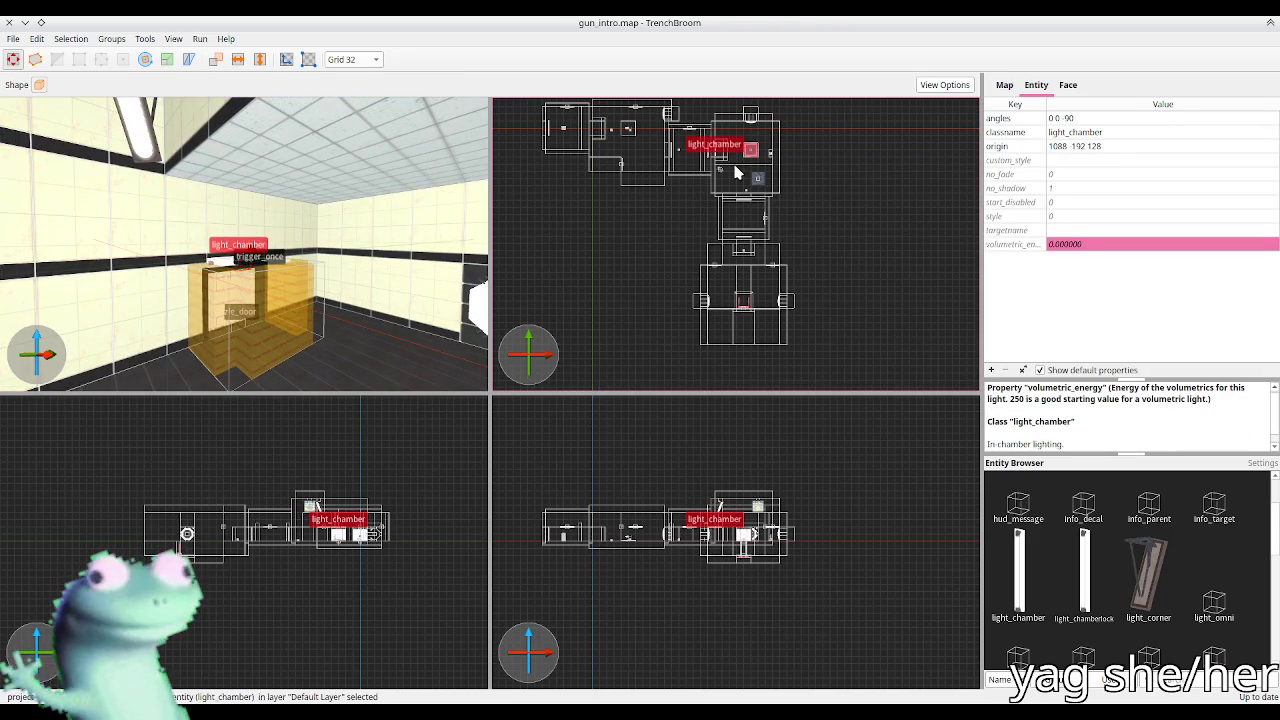
pyautogui.press('Right')
pyautogui.press('Right')
pyautogui.press('Right')
pyautogui.hotkey('alt', 'Right')
pyautogui.hotkey('alt', 'Right')
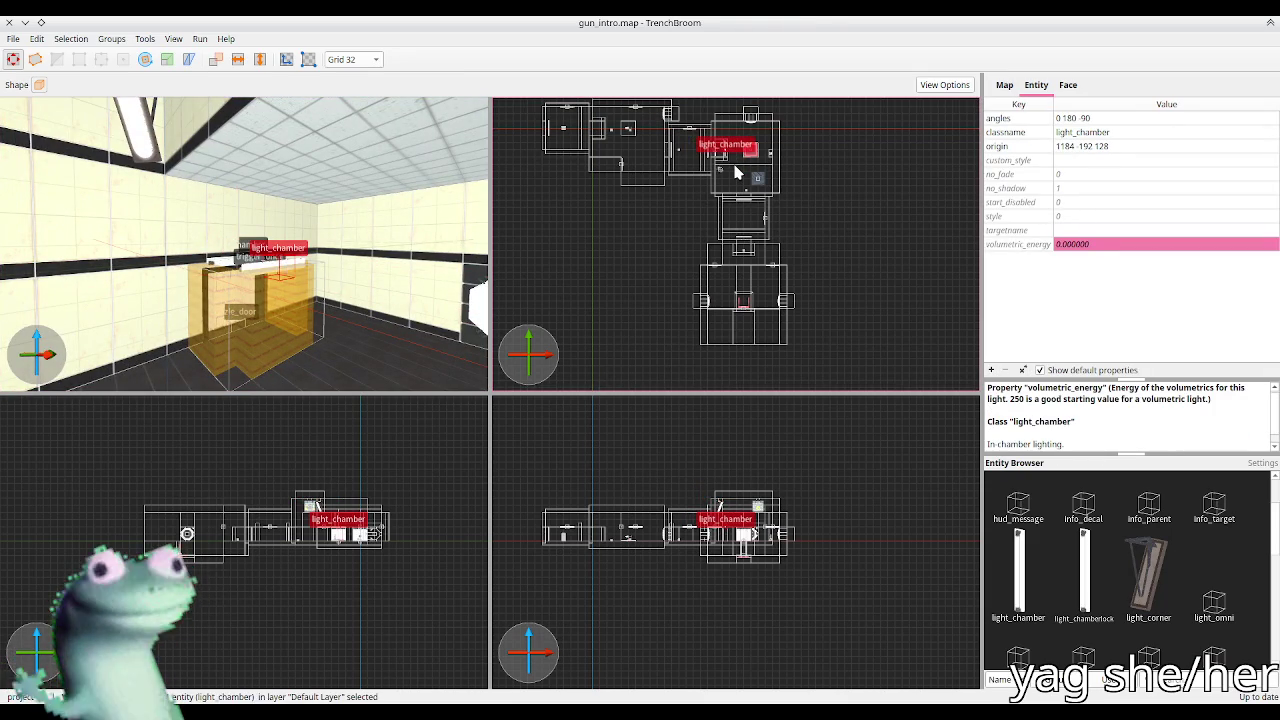
pyautogui.press('Right')
pyautogui.press('Right')
pyautogui.press('Right')
pyautogui.press('Right')
pyautogui.press('Up')
pyautogui.press('Up')
pyautogui.hotkey('ctrl', 'u')
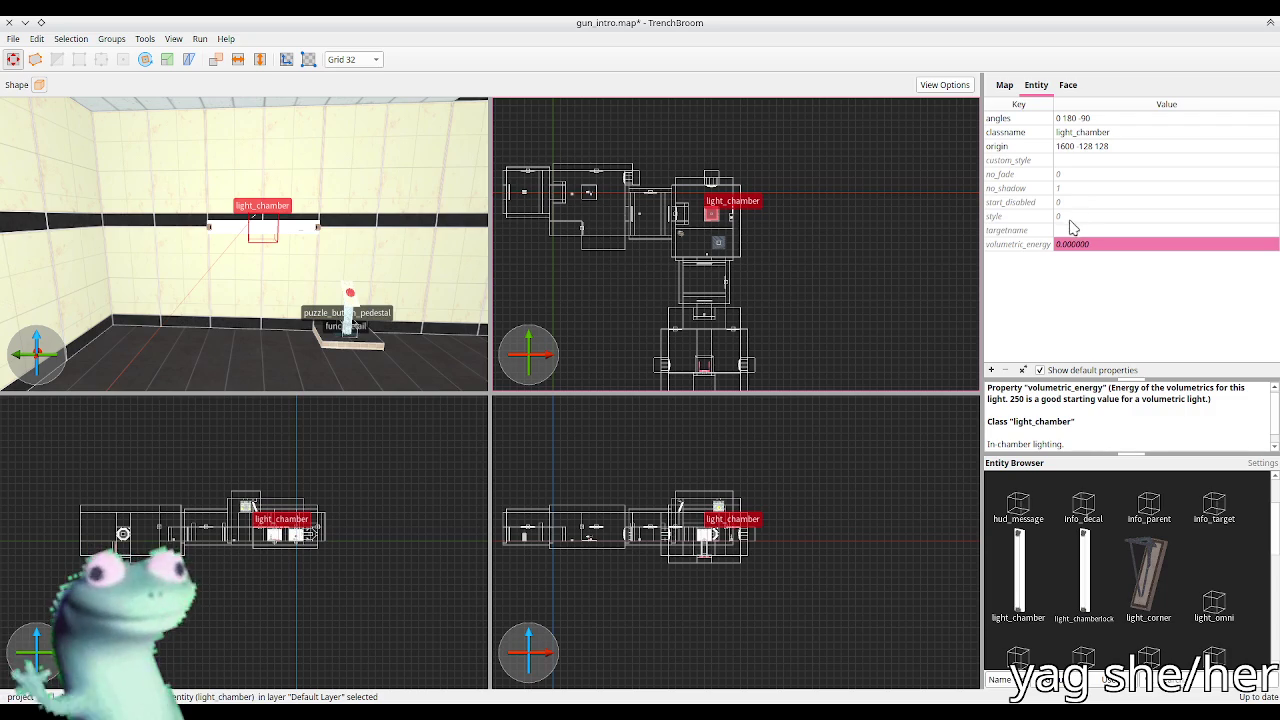
# Step: Set the light_chamber's custom_style to 'm' and save the map
pyautogui.click(1066, 165)
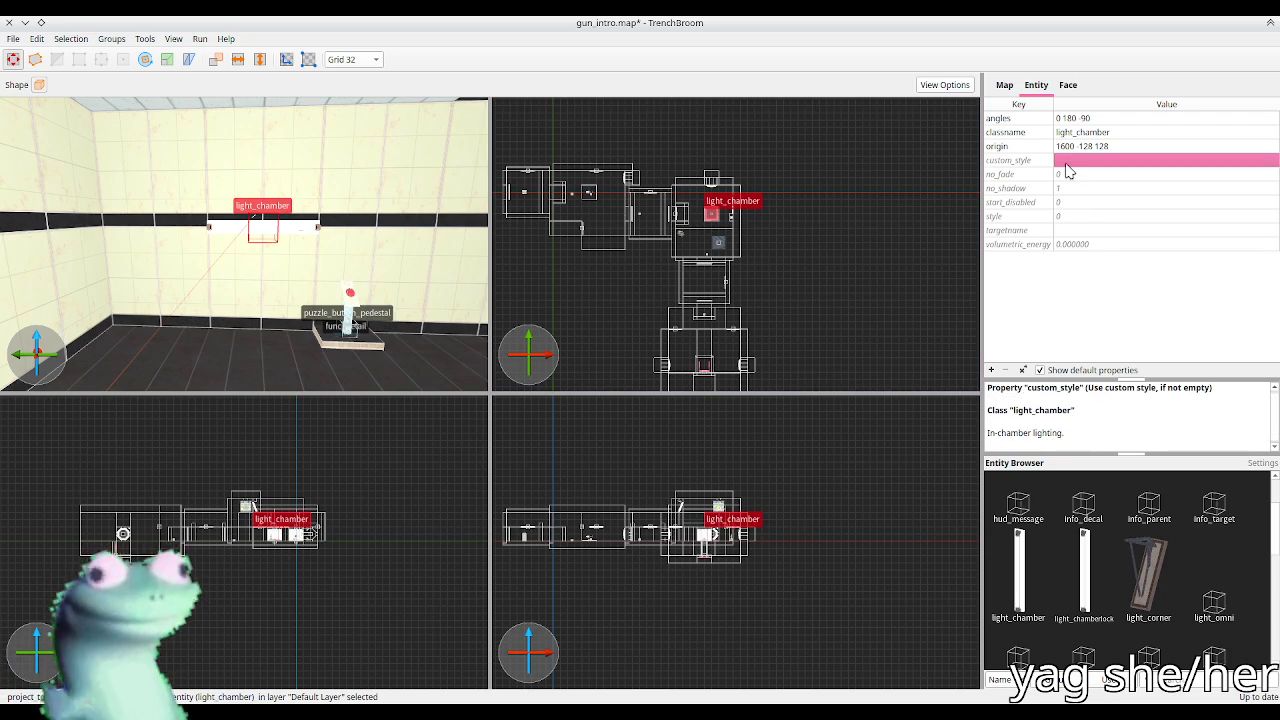
pyautogui.write('m')
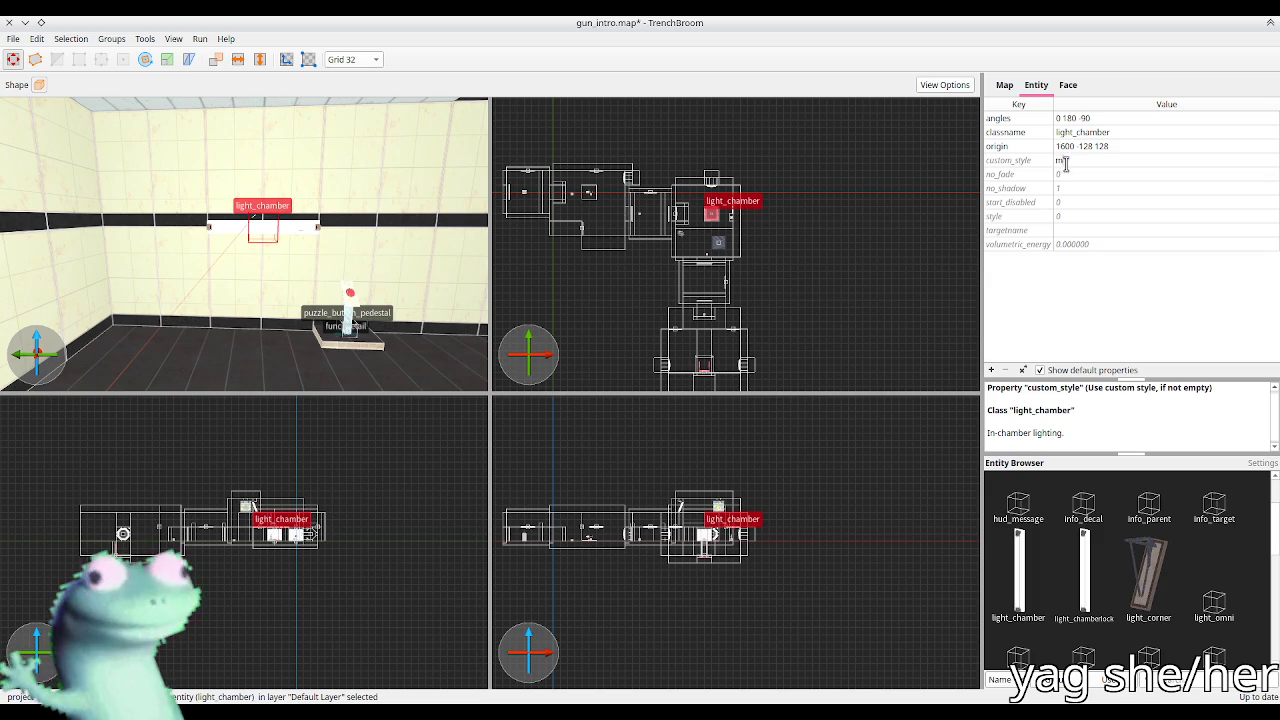
pyautogui.press('Return')
pyautogui.hotkey('ctrl', 's')
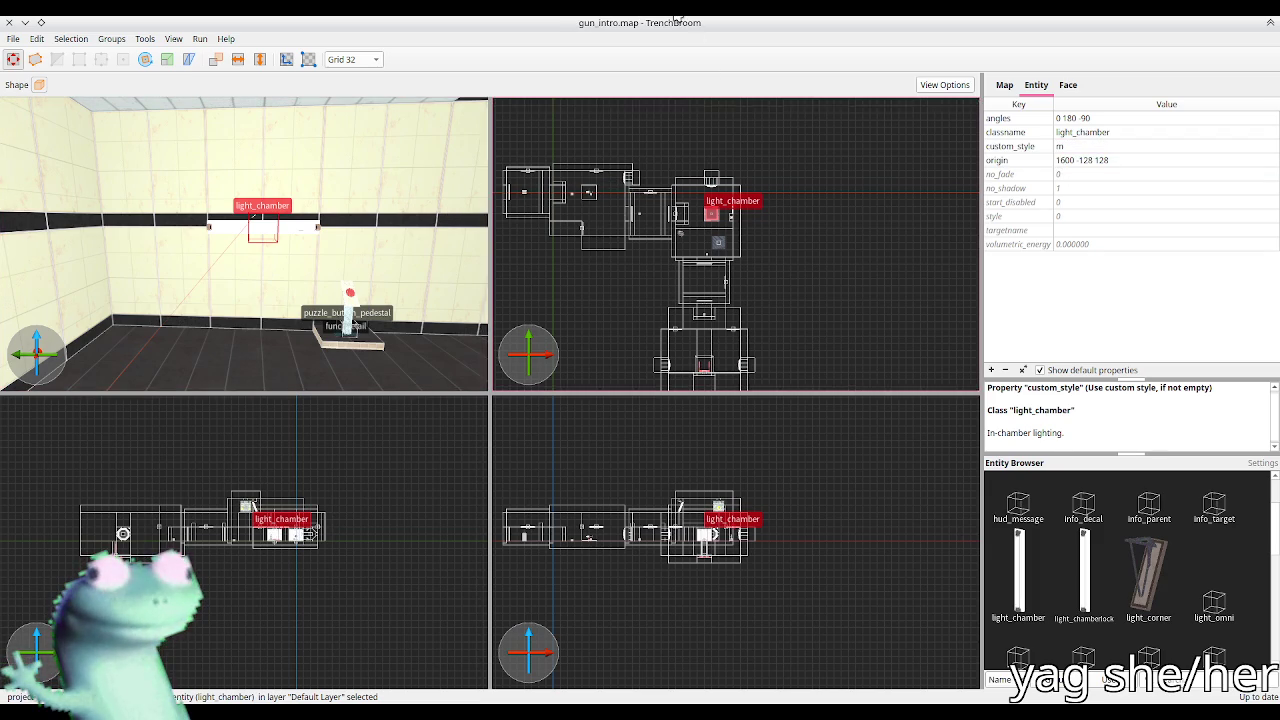
# Step: Rebuild FuncGodotMap in Godot to show the moved chamber light
pyautogui.hotkey('alt', 'Tab')
pyautogui.click(1070, 137)
pyautogui.click(640, 97)
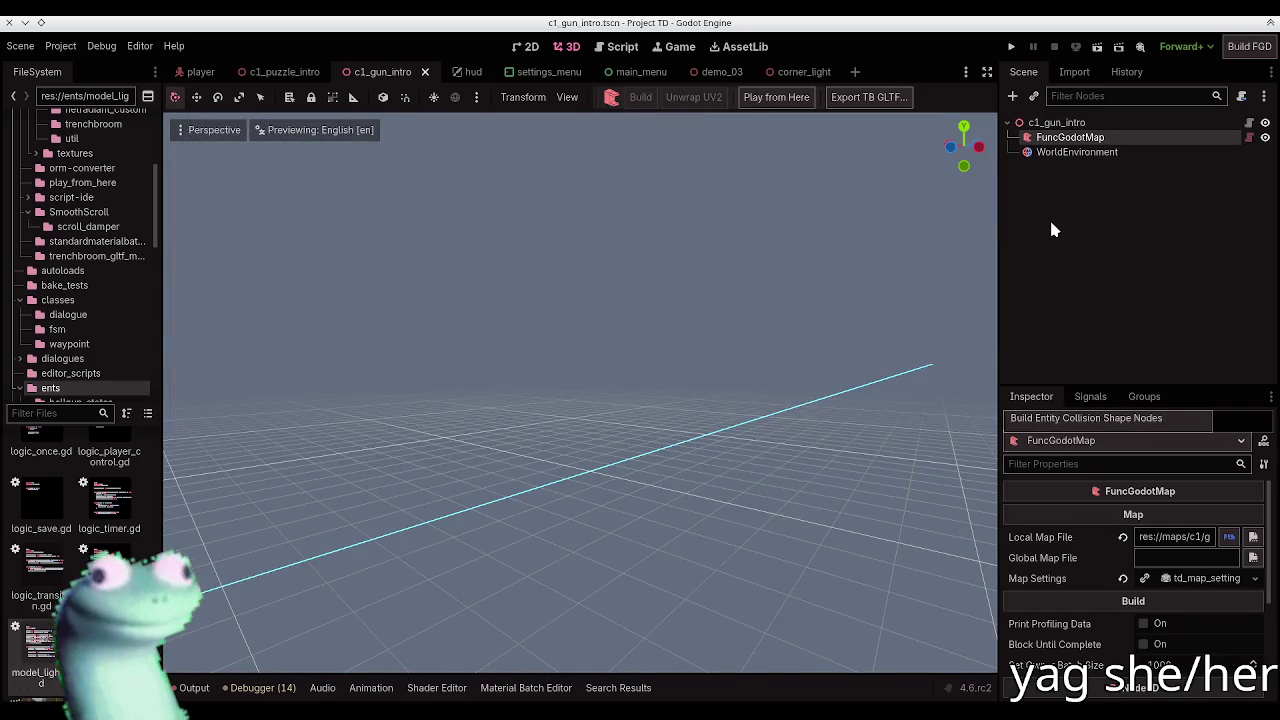
pyautogui.click(1049, 217)
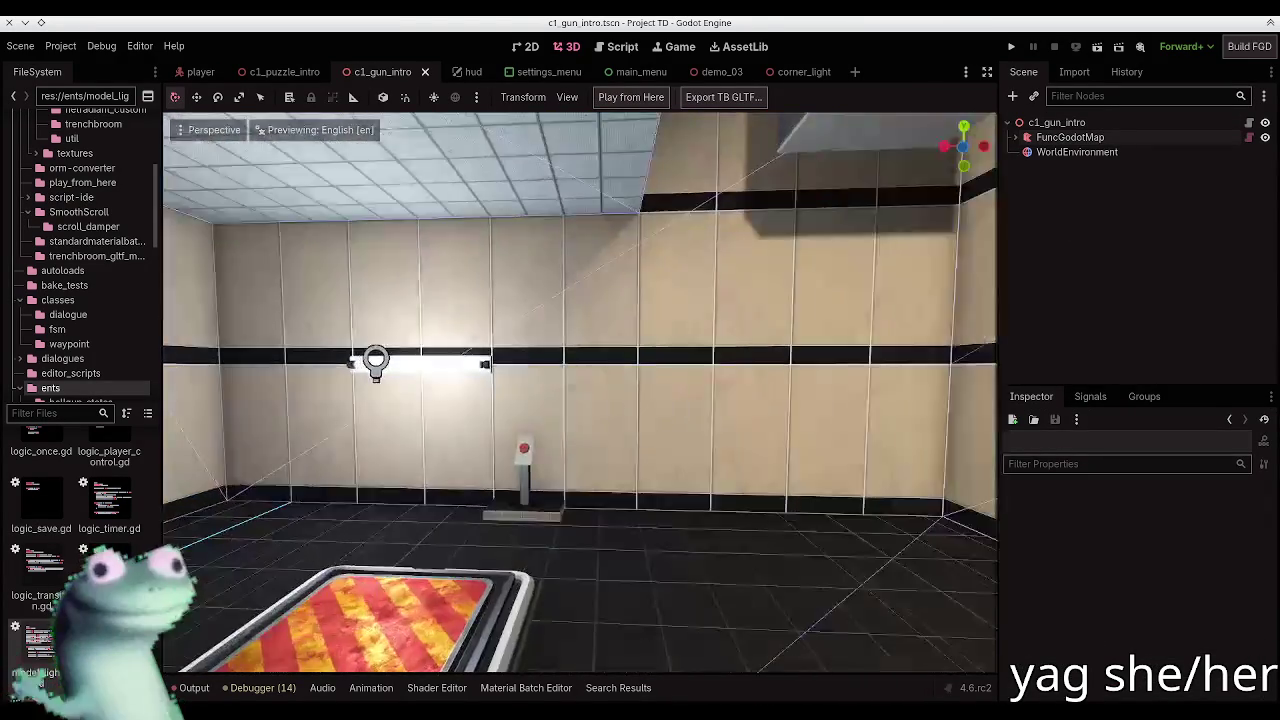
pyautogui.hotkey('alt', 'Tab')
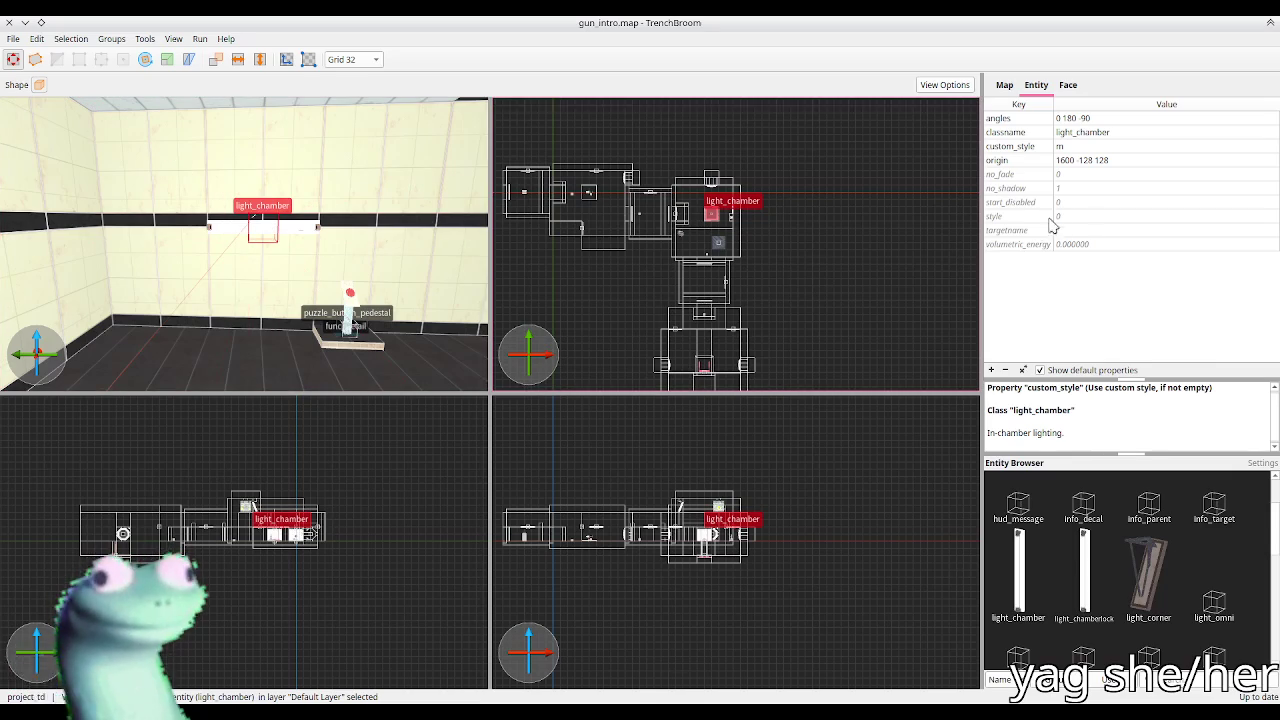
# Step: Re-edit the light_chamber's custom_style value and select FuncGodotMap in Godot again
pyautogui.click(1079, 148)
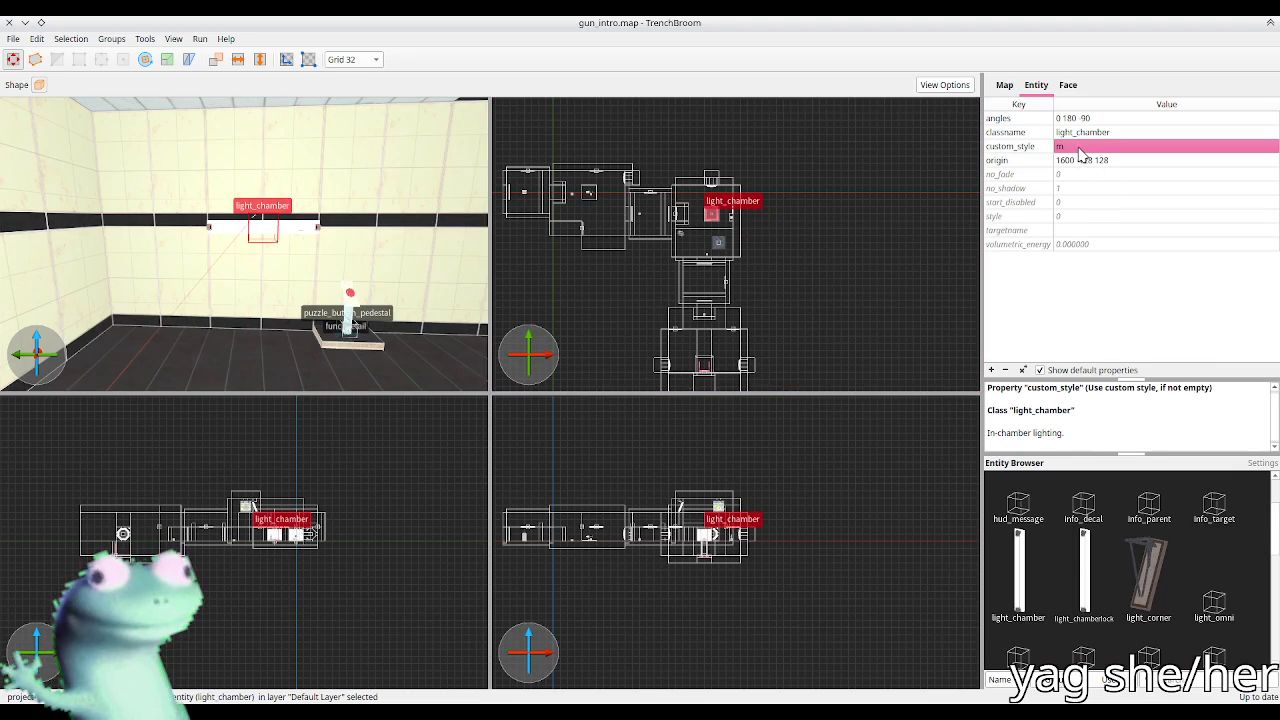
pyautogui.press('Return')
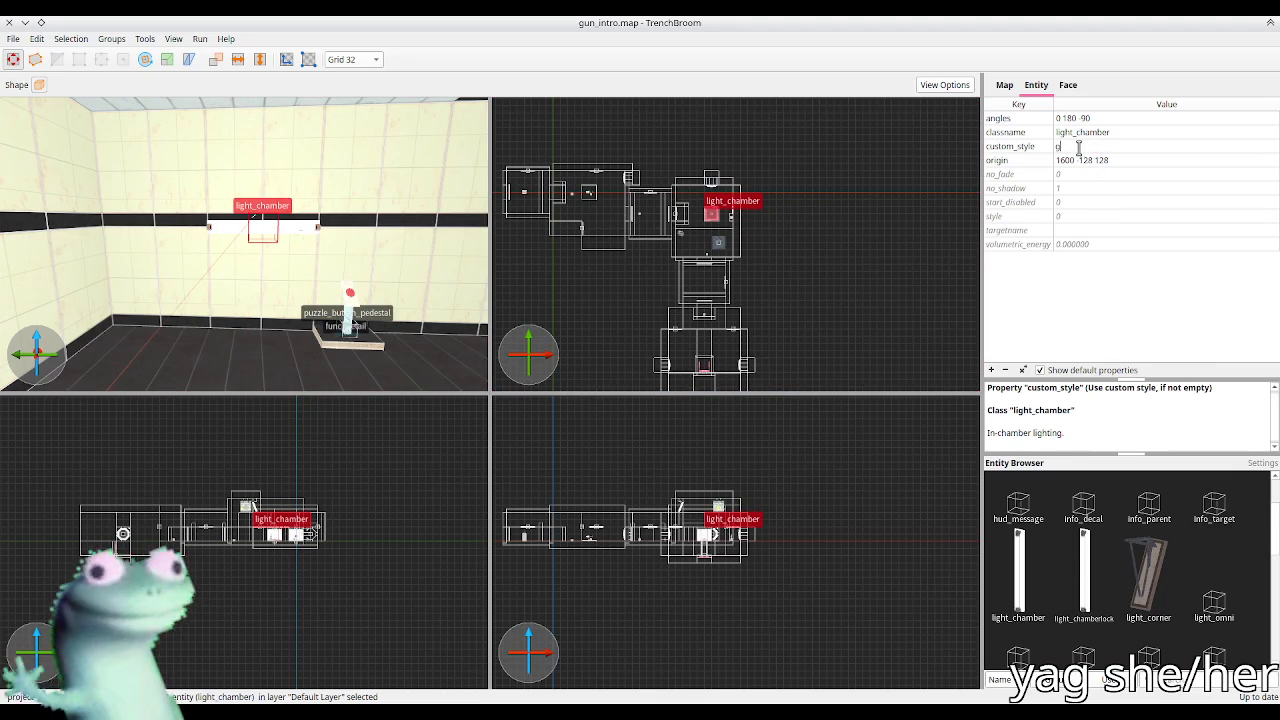
pyautogui.hotkey('alt', 'Tab')
pyautogui.click(1070, 137)
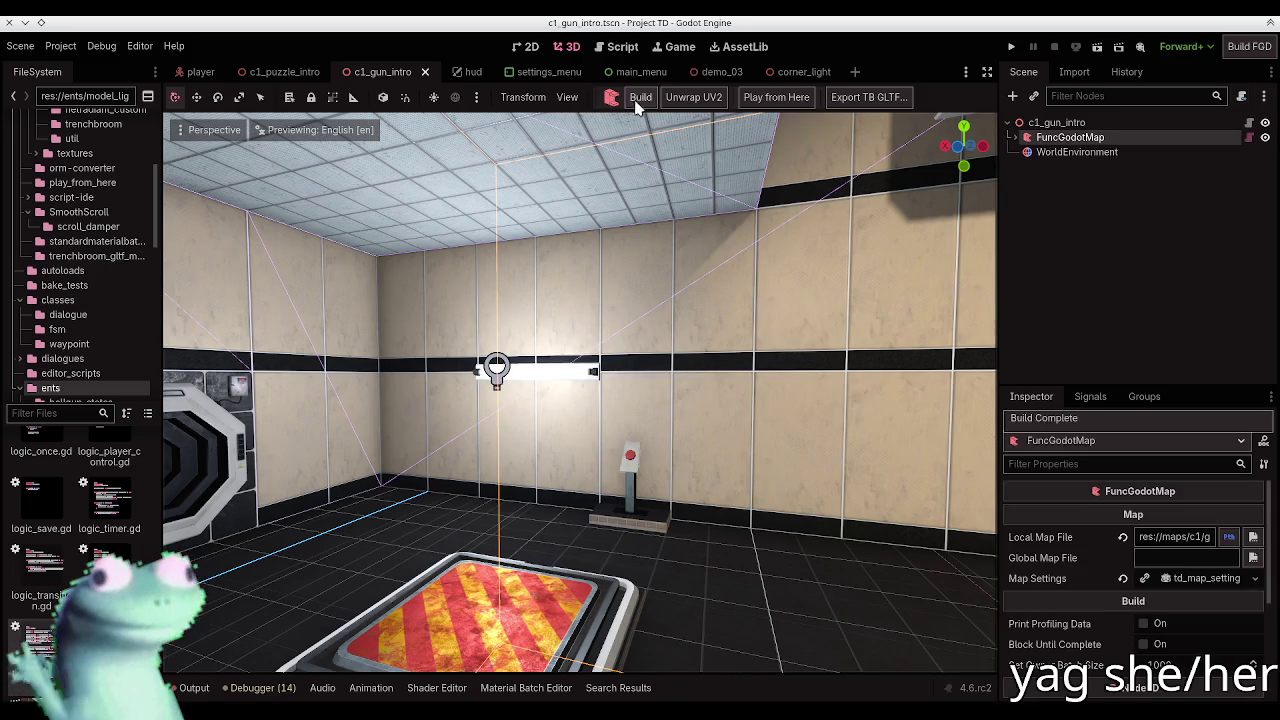
# Step: Build the chamber with the new light style and return to TrenchBroom
pyautogui.click(632, 97)
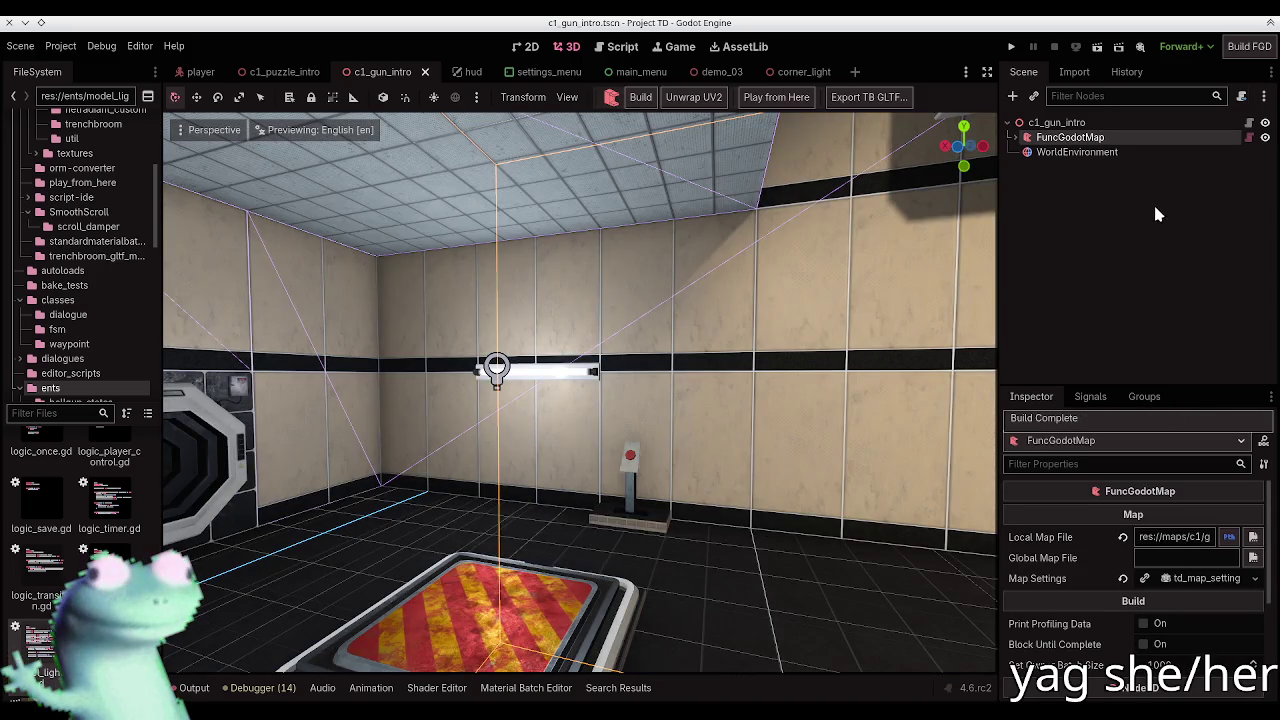
pyautogui.click(1153, 202)
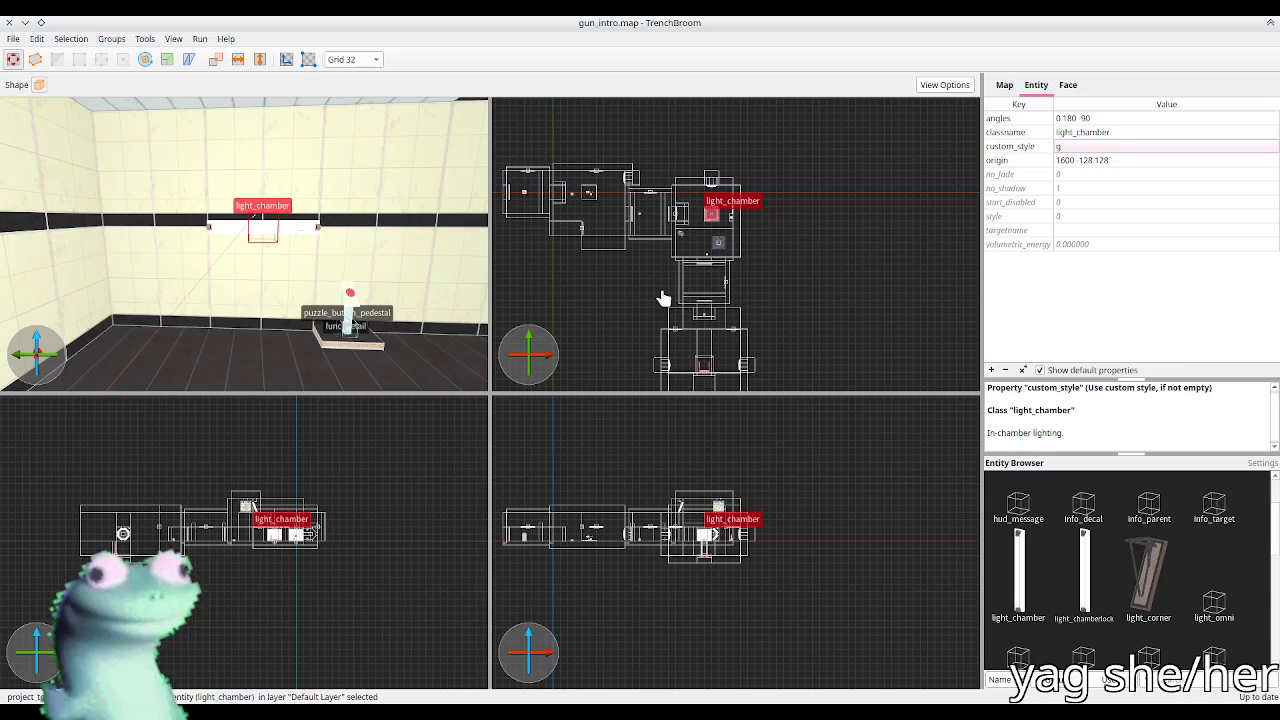
pyautogui.hotkey('alt', 'Tab')
# Step: Clear the custom_style value and rebuild c1_gun_intro from FuncGodotMap
pyautogui.click(1092, 147)
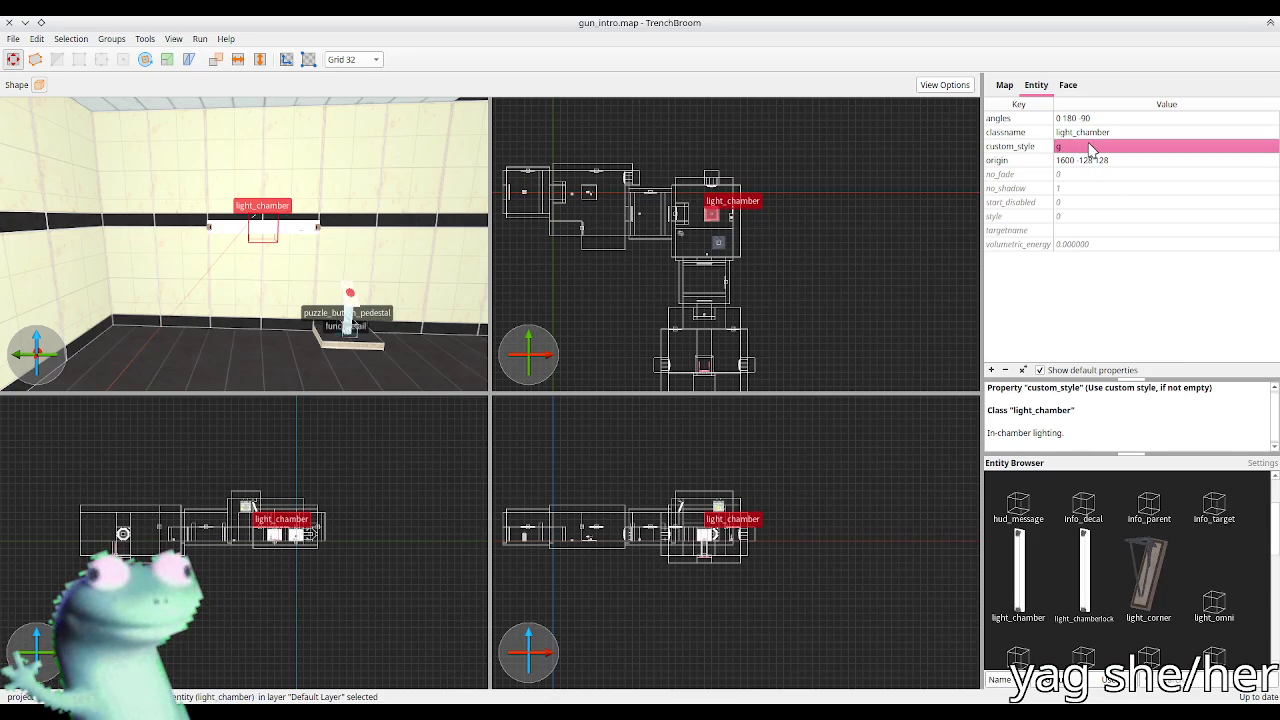
pyautogui.press('Return')
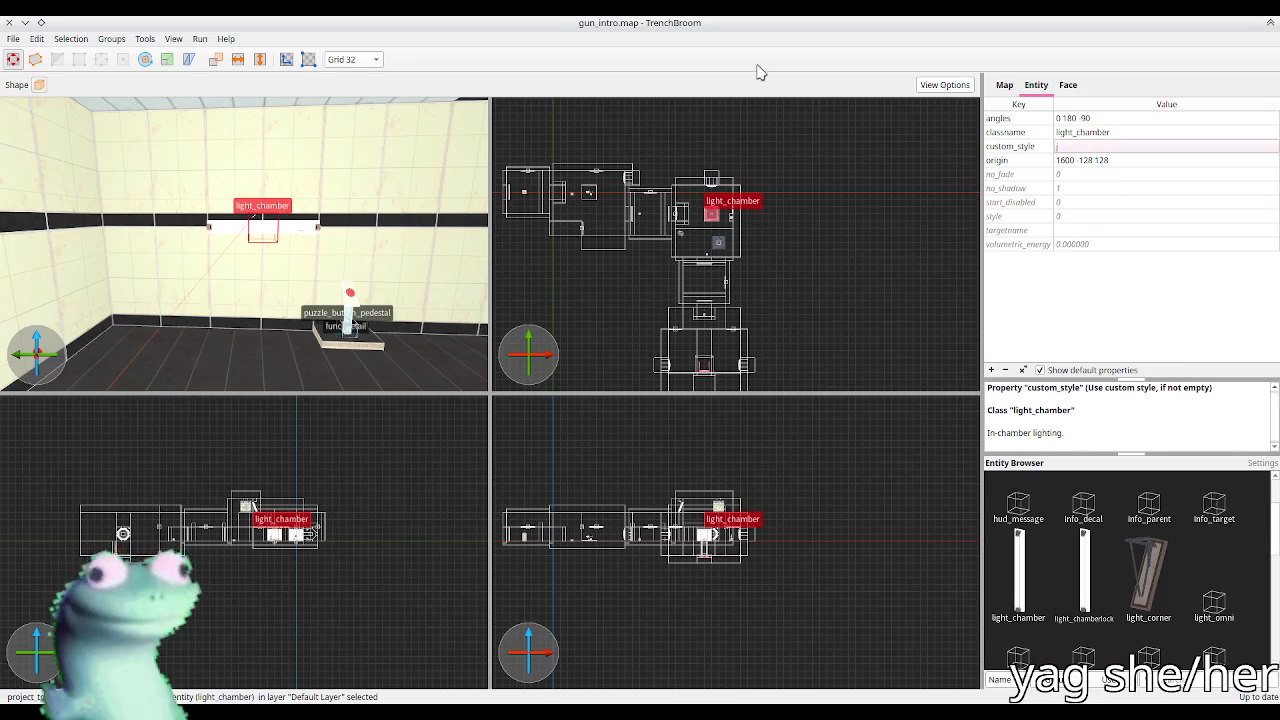
pyautogui.hotkey('alt', 'Tab')
pyautogui.click(1068, 137)
pyautogui.click(640, 97)
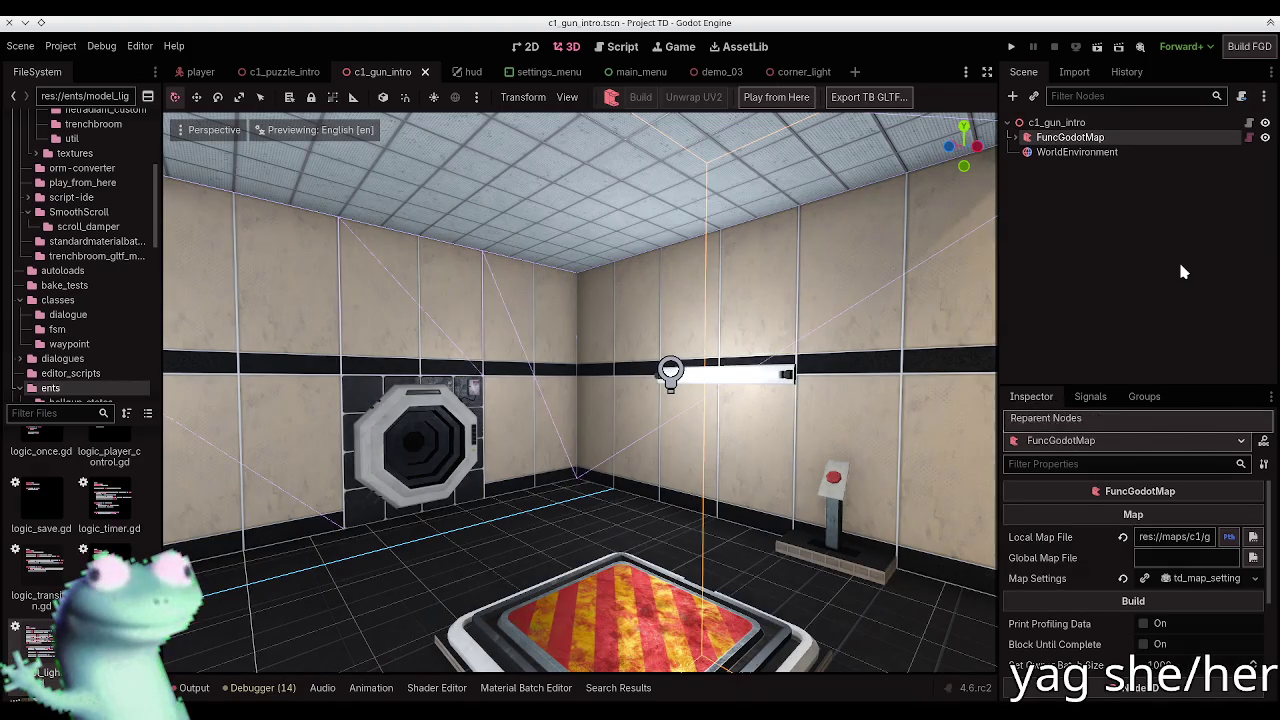
# Step: Fly around the rebuilt chamber to inspect the wall strip light and floor pad
pyautogui.click(1178, 259)
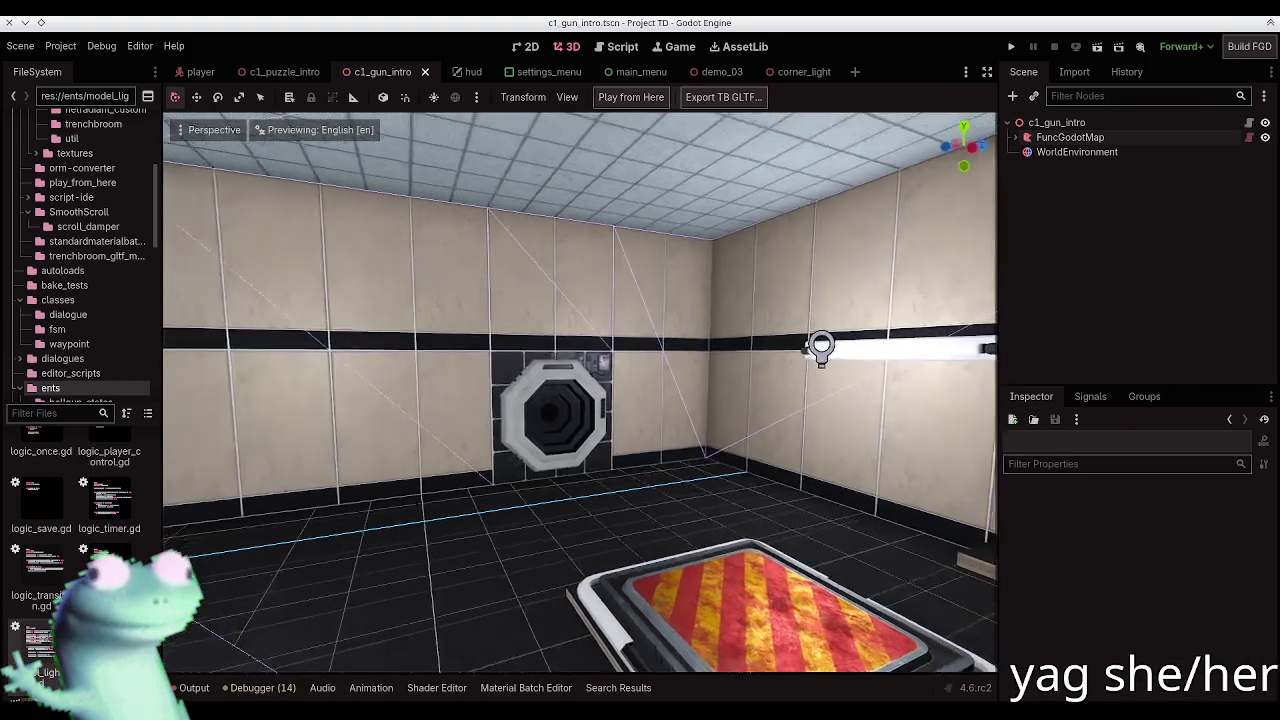
pyautogui.press('s')
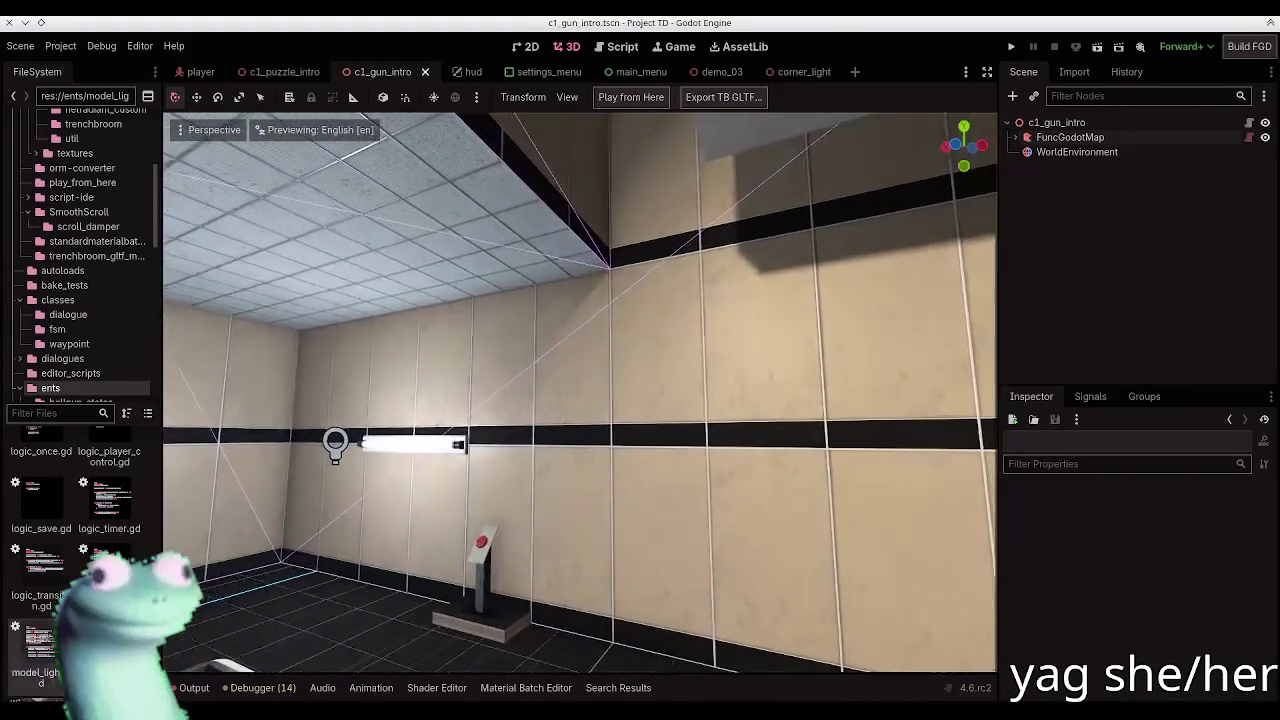
pyautogui.press('s')
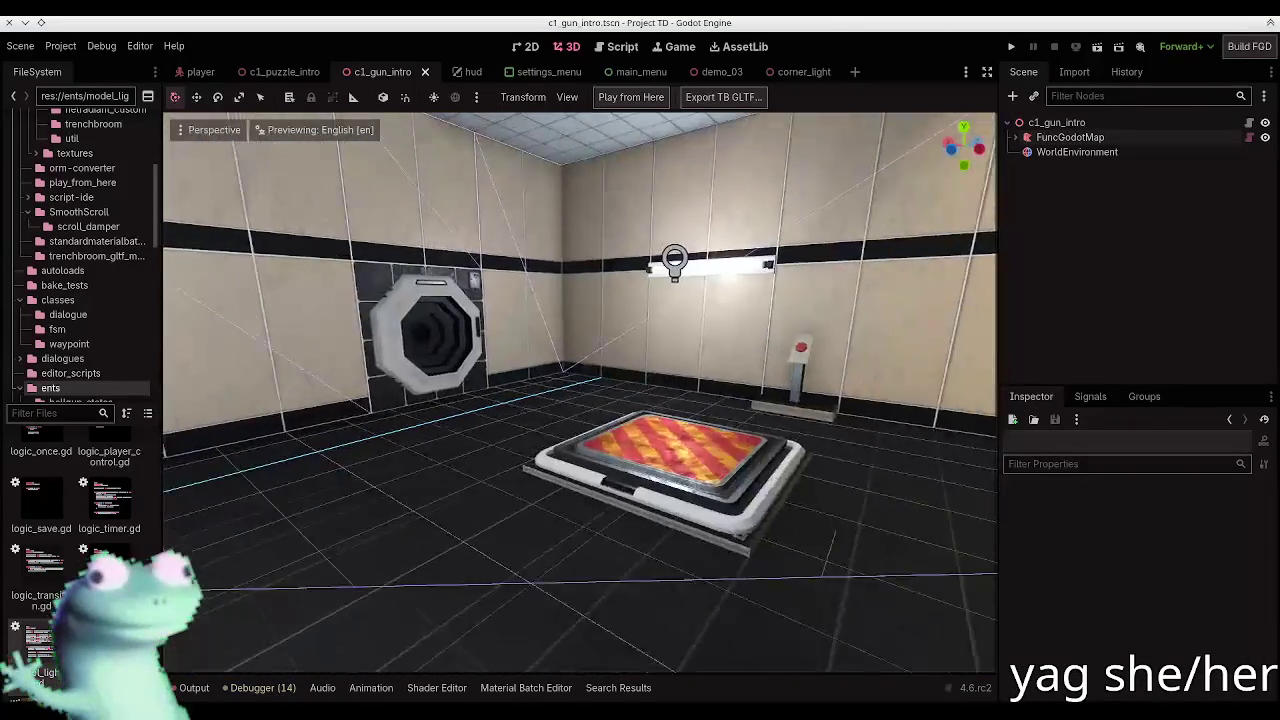
pyautogui.press('w')
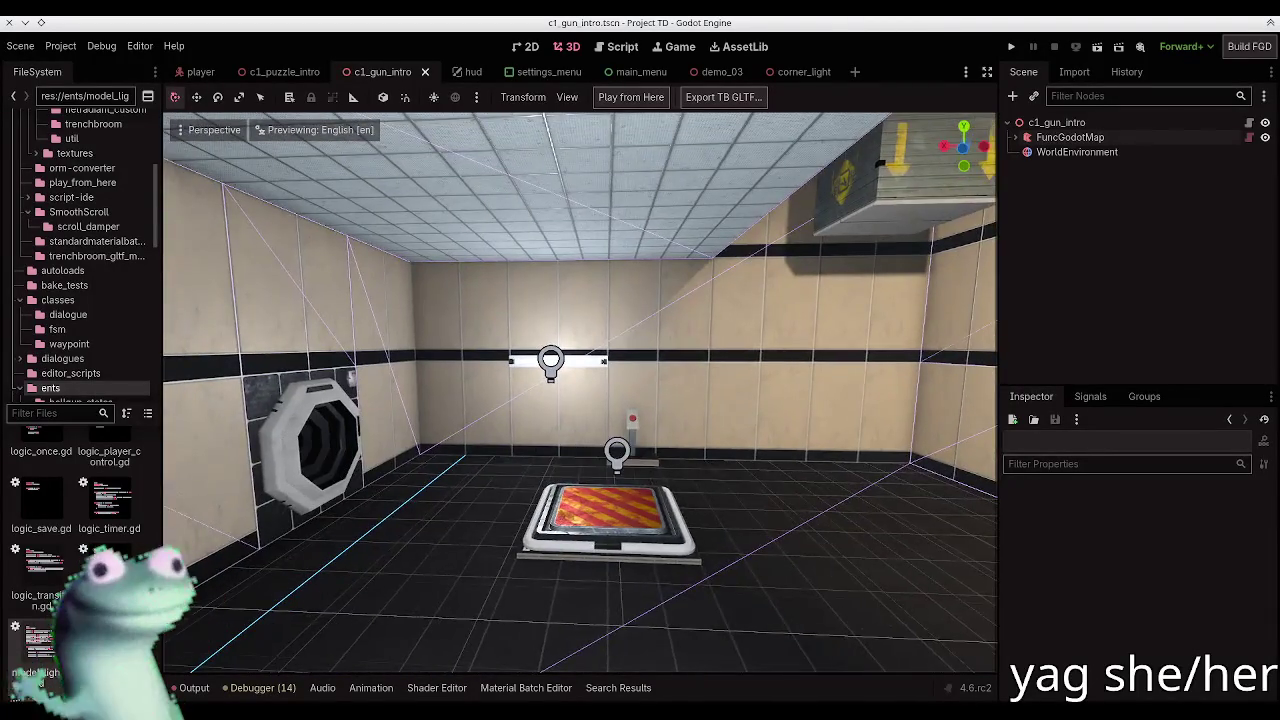
pyautogui.hotkey('alt', 'Tab')
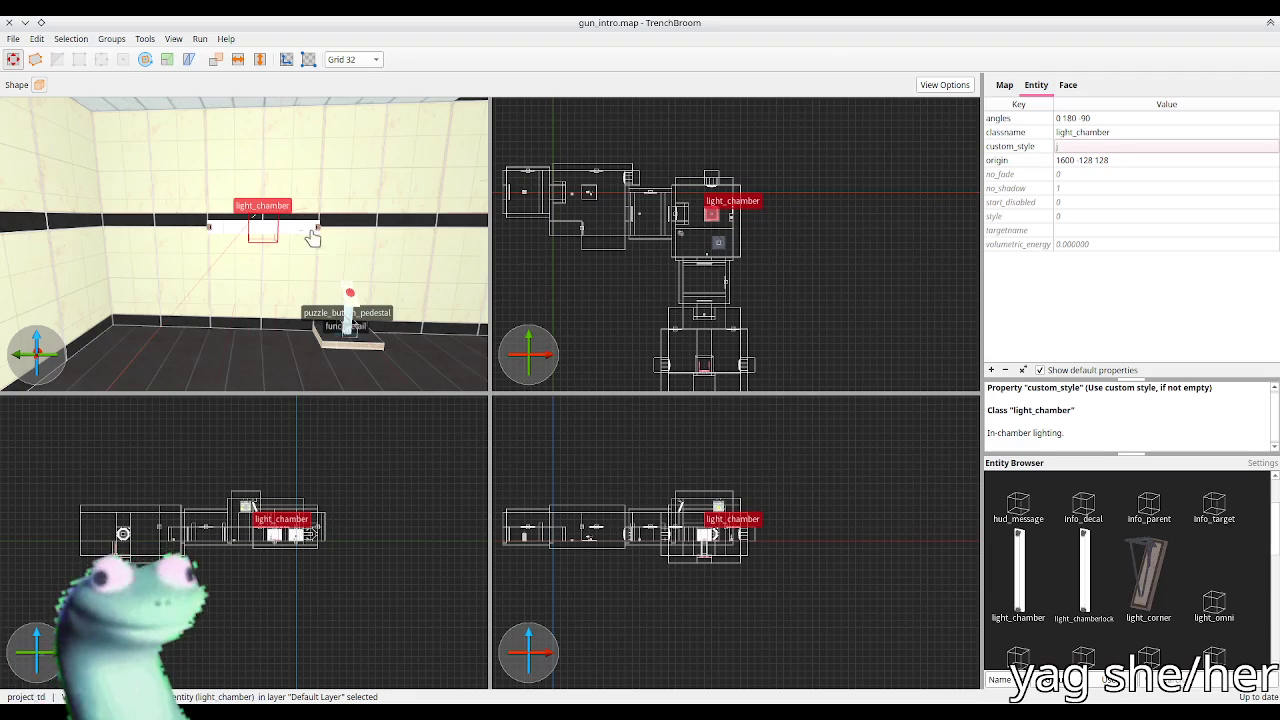
pyautogui.press('Left')
pyautogui.press('Left')
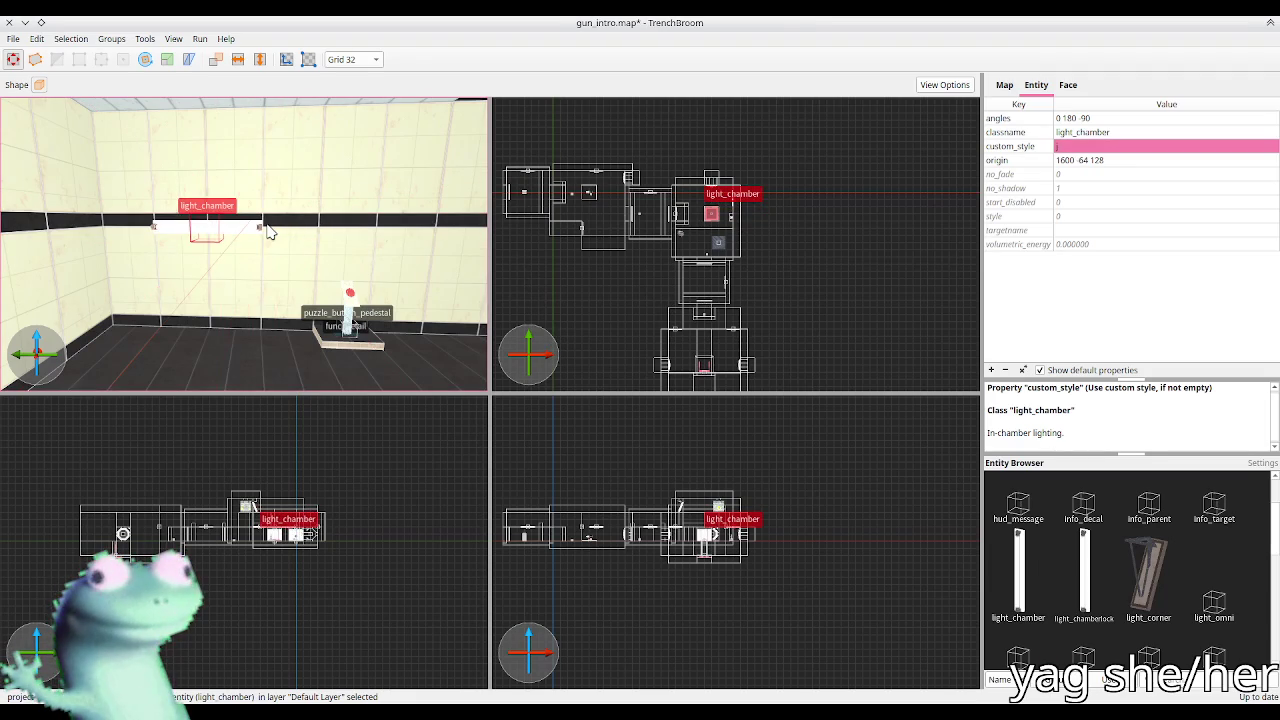
pyautogui.press('a')
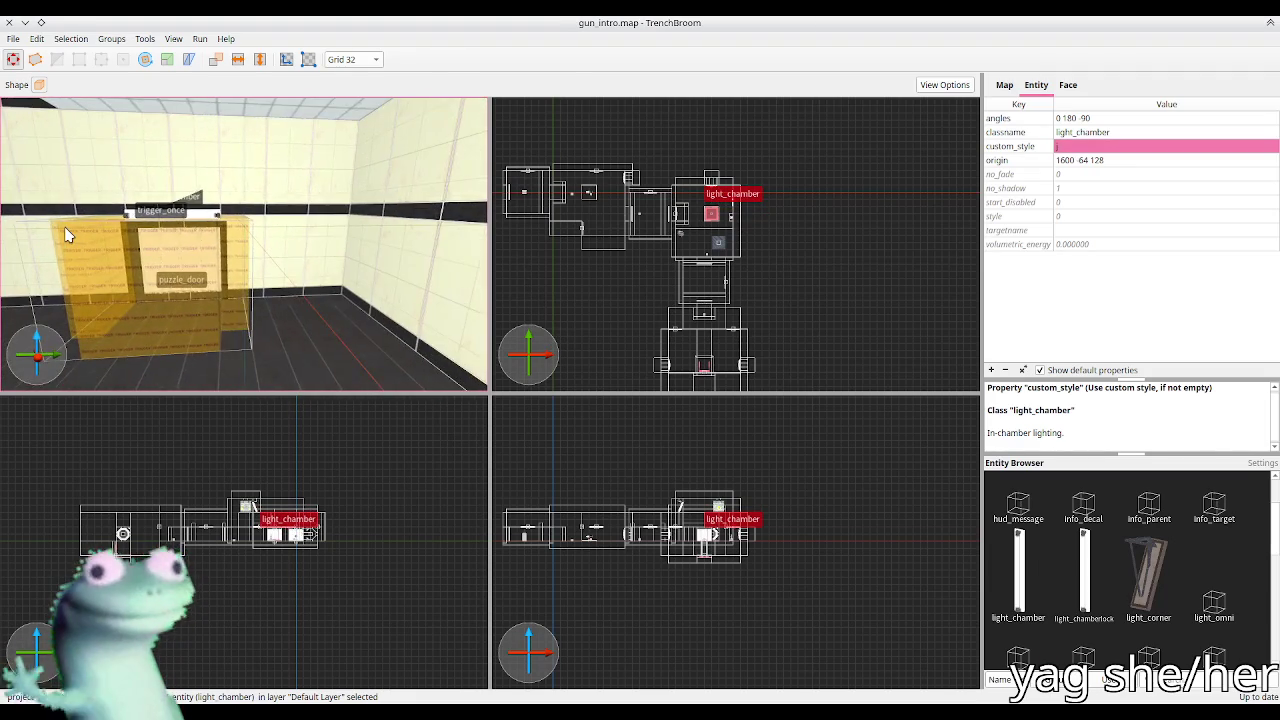
pyautogui.press('d')
pyautogui.press('Right')
pyautogui.press('Right')
pyautogui.press('Right')
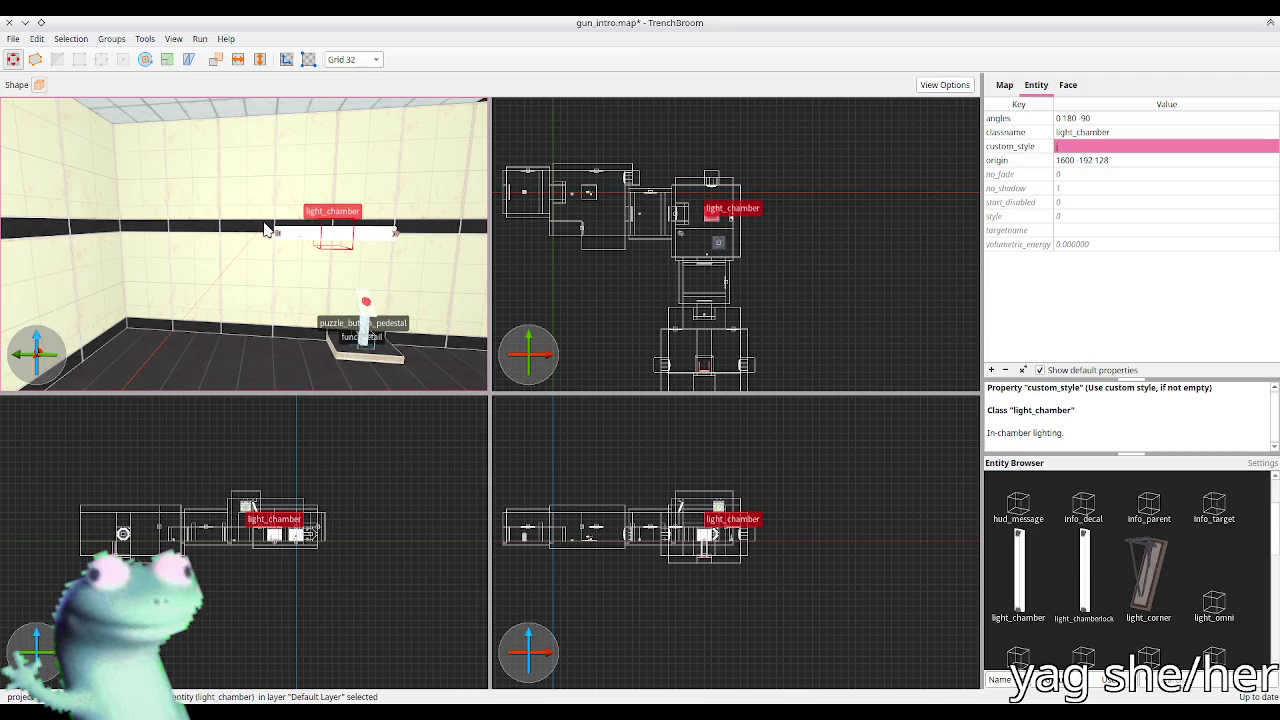
pyautogui.click(361, 357)
pyautogui.keyDown('ctrl'); pyautogui.click(362, 347); pyautogui.keyUp('ctrl')
pyautogui.press('Right')
pyautogui.press('Right')
pyautogui.moveTo(363, 346)
pyautogui.mouseDown()
pyautogui.moveTo(398, 325)
pyautogui.moveTo(351, 328)
pyautogui.moveTo(335, 304)
pyautogui.mouseUp()
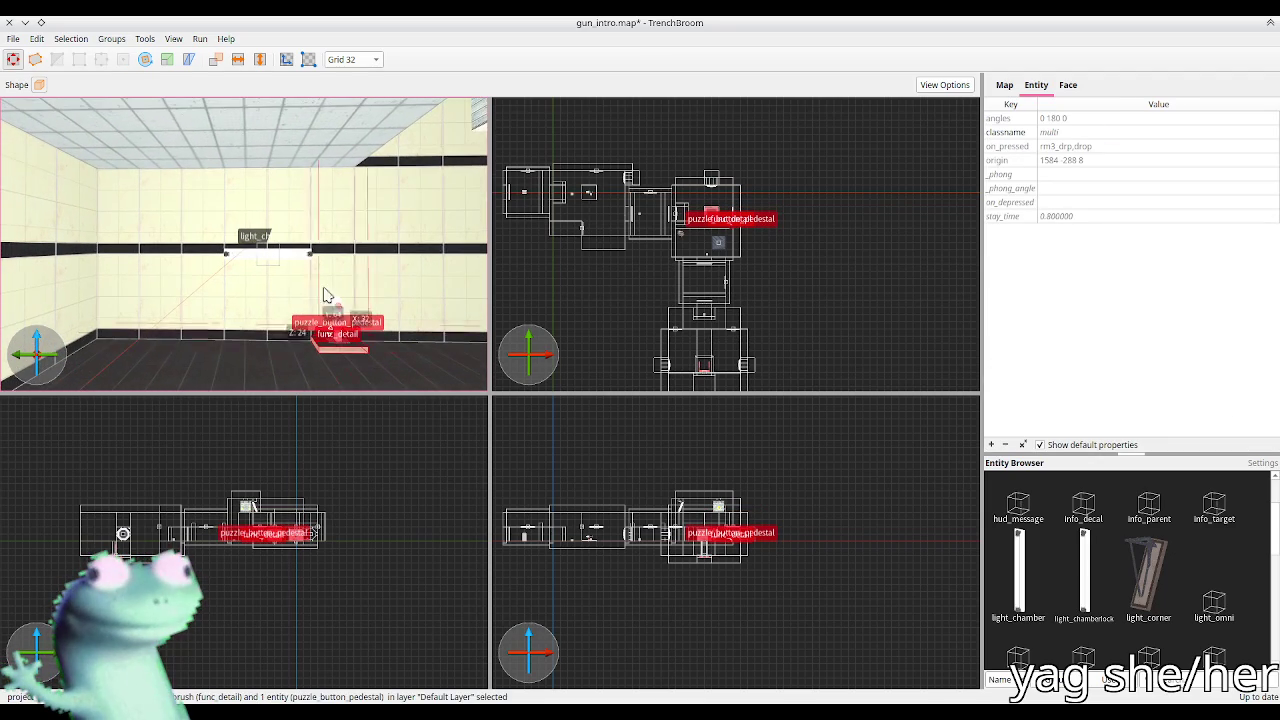
pyautogui.moveTo(262, 259); pyautogui.dragTo(238, 260)
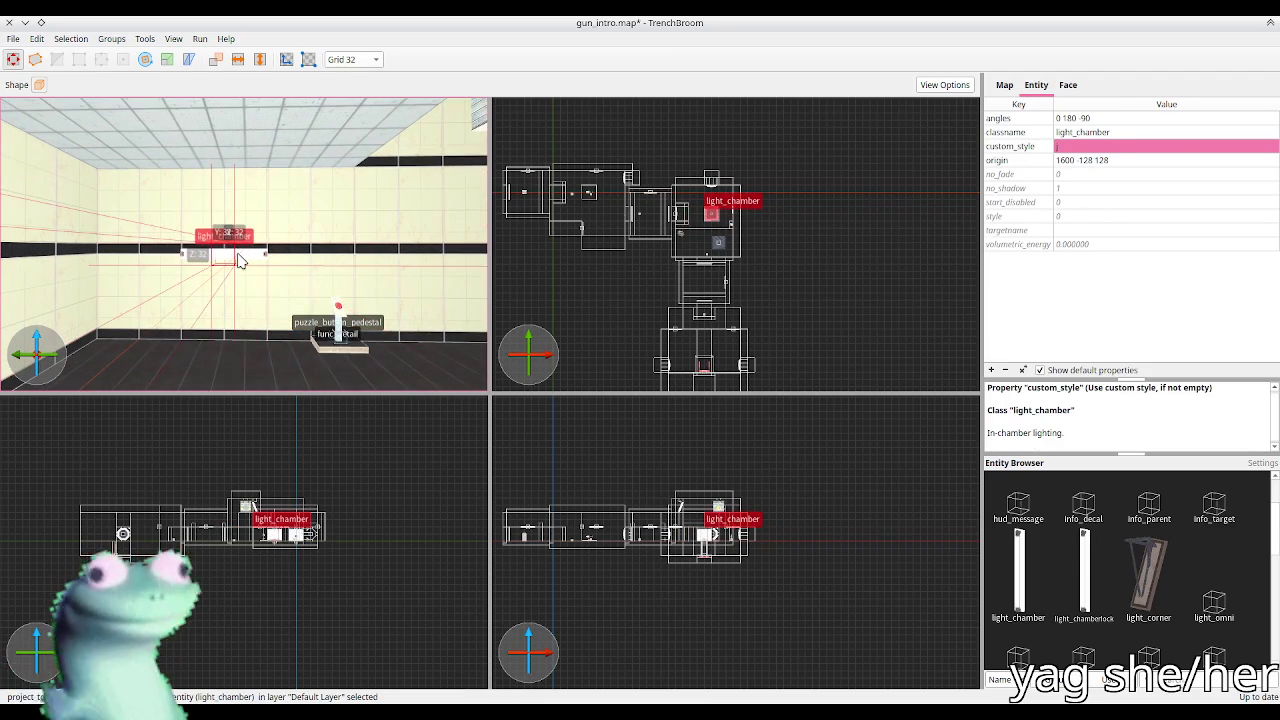
pyautogui.hotkey('ctrl', 's')
pyautogui.hotkey('alt', 'Tab')
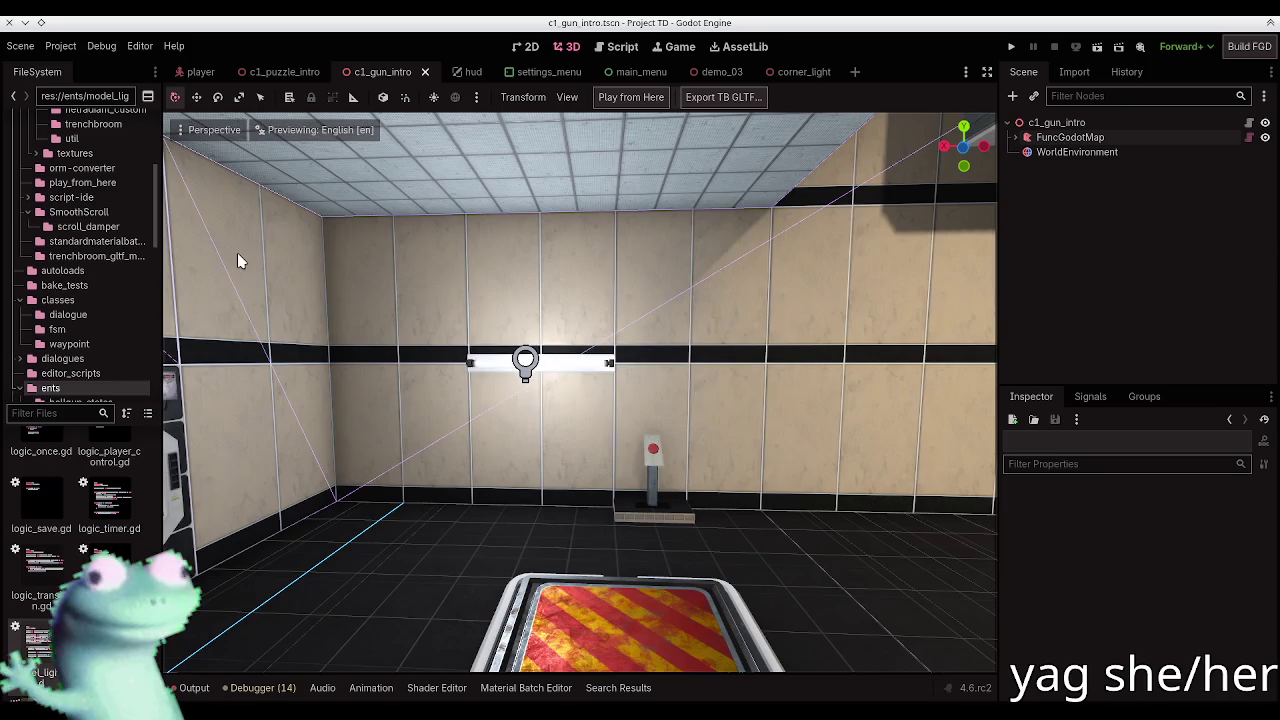
# Step: Rebuild FuncGodotMap, fly around the chamber to check the pedestal, and open model_light.gd
pyautogui.click(1068, 137)
pyautogui.click(638, 97)
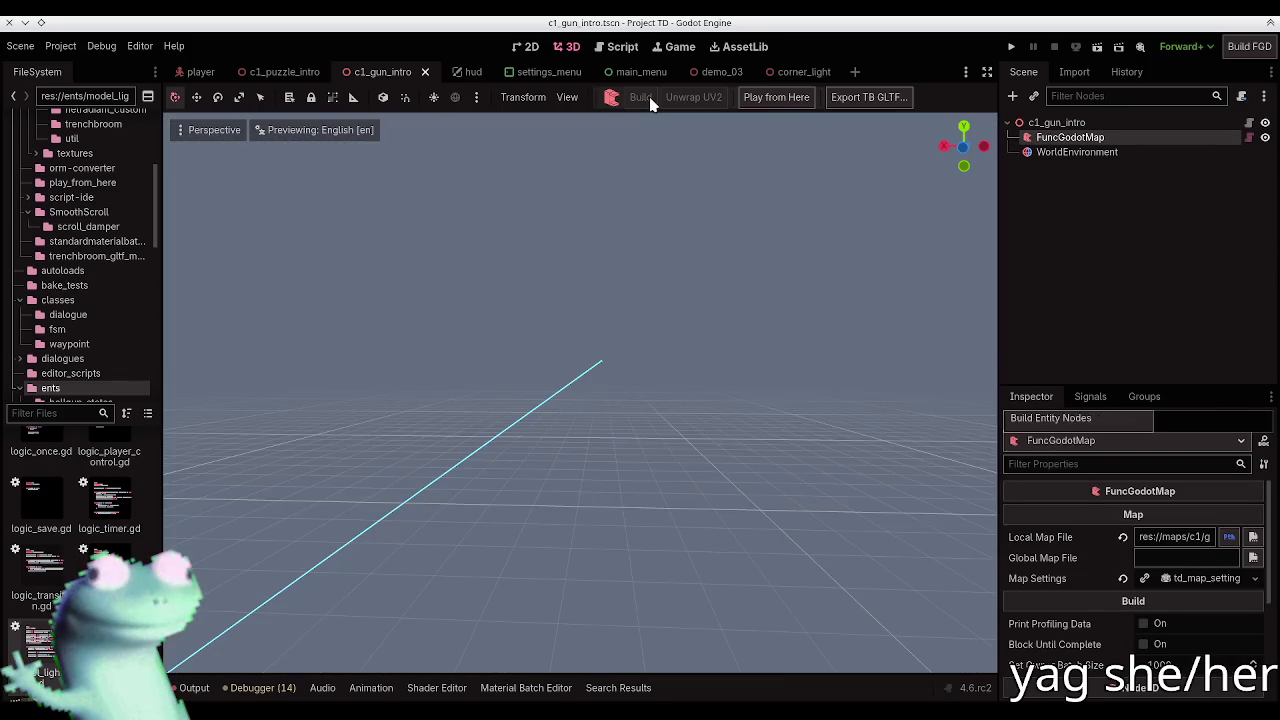
pyautogui.hotkey('shift', 'f')
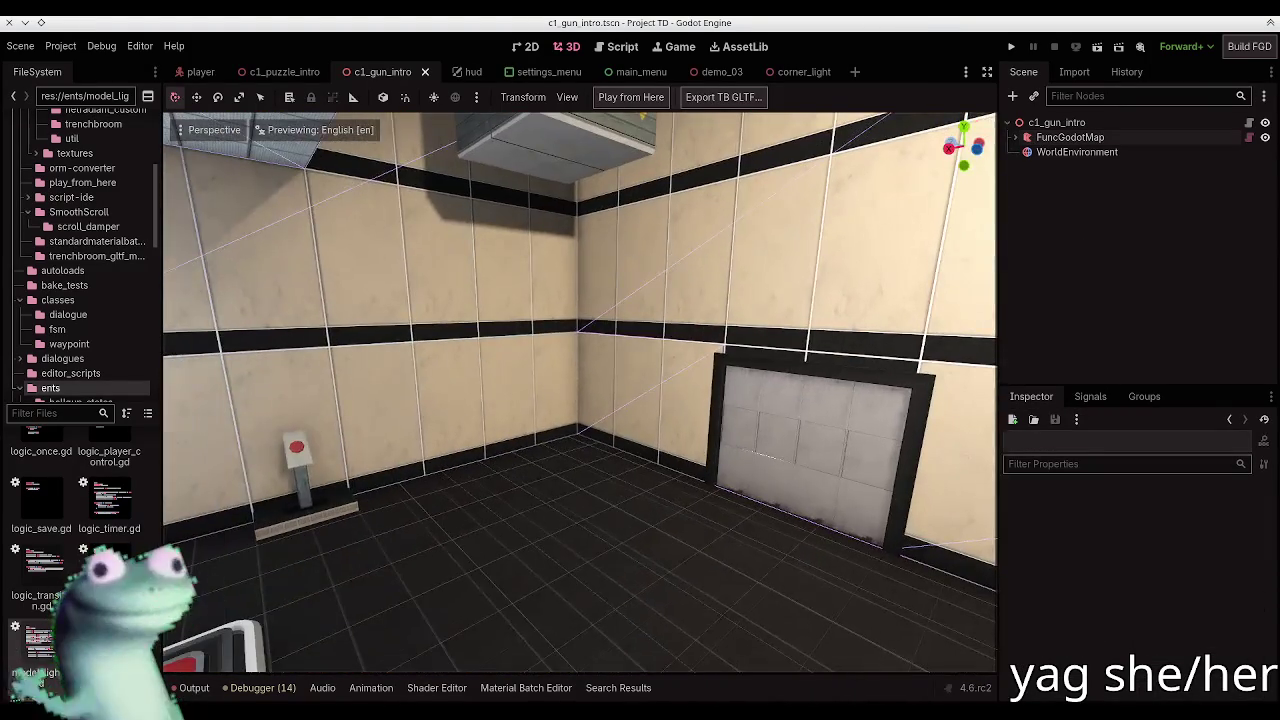
pyautogui.hotkey('shift', 'f')
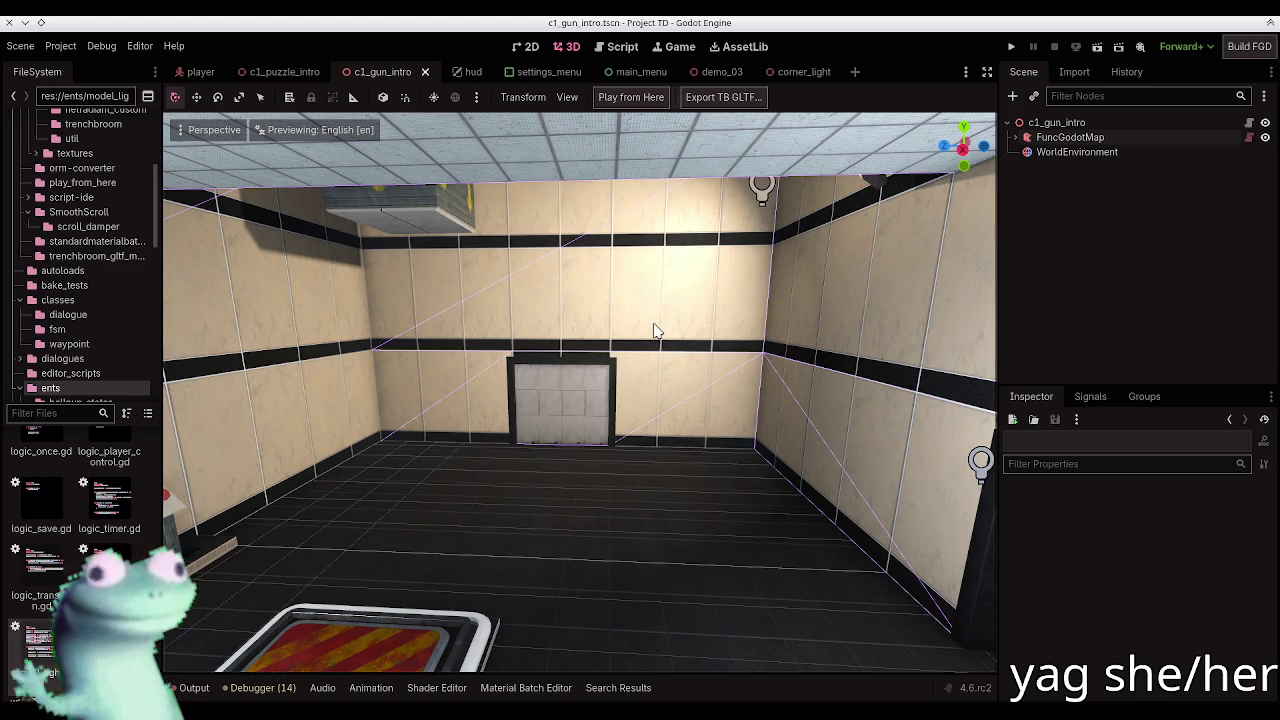
pyautogui.moveTo(654, 330)
pyautogui.mouseDown()
pyautogui.moveTo(550, 336)
pyautogui.moveTo(600, 338)
pyautogui.moveTo(664, 300)
pyautogui.mouseUp()
pyautogui.click(628, 50)
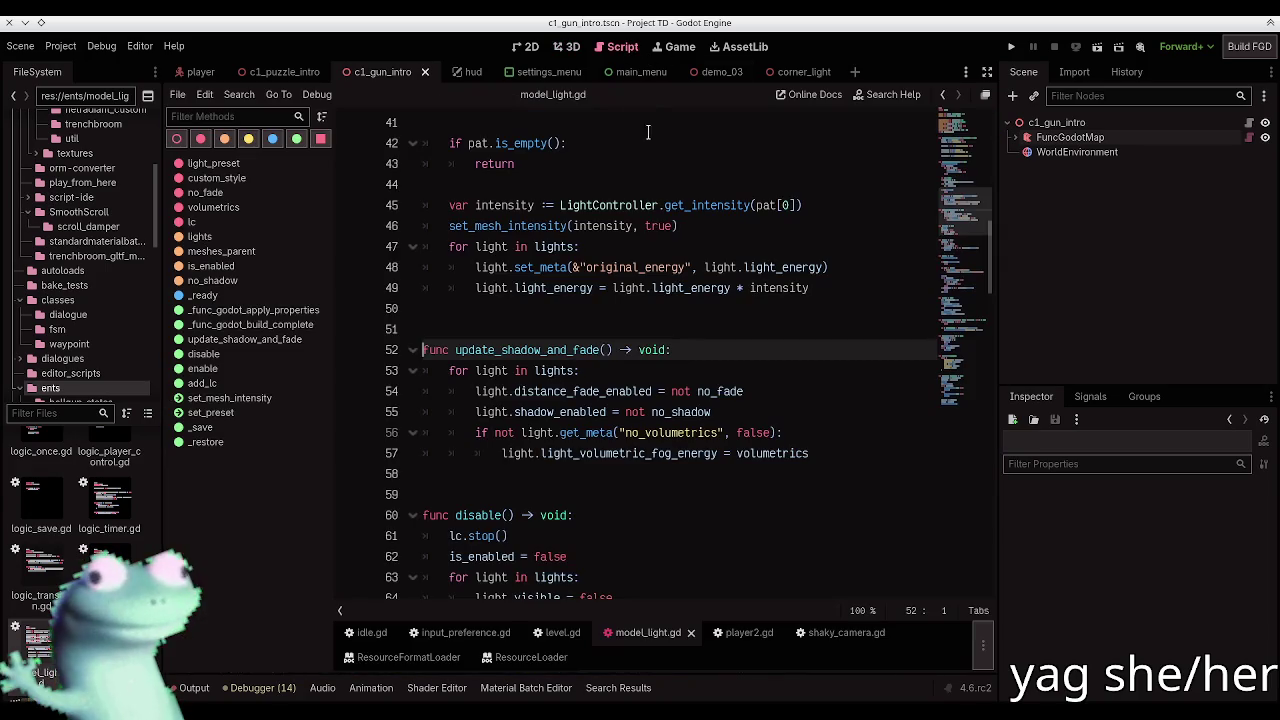
# Step: Scroll through model_light.gd, then fly through the rebuilt rooms in Godot's 3D view
pyautogui.scroll(10, 714, 343)
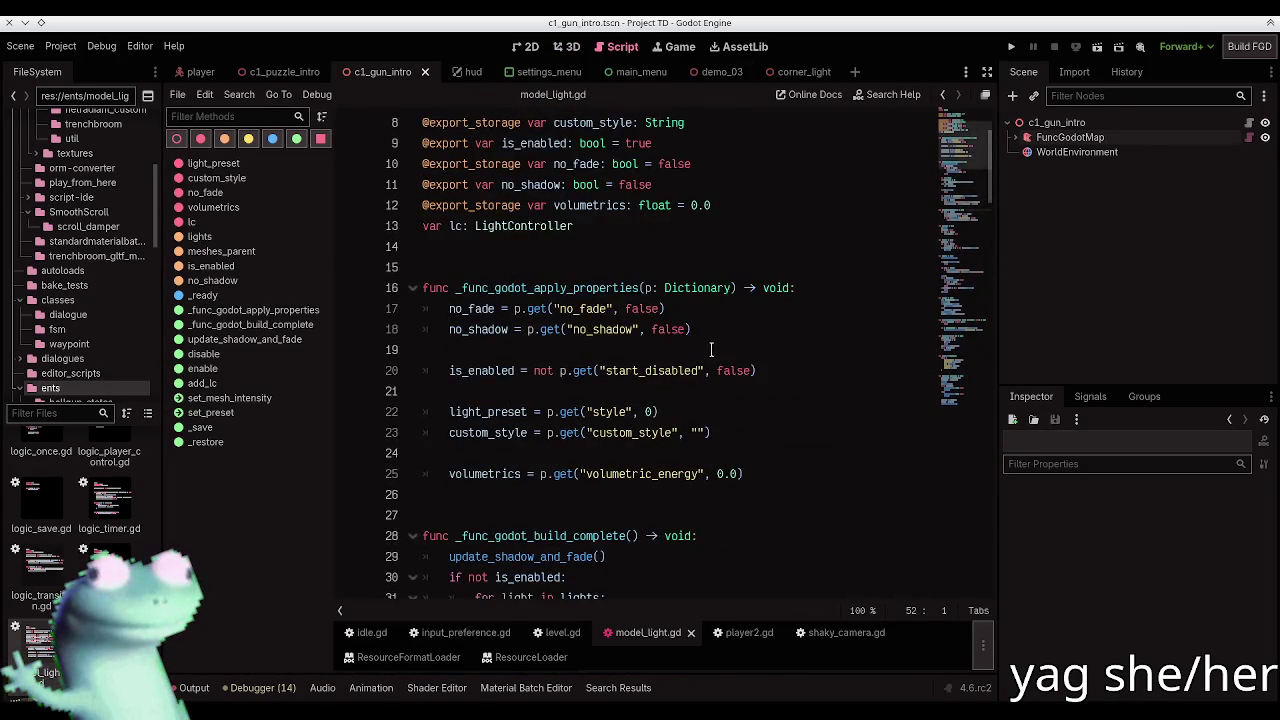
pyautogui.scroll(-10, 711, 349)
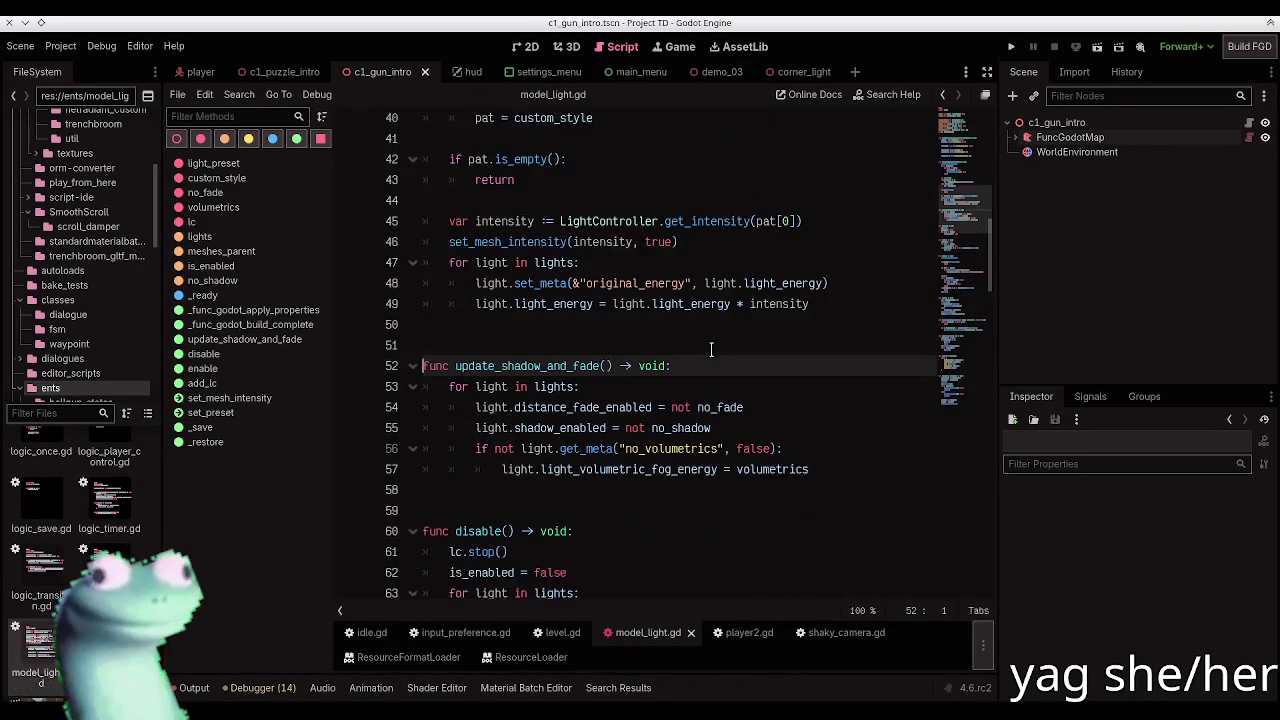
pyautogui.click(567, 46)
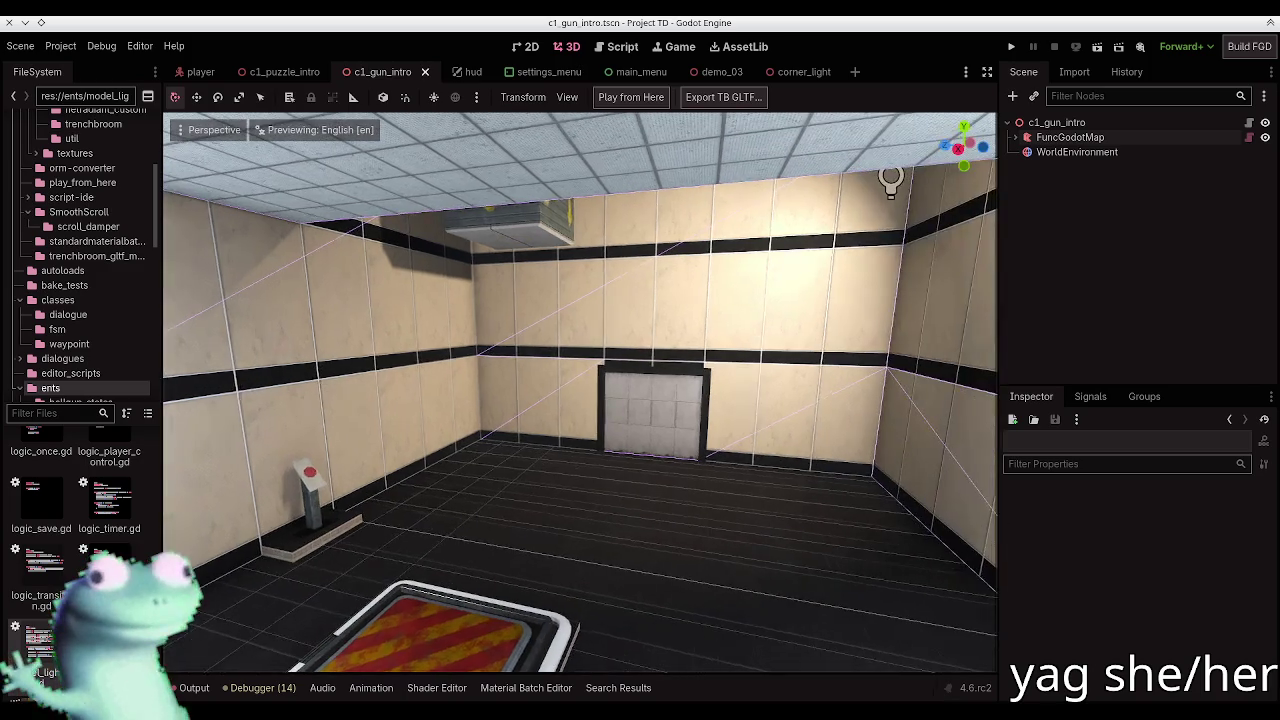
pyautogui.scroll(10, 580, 390)
pyautogui.press('s')
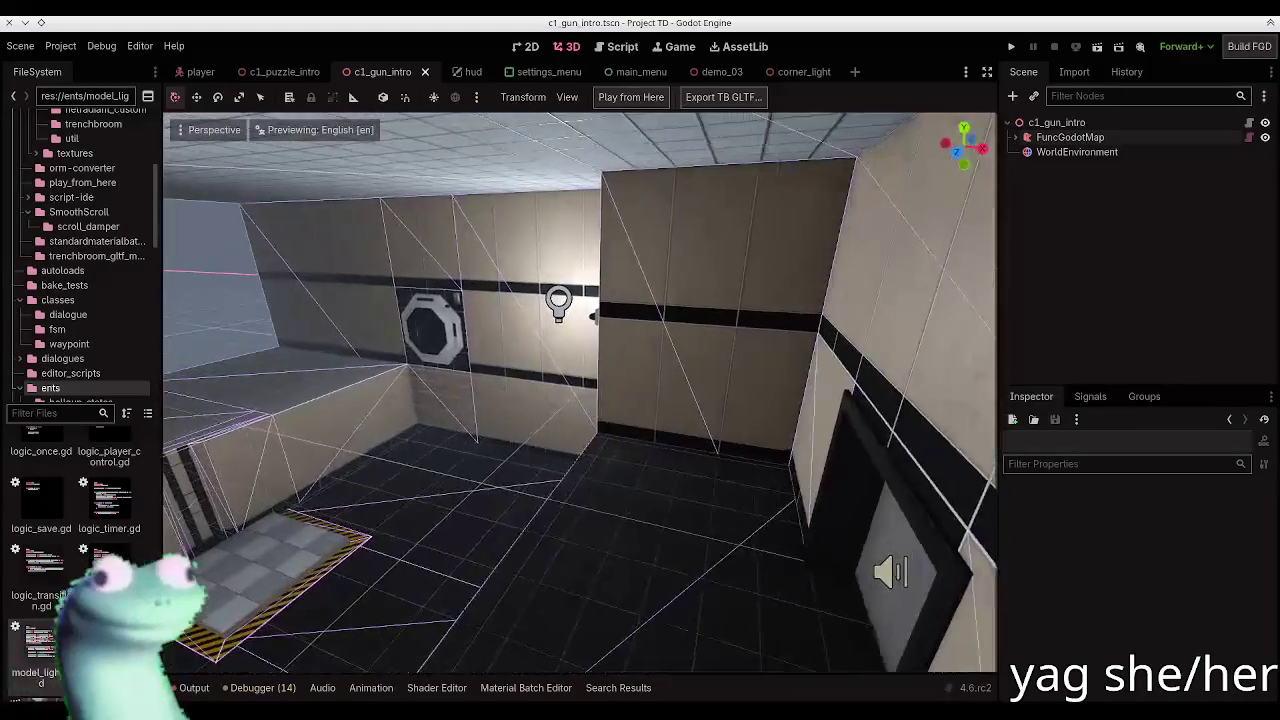
pyautogui.press('w')
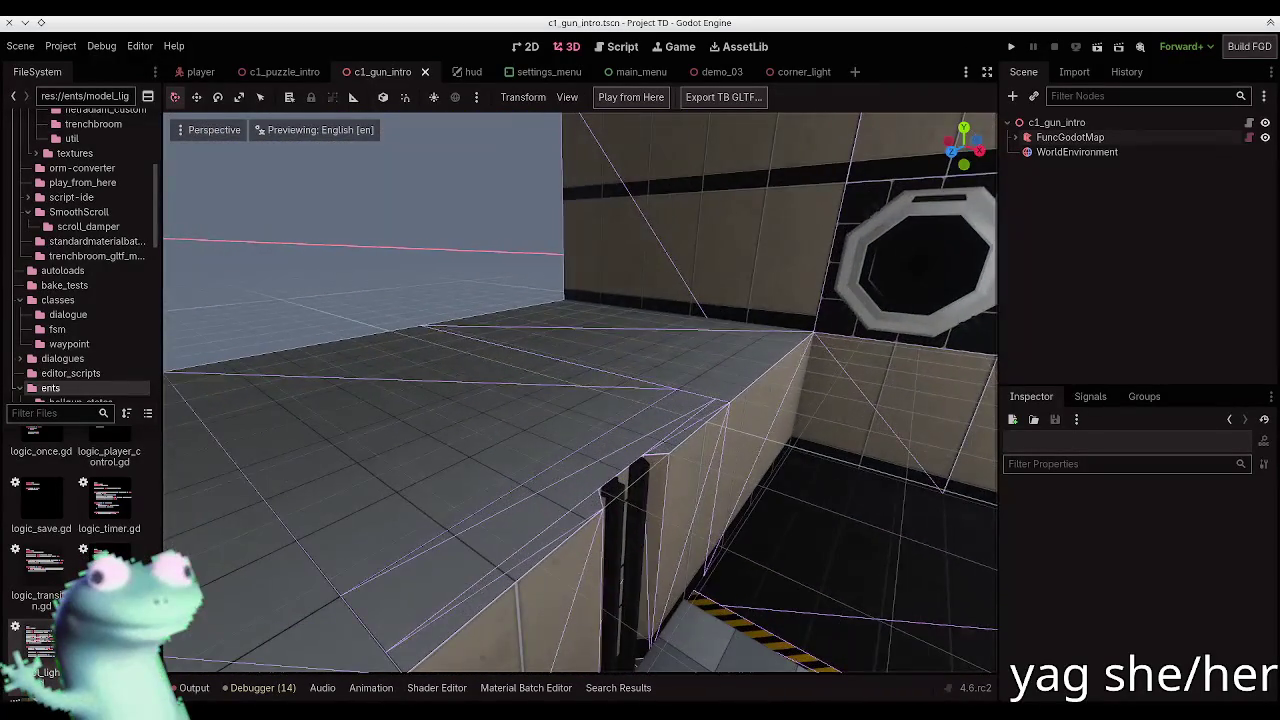
pyautogui.press('d')
pyautogui.press('w')
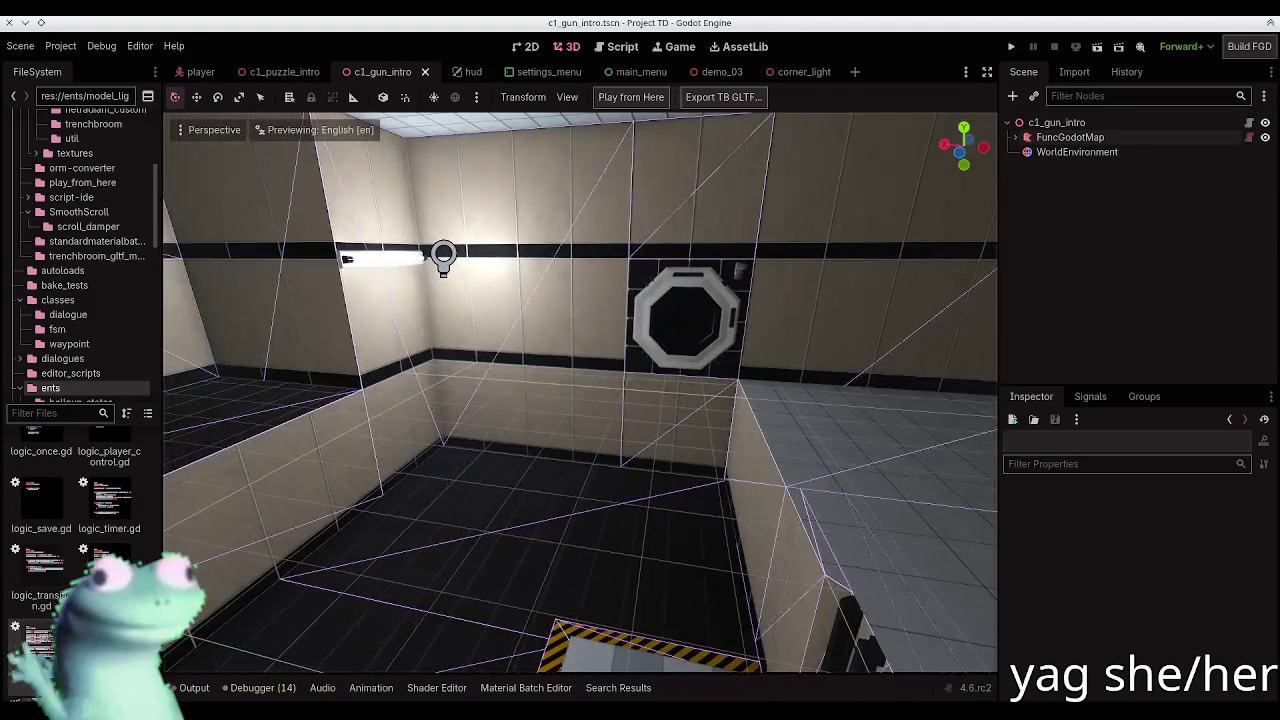
pyautogui.press('s')
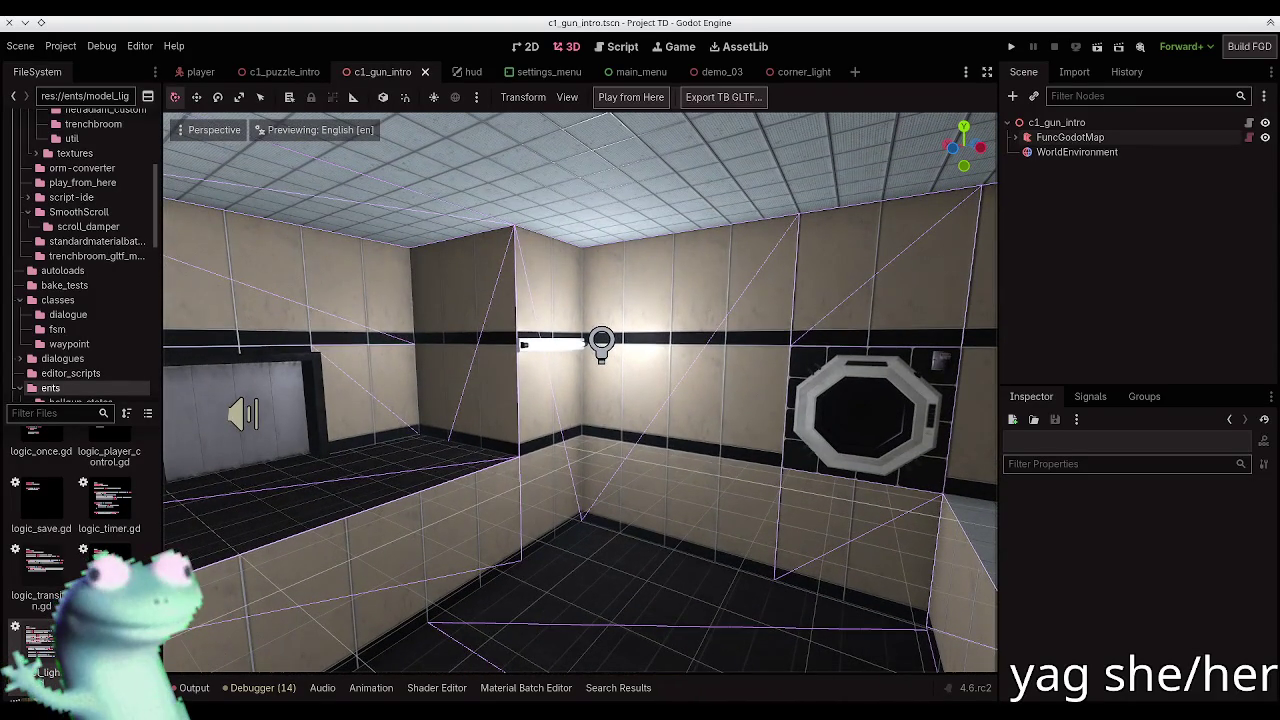
pyautogui.press('a')
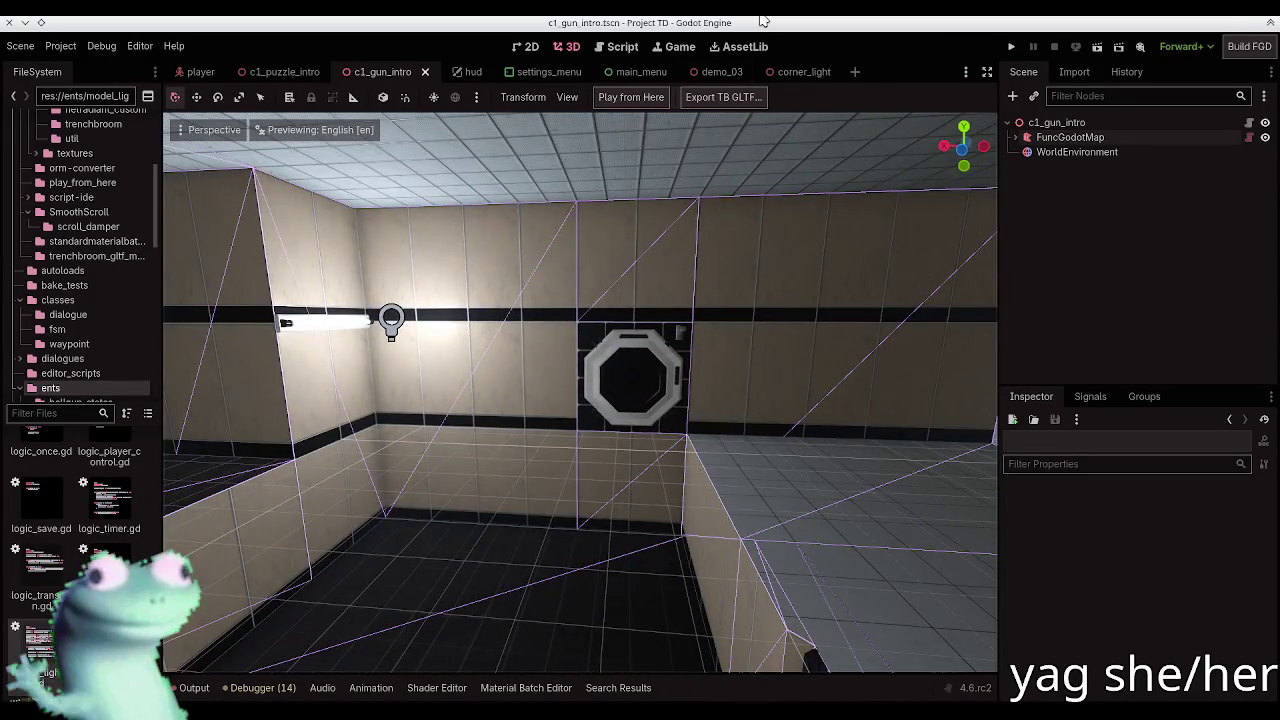
# Step: Back in TrenchBroom's gun_intro map, clear the selection and fly toward the player clip area
pyautogui.hotkey('alt', 'Tab')
pyautogui.press('w')
pyautogui.press('Escape')
pyautogui.press('s')
pyautogui.moveTo(265, 272)
pyautogui.mouseDown()
pyautogui.moveTo(254, 248)
pyautogui.moveTo(316, 274)
pyautogui.moveTo(280, 277)
pyautogui.moveTo(292, 316)
pyautogui.moveTo(248, 302)
pyautogui.moveTo(320, 296)
pyautogui.mouseUp()
pyautogui.press('w')
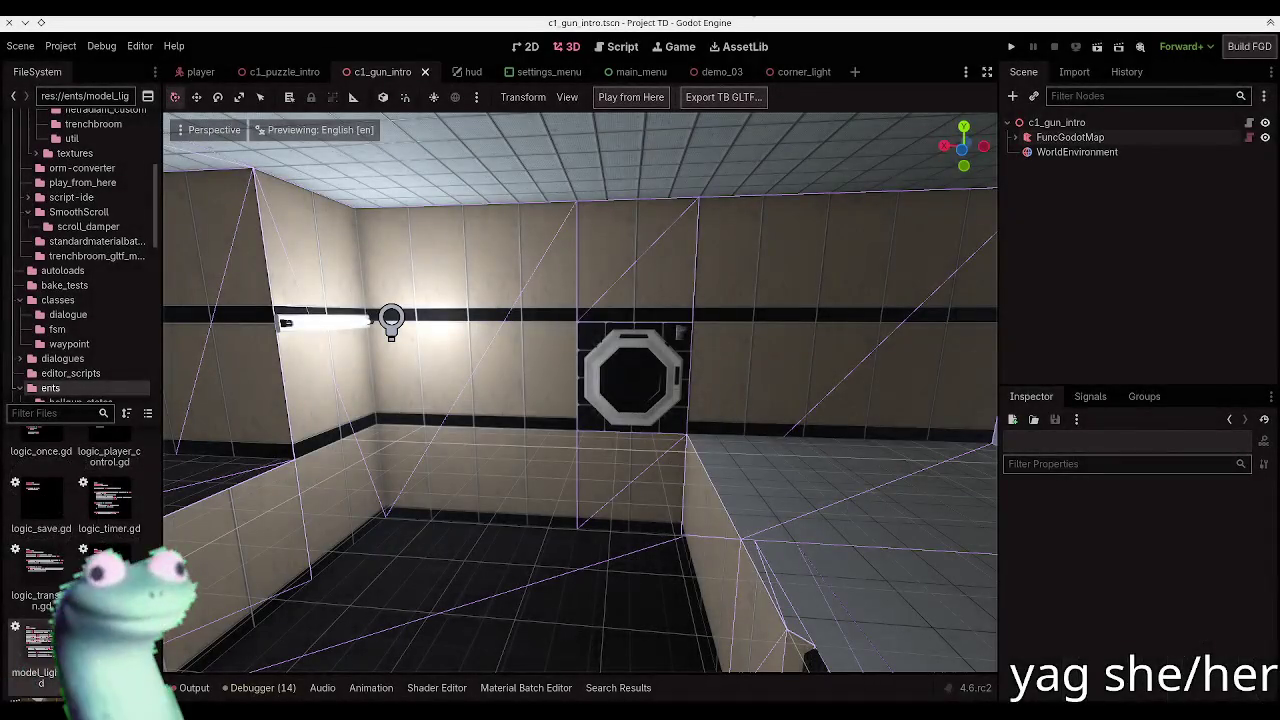
pyautogui.hotkey('alt', 'Tab')
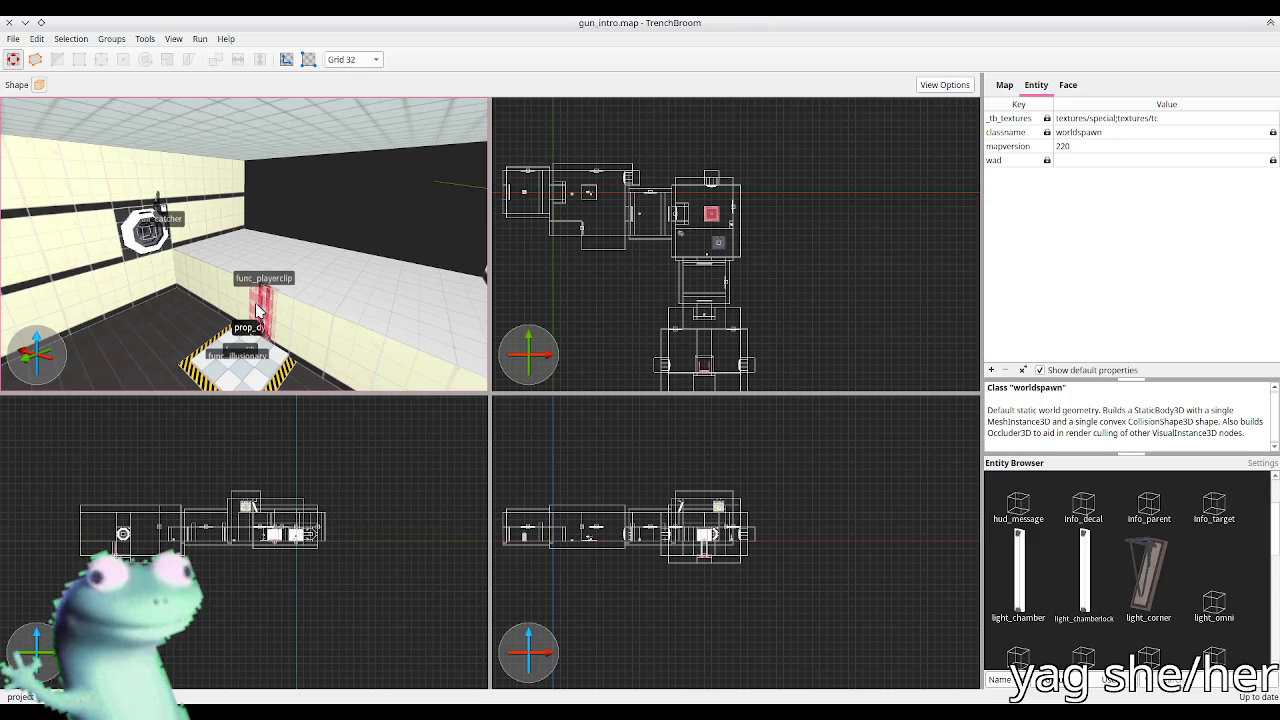
# Step: Apply a texture alignment change to the floor brush face in the Face inspector
pyautogui.scroll(5, 260, 300)
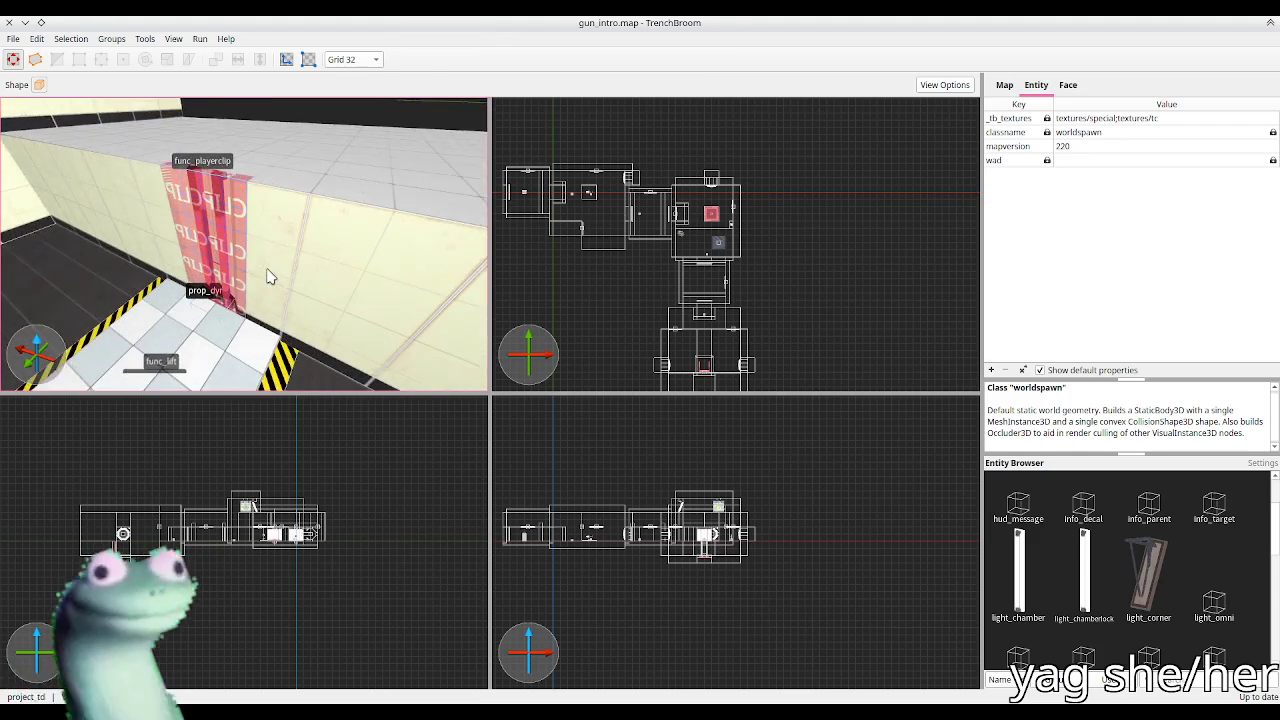
pyautogui.scroll(5, 268, 276)
pyautogui.scroll(-5, 268, 276)
pyautogui.click(232, 340)
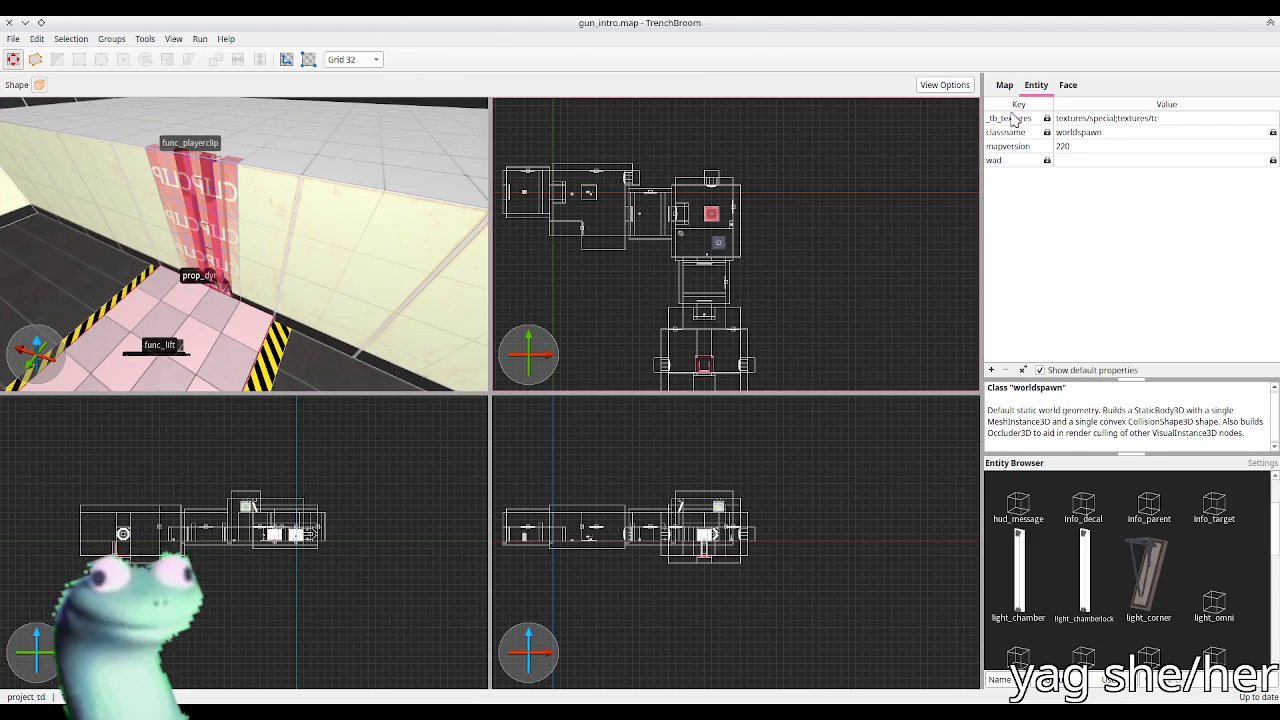
pyautogui.click(1070, 88)
pyautogui.click(1005, 334)
pyautogui.scroll(-2, 75, 150)
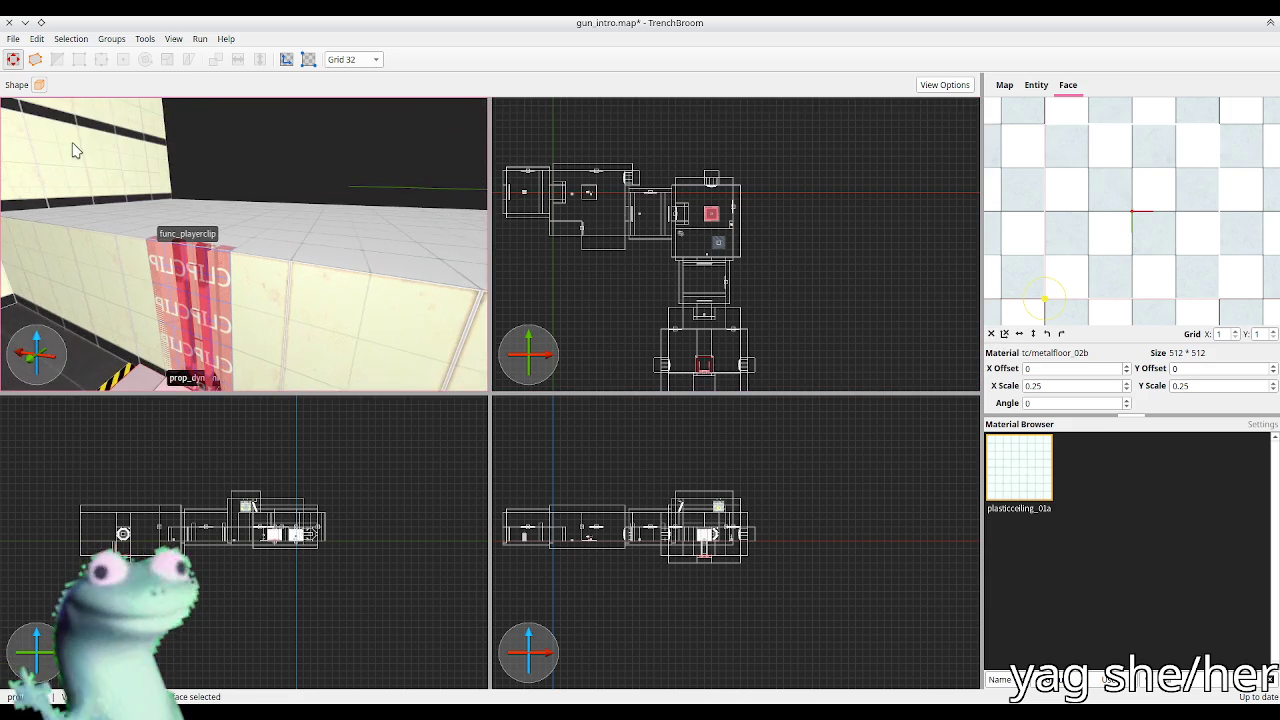
pyautogui.press('Escape')
# Step: Save gun_intro.map and bring the Godot editor back to the chamber view
pyautogui.scroll(-5, 143, 256)
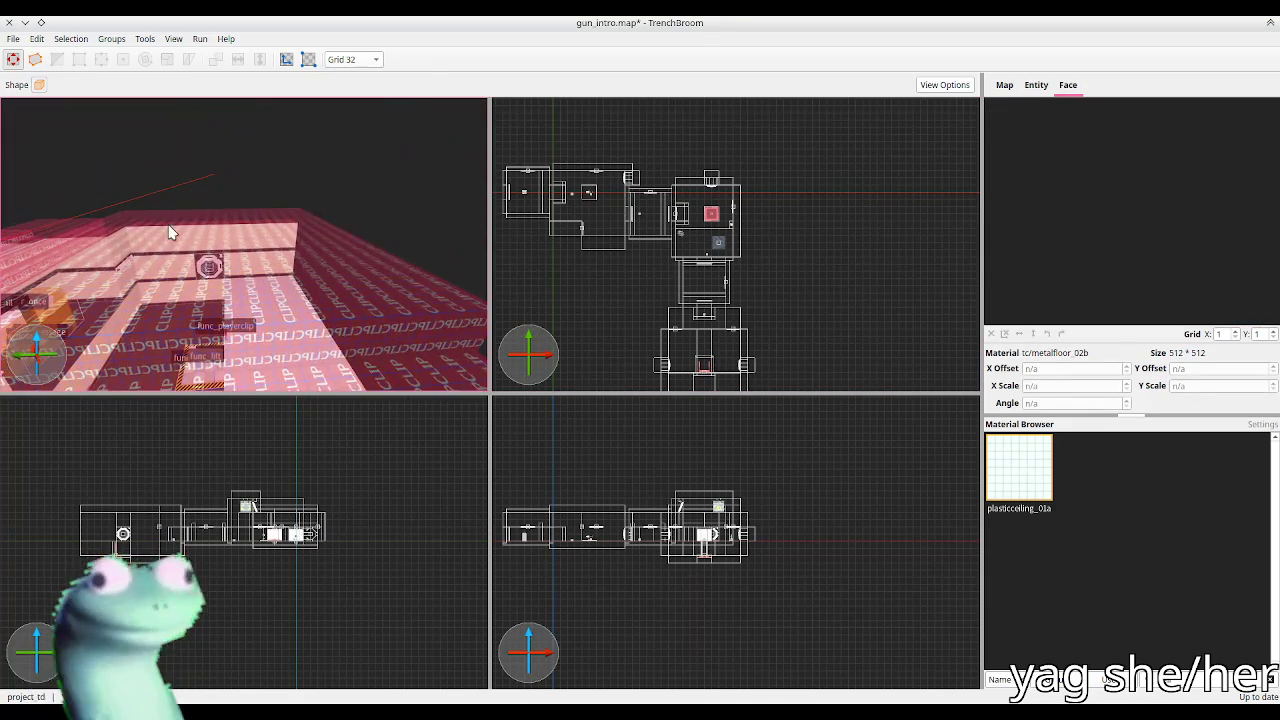
pyautogui.scroll(5, 168, 232)
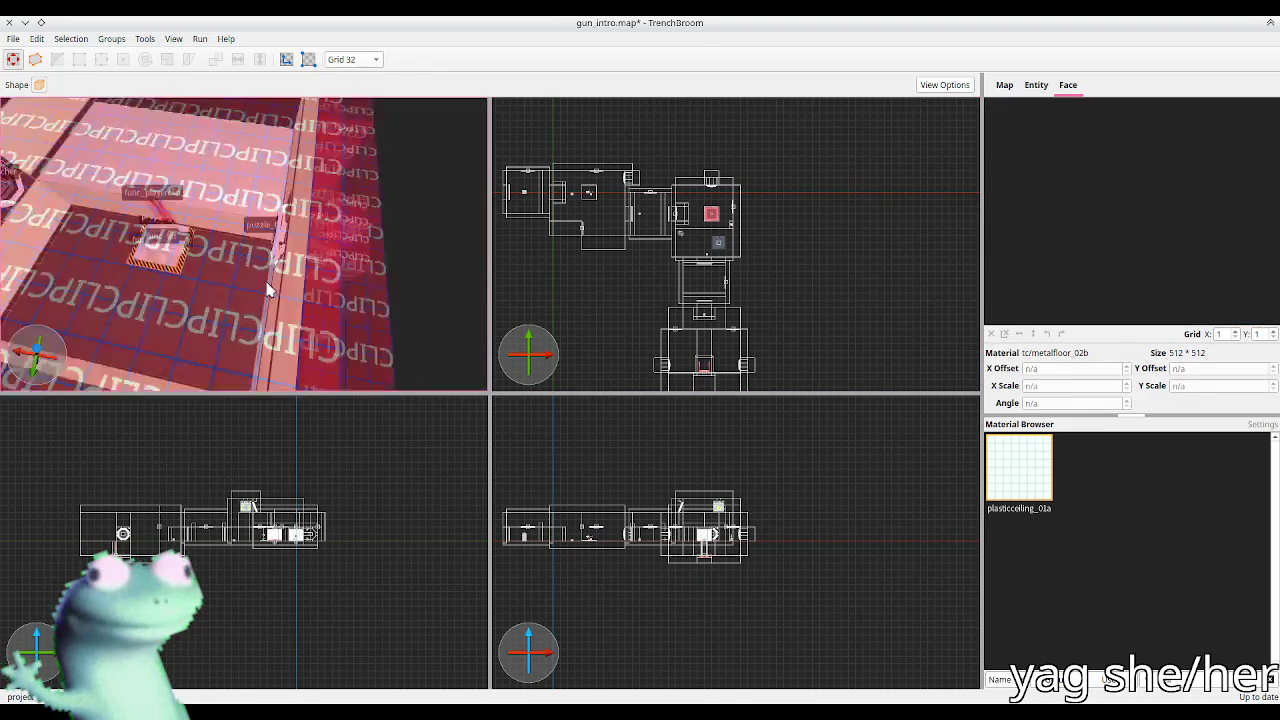
pyautogui.scroll(10, 265, 290)
pyautogui.scroll(-10, 468, 256)
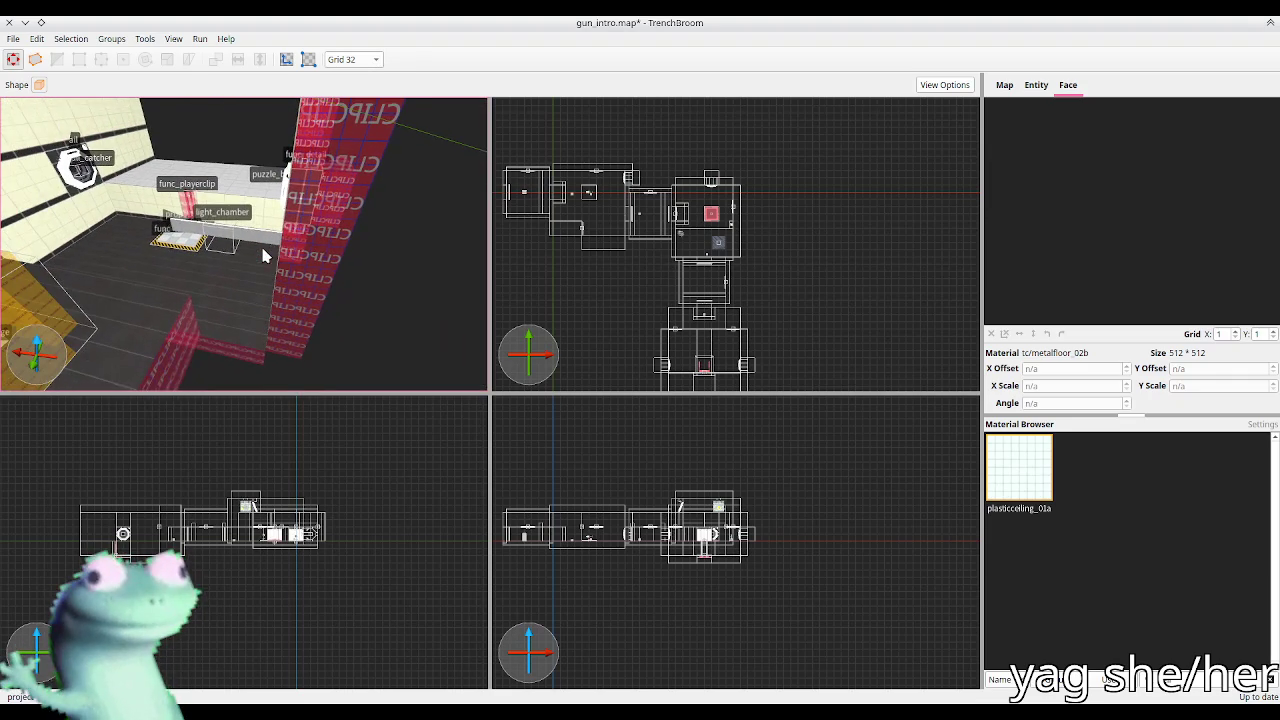
pyautogui.hotkey('ctrl', 's')
pyautogui.hotkey('alt', 'Tab')
pyautogui.press('w')
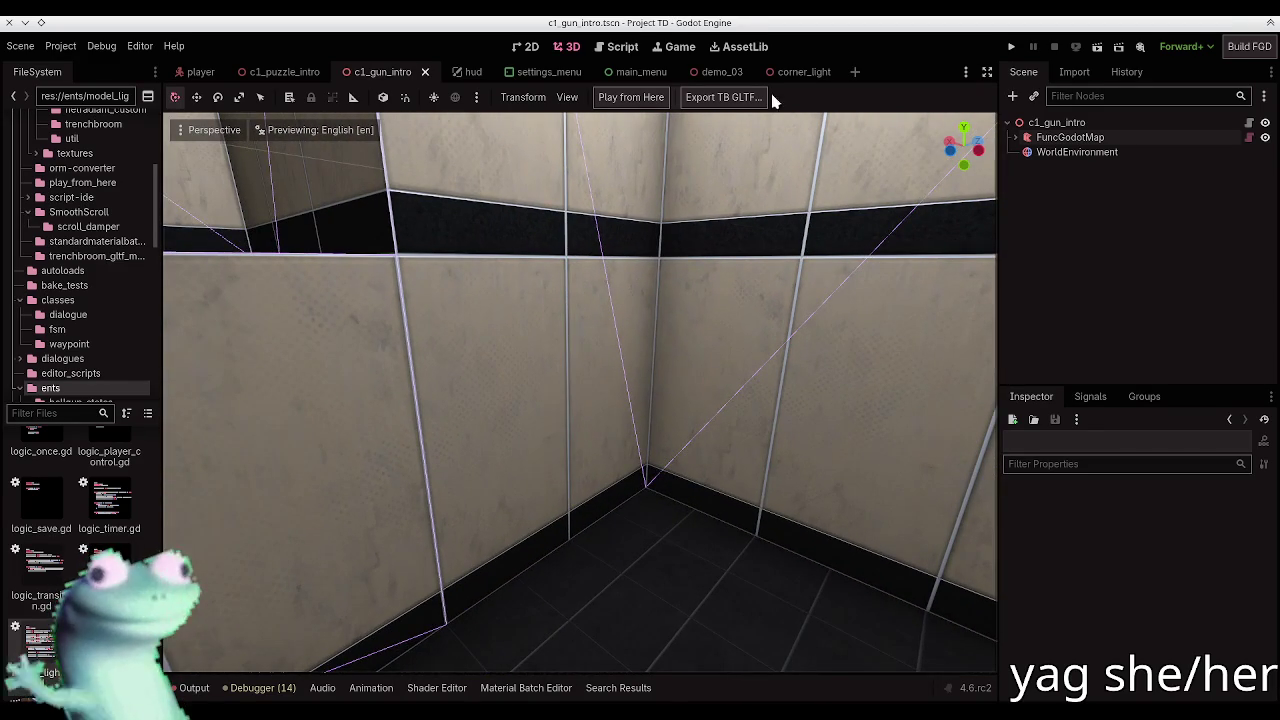
# Step: Open player2.gd, jump to _ready, and add an empty line after line 152
pyautogui.click(628, 49)
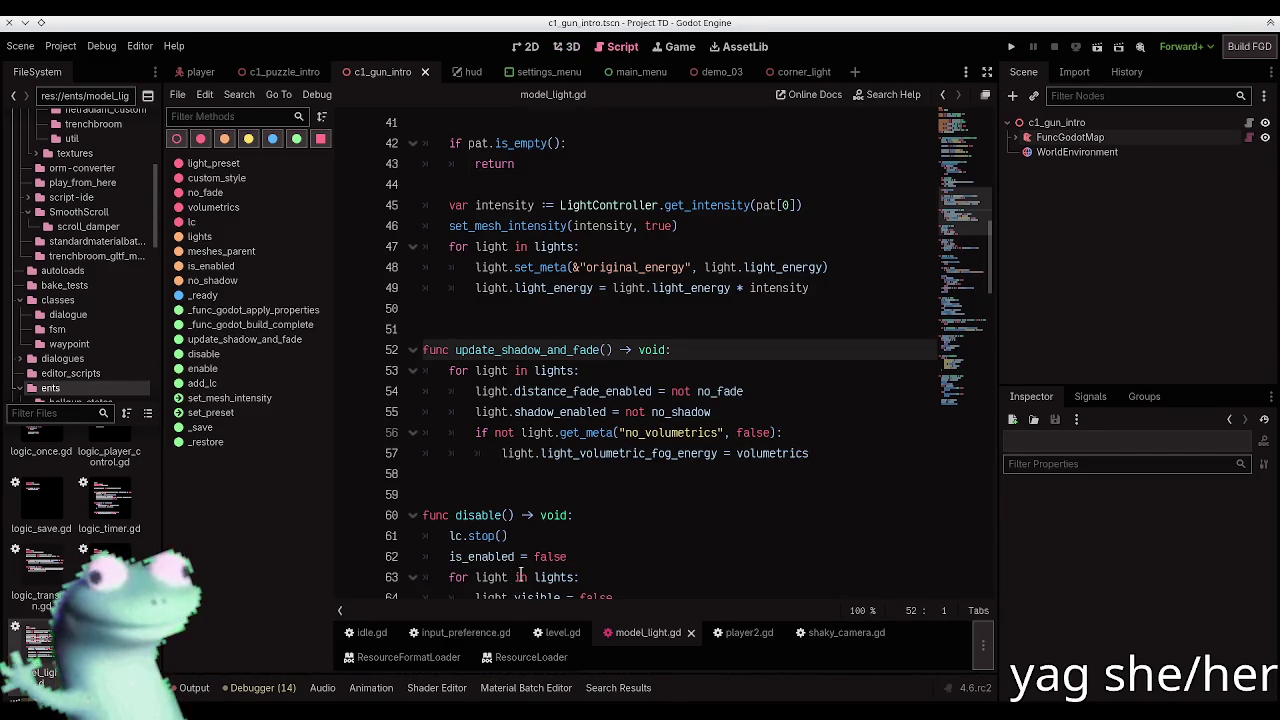
pyautogui.click(745, 632)
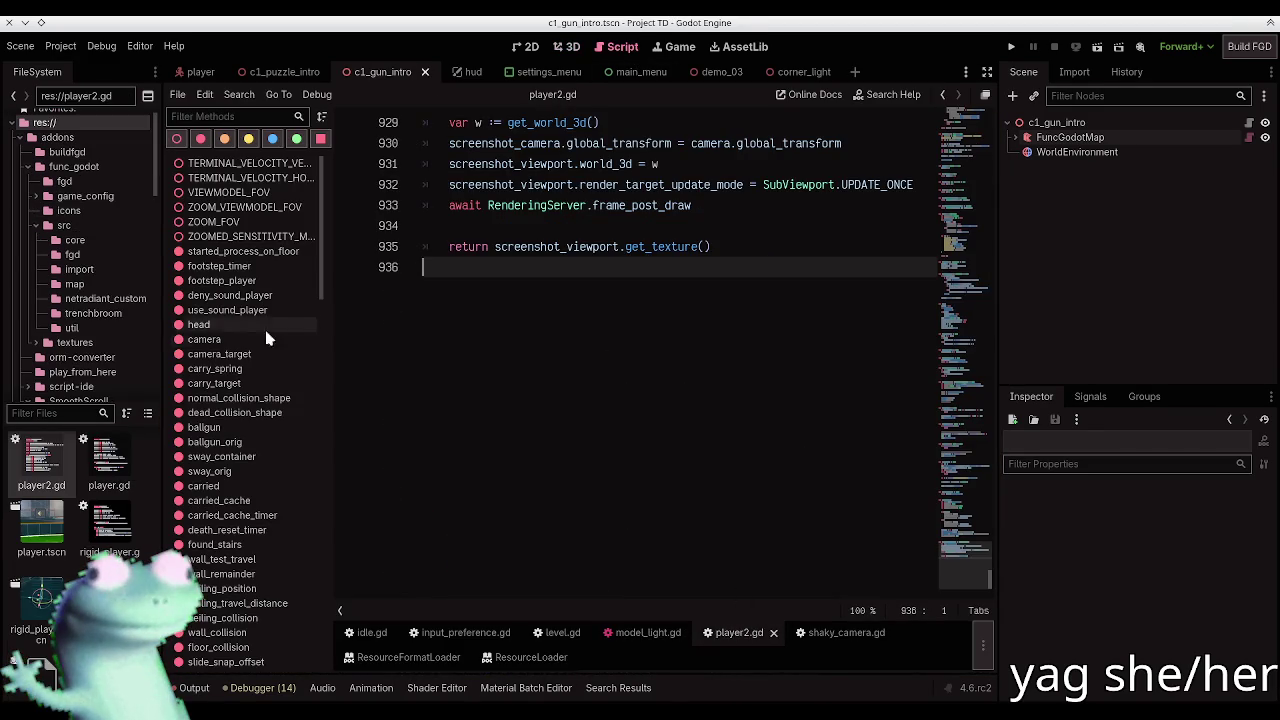
pyautogui.scroll(-15, 278, 296)
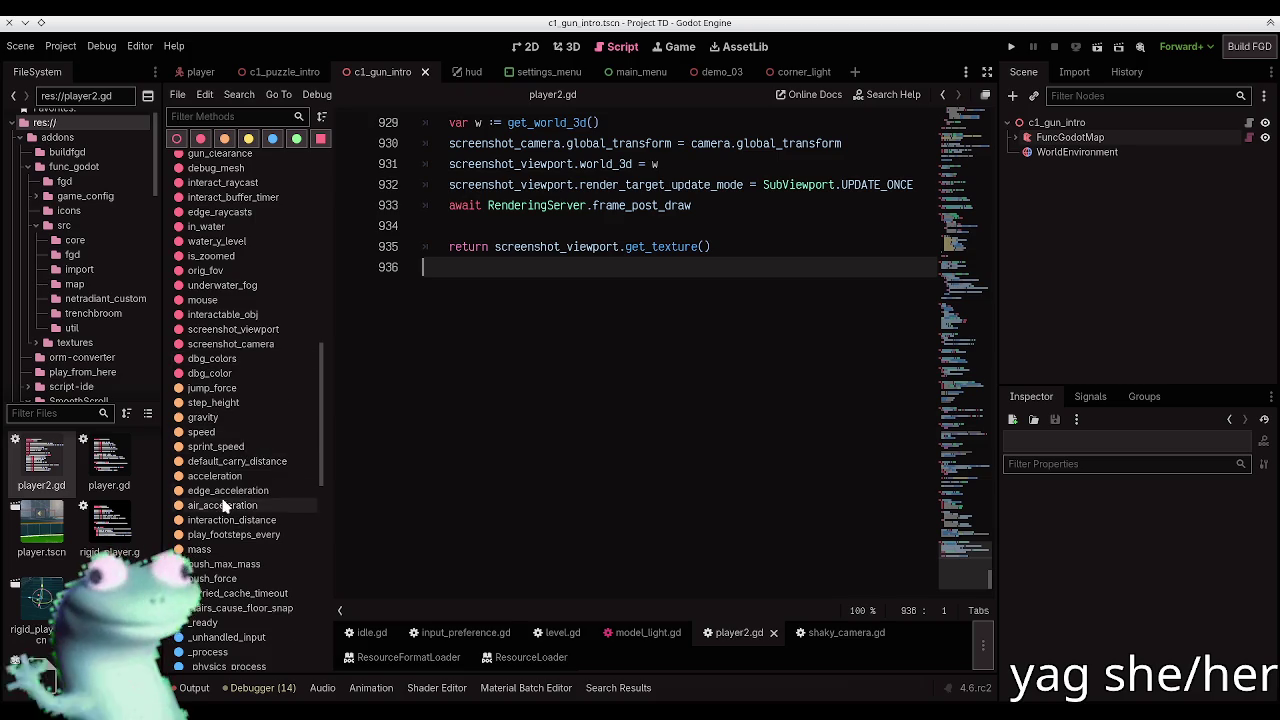
pyautogui.scroll(-5, 224, 507)
pyautogui.click(224, 497)
pyautogui.scroll(-5, 670, 290)
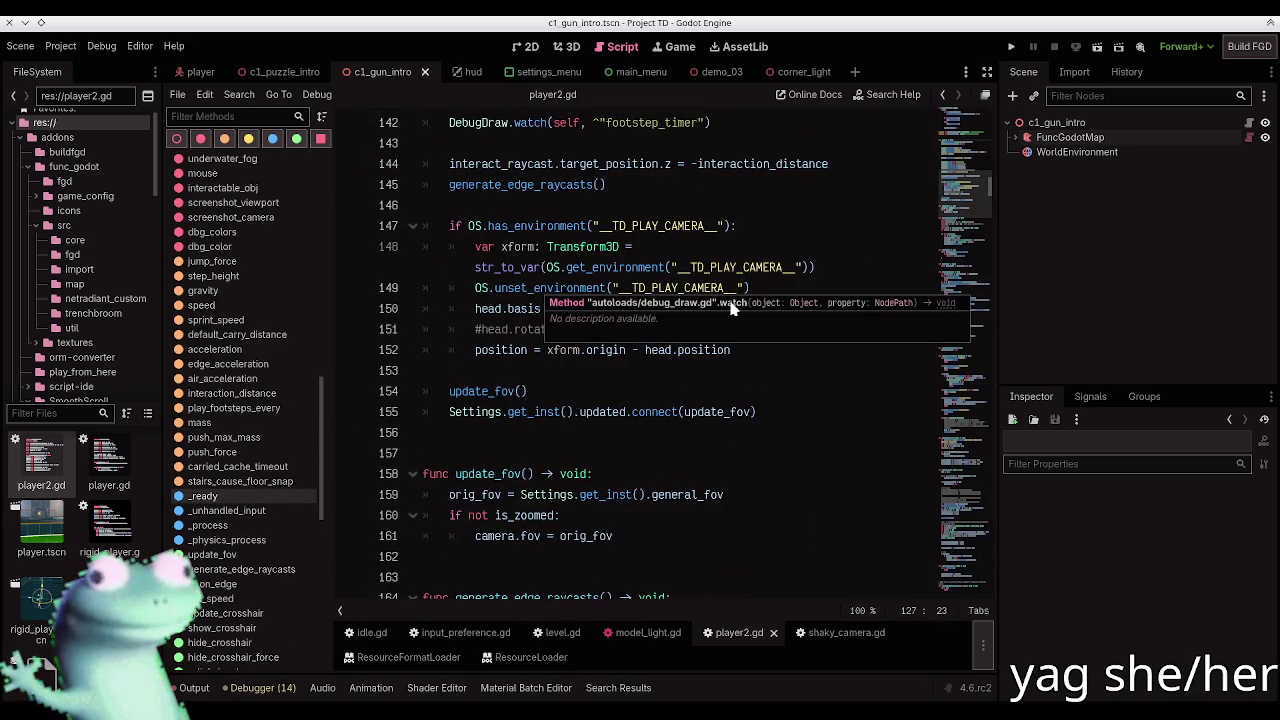
pyautogui.click(758, 349)
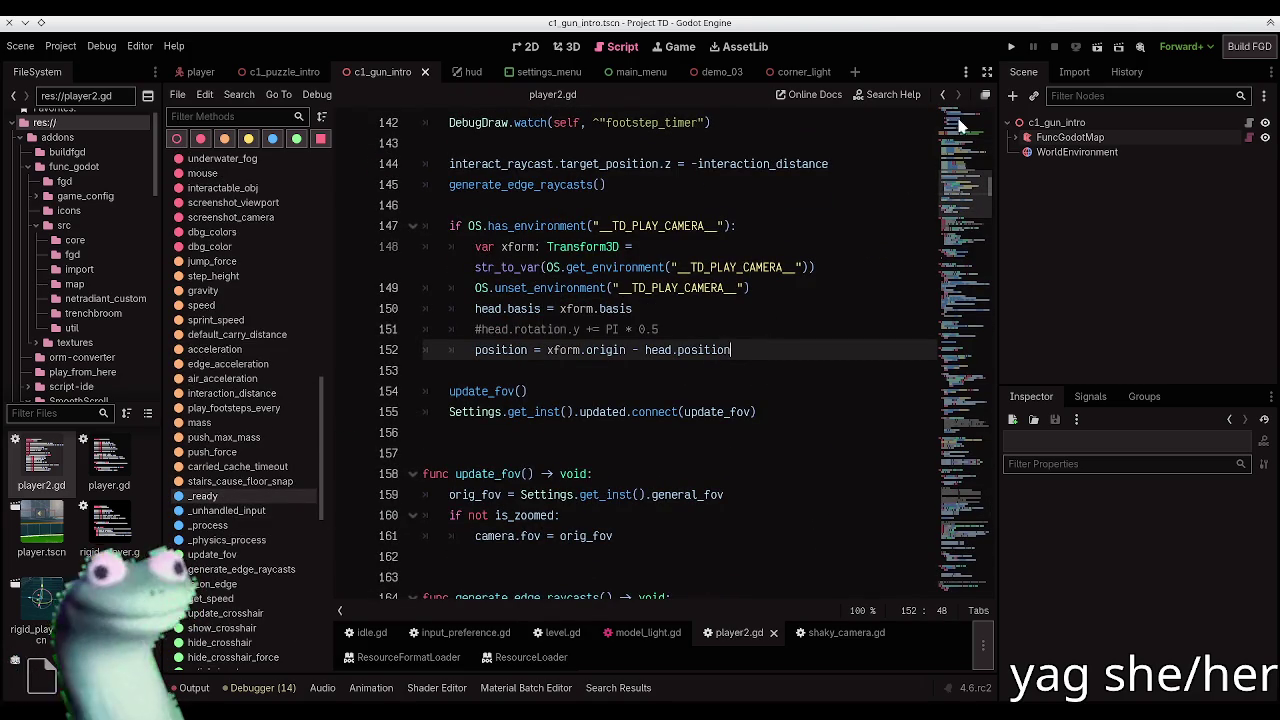
pyautogui.hotkey('ctrl', 'shift', 'F11')
pyautogui.press('Return')
# Step: Search all project files for power_up to confirm the function name
pyautogui.write('powe')
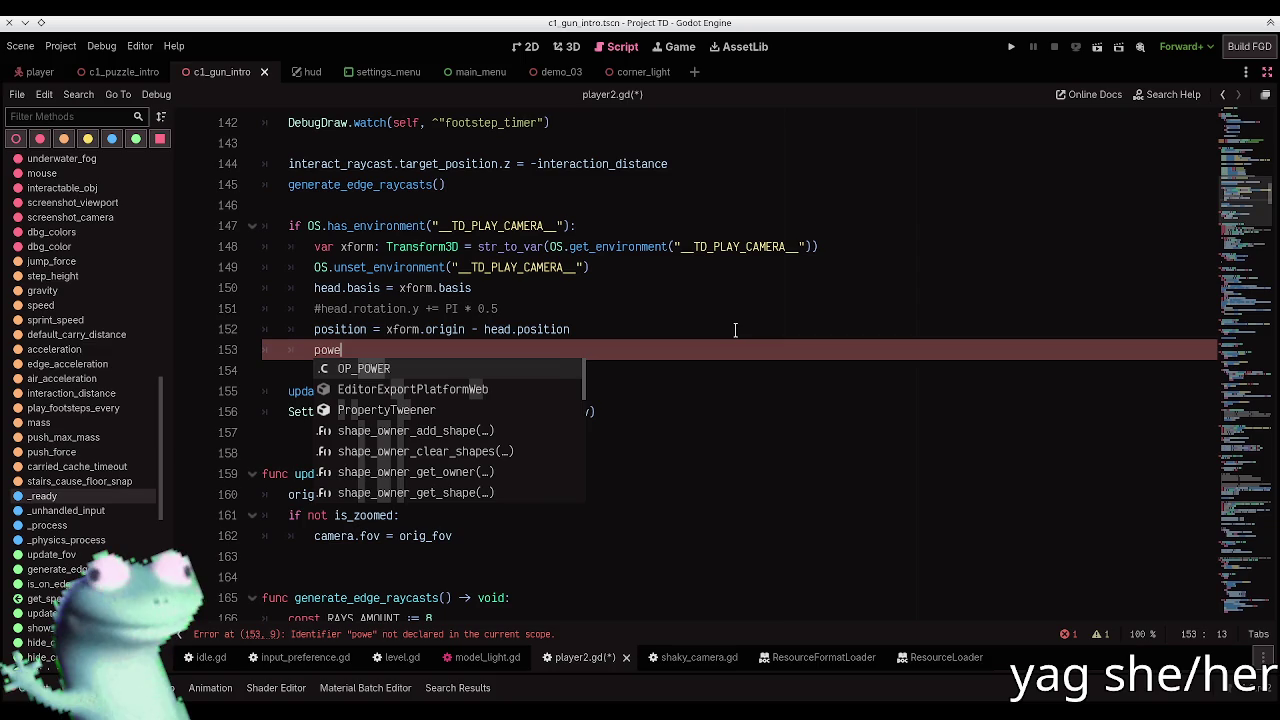
pyautogui.press('BackSpace')
pyautogui.press('BackSpace')
pyautogui.press('BackSpace')
pyautogui.hotkey('ctrl', 'shift', 'f')
pyautogui.write('p')
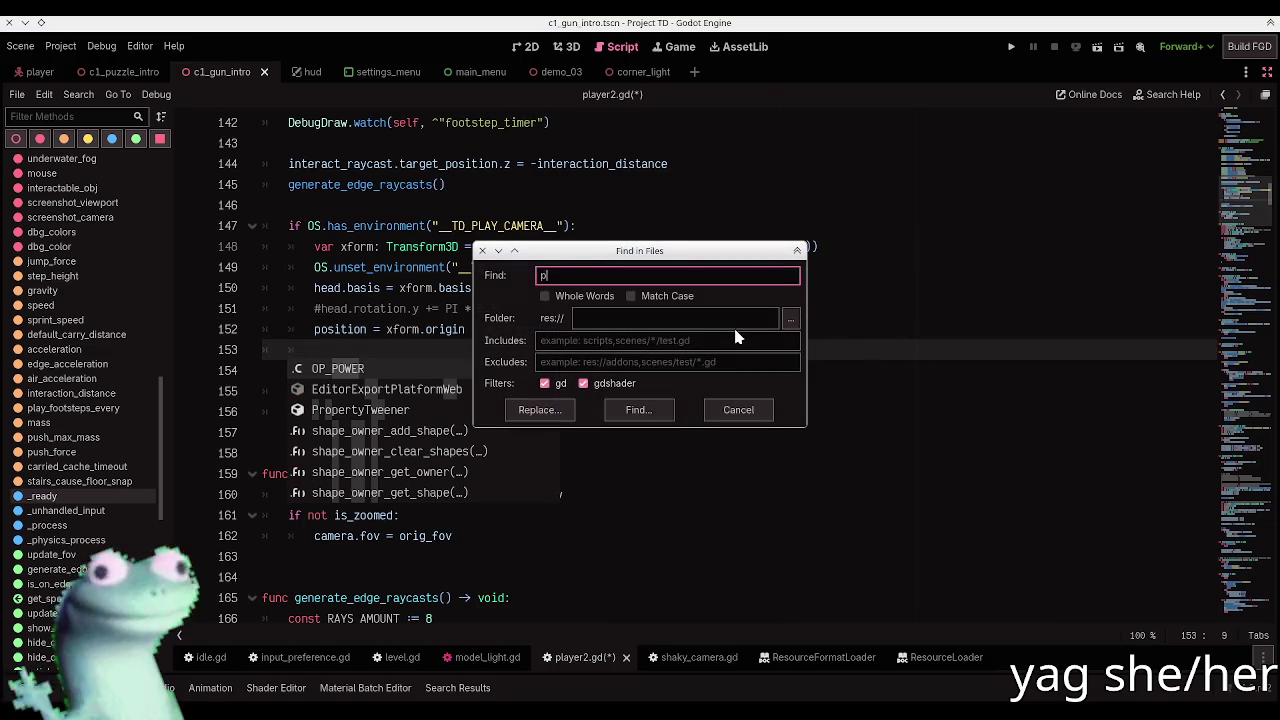
pyautogui.write('ower_up')
pyautogui.press('Return')
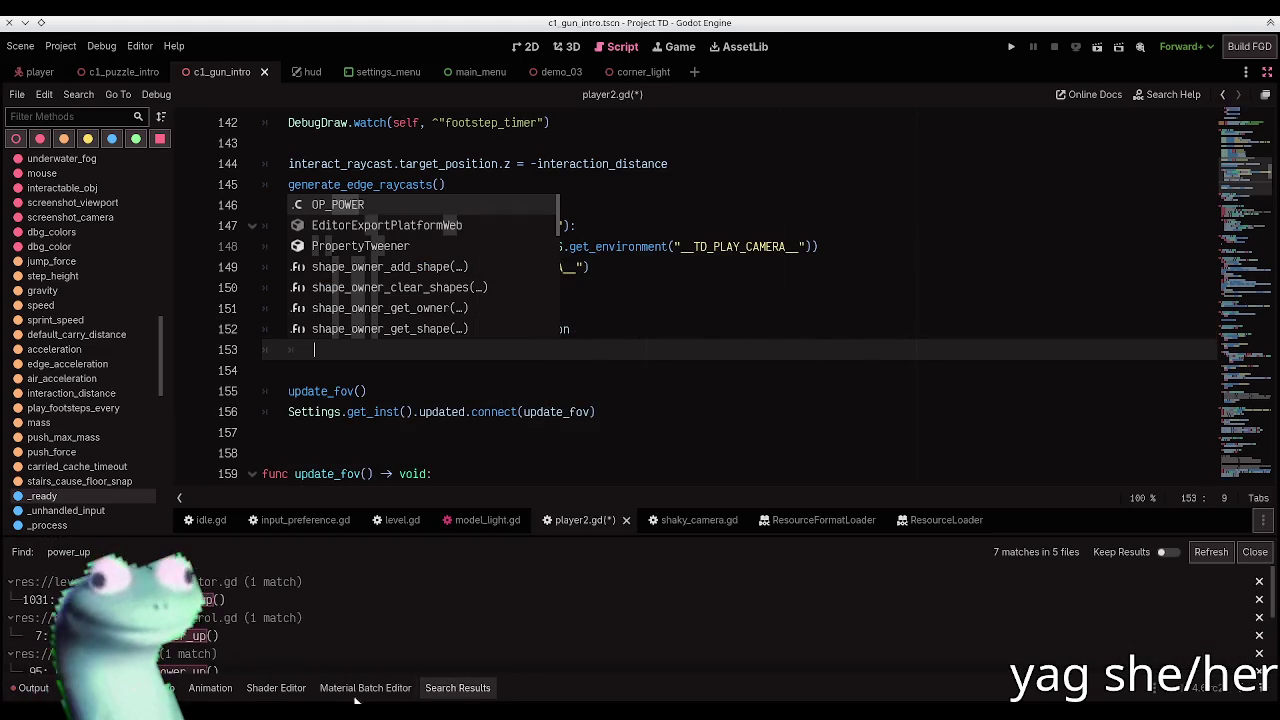
pyautogui.click(525, 349)
# Step: Add ballgun.power_up() on line 153 and save player2.gd
pyautogui.write('ballgun')
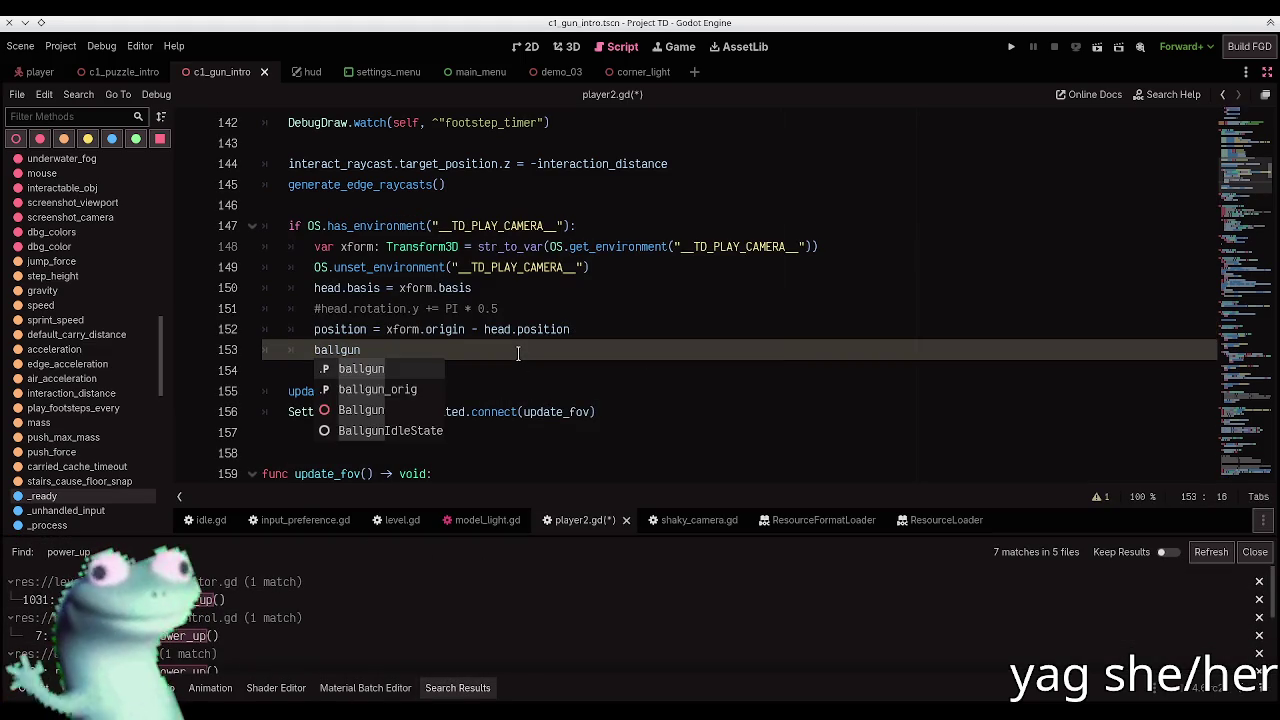
pyautogui.write('.powe')
pyautogui.press('Return')
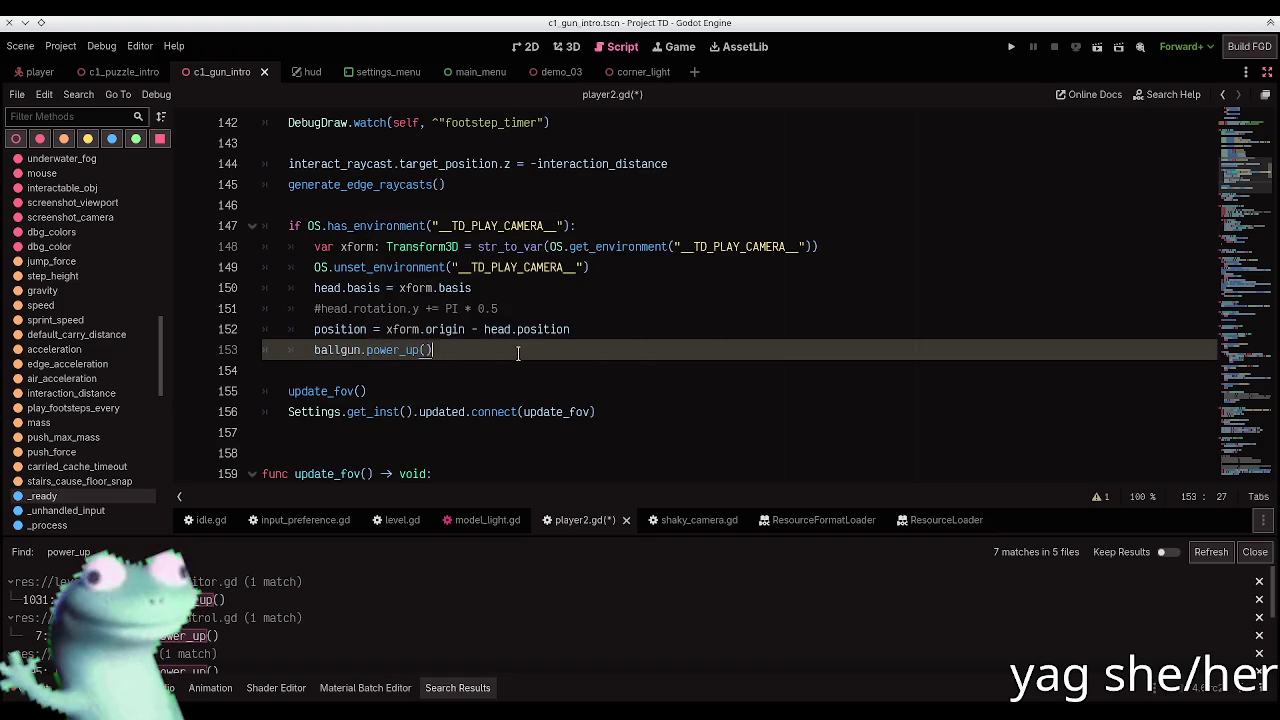
pyautogui.hotkey('ctrl', 's')
pyautogui.click(470, 688)
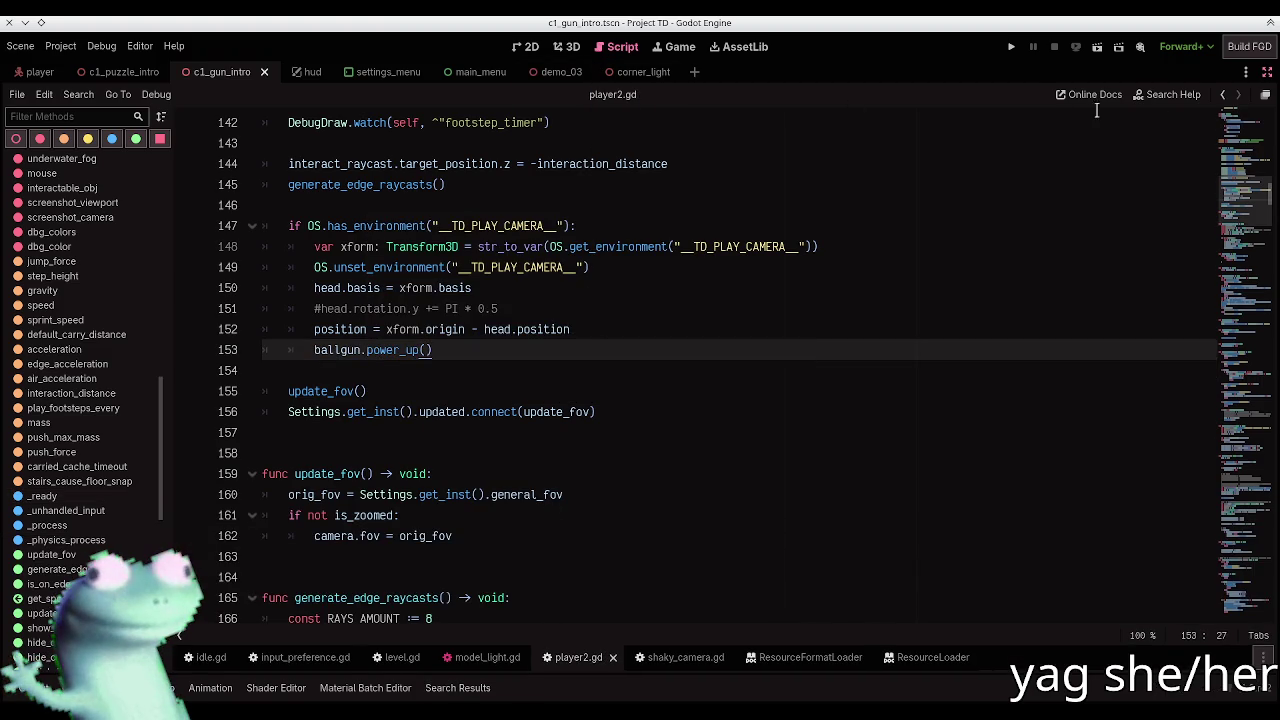
pyautogui.click(1267, 71)
pyautogui.click(567, 46)
# Step: Switch to prefabs.map and box-select the left prefab group with its fizzler and triggers
pyautogui.press('s')
pyautogui.moveTo(520, 326)
pyautogui.mouseDown()
pyautogui.moveTo(860, 336)
pyautogui.moveTo(580, 336)
pyautogui.mouseUp()
pyautogui.hotkey('alt', 'Tab')
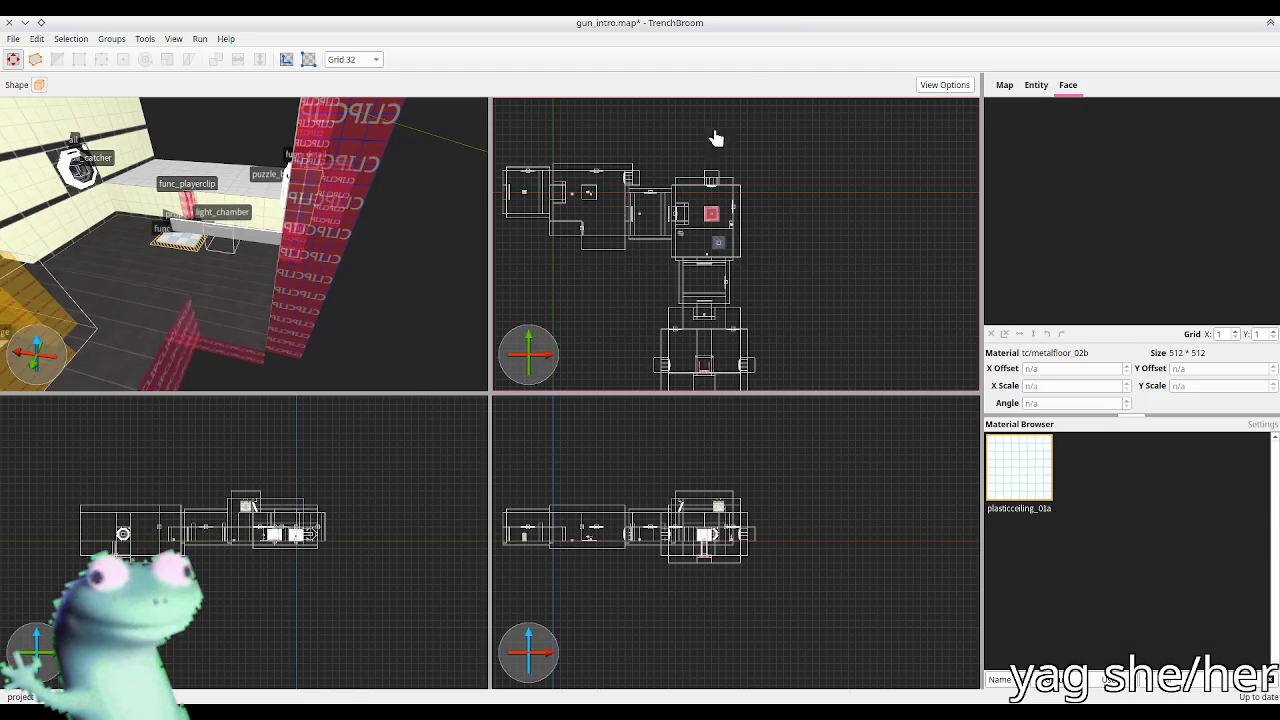
pyautogui.scroll(-5, 351, 317)
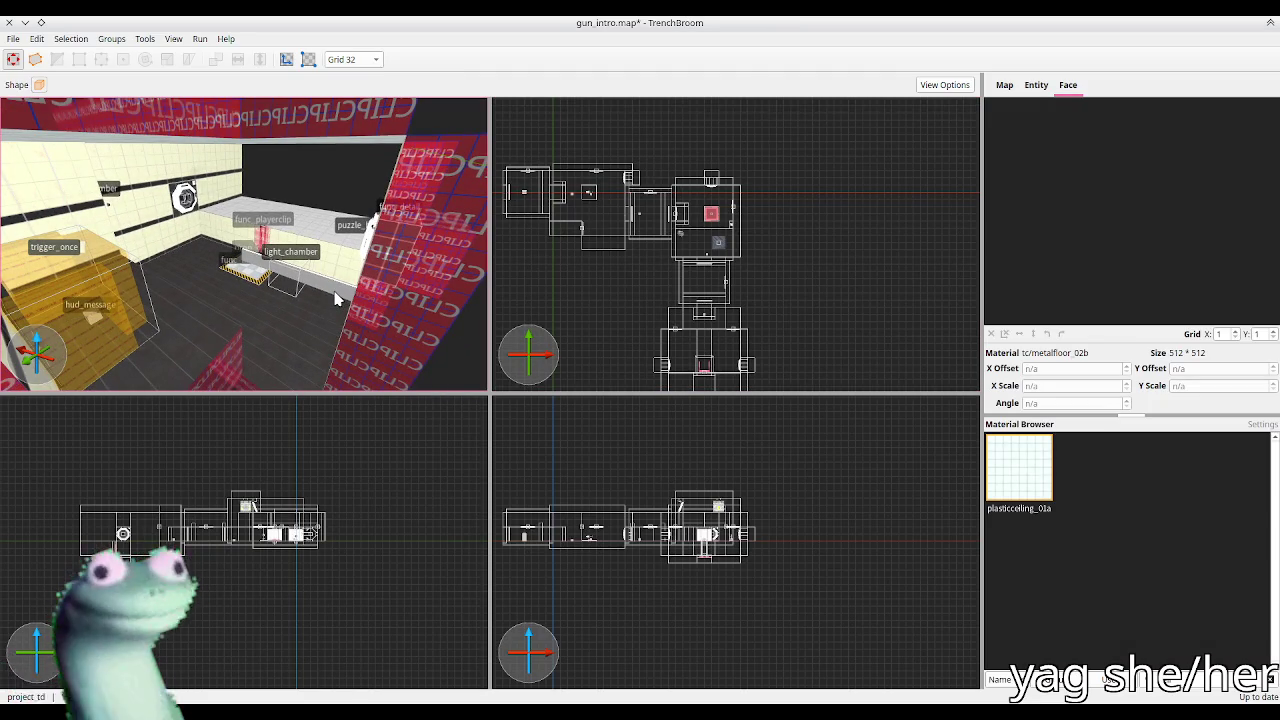
pyautogui.hotkey('alt', 'Tab')
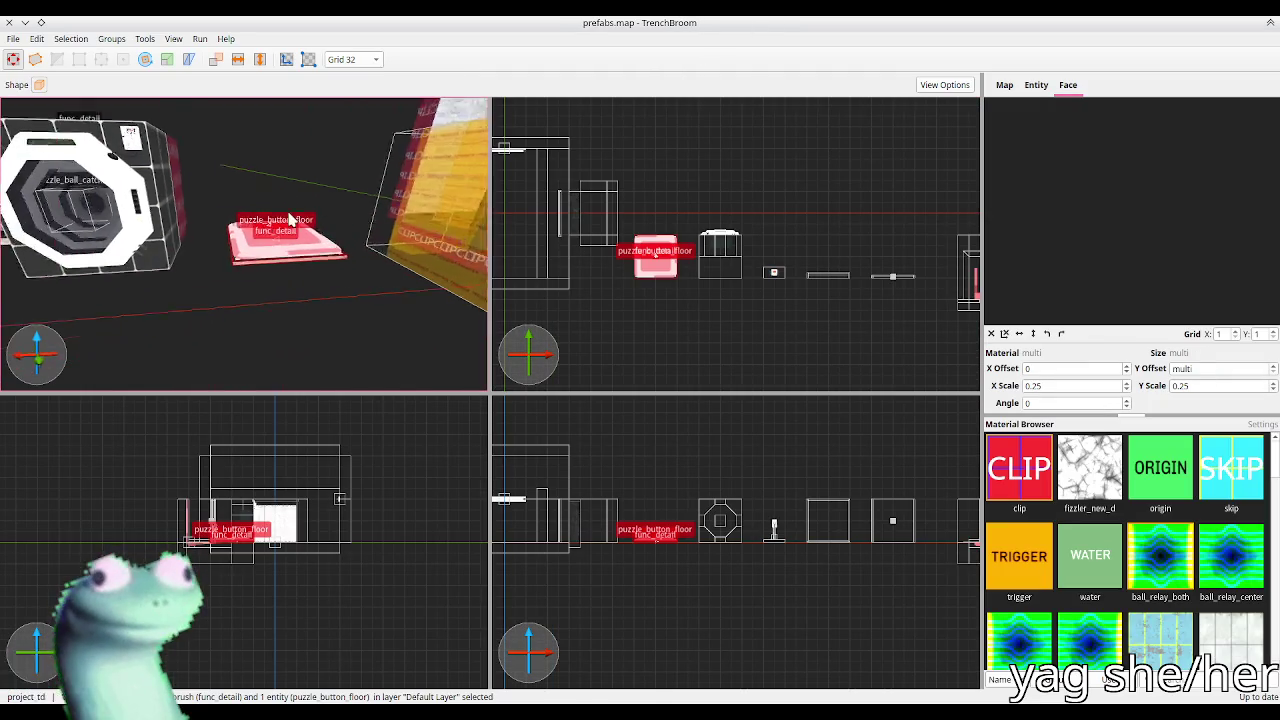
pyautogui.scroll(-3, 246, 278)
pyautogui.scroll(-2, 628, 292)
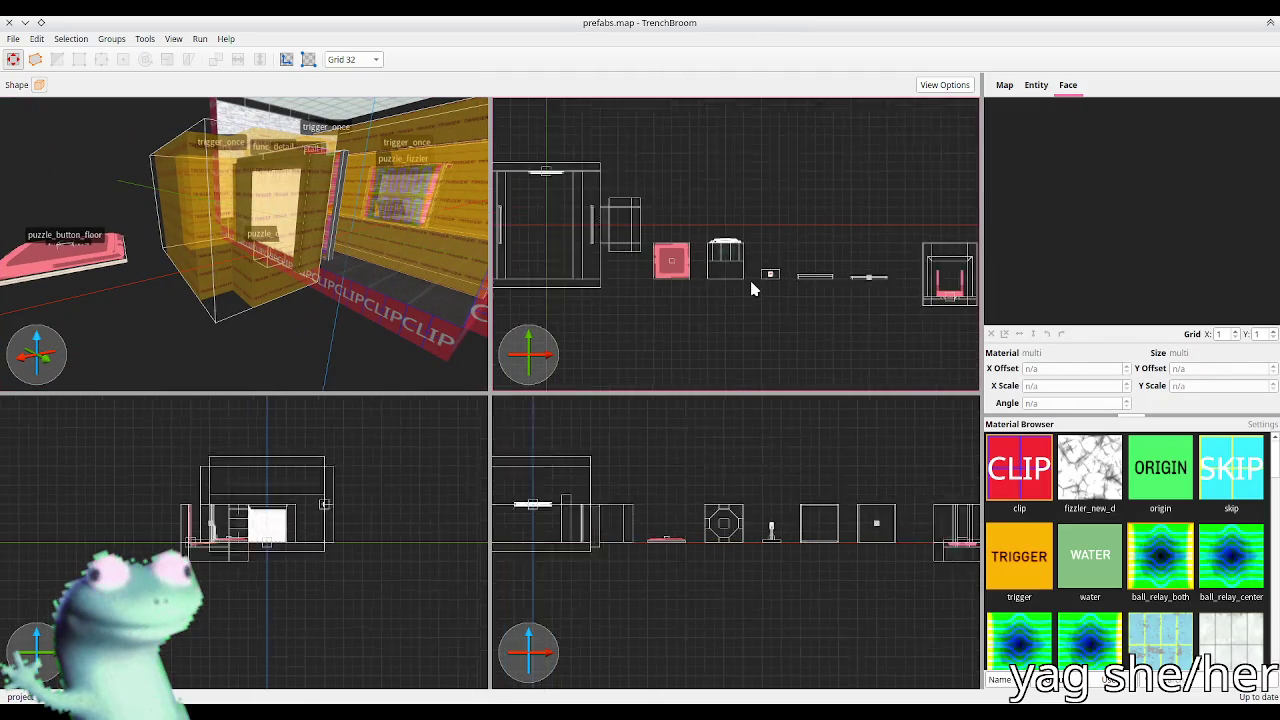
pyautogui.moveTo(566, 200); pyautogui.dragTo(686, 303)
pyautogui.hotkey('alt', 'Tab')
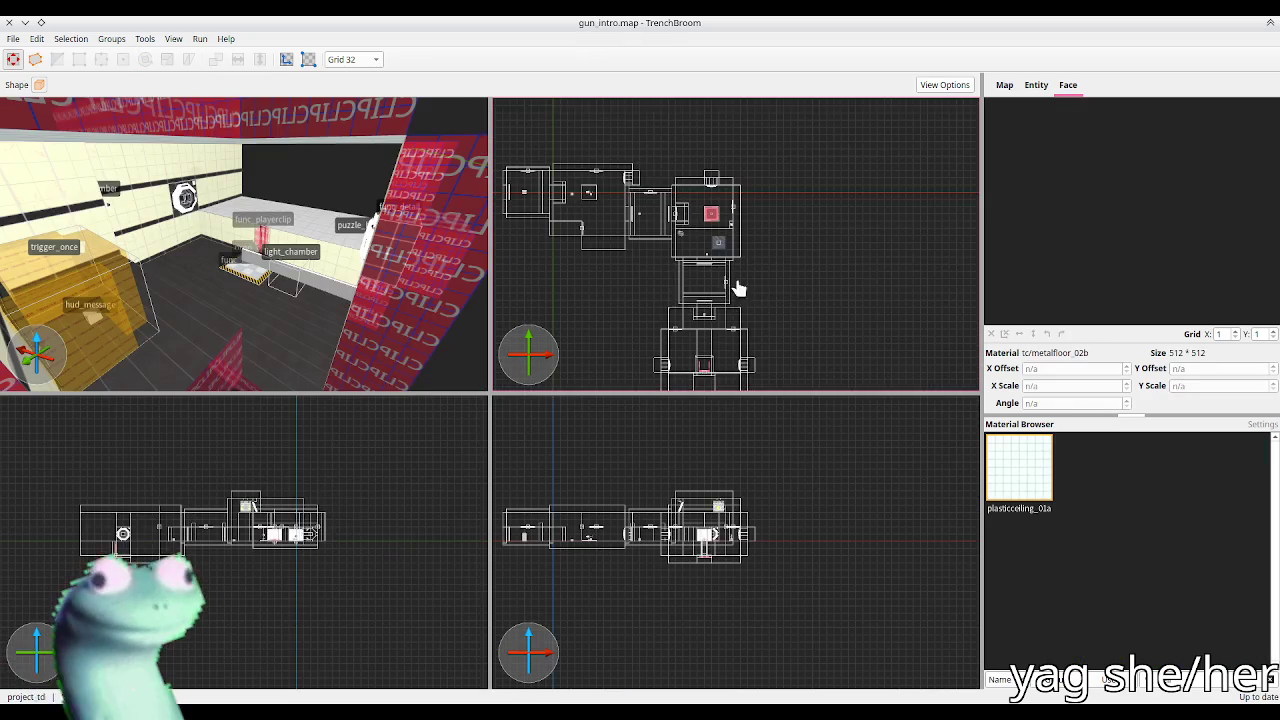
# Step: Paste the copied prefab into gun_intro.map, shift it down, and set the grid to 32
pyautogui.hotkey('ctrl', 'v')
pyautogui.scroll(4, 706, 330)
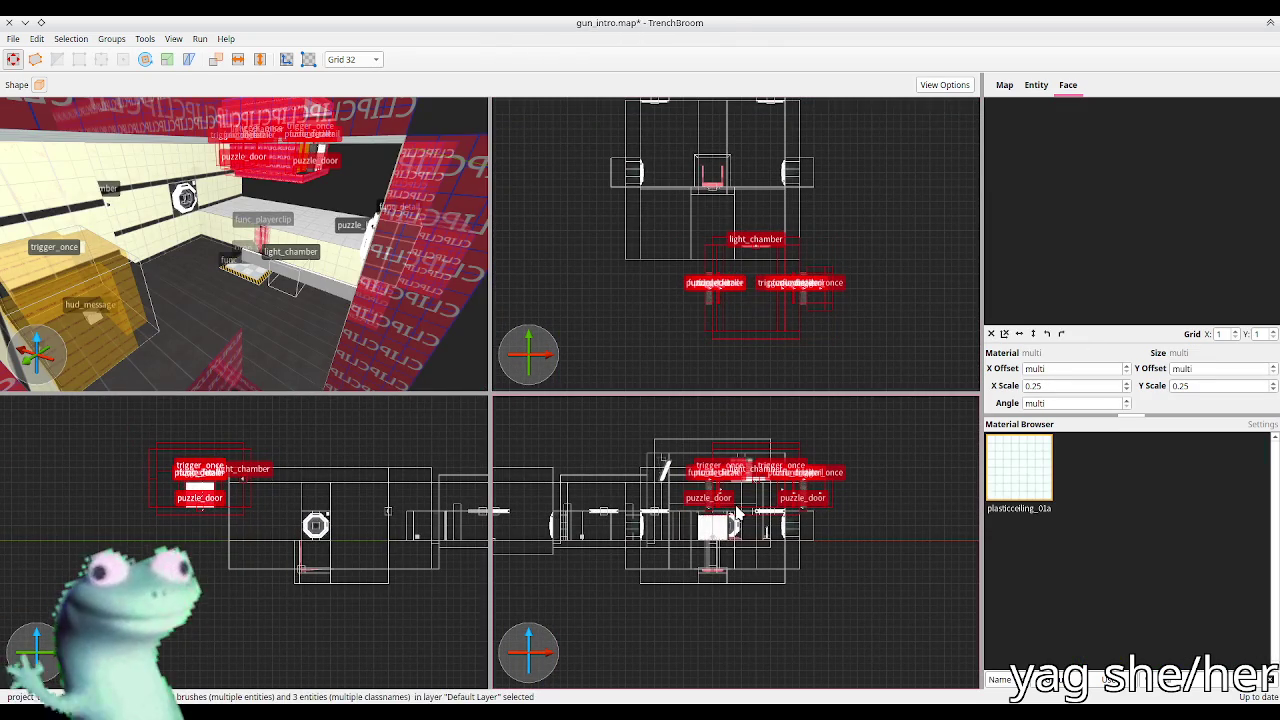
pyautogui.moveTo(218, 518); pyautogui.dragTo(222, 555)
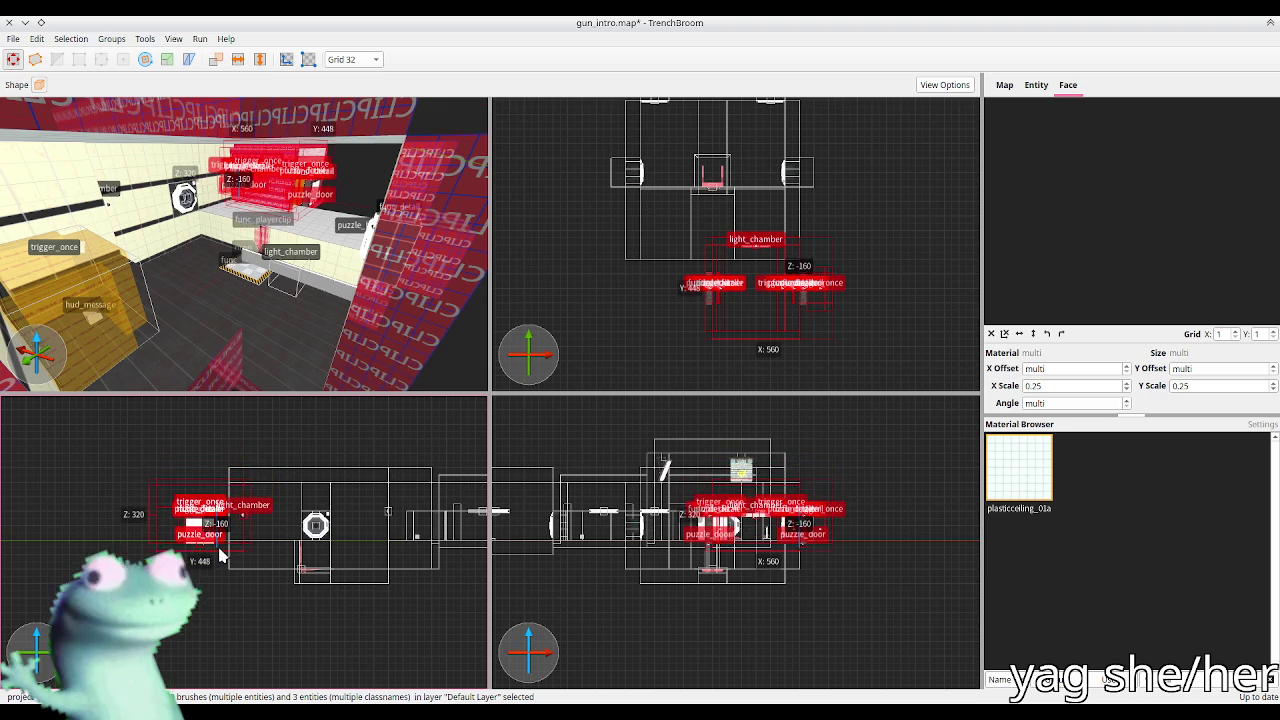
pyautogui.scroll(3, 222, 557)
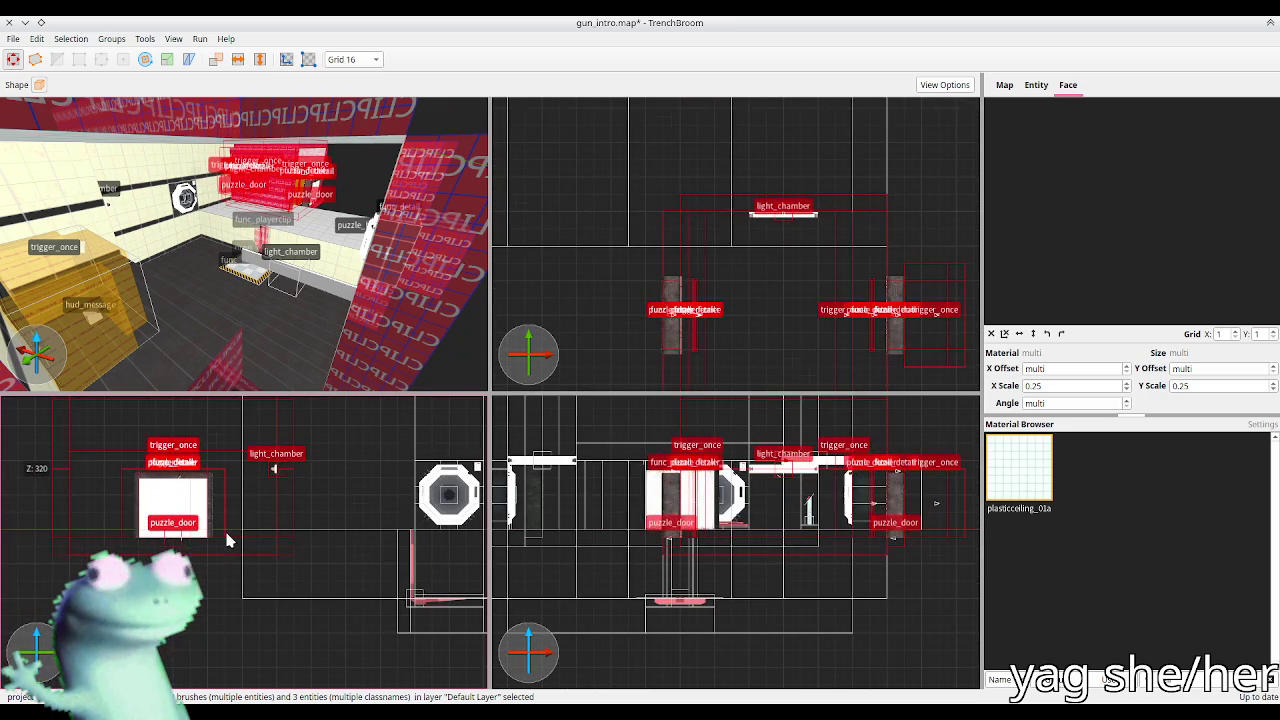
pyautogui.scroll(-2, 240, 535)
pyautogui.press('+')
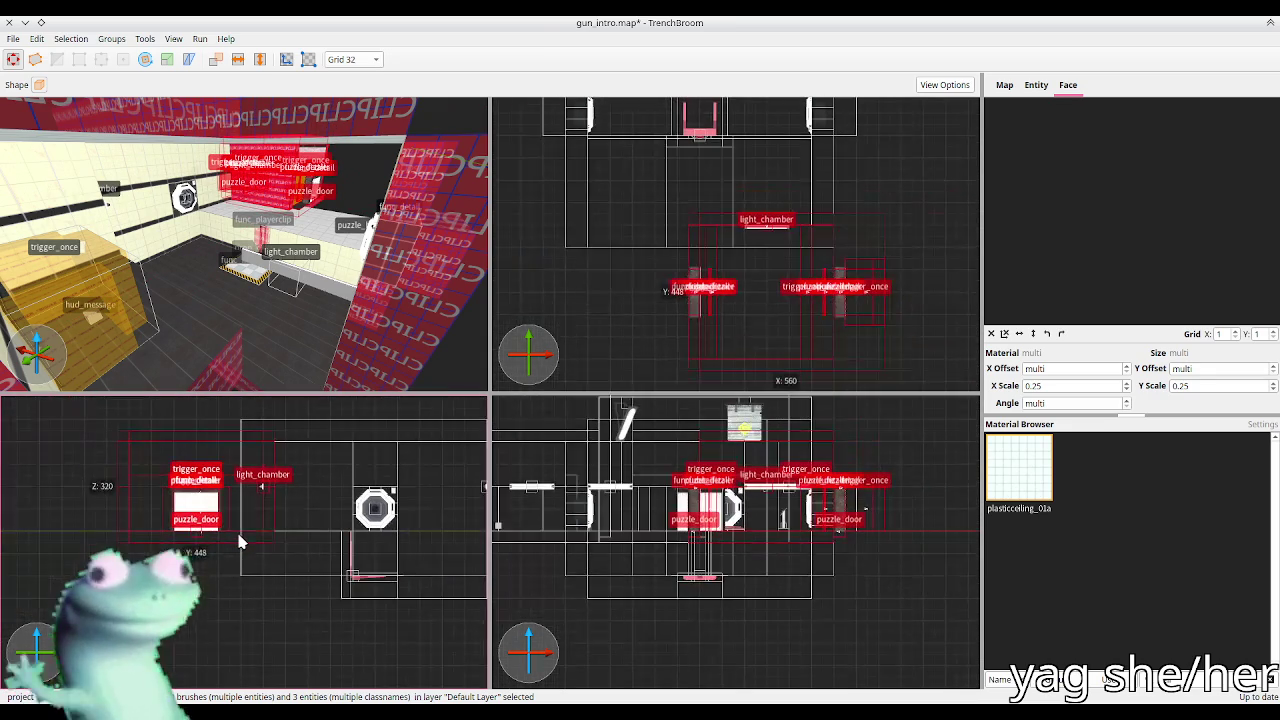
# Step: Rotate the pasted prefab 270 degrees about vertical around a centre at height 0
pyautogui.press('r')
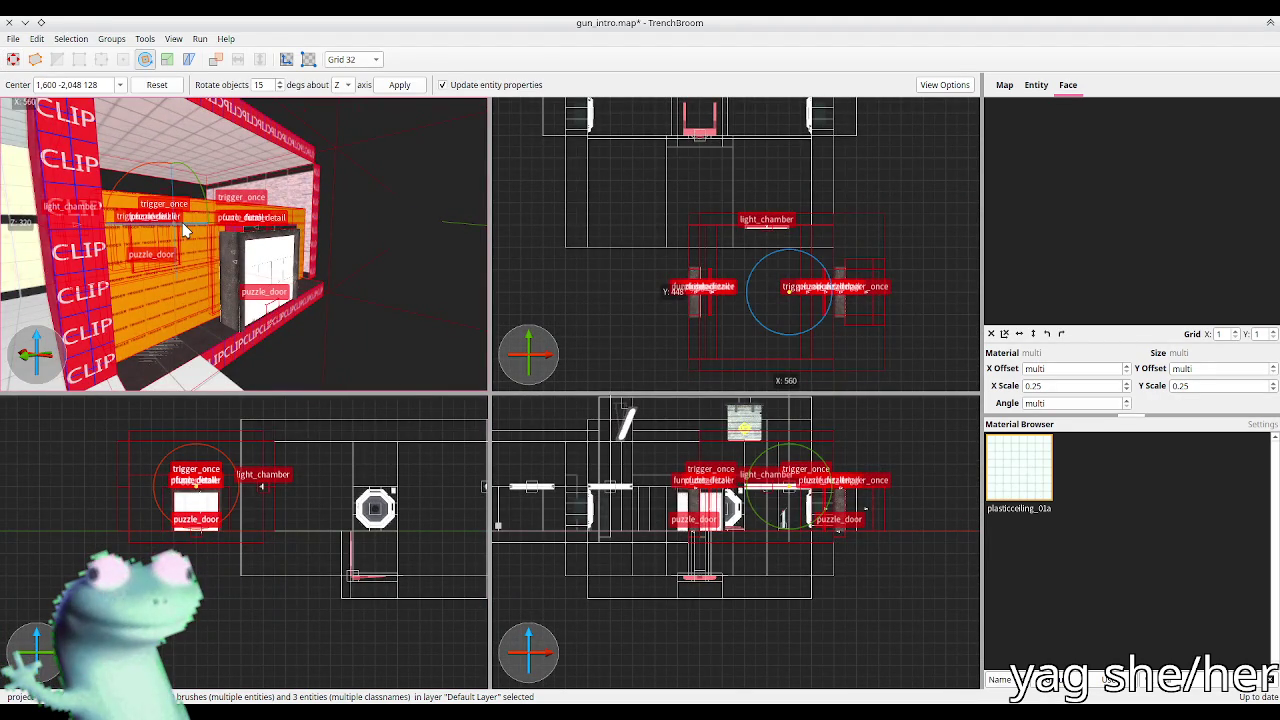
pyautogui.moveTo(198, 497); pyautogui.dragTo(198, 538)
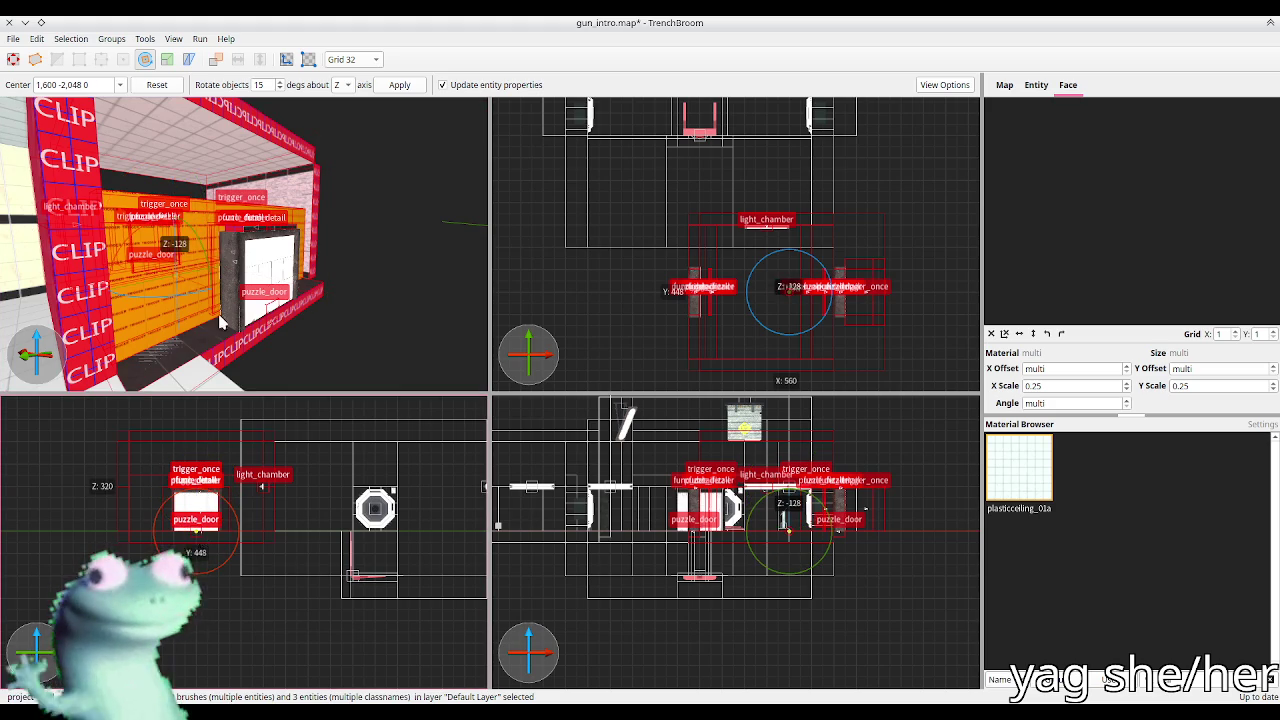
pyautogui.moveTo(208, 298); pyautogui.dragTo(110, 293)
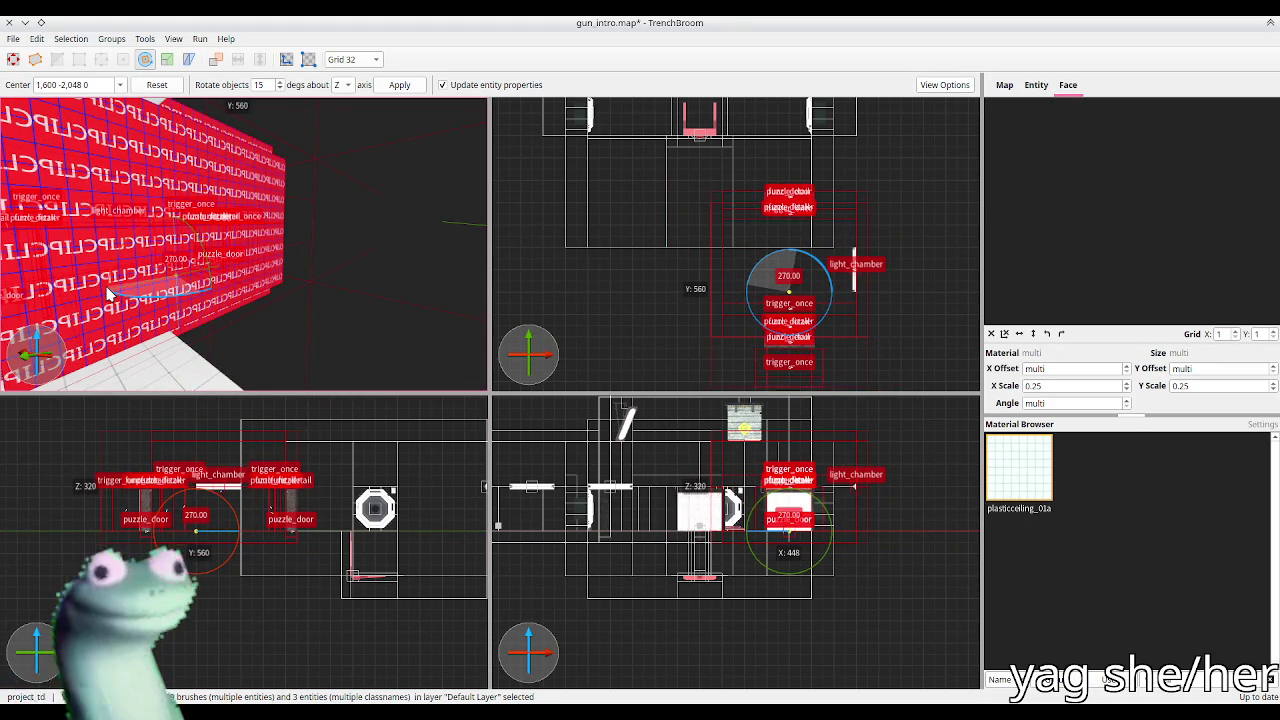
pyautogui.press('r')
# Step: Slide the prefab into the chamber doorway, nudge it 32 units along Y, and check it in 3D
pyautogui.moveTo(717, 220)
pyautogui.mouseDown()
pyautogui.moveTo(707, 266)
pyautogui.moveTo(706, 249)
pyautogui.moveTo(655, 259)
pyautogui.moveTo(660, 286)
pyautogui.mouseUp()
pyautogui.scroll(4, 672, 252)
pyautogui.press('Down')
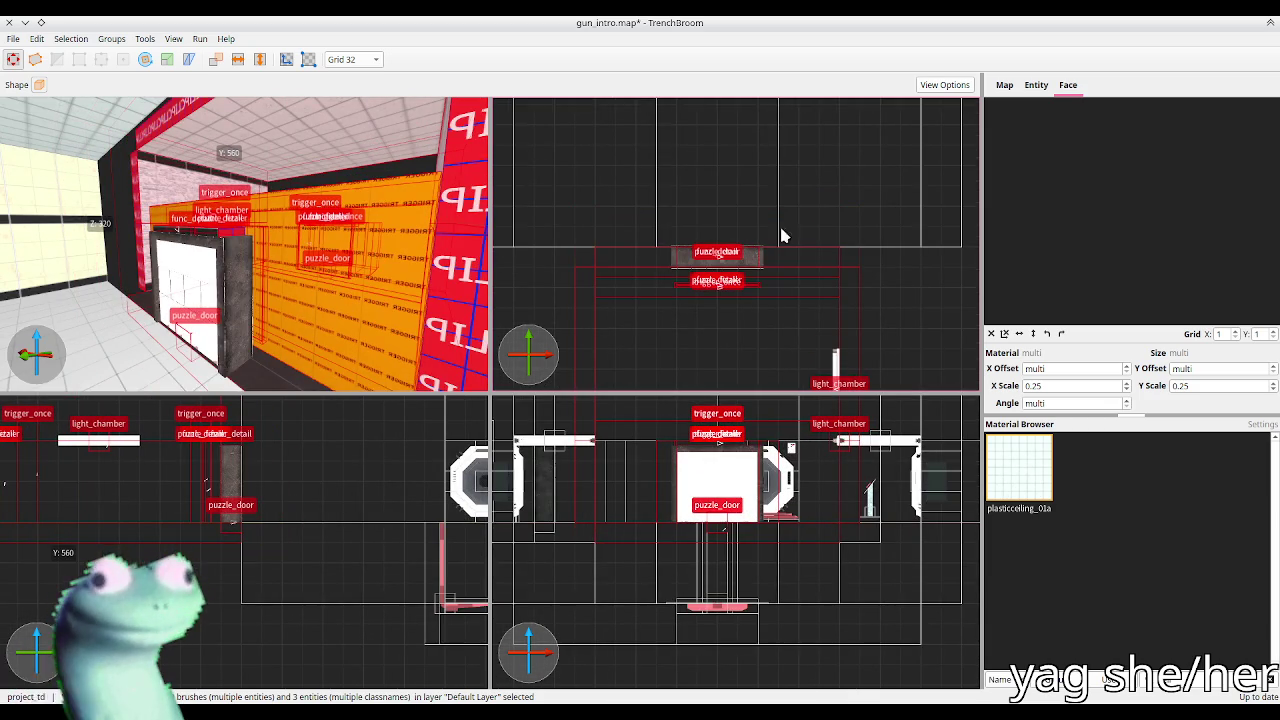
pyautogui.hotkey('ctrl', 'u')
pyautogui.moveTo(265, 248)
pyautogui.mouseDown()
pyautogui.moveTo(334, 257)
pyautogui.moveTo(314, 214)
pyautogui.moveTo(288, 213)
pyautogui.moveTo(289, 263)
pyautogui.mouseUp()
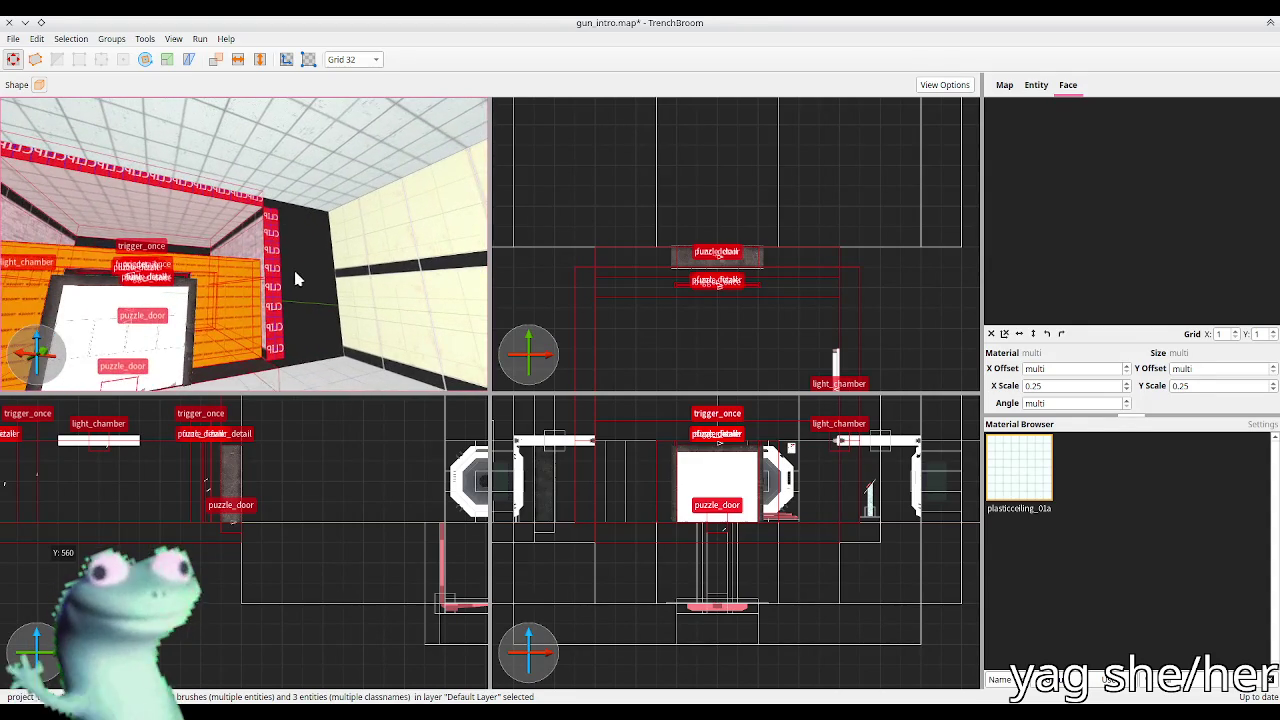
# Step: Draw a new special/clip brush beside the doorway in the top 2D view
pyautogui.press('Escape')
pyautogui.keyDown('shift'); pyautogui.click(279, 299); pyautogui.keyUp('shift')
pyautogui.moveTo(294, 307); pyautogui.dragTo(290, 358)
pyautogui.moveTo(634, 271); pyautogui.dragTo(728, 278)
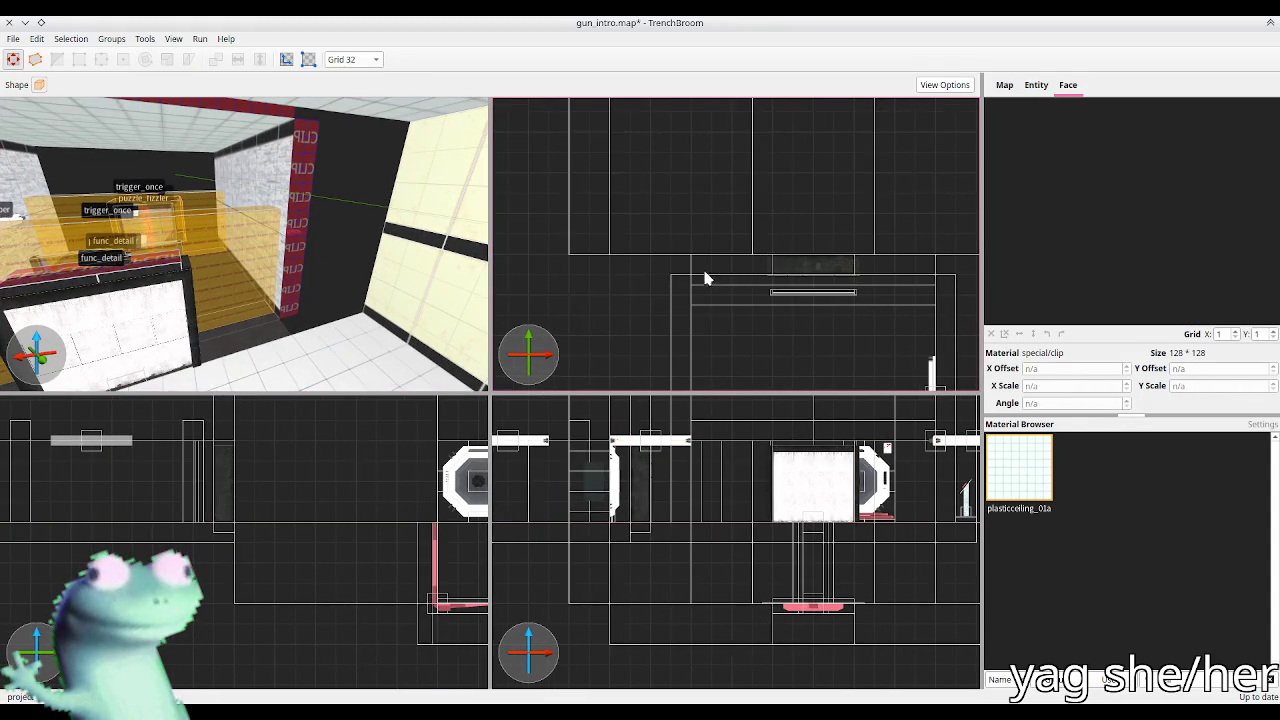
pyautogui.moveTo(630, 267); pyautogui.dragTo(770, 272)
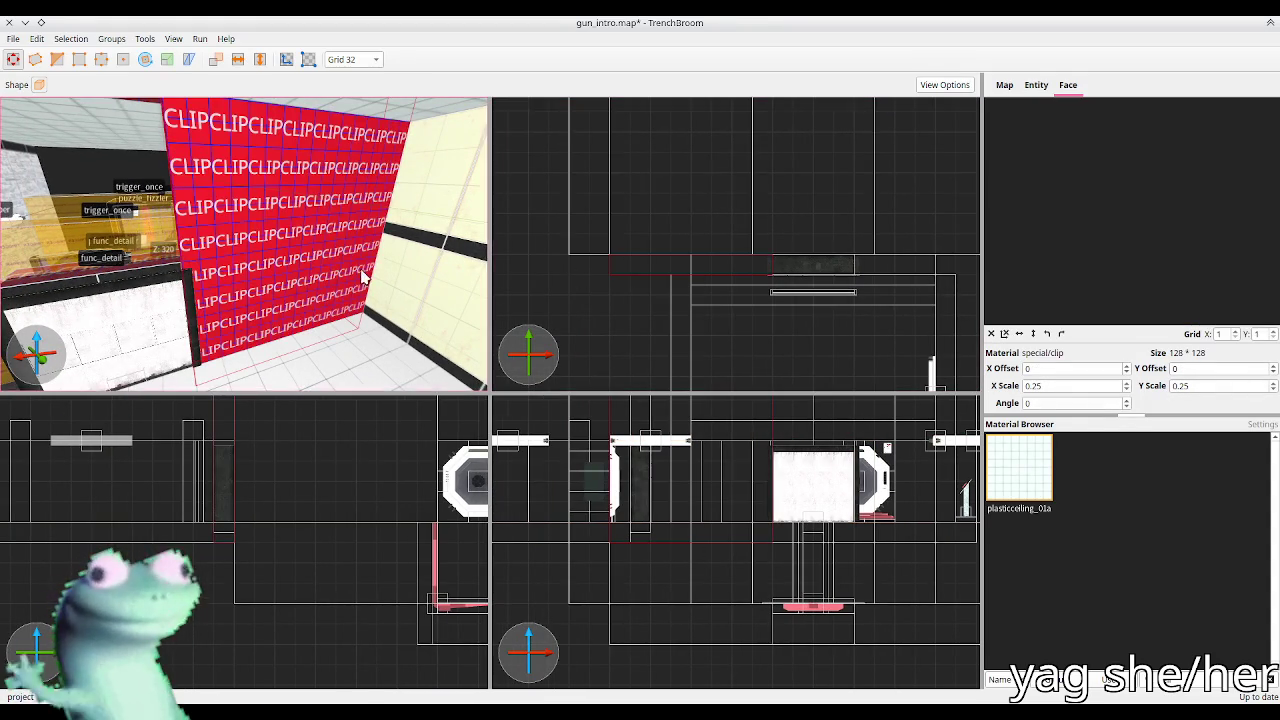
pyautogui.moveTo(363, 240); pyautogui.dragTo(363, 257)
# Step: Check the new clip brush against its neighbour, then select the pink wall panel face
pyautogui.moveTo(680, 457); pyautogui.dragTo(684, 617)
pyautogui.scroll(-1, 684, 617)
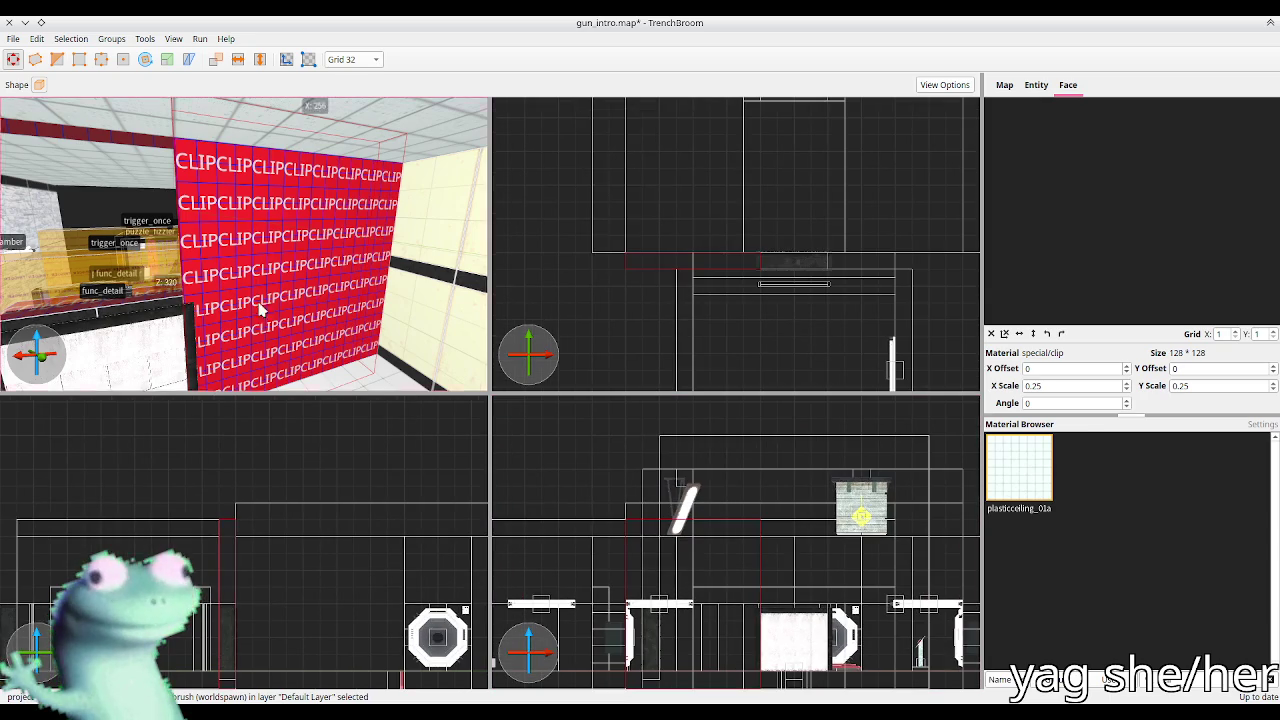
pyautogui.scroll(-5, 260, 234)
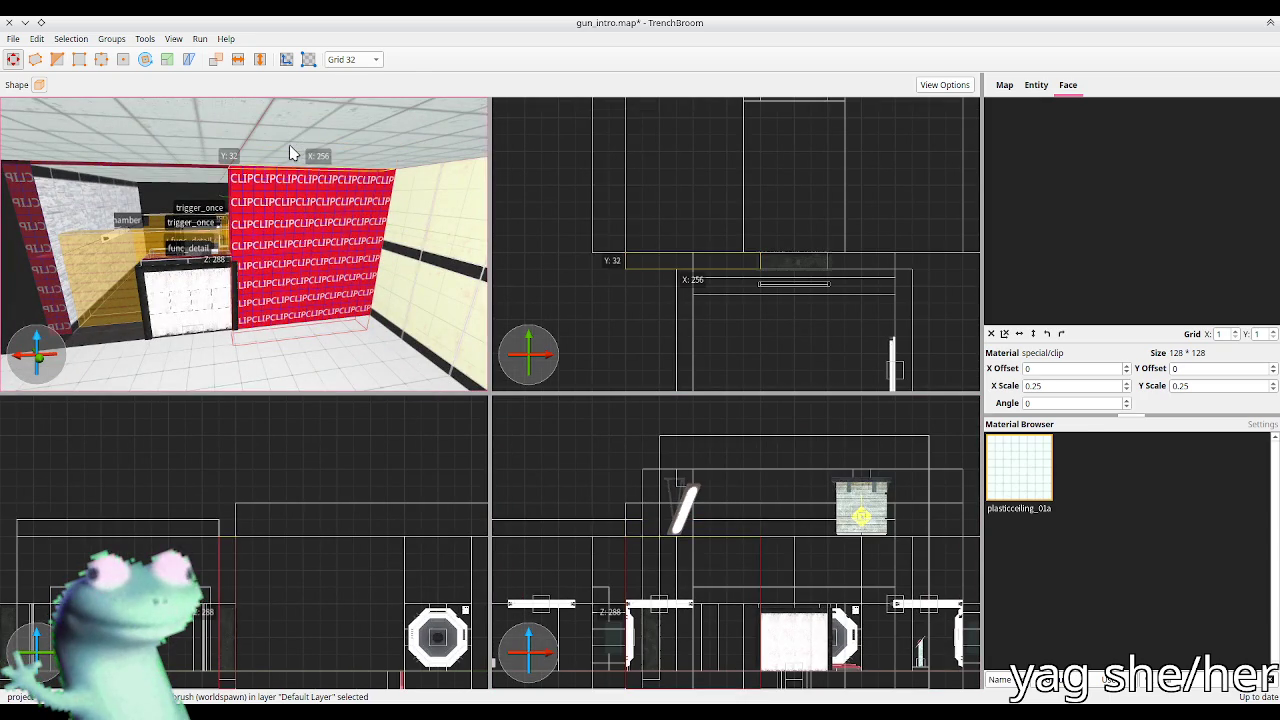
pyautogui.click(882, 264)
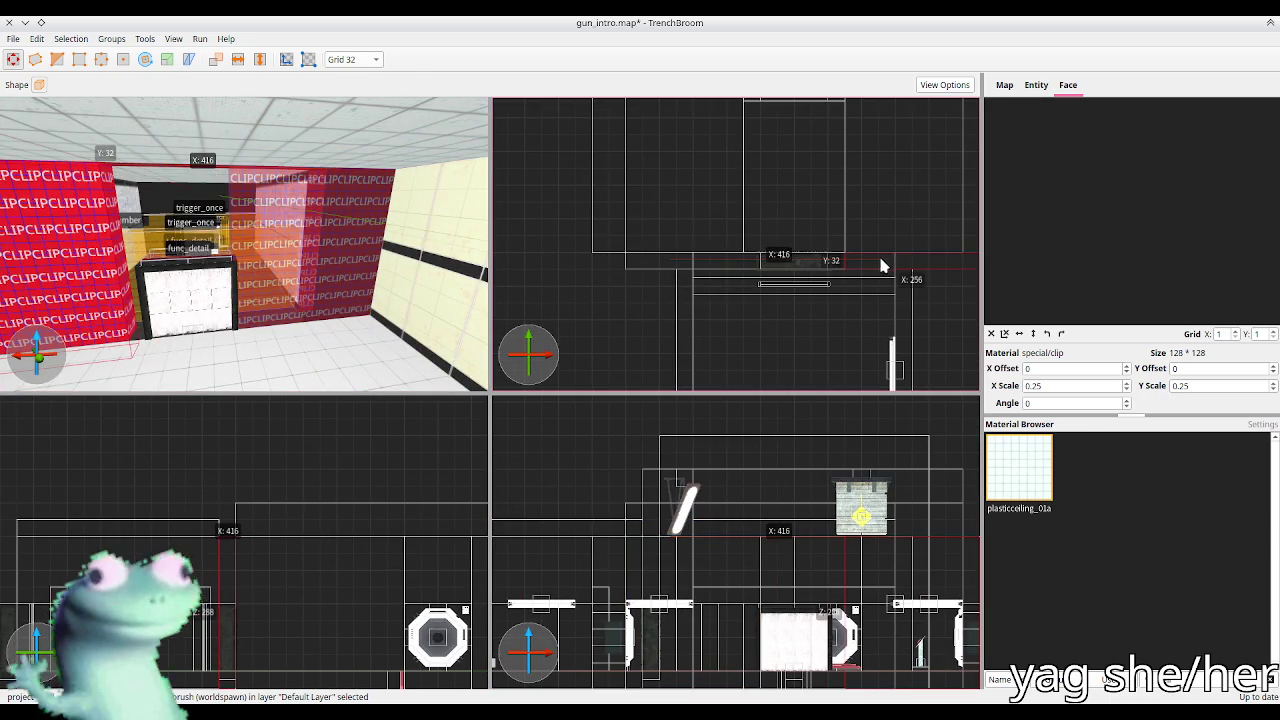
pyautogui.press('Escape')
pyautogui.scroll(3, 423, 240)
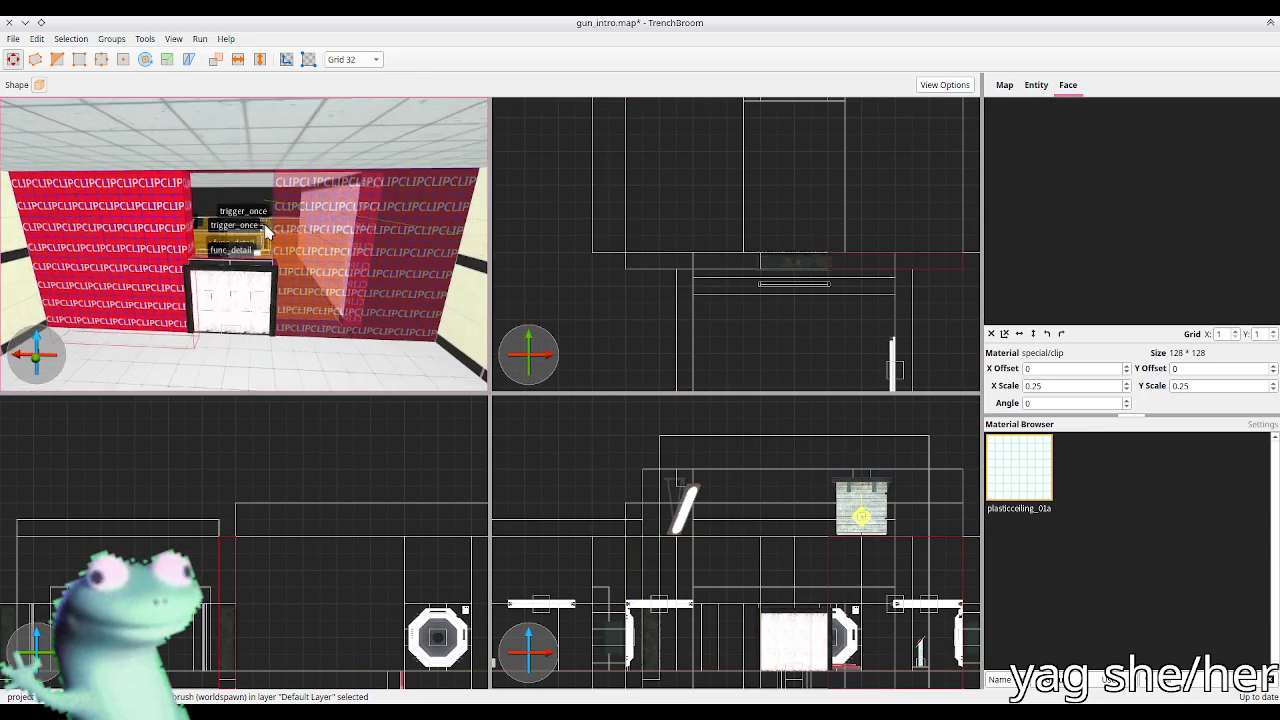
pyautogui.scroll(-3, 223, 523)
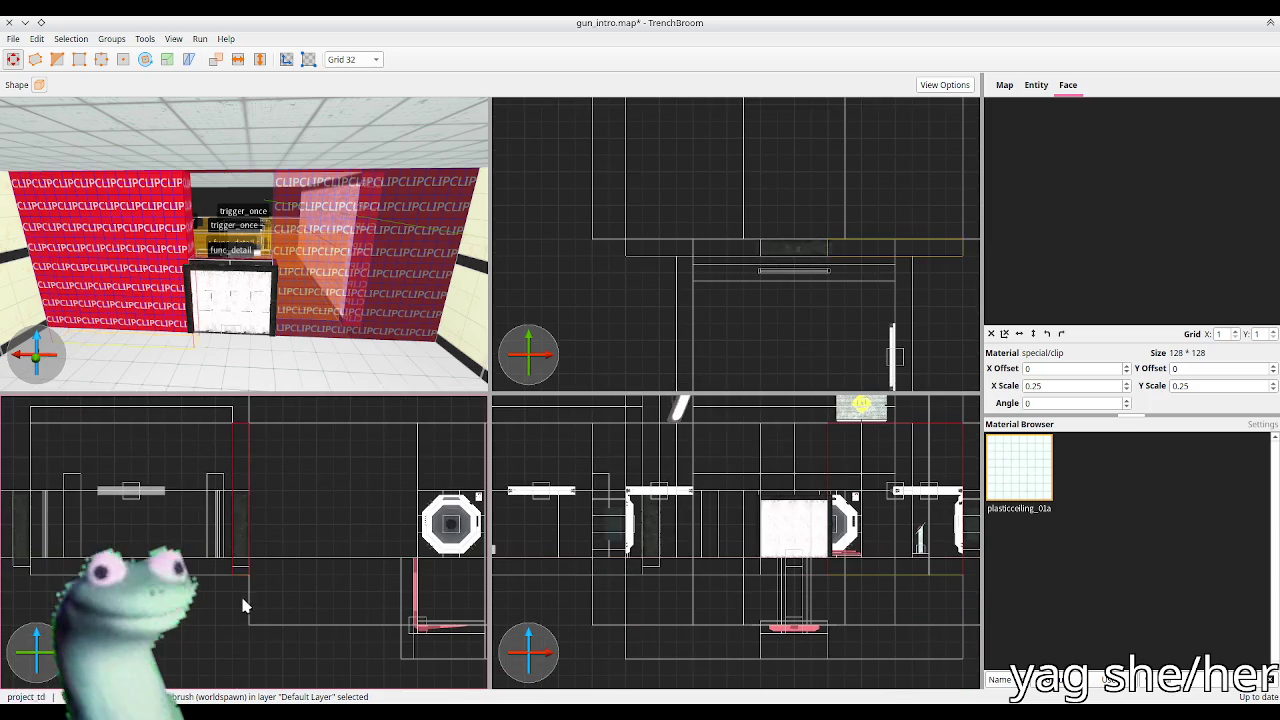
pyautogui.scroll(-3, 440, 287)
pyautogui.keyDown('shift'); pyautogui.click(430, 320); pyautogui.keyUp('shift')
# Step: Apply the wallpanel_01c_b material to the selected wall face
pyautogui.click(1047, 369)
pyautogui.hotkey('ctrl', 'z')
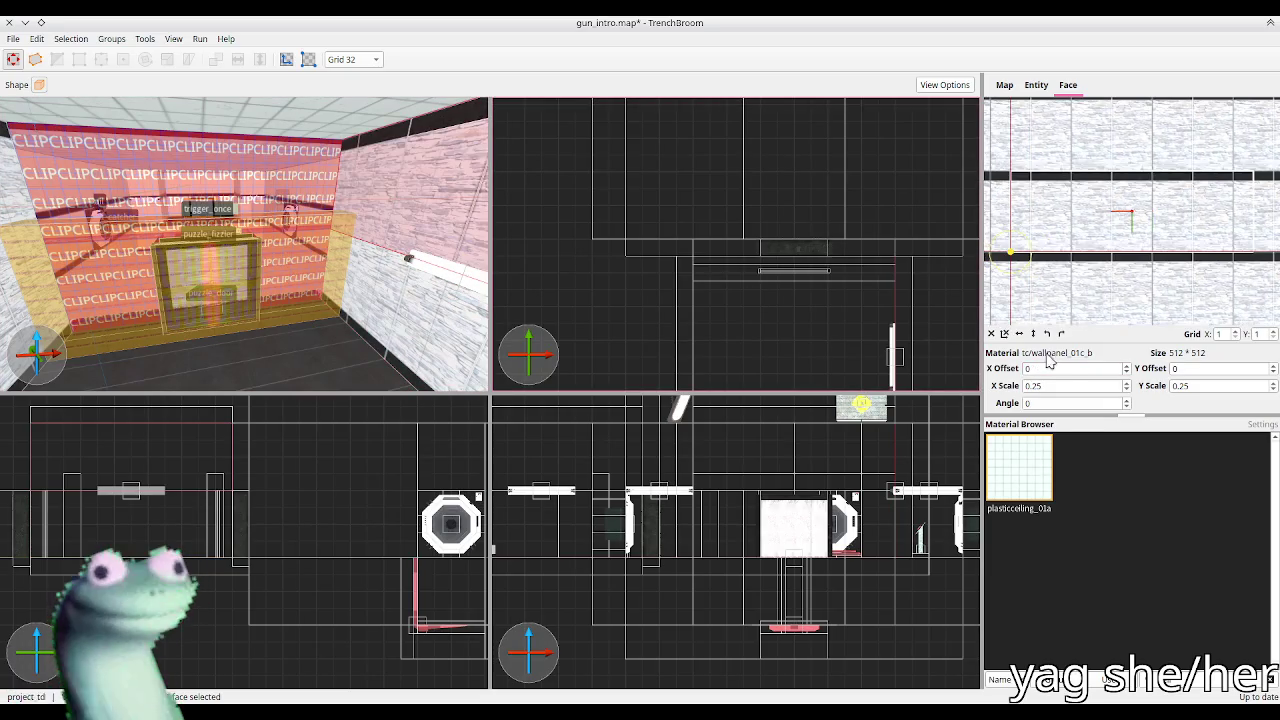
pyautogui.moveTo(330, 196); pyautogui.dragTo(280, 193)
pyautogui.moveTo(121, 204); pyautogui.dragTo(266, 176)
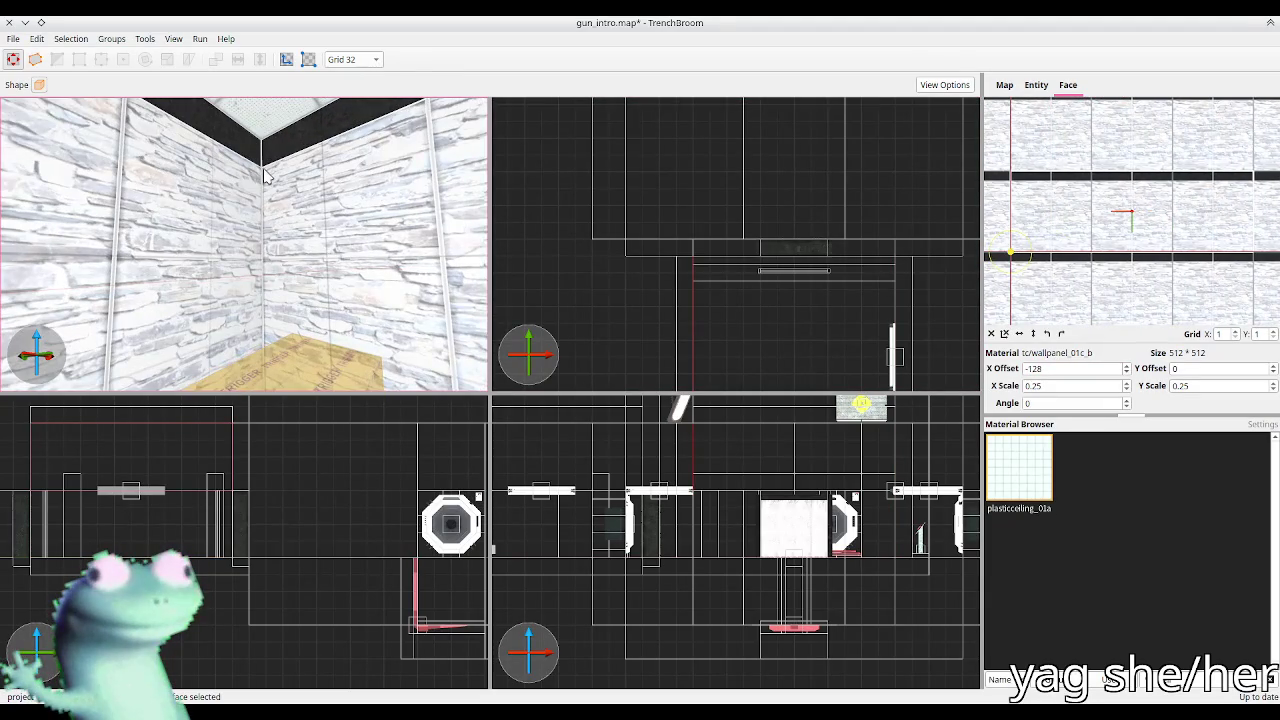
# Step: Select the corner stone-wall faces, temporarily hiding the trigger brush blocking the view
pyautogui.click(220, 242)
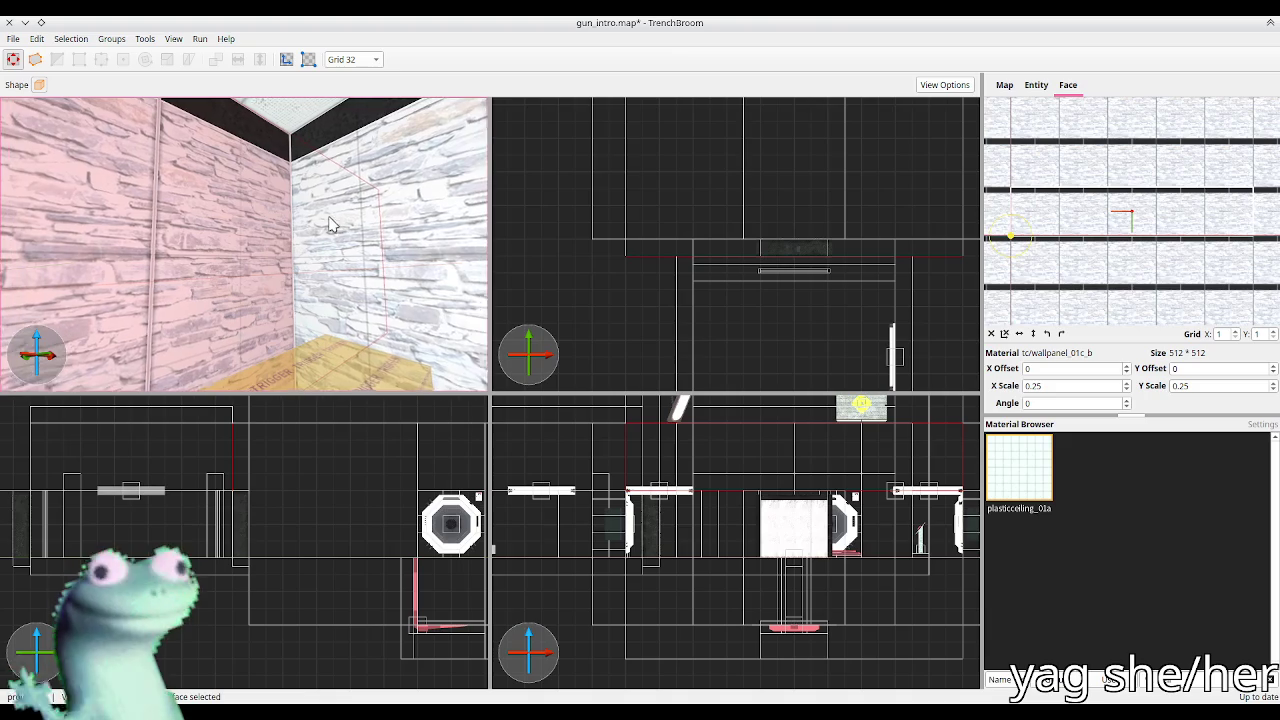
pyautogui.press('s')
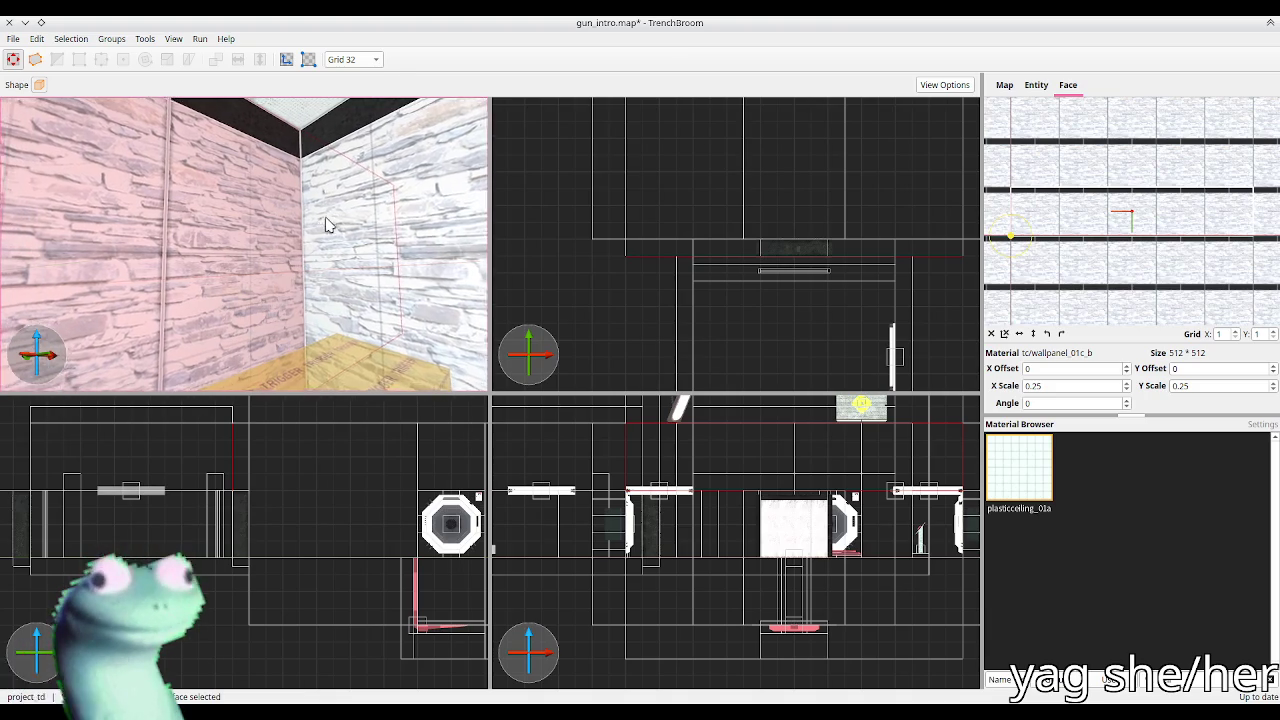
pyautogui.click(300, 253)
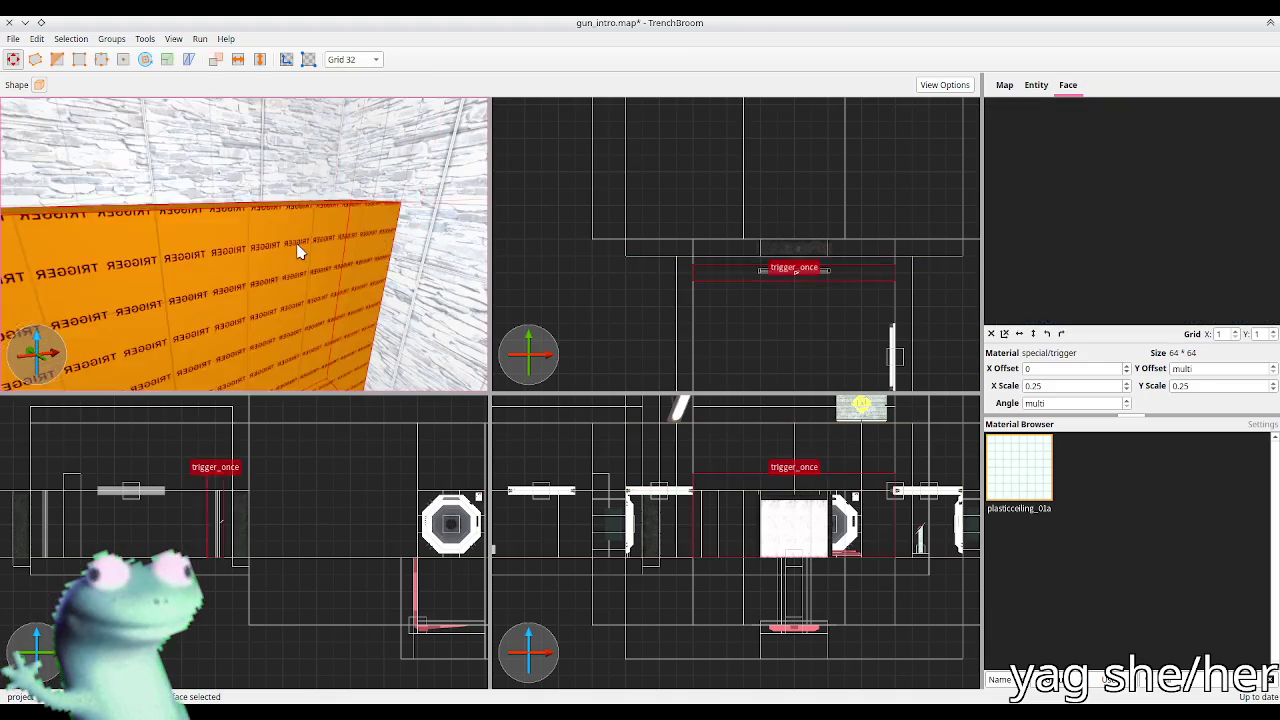
pyautogui.hotkey('ctrl', 'h')
pyautogui.hotkey('ctrl', 'z')
pyautogui.hotkey('ctrl', 'shift', 'z')
pyautogui.click(248, 262)
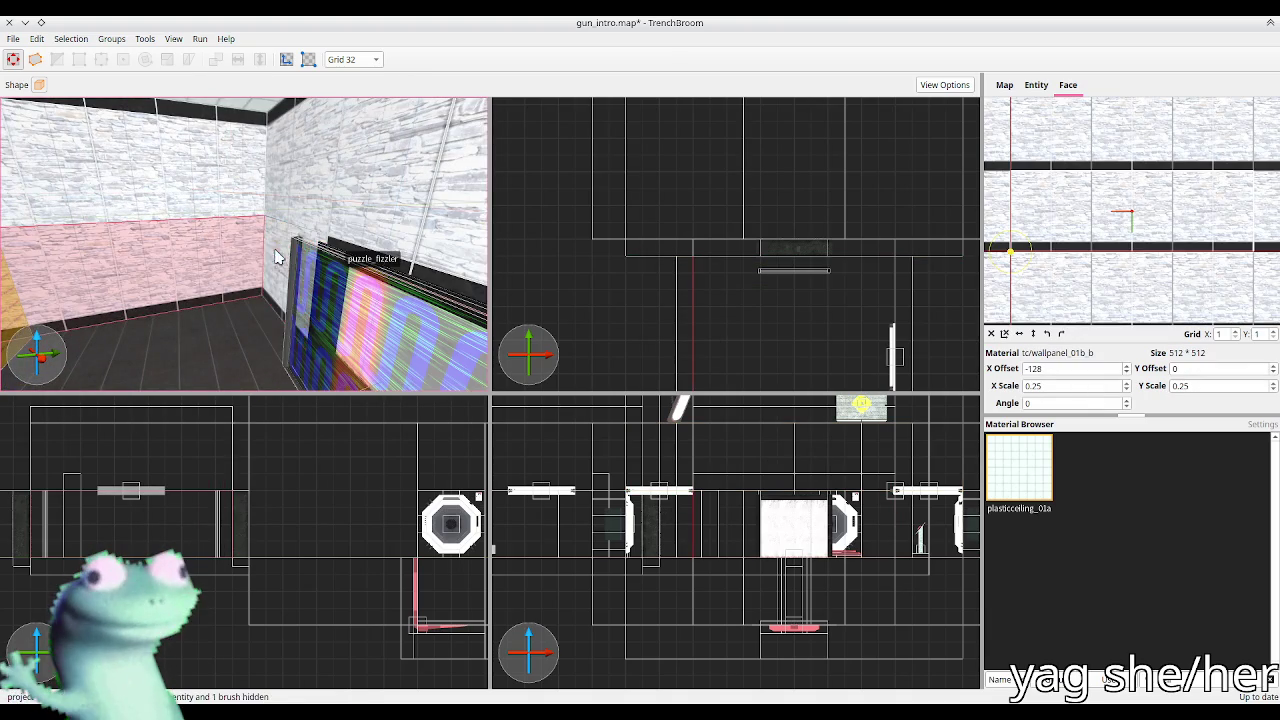
pyautogui.press('a')
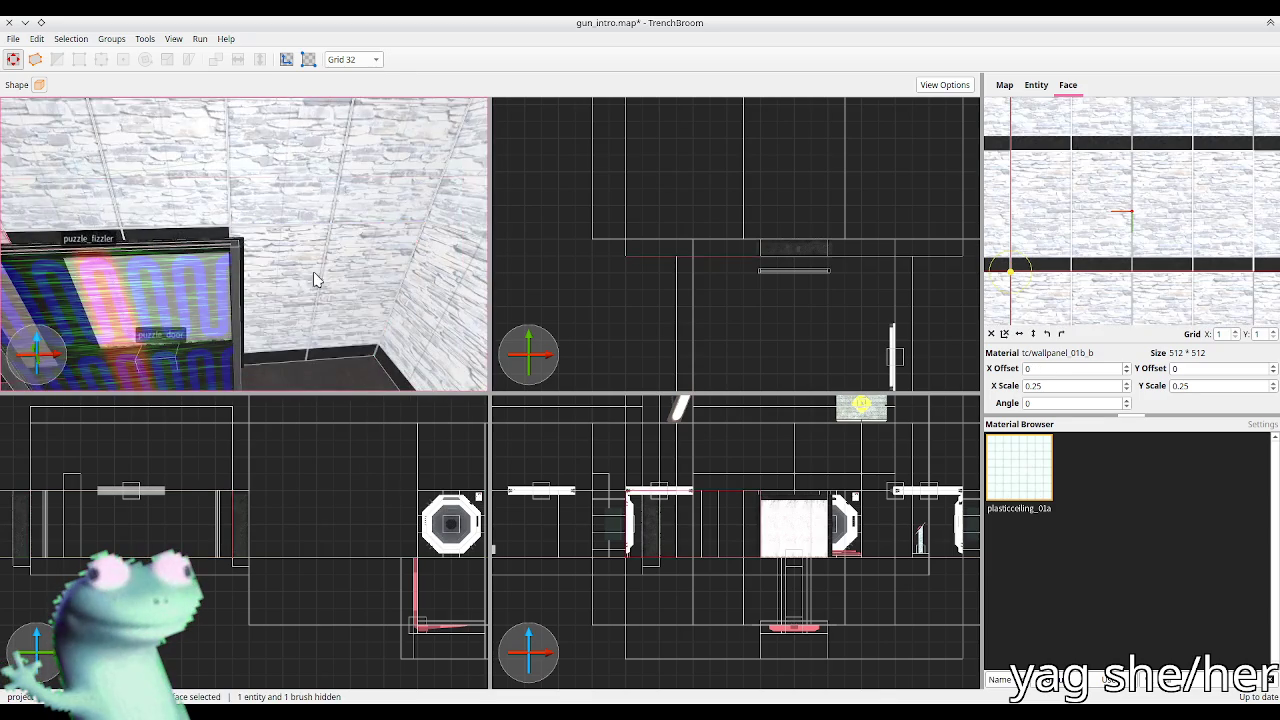
pyautogui.press('Escape')
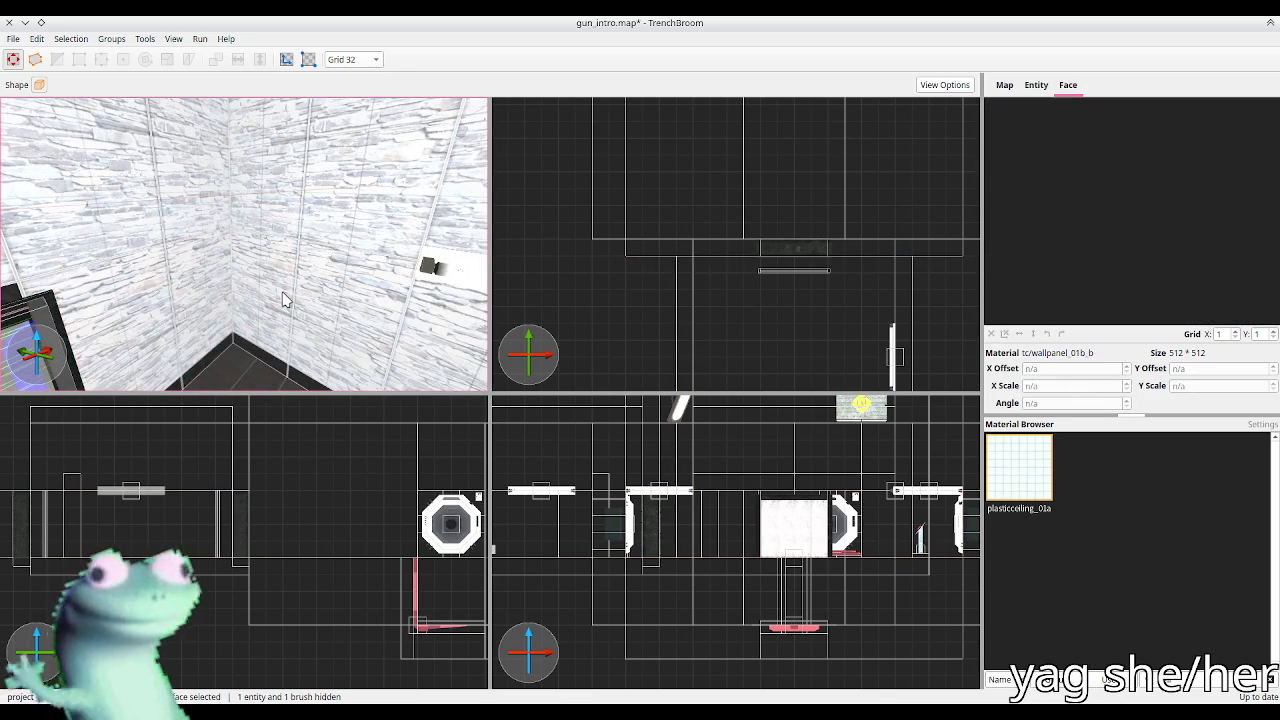
pyautogui.press('s')
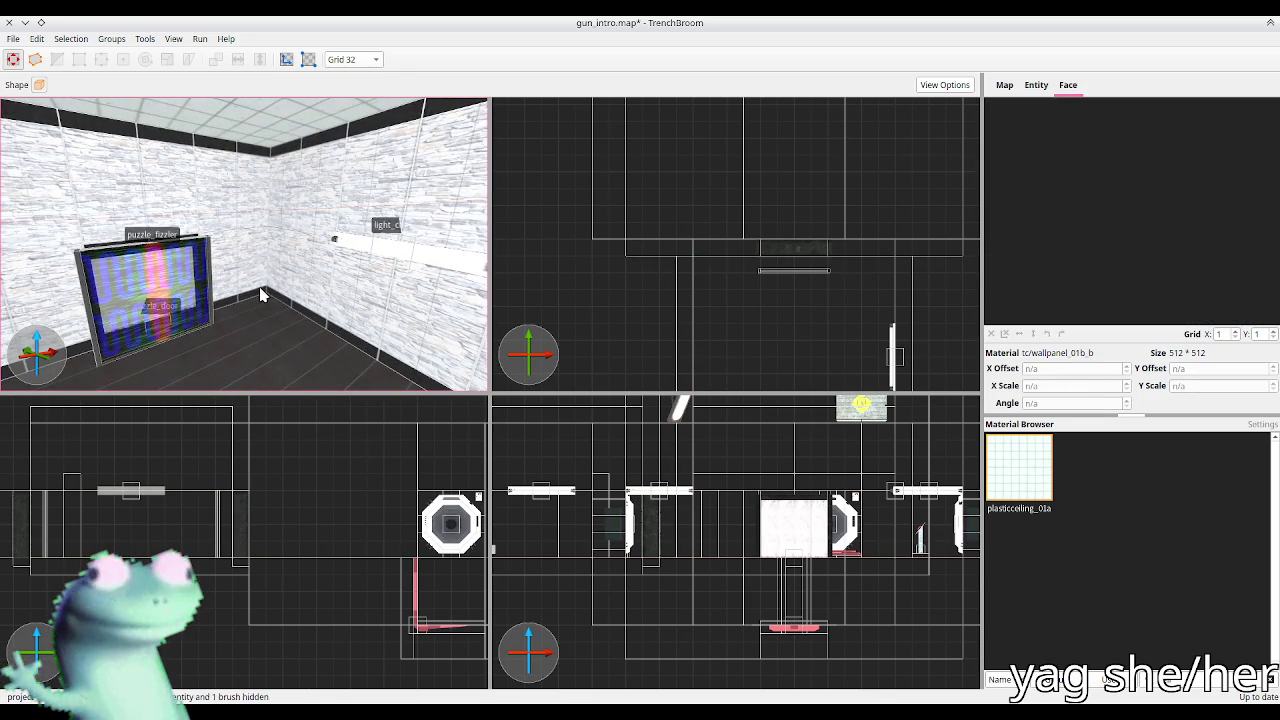
# Step: Set the fizzler face's X offset to 0 and rotate its texture to 270 degrees
pyautogui.keyDown('shift'); pyautogui.click(153, 283); pyautogui.keyUp('shift')
pyautogui.doubleClick(1063, 368)
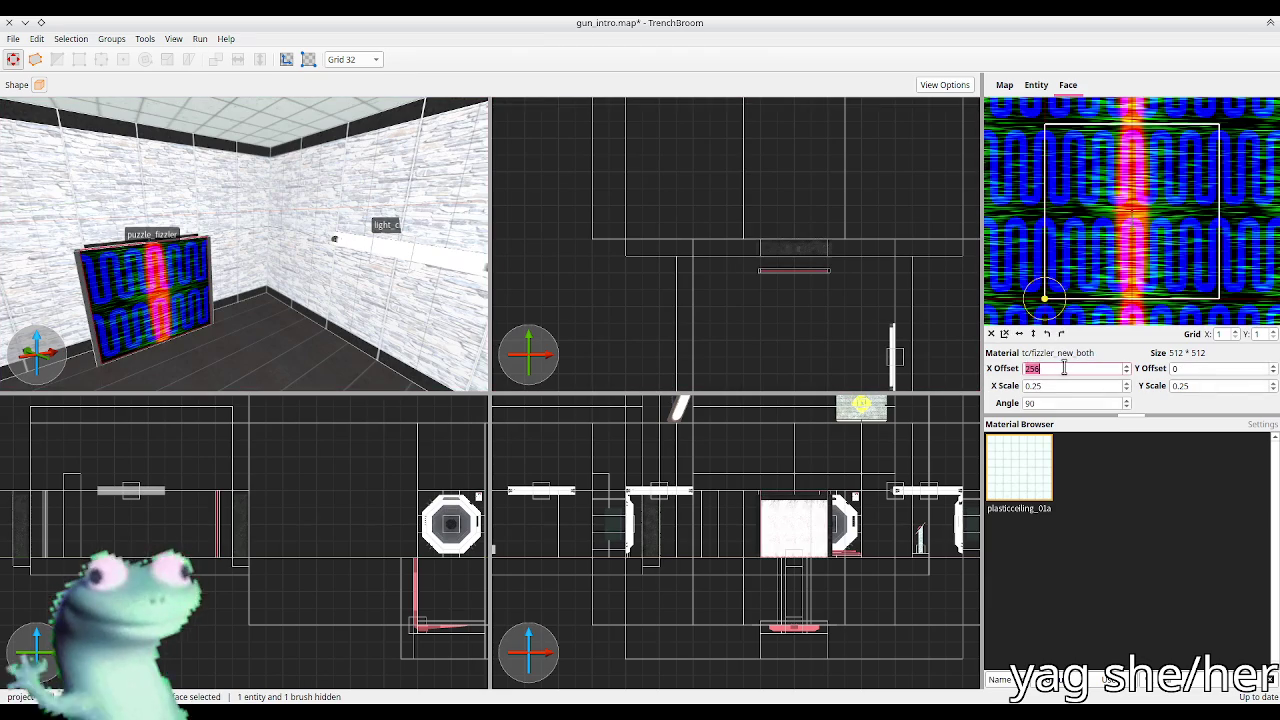
pyautogui.write('0')
pyautogui.press('Return')
pyautogui.press('w')
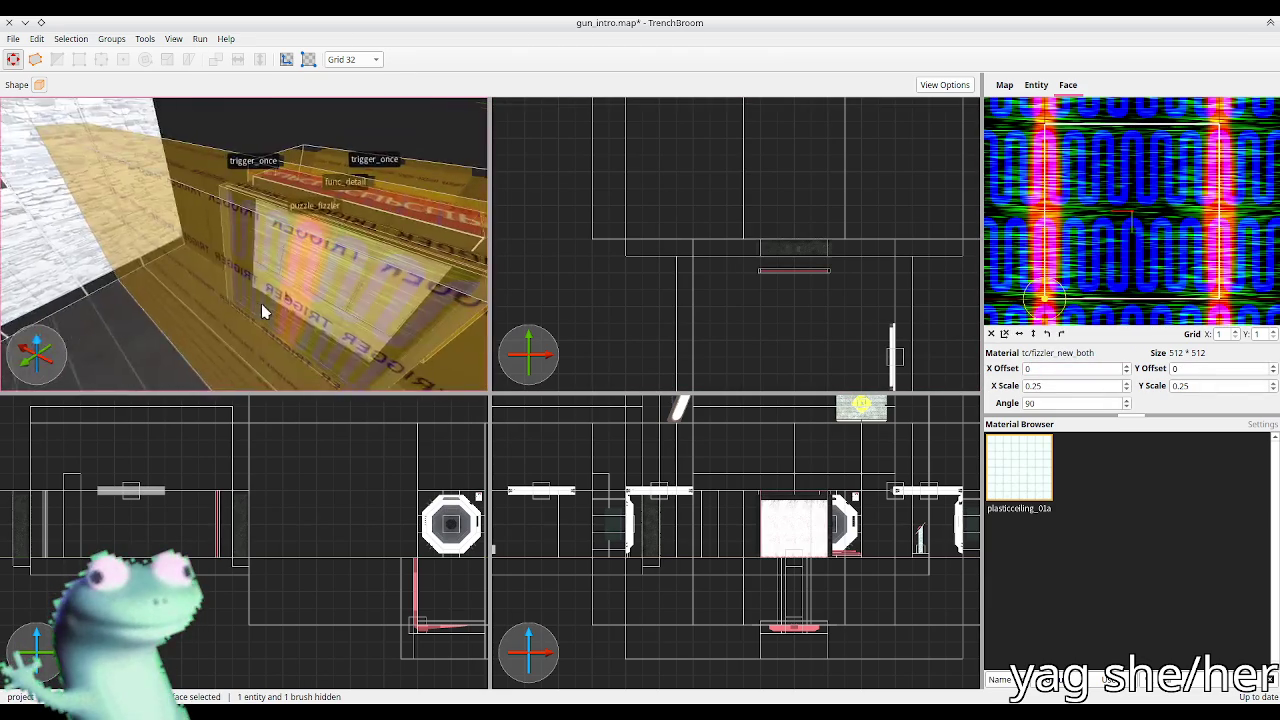
pyautogui.hotkey('ctrl', 'z')
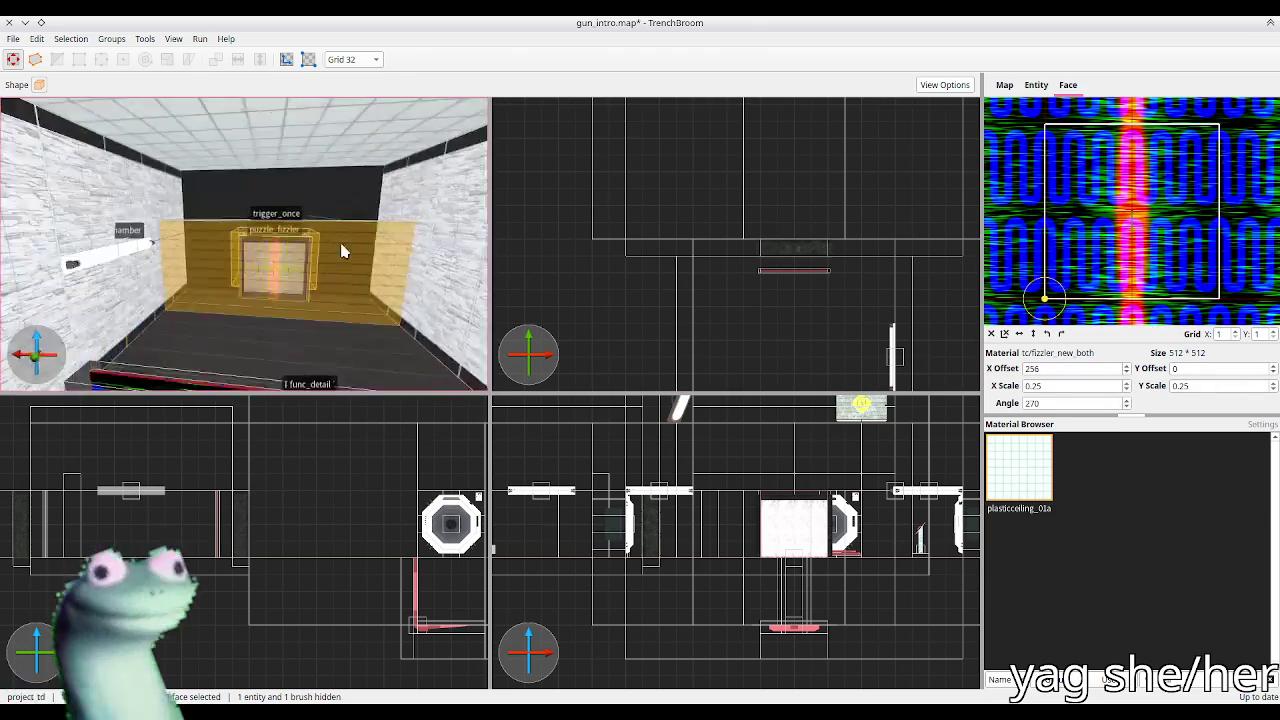
# Step: Set X offset 0 on the remaining tc/fizzler_new_both faces of the fizzler brush
pyautogui.keyDown('shift'); pyautogui.doubleClick(280, 270); pyautogui.keyUp('shift')
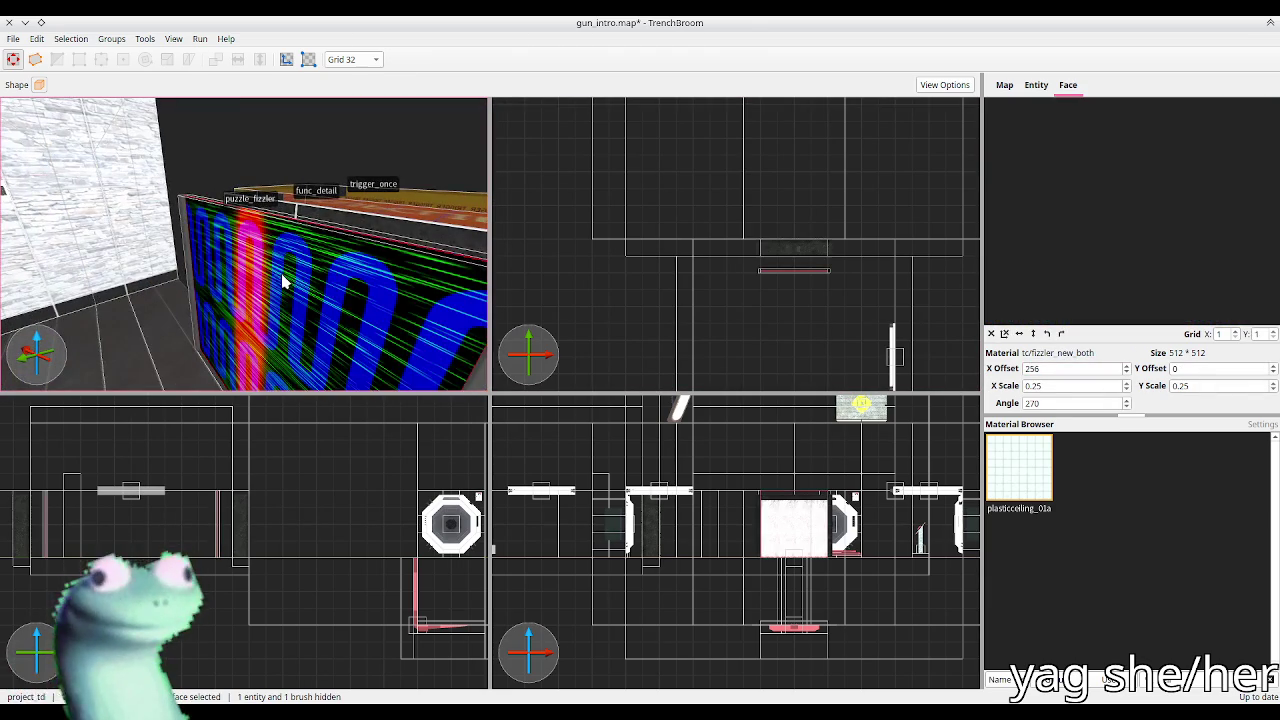
pyautogui.doubleClick(1036, 368)
pyautogui.write('0')
pyautogui.press('Return')
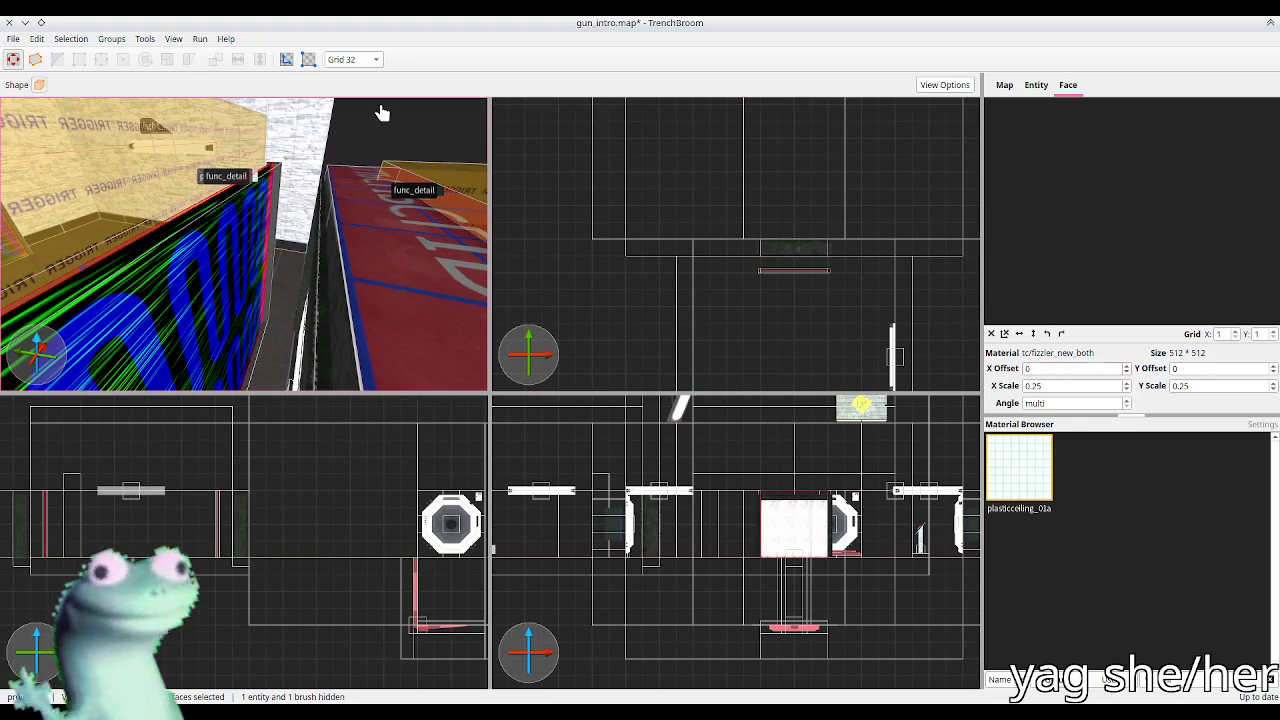
pyautogui.click(308, 196)
pyautogui.scroll(10, 292, 215)
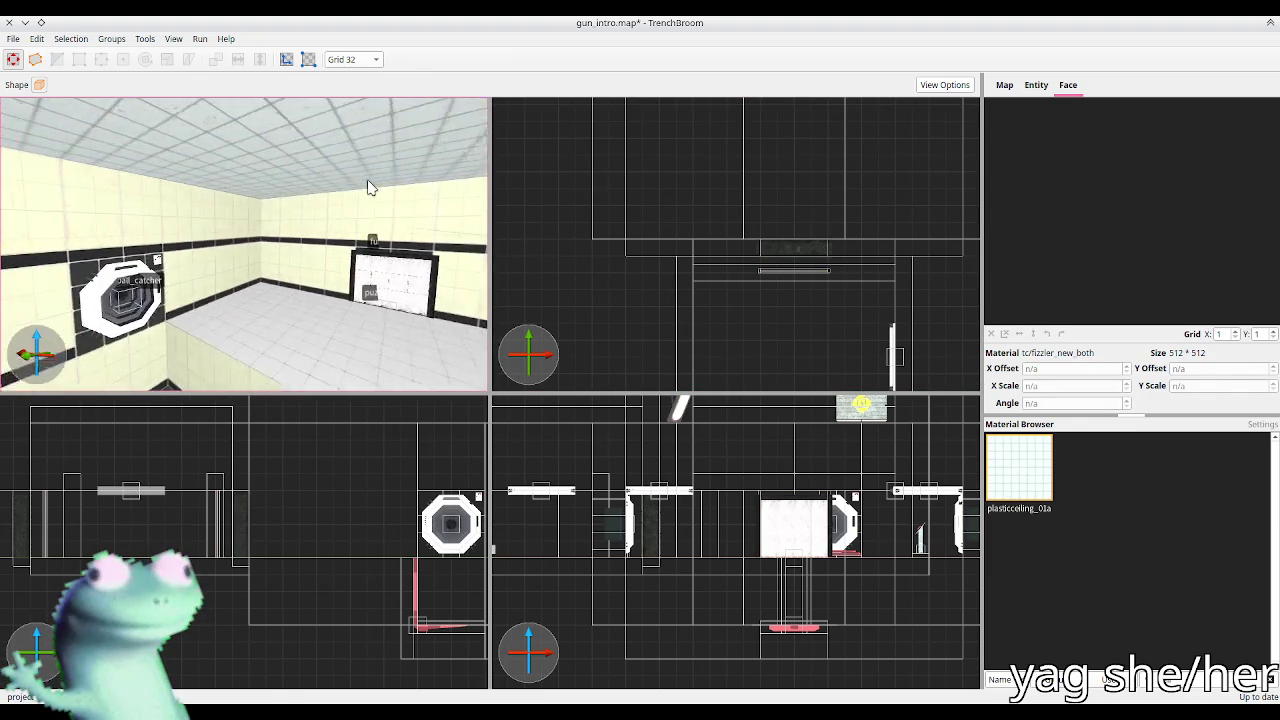
# Step: Change the puzzle_door's targetname to rm3_exit
pyautogui.click(350, 270)
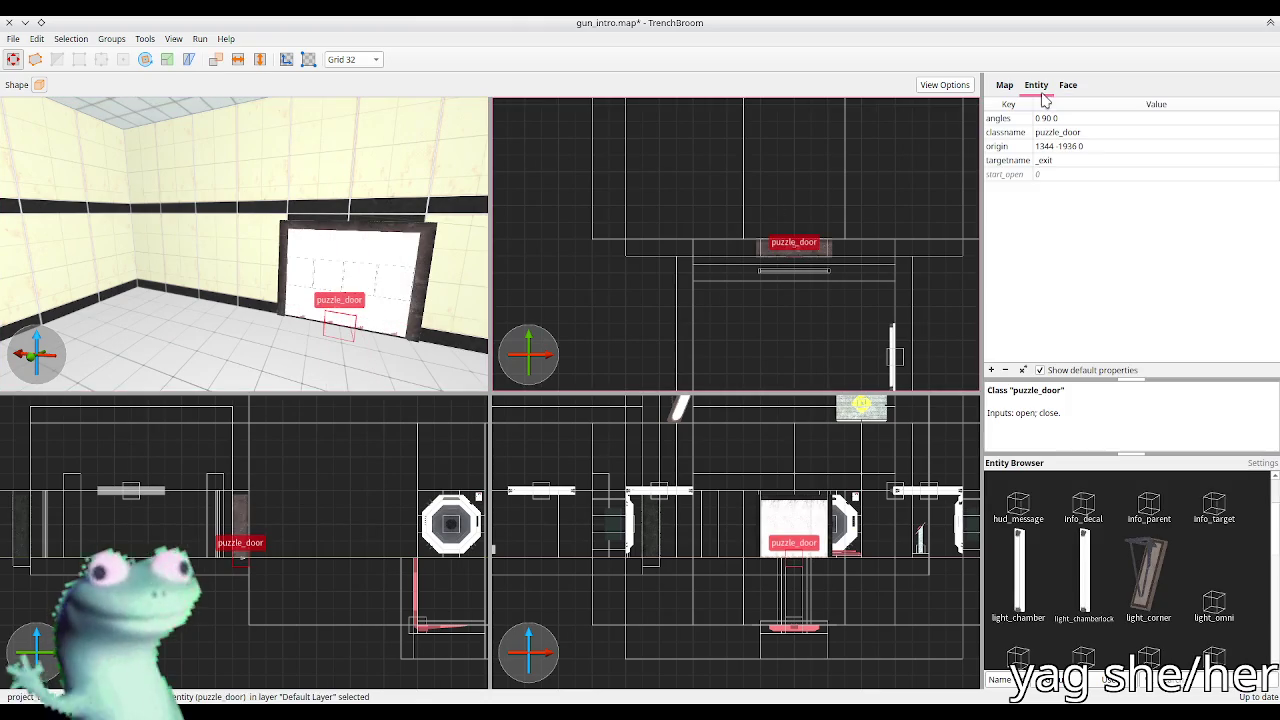
pyautogui.doubleClick(1078, 161)
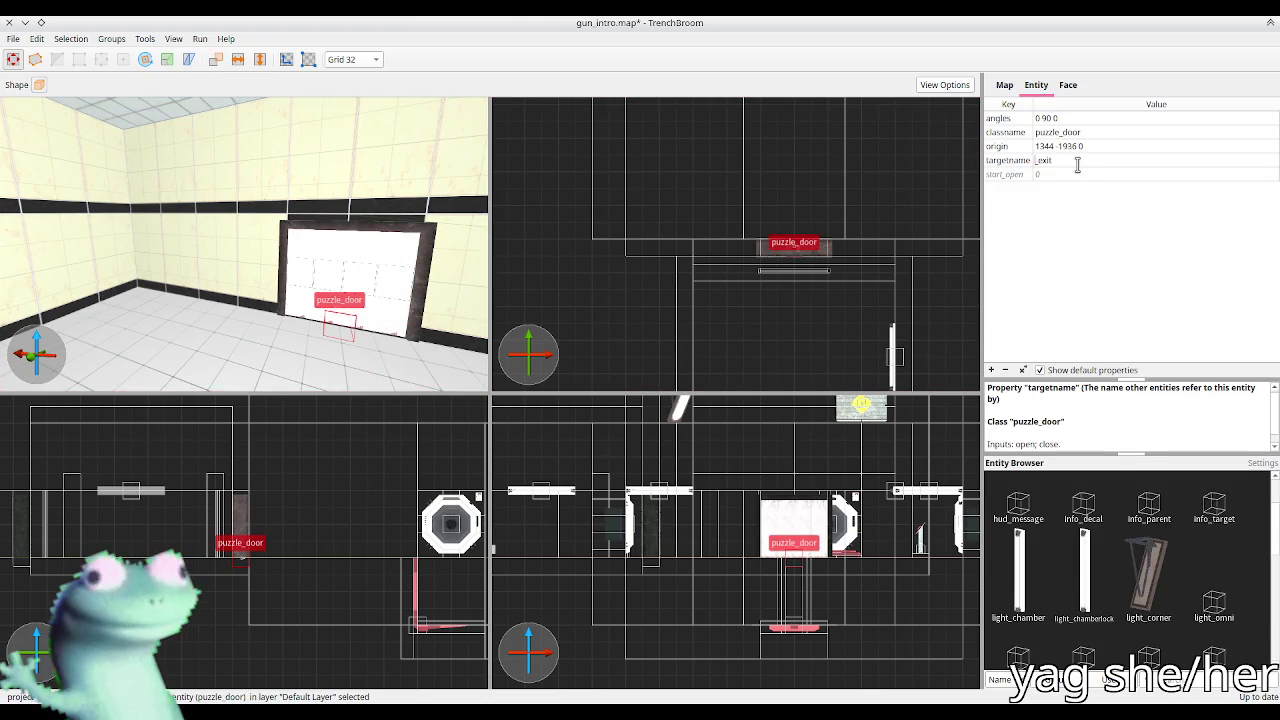
pyautogui.write('rm3')
pyautogui.press('Return')
# Step: Edit the corridor trigger_once brushes' on_trigger targets, prefixing the left one with red_
pyautogui.moveTo(283, 260); pyautogui.dragTo(220, 198)
pyautogui.click(220, 198)
pyautogui.click(1042, 133)
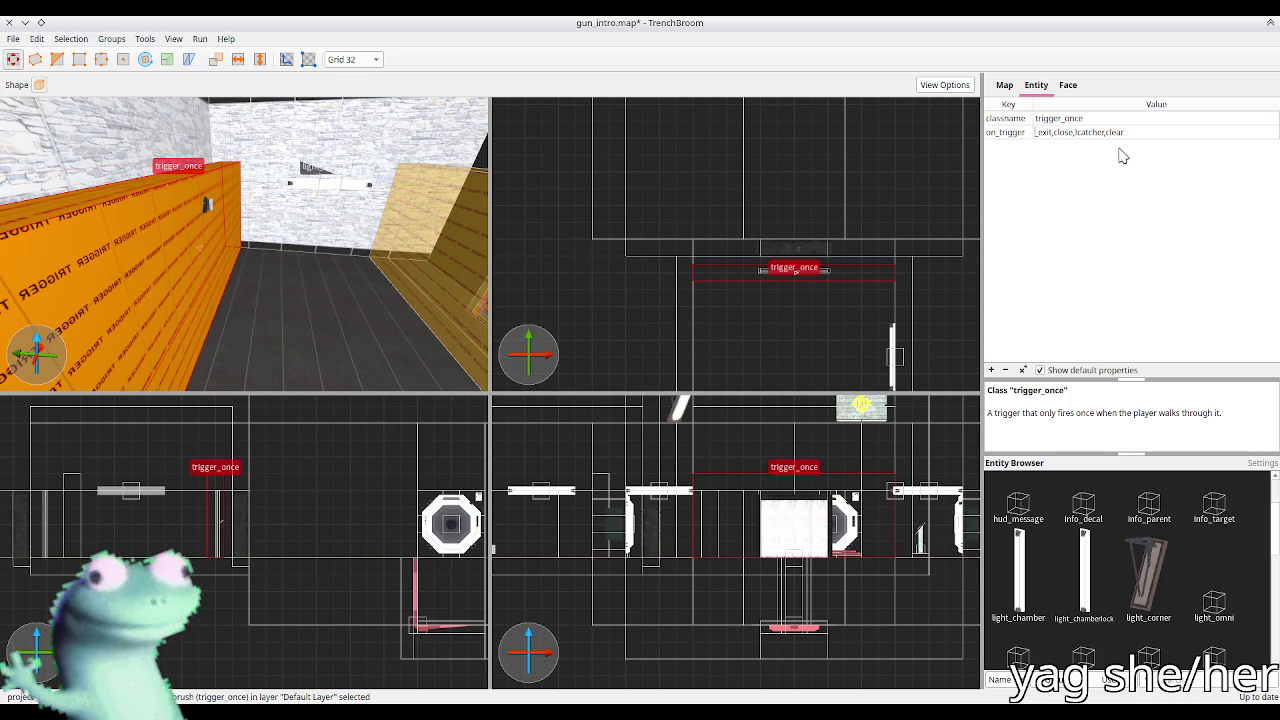
pyautogui.write('rm3')
pyautogui.press('Return')
pyautogui.hotkey('ctrl', 'u')
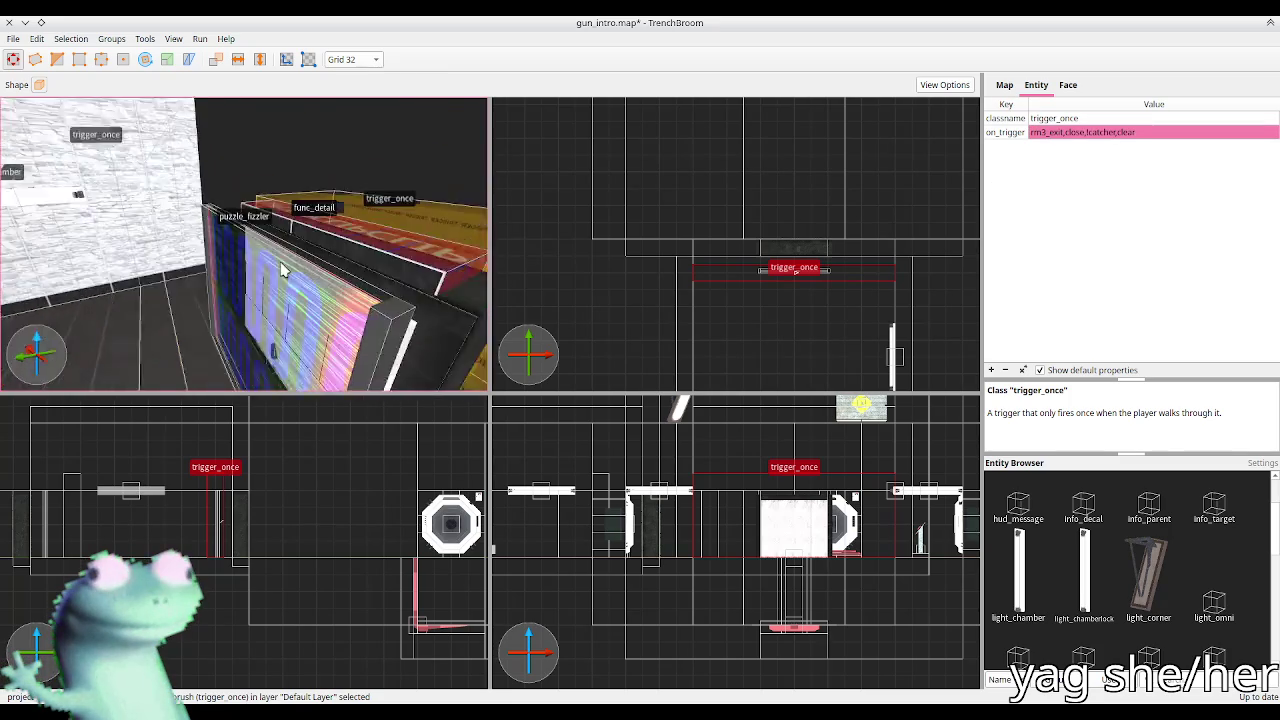
pyautogui.click(180, 259)
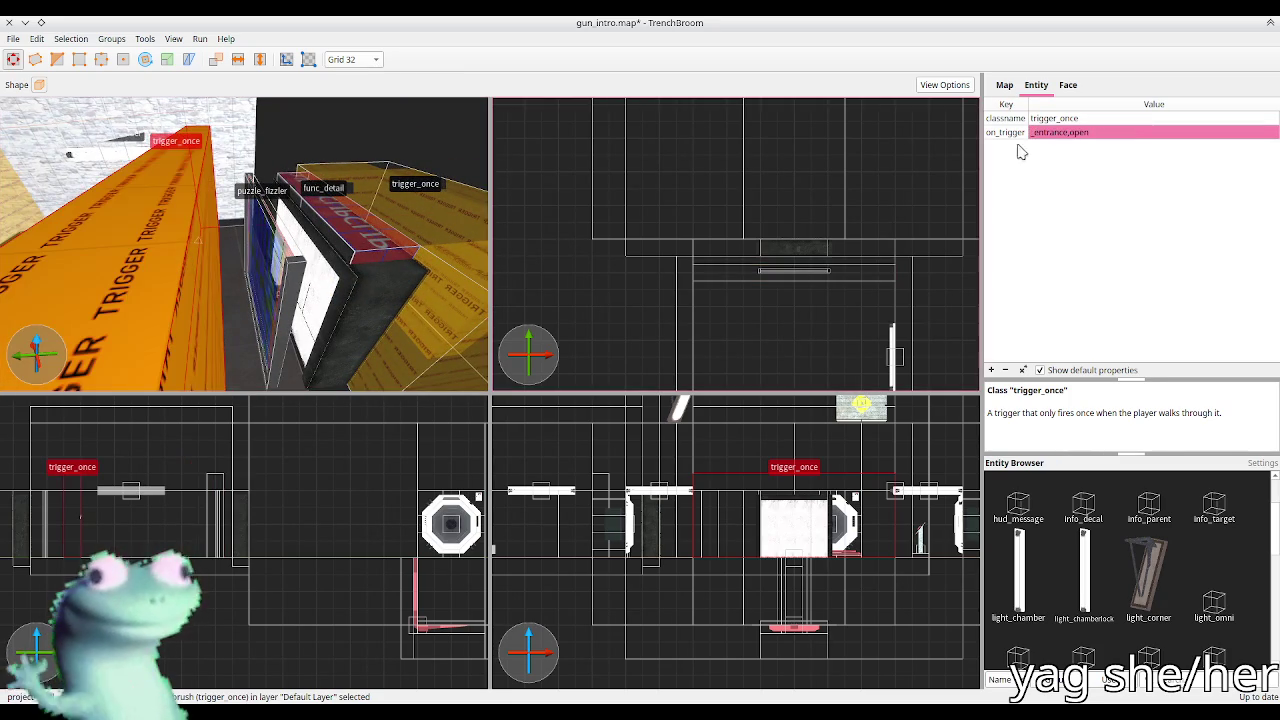
pyautogui.doubleClick(1036, 133)
pyautogui.write('red_')
pyautogui.press('Return')
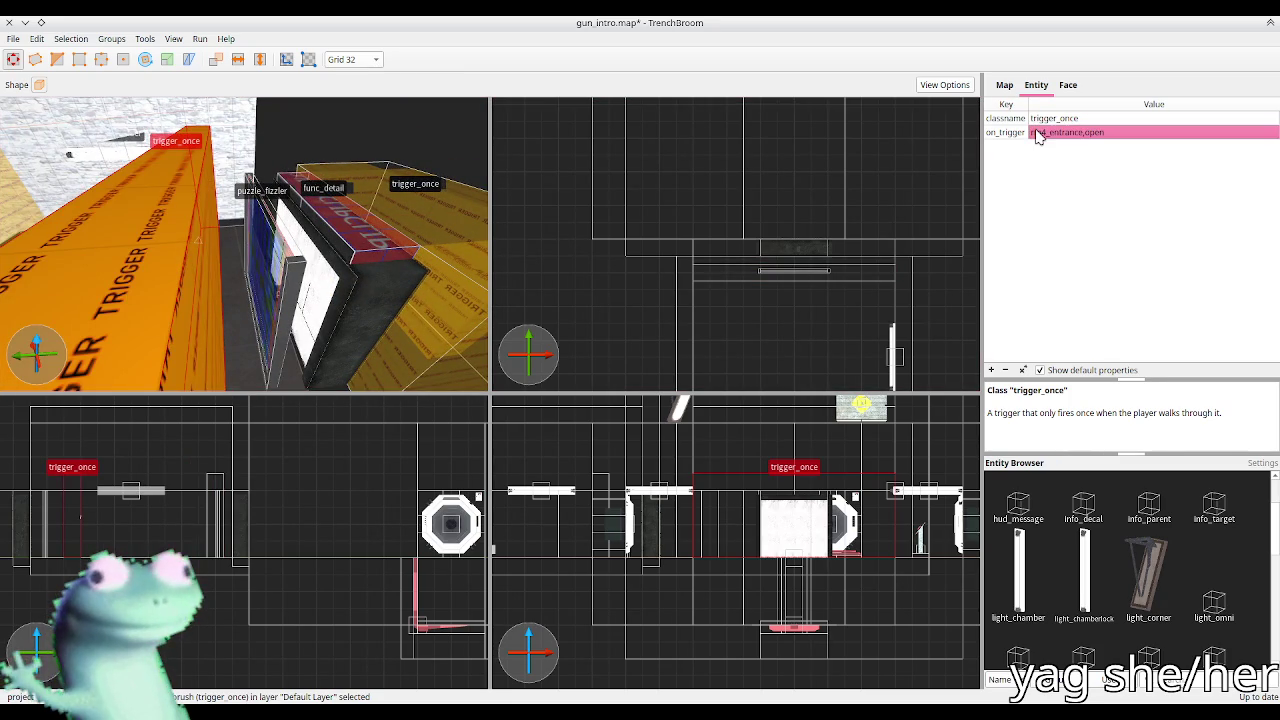
# Step: Rename the entrance door's targetname to red_entrance
pyautogui.click(368, 290)
pyautogui.click(1040, 163)
pyautogui.doubleClick(1040, 163)
pyautogui.write('red_')
pyautogui.press('Return')
# Step: Set the door trigger's on_trigger to red_entrance_close, deselect, and save gun_intro.map
pyautogui.click(443, 323)
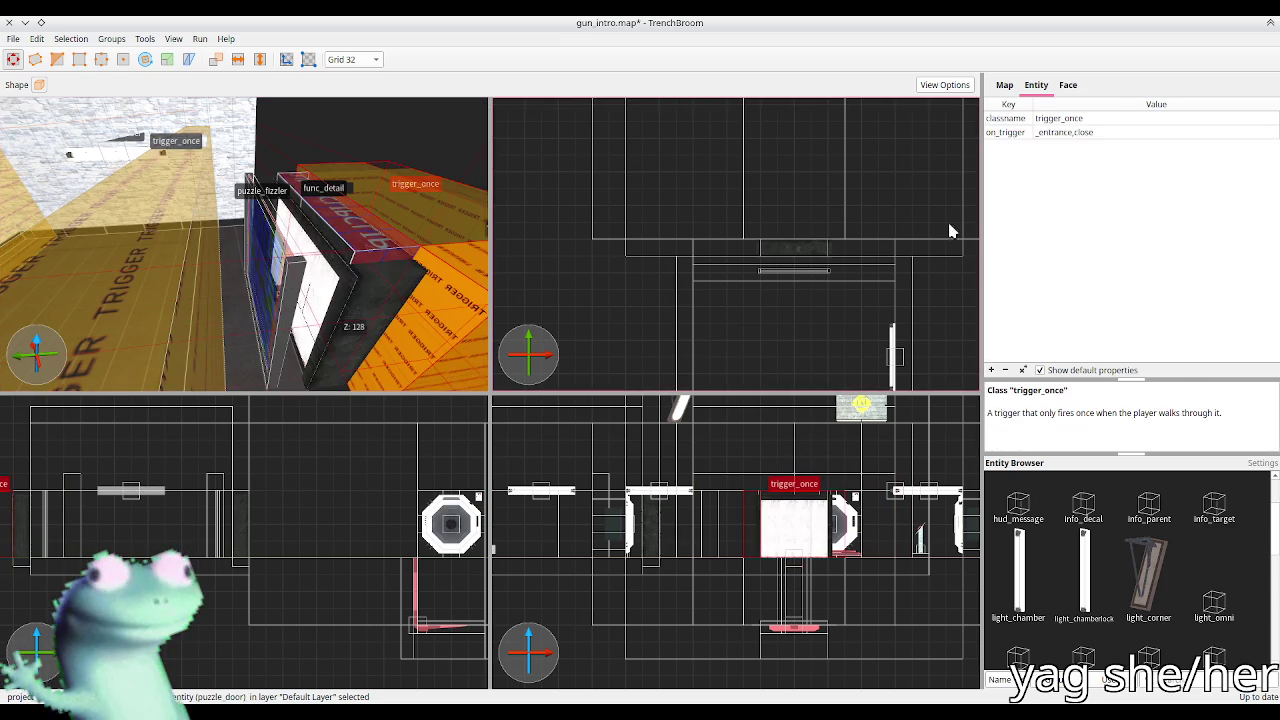
pyautogui.click(1036, 134)
pyautogui.write('red_')
pyautogui.press('Return')
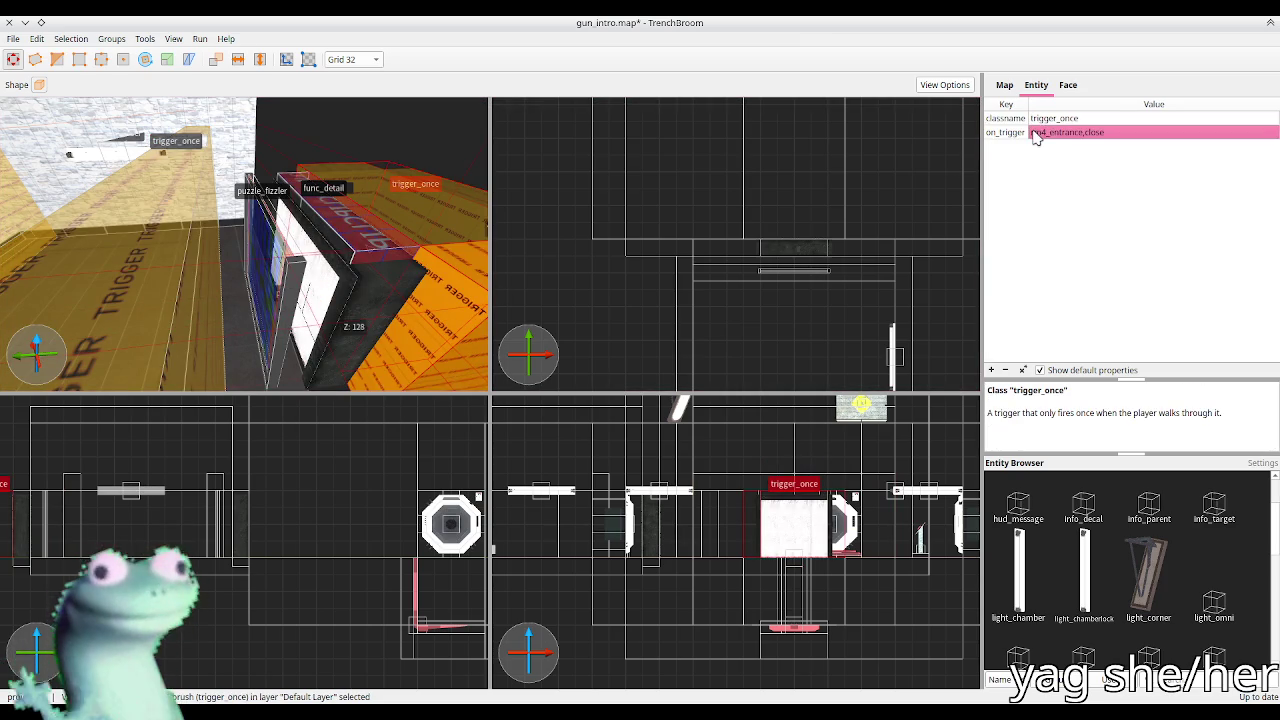
pyautogui.click(555, 157)
pyautogui.hotkey('ctrl', 's')
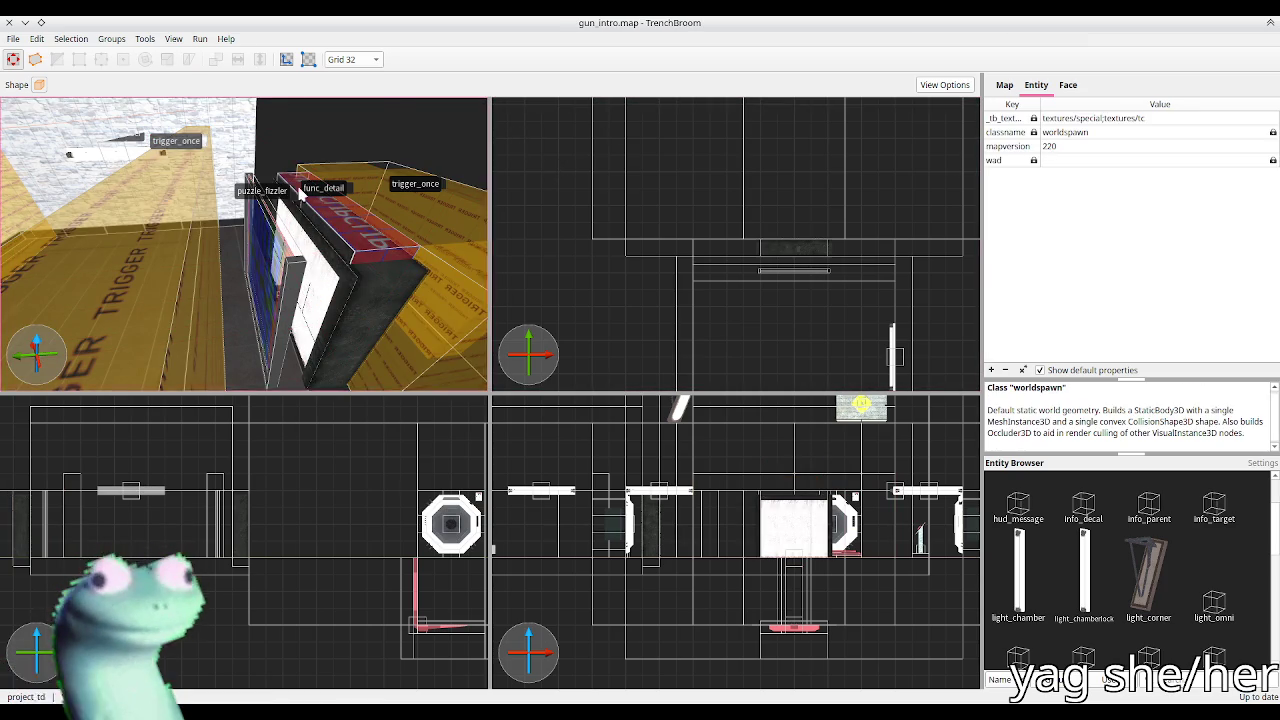
pyautogui.scroll(10, 211, 170)
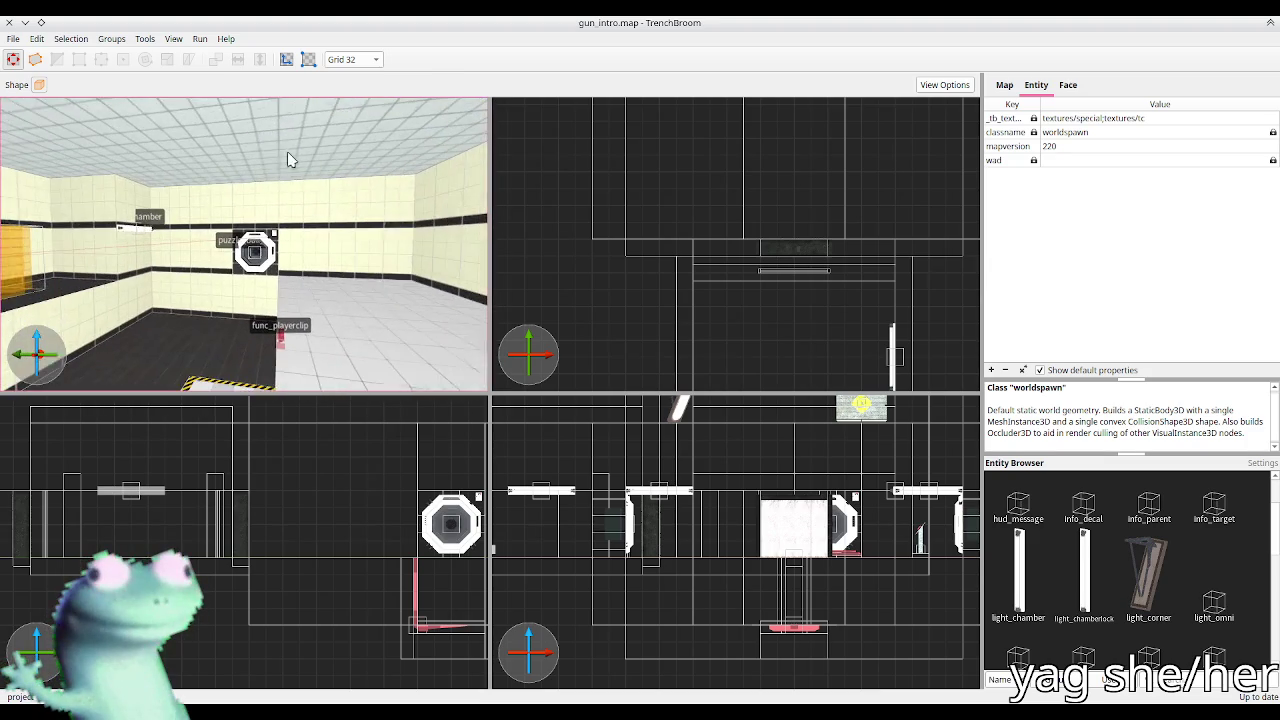
pyautogui.click(140, 230)
pyautogui.moveTo(140, 230); pyautogui.dragTo(421, 240)
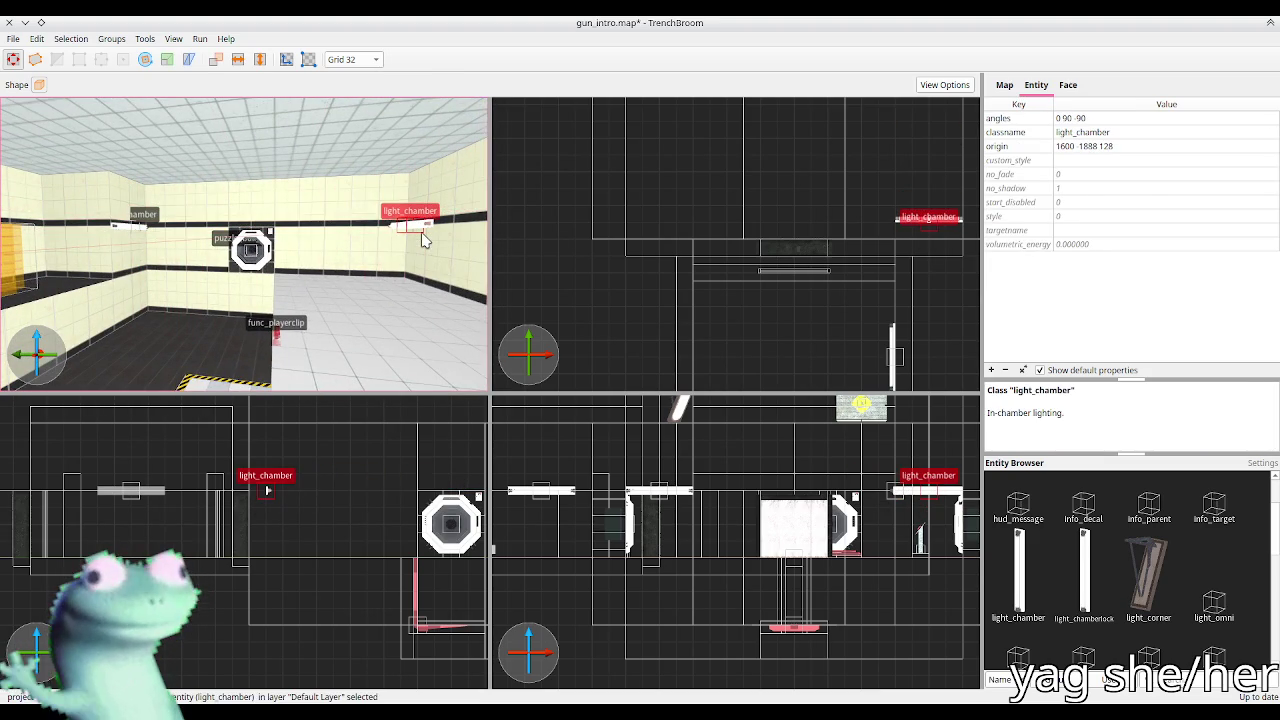
pyautogui.press('Down')
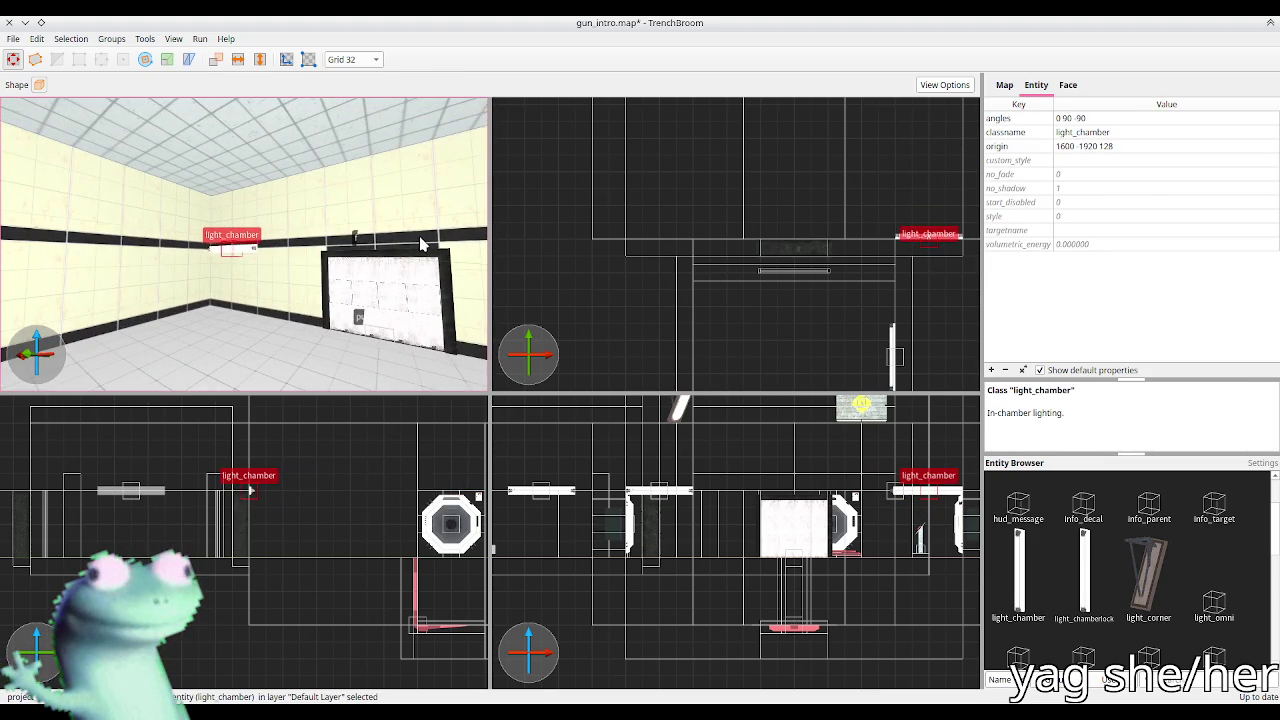
pyautogui.moveTo(244, 246); pyautogui.dragTo(425, 243)
# Step: Check Godot briefly, then select the ball catcher and view the floor and door
pyautogui.hotkey('alt', 'Tab')
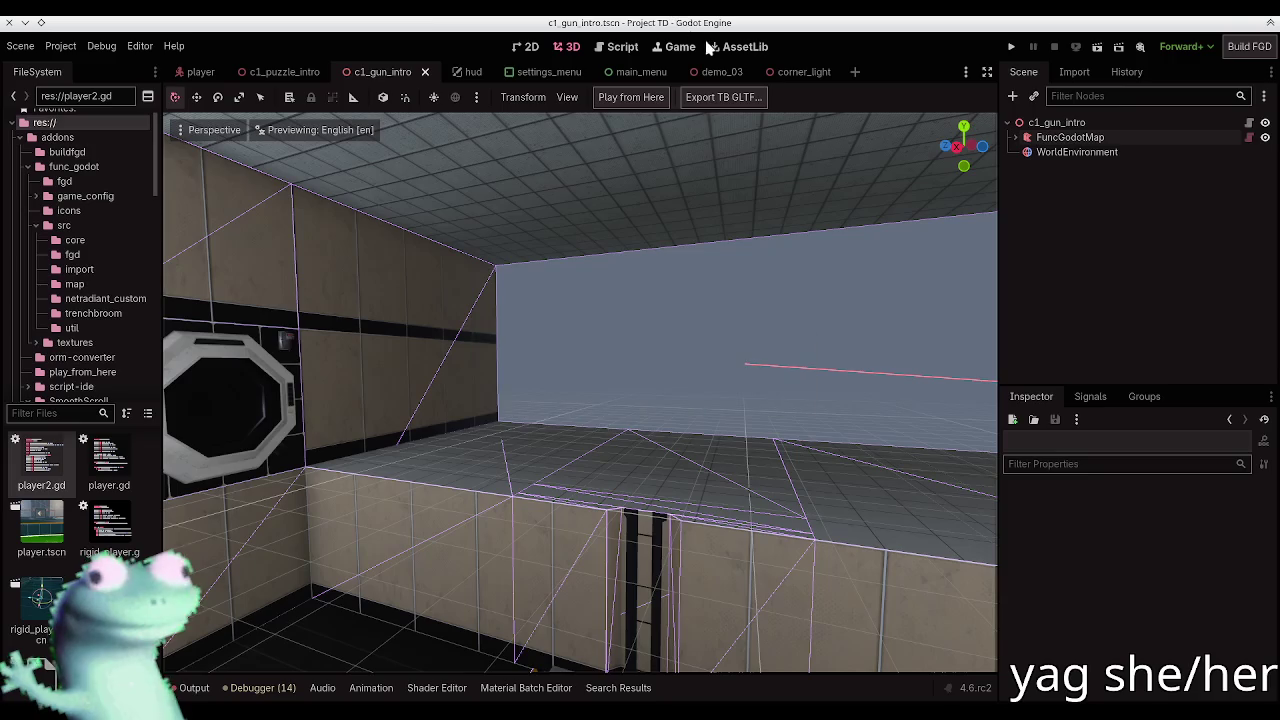
pyautogui.hotkey('alt', 'Tab')
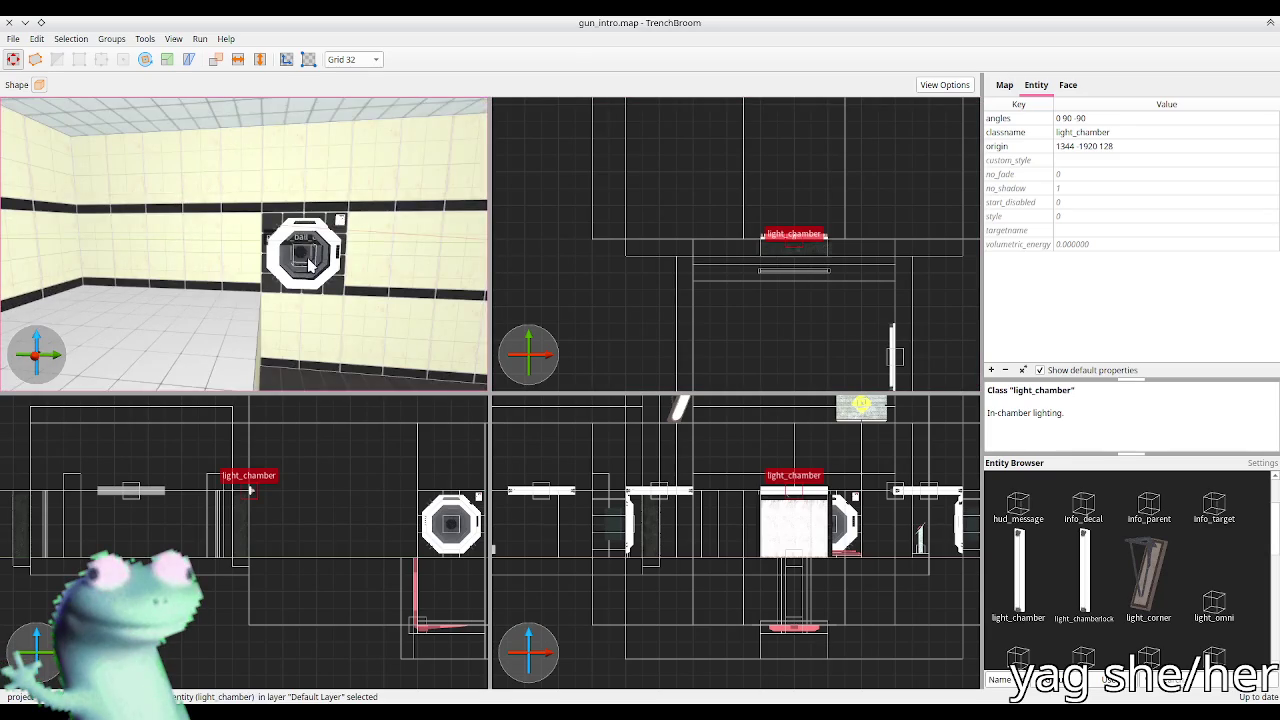
pyautogui.click(280, 266)
pyautogui.moveTo(280, 266); pyautogui.dragTo(214, 271)
# Step: Build the c1_gun_intro map, save the scene, and open the c1_puzzle_intro tab
pyautogui.hotkey('alt', 'Tab')
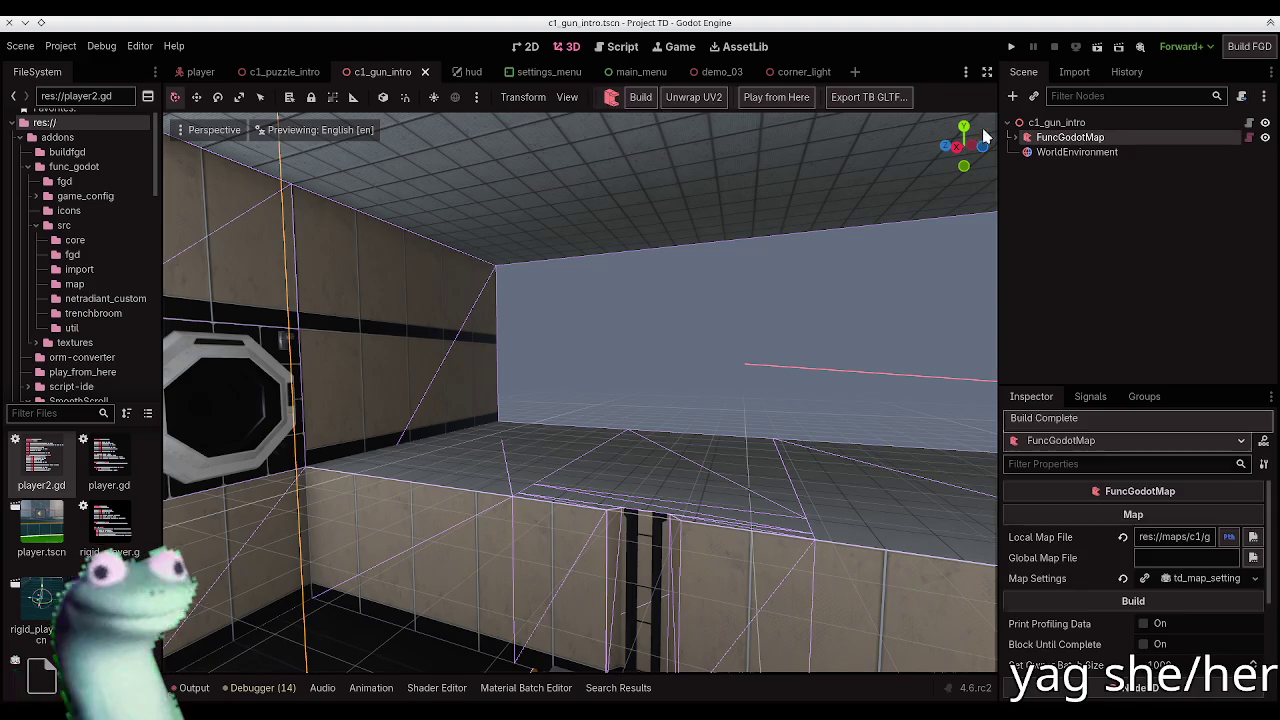
pyautogui.click(641, 99)
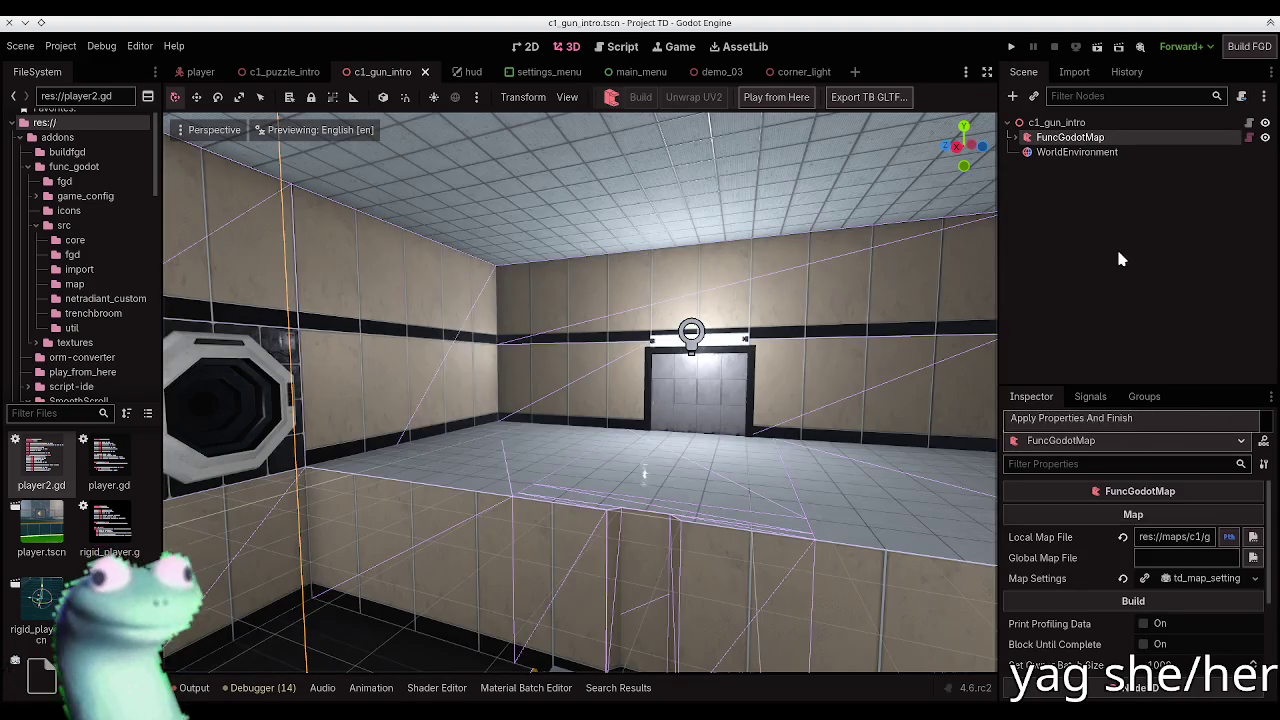
pyautogui.click(1116, 246)
pyautogui.press('w')
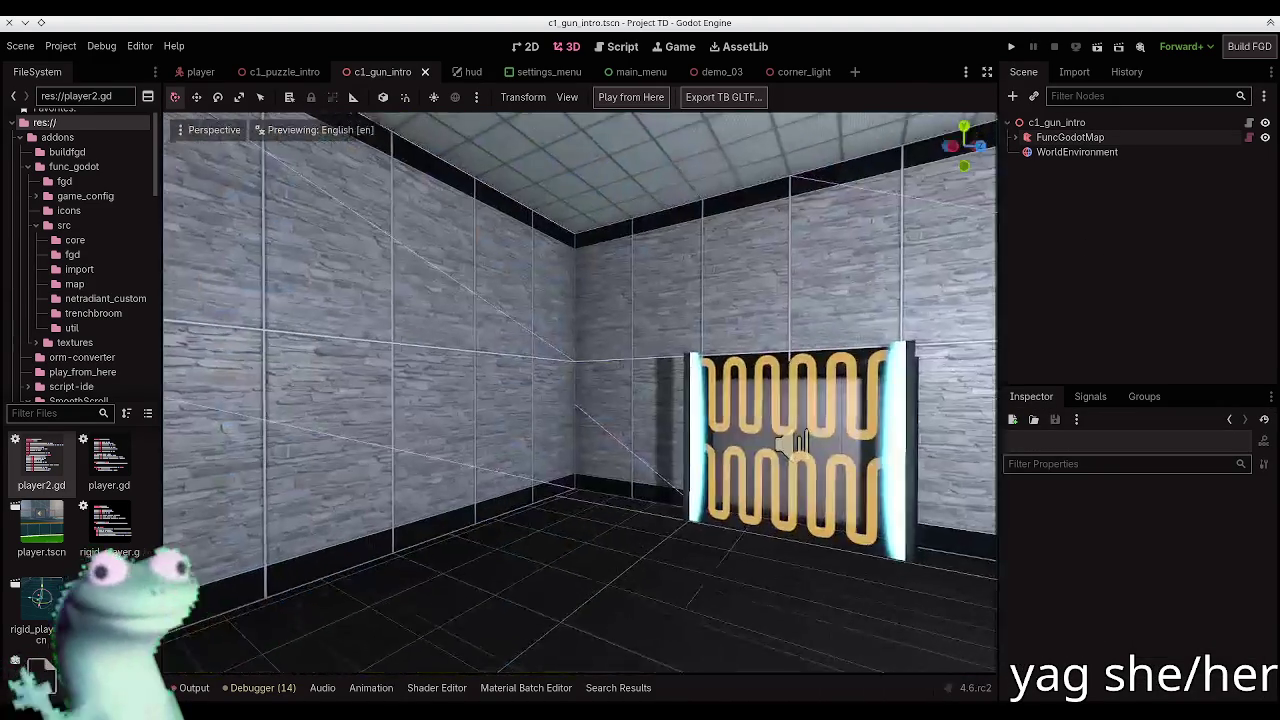
pyautogui.hotkey('ctrl', 's')
pyautogui.click(298, 74)
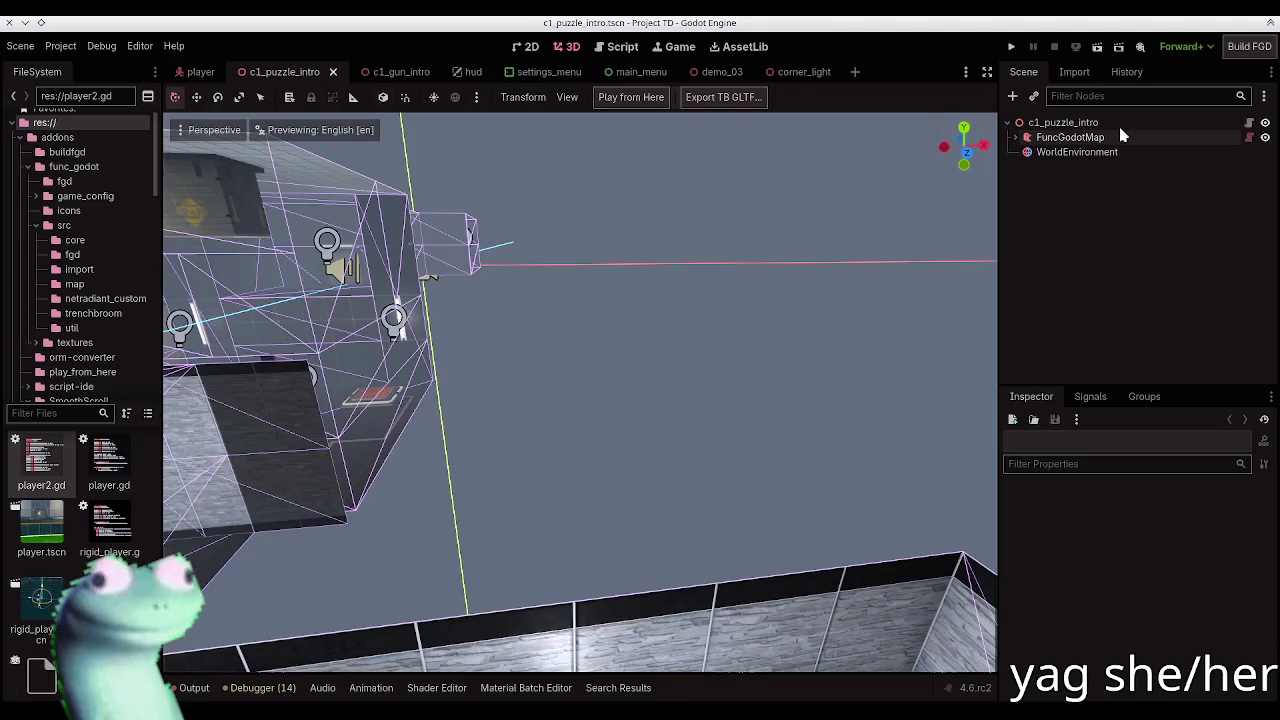
# Step: Run c1_puzzle_intro, walk to the dropped box, and place it on the floor button
pyautogui.click(1097, 47)
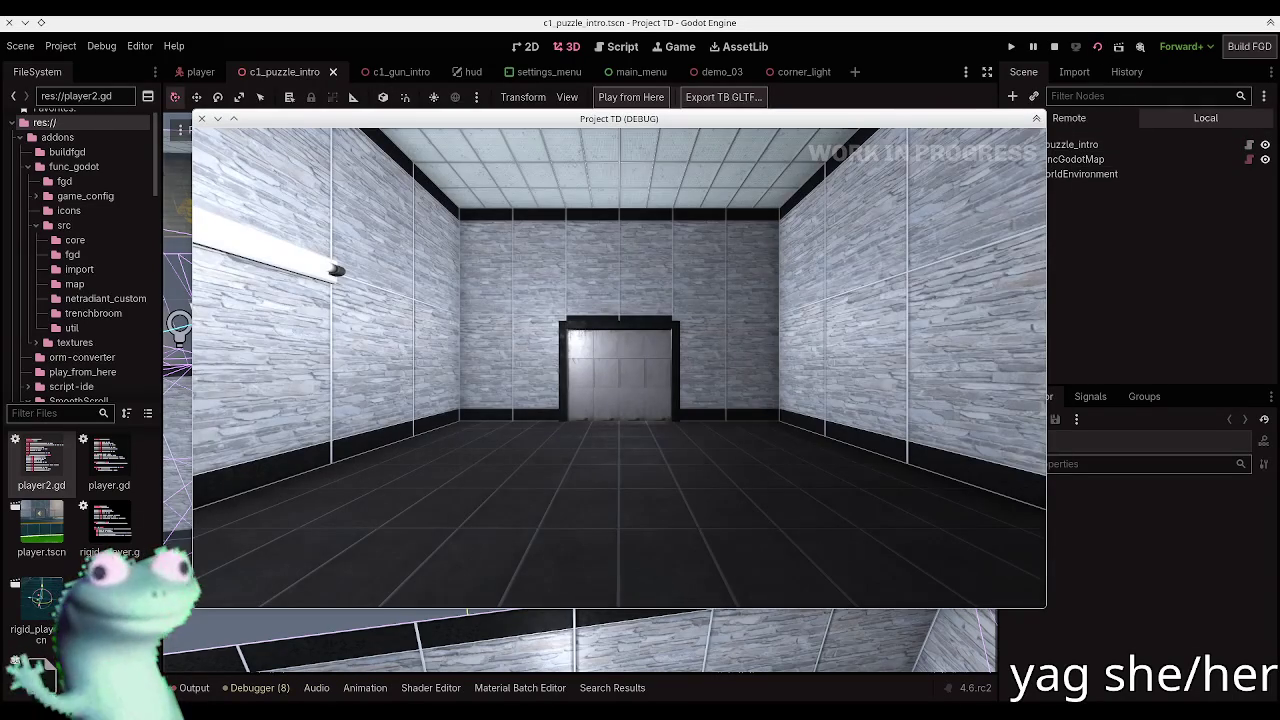
pyautogui.press('w')
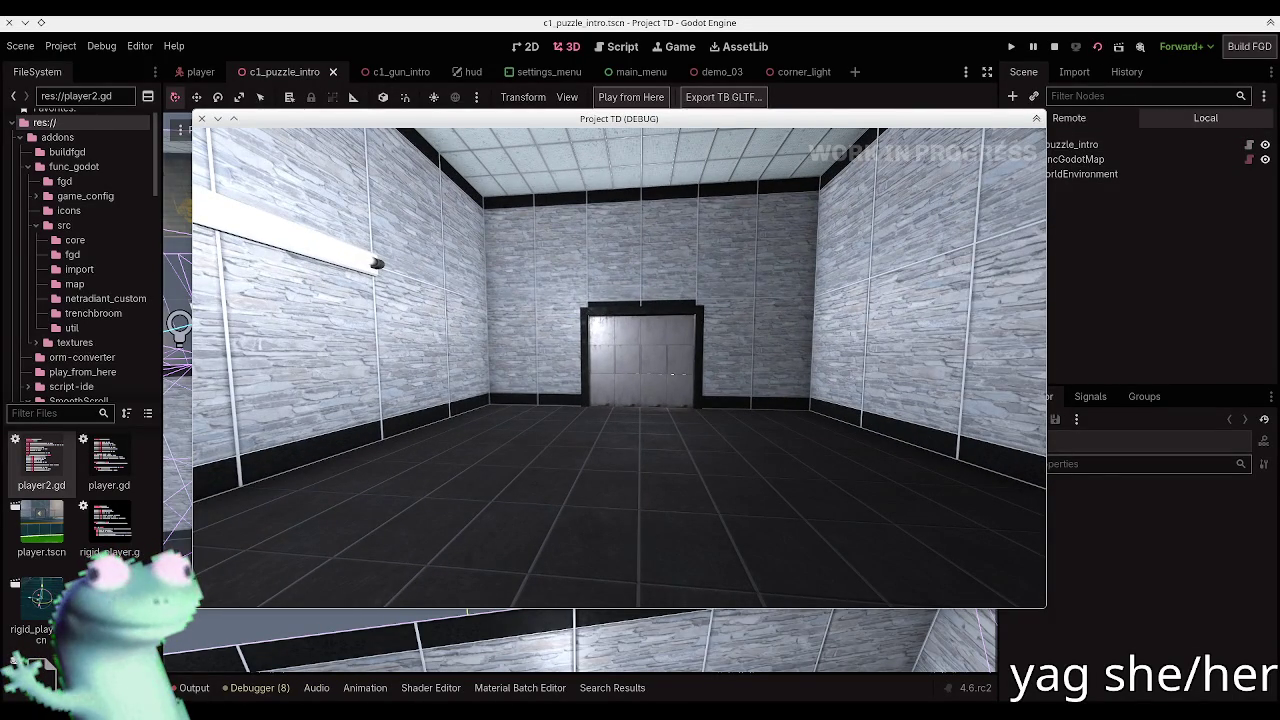
pyautogui.press('w')
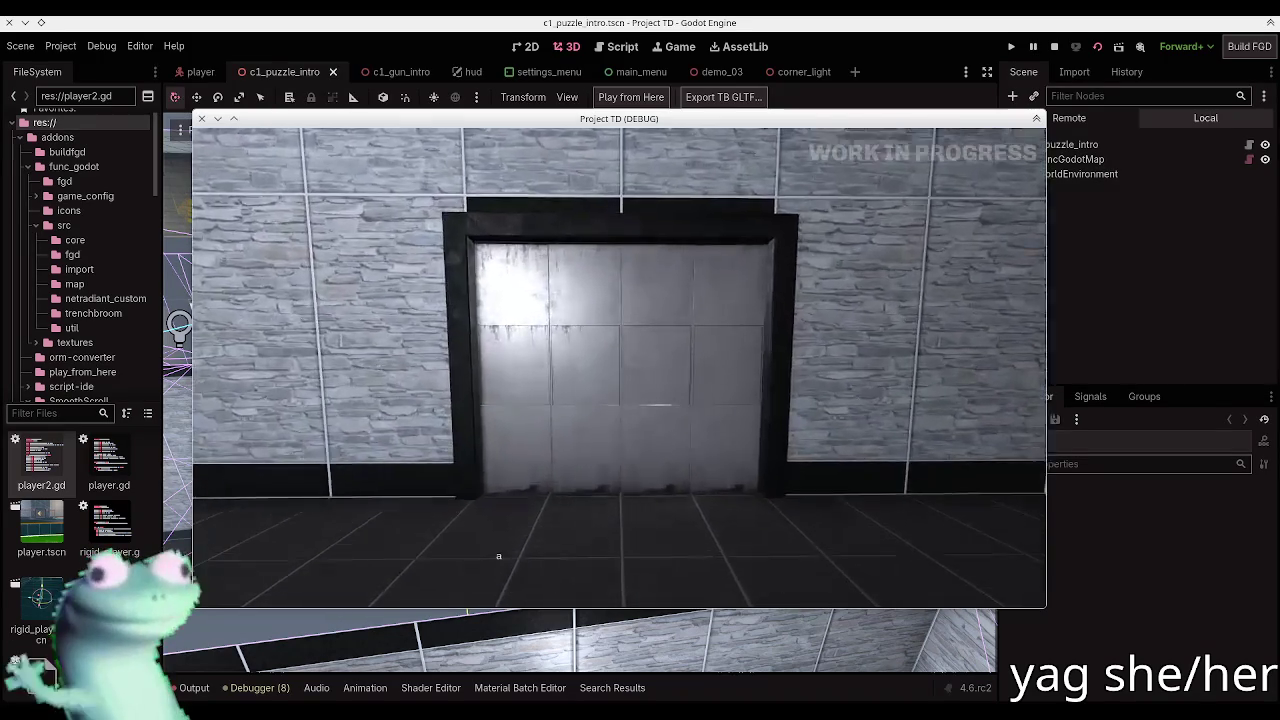
pyautogui.press('w')
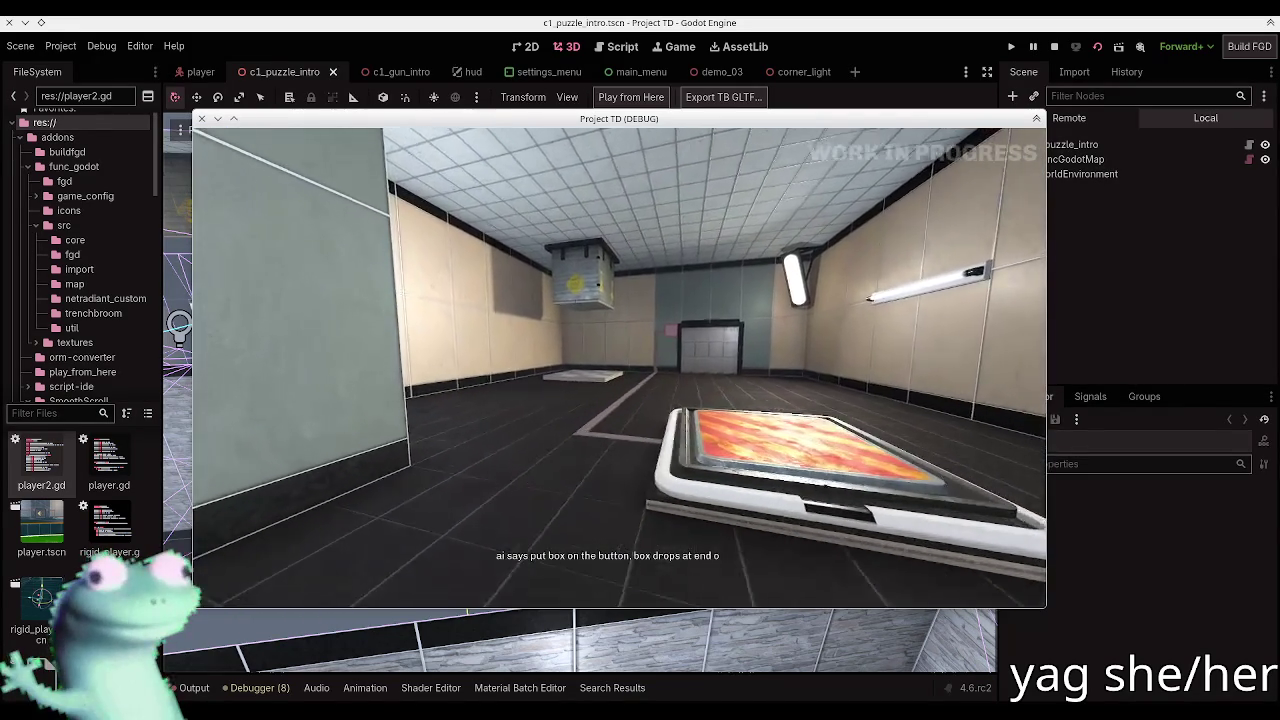
pyautogui.press('w')
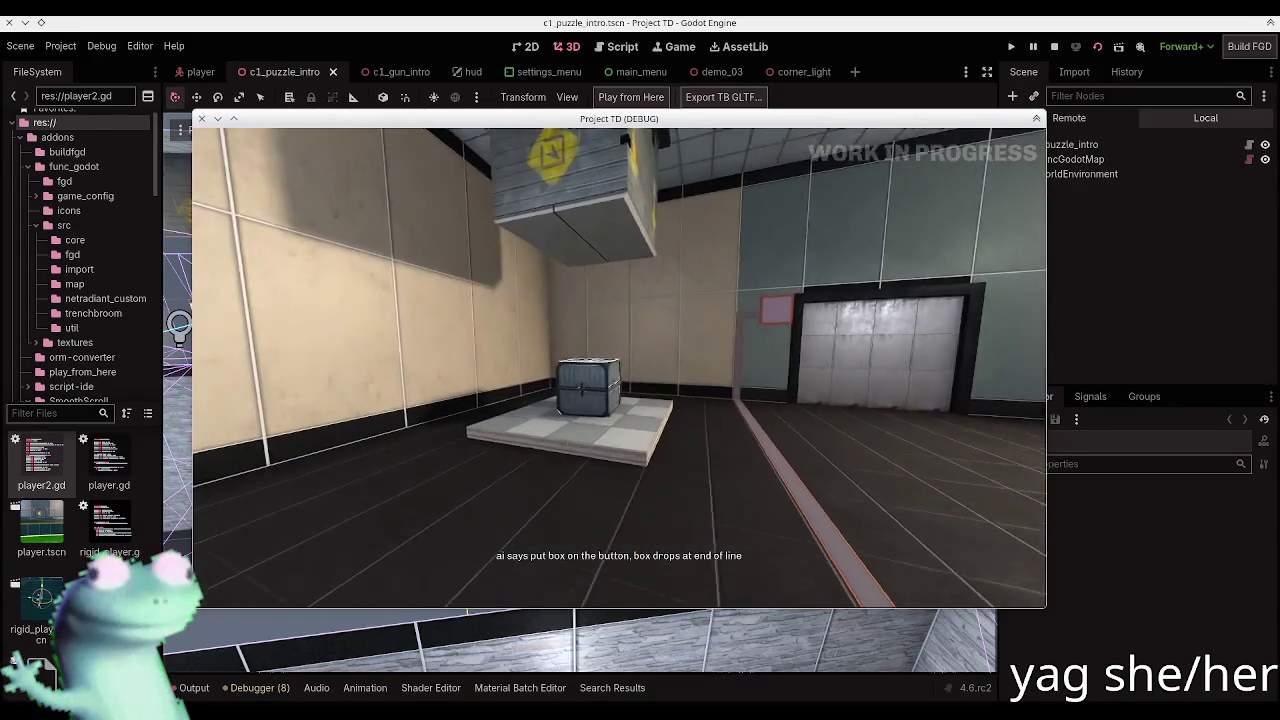
pyautogui.press('e')
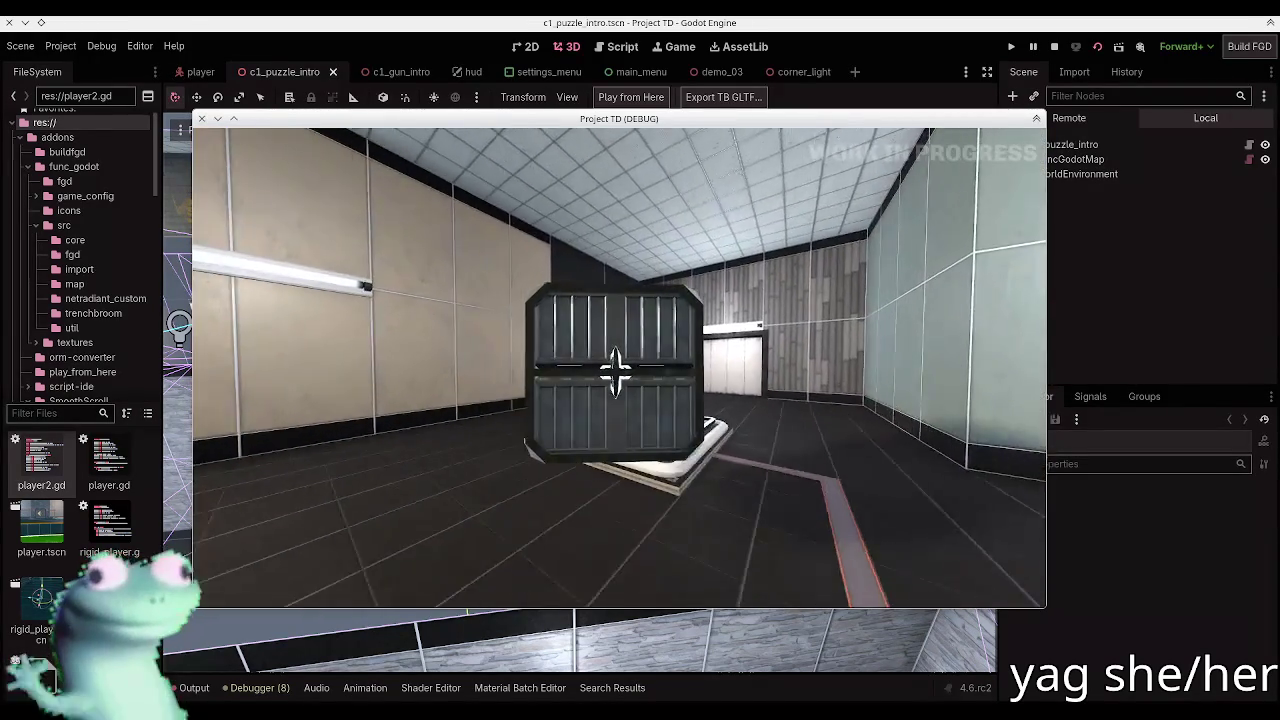
pyautogui.press('e')
# Step: Walk through the opened door and corridor, grab the crate and pedestal, and pass the barrier
pyautogui.press('w')
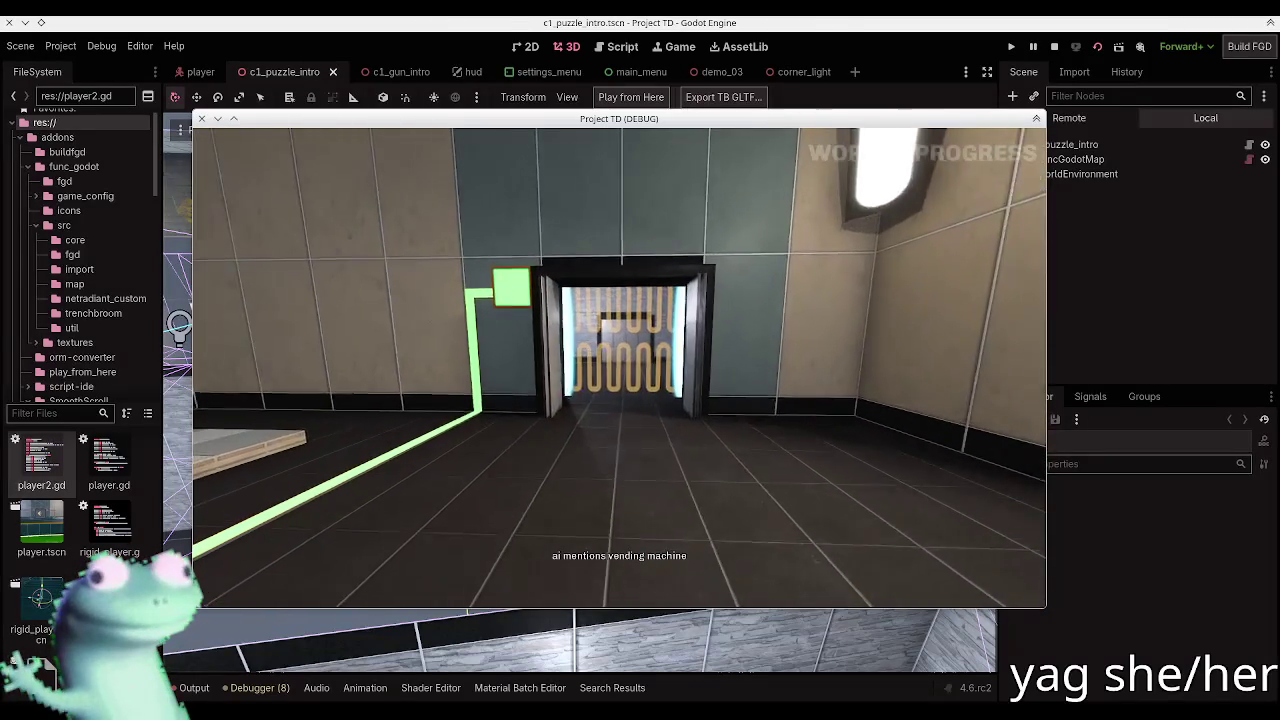
pyautogui.press('w')
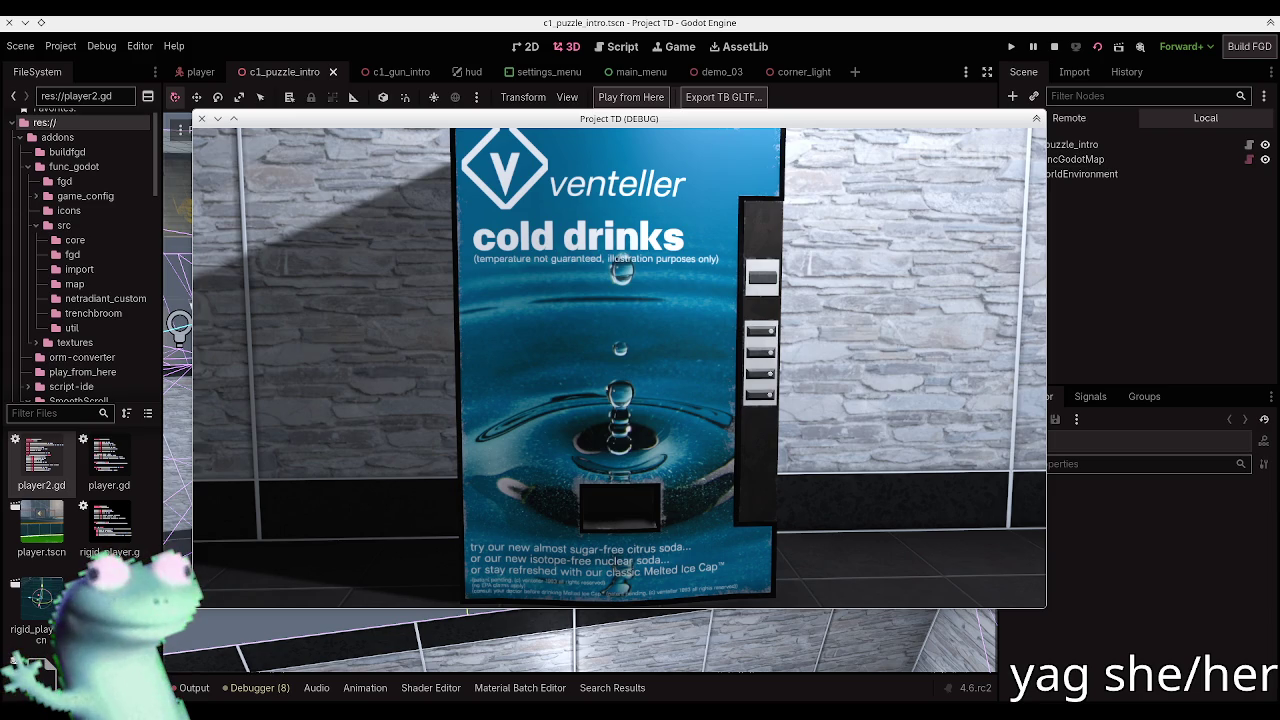
pyautogui.press('s')
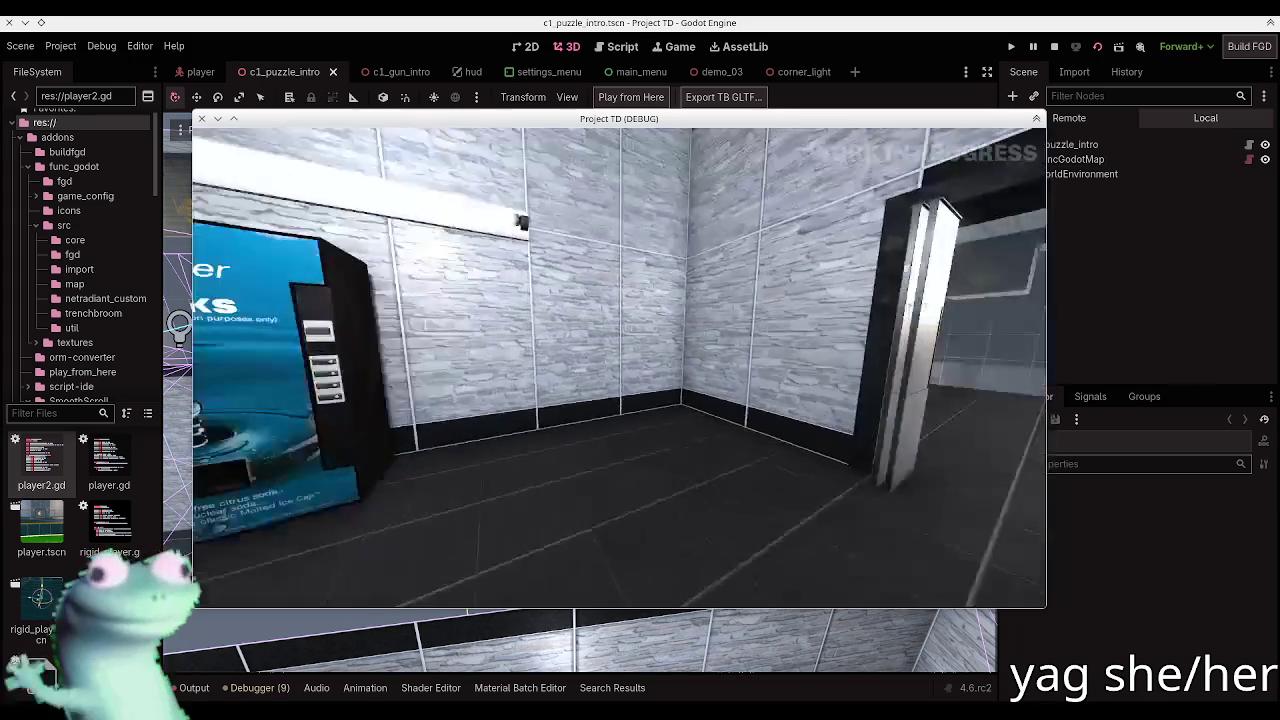
pyautogui.press('w')
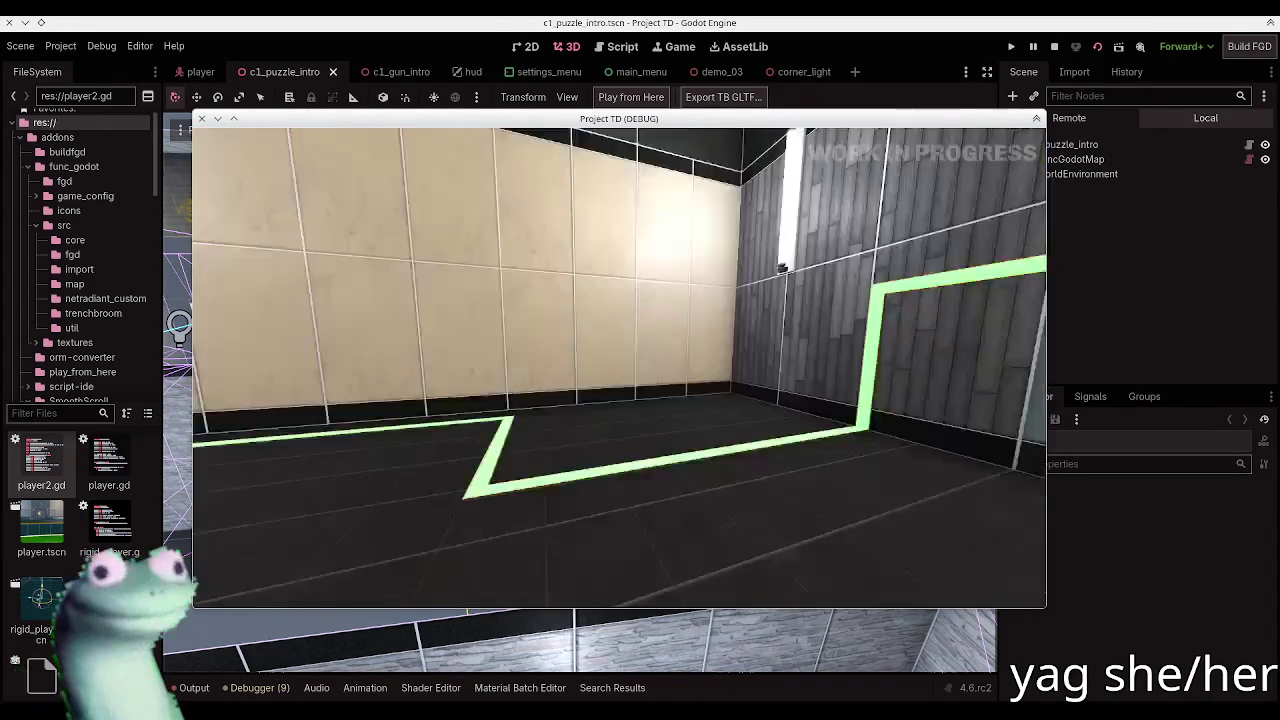
pyautogui.press('e')
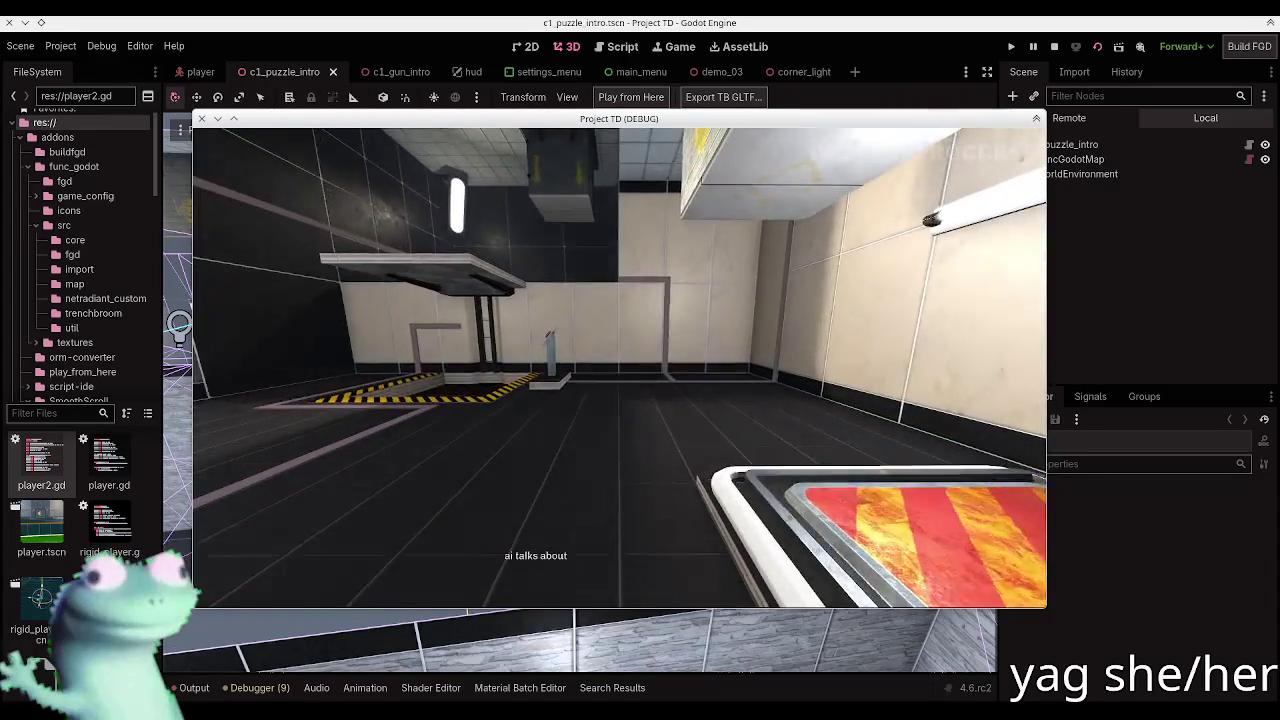
pyautogui.press('e')
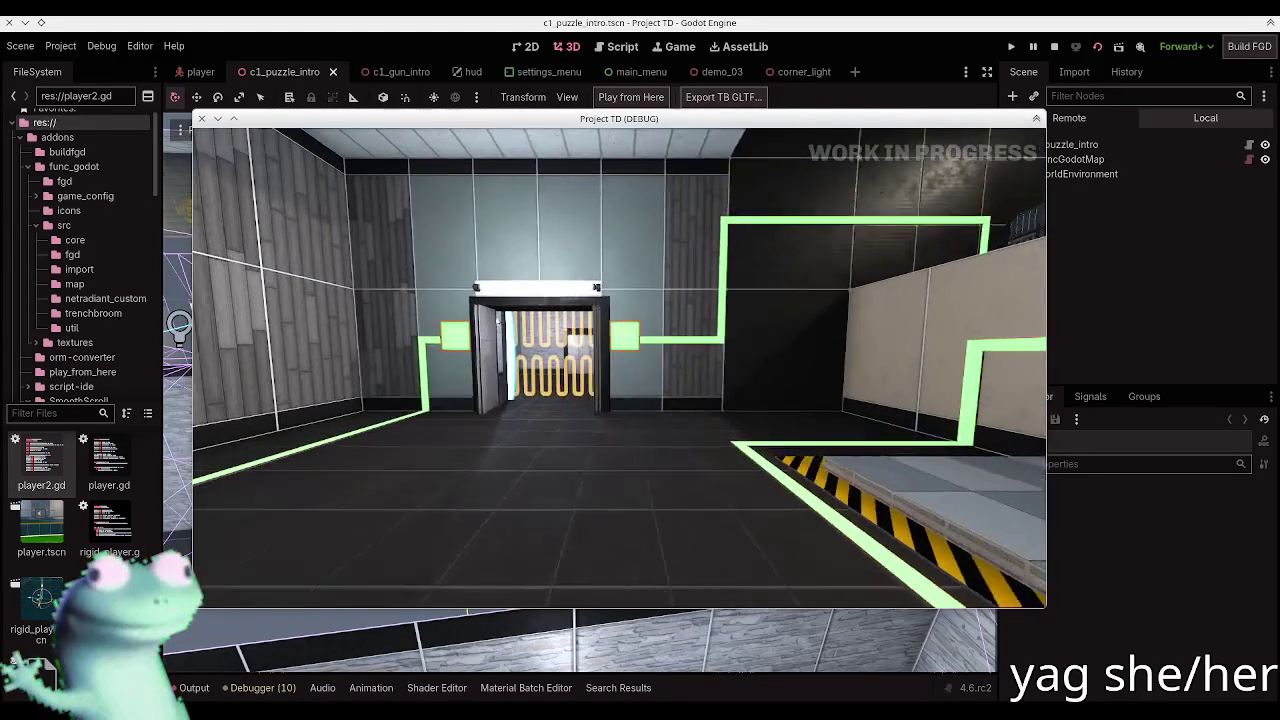
pyautogui.press('w')
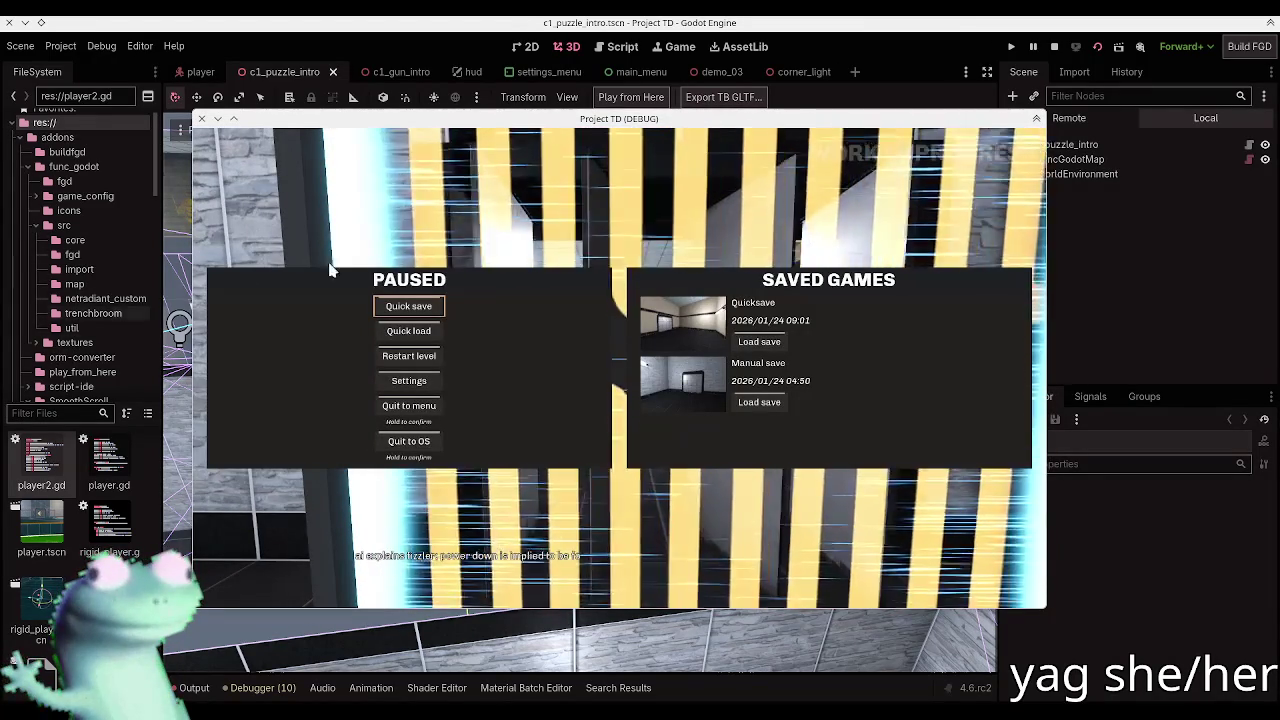
# Step: Close the pause menu to resume the playtest
pyautogui.press('Escape')
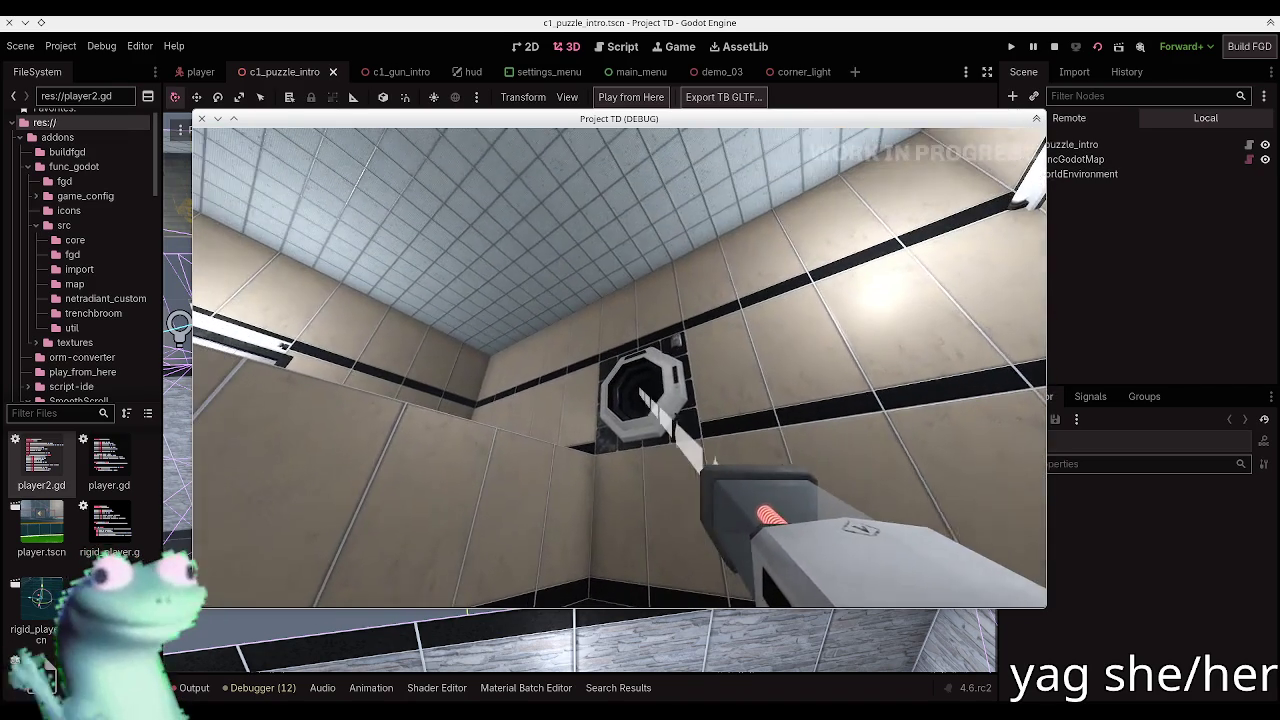
# Step: Fire six shots at the octagonal ball catcher target
pyautogui.click(619, 368)
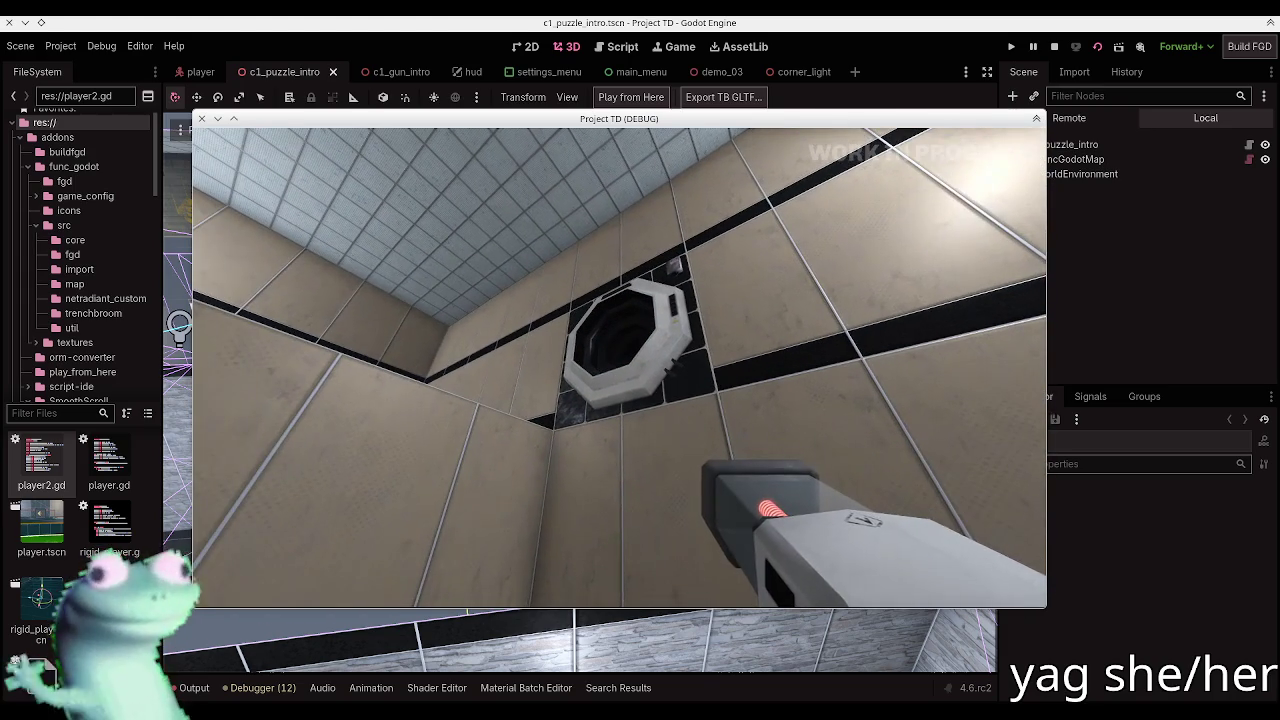
pyautogui.click(619, 368)
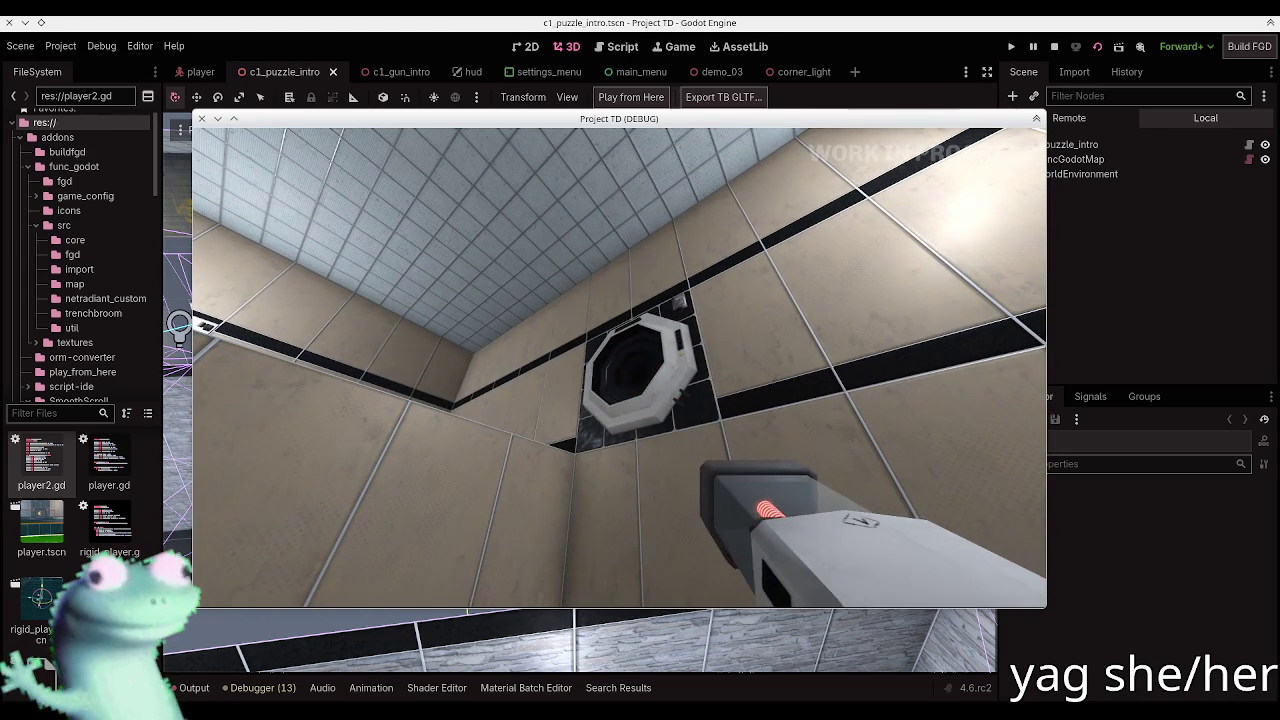
pyautogui.click(619, 368)
pyautogui.click(619, 368)
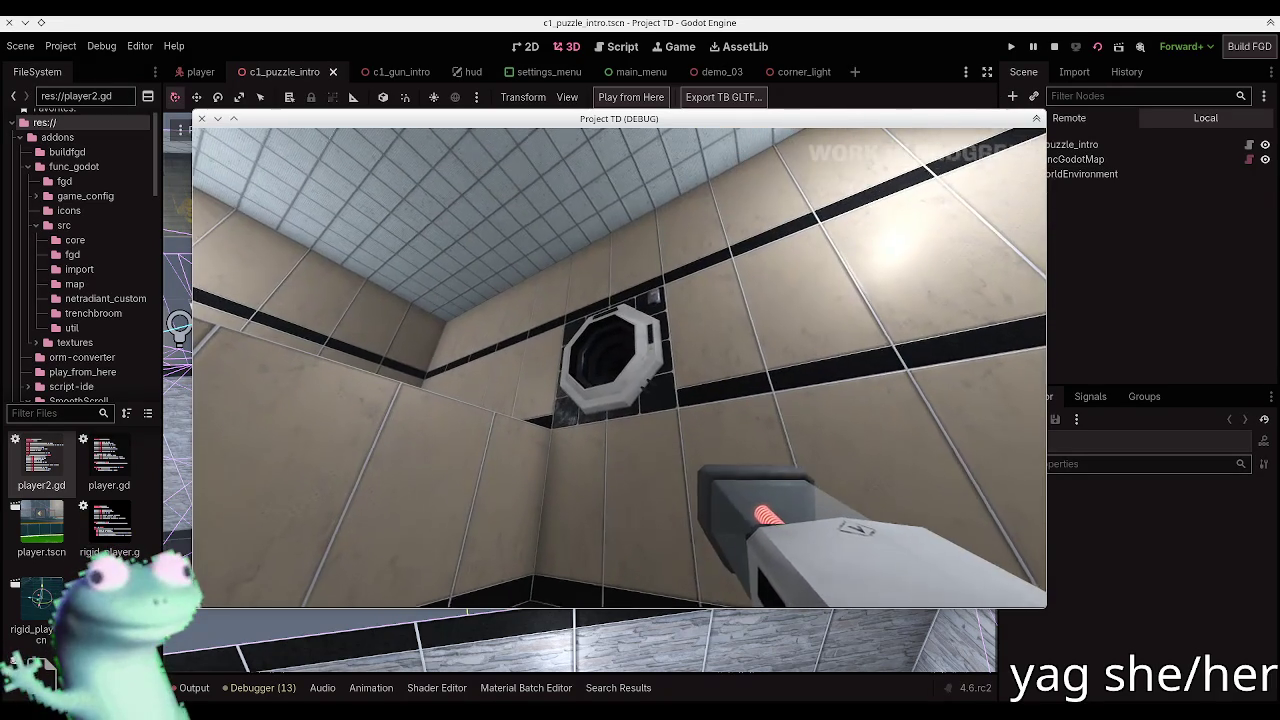
pyautogui.click(619, 368)
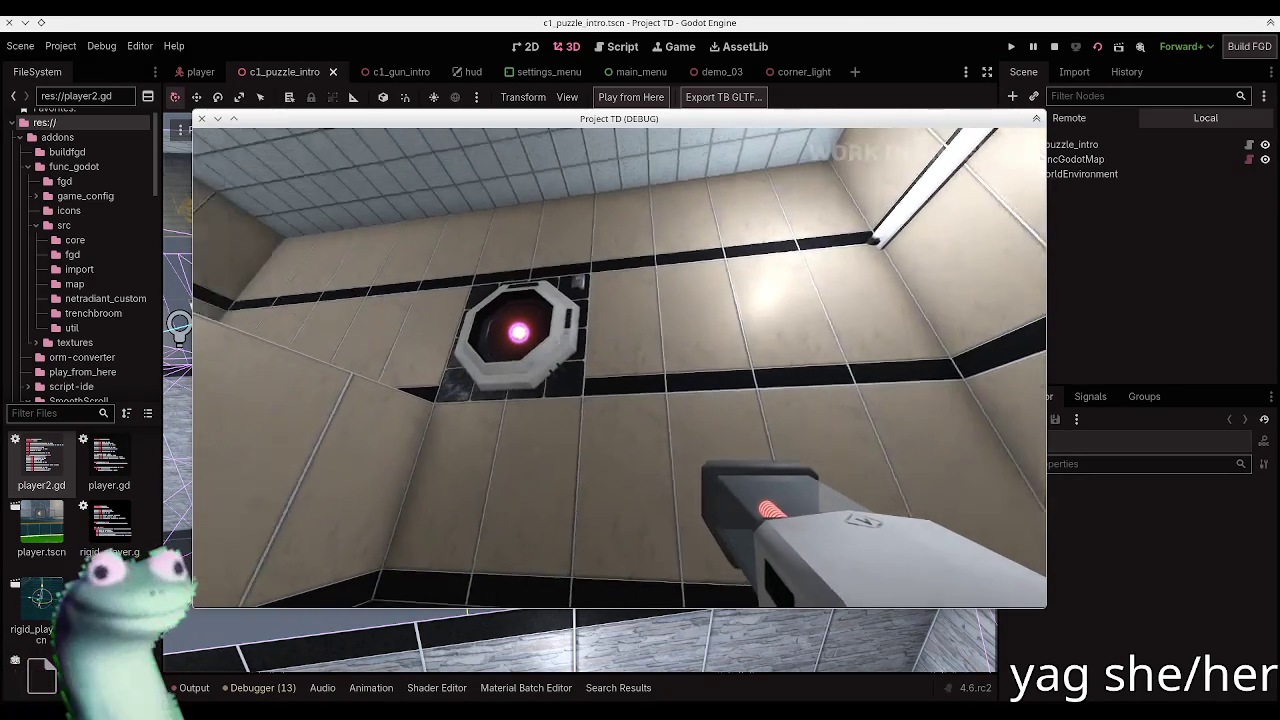
pyautogui.click(619, 368)
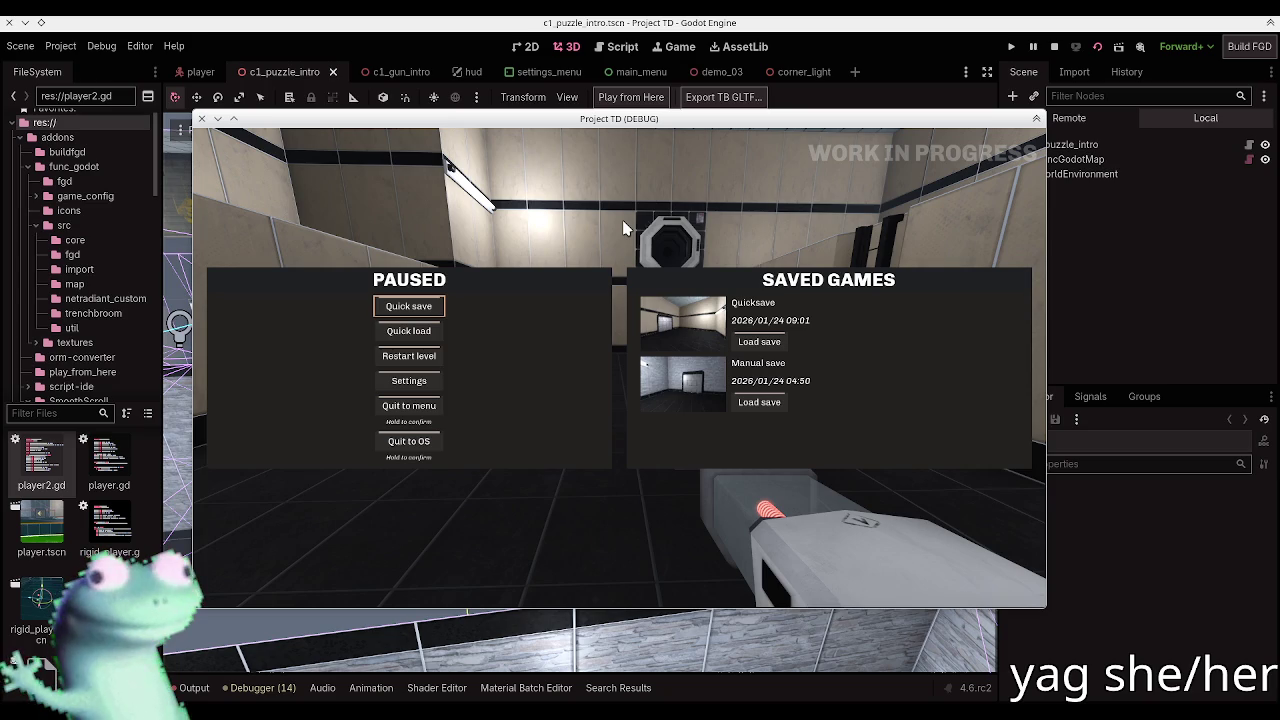
# Step: Walk onto the checkered floor, pause and stop the game, and return to TrenchBroom
pyautogui.press('w')
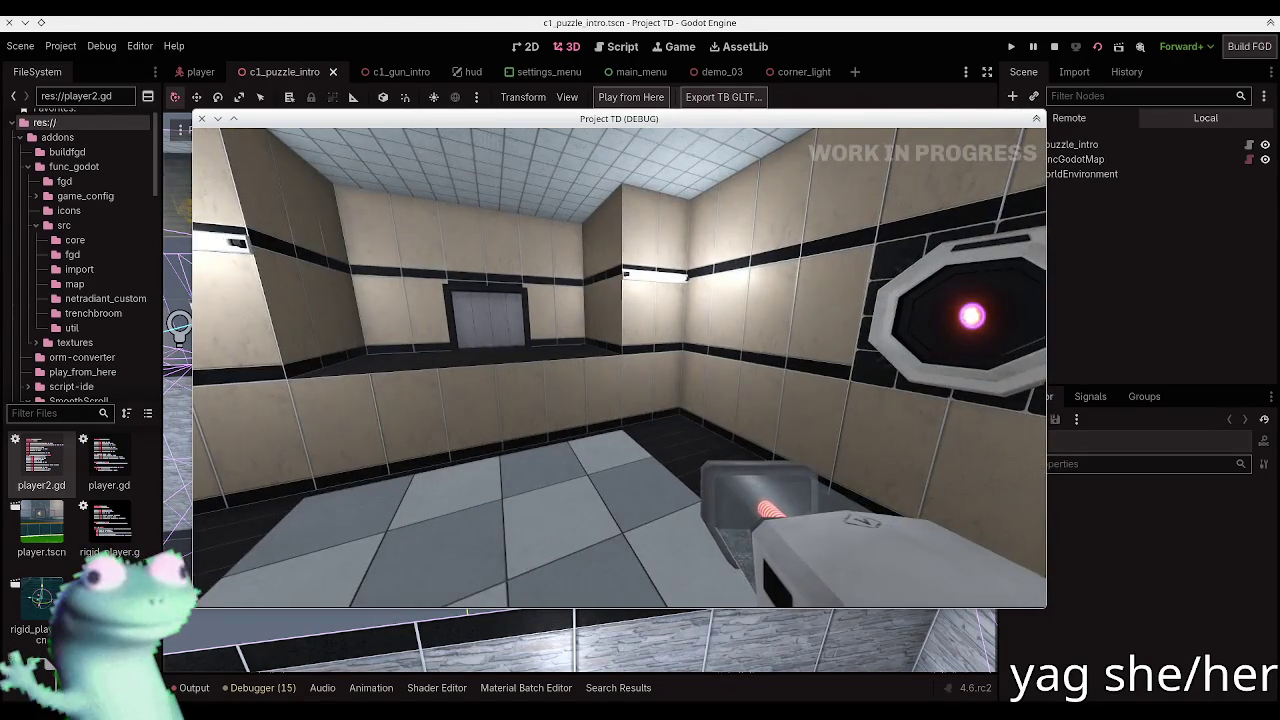
pyautogui.press('Escape')
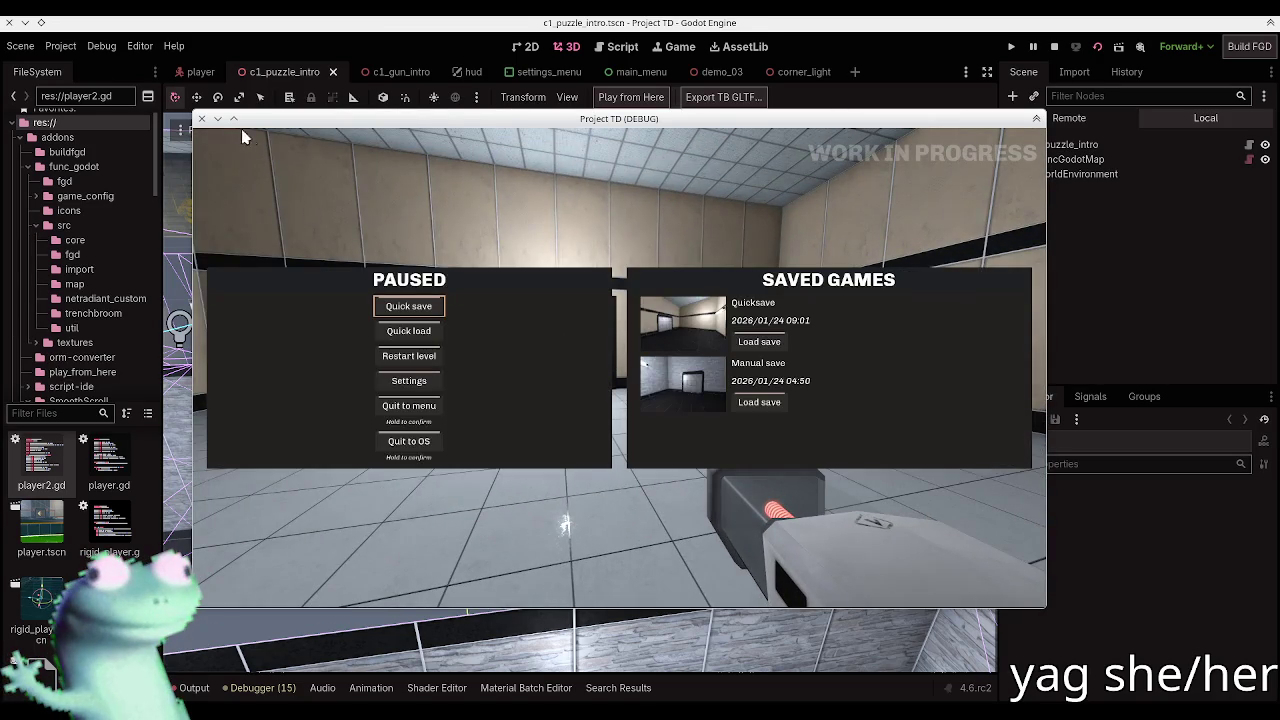
pyautogui.press('F8')
pyautogui.hotkey('alt', 'Tab')
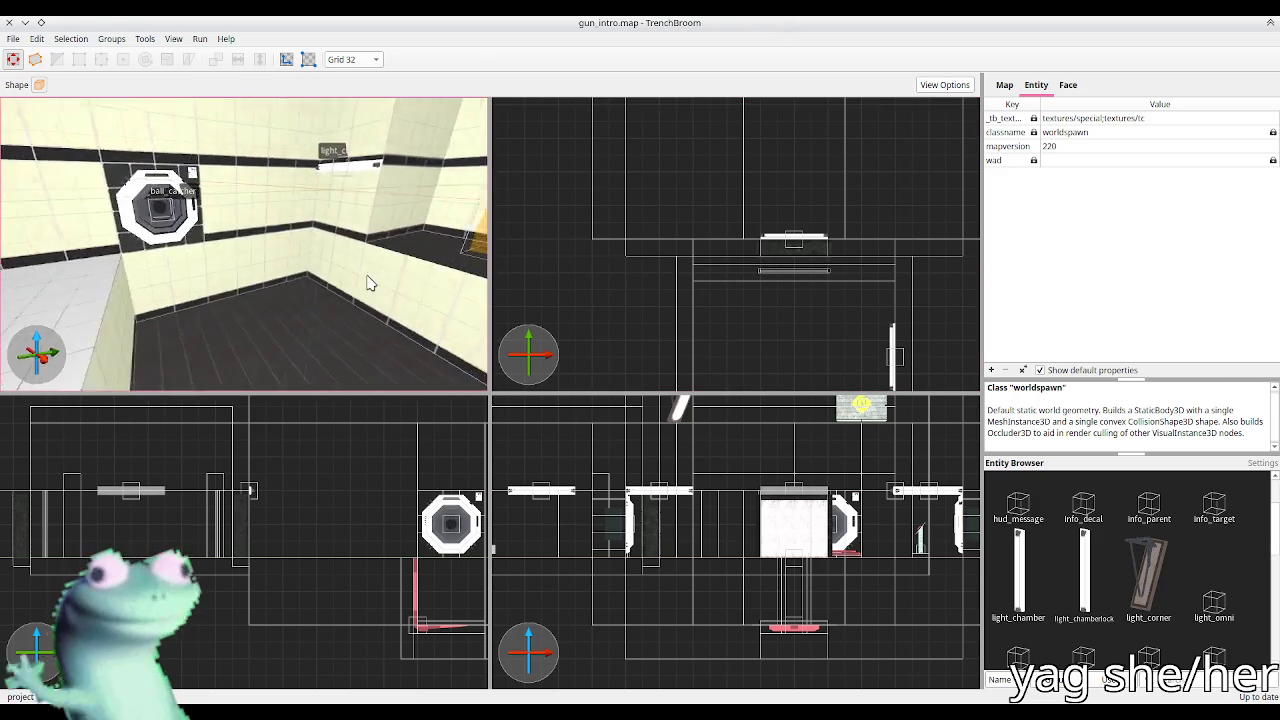
# Step: Check view options and inspect the light_chamber and walls around the ball catcher
pyautogui.moveTo(355, 278); pyautogui.dragTo(75, 260)
pyautogui.click(943, 88)
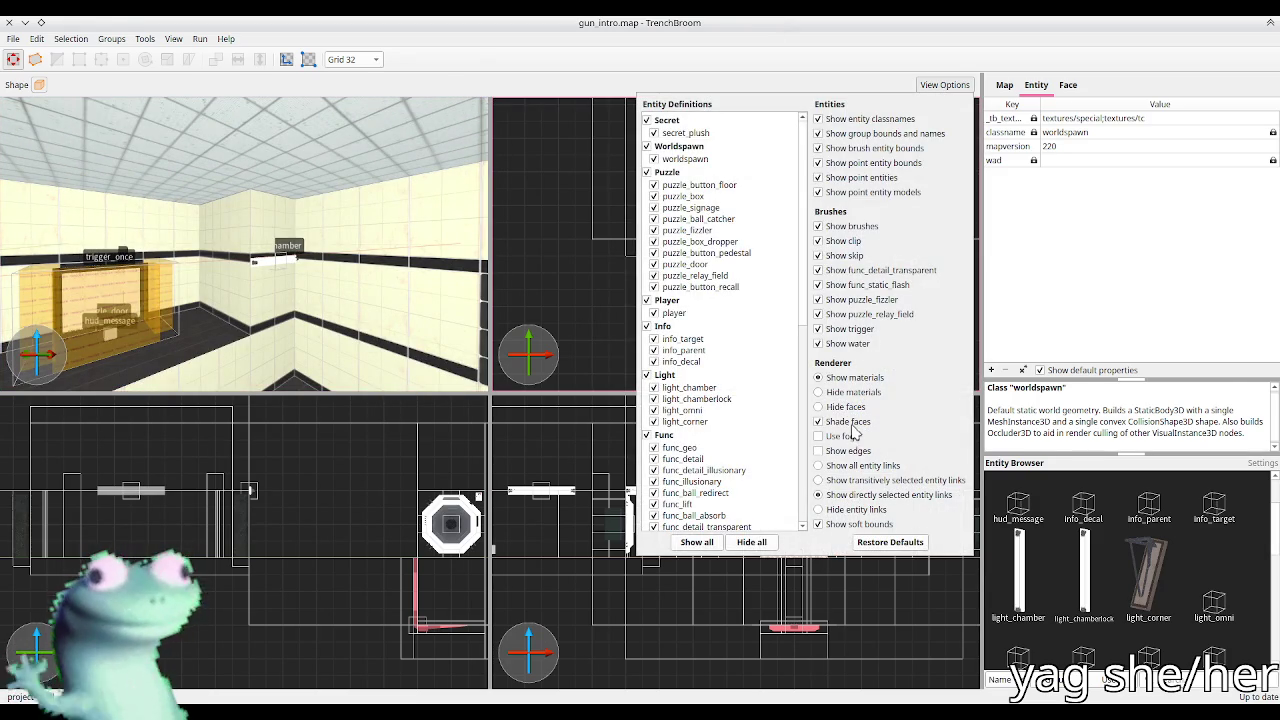
pyautogui.moveTo(263, 241)
pyautogui.mouseDown()
pyautogui.moveTo(331, 266)
pyautogui.moveTo(251, 254)
pyautogui.moveTo(294, 266)
pyautogui.moveTo(214, 215)
pyautogui.moveTo(177, 206)
pyautogui.moveTo(175, 218)
pyautogui.mouseUp()
pyautogui.click(221, 216)
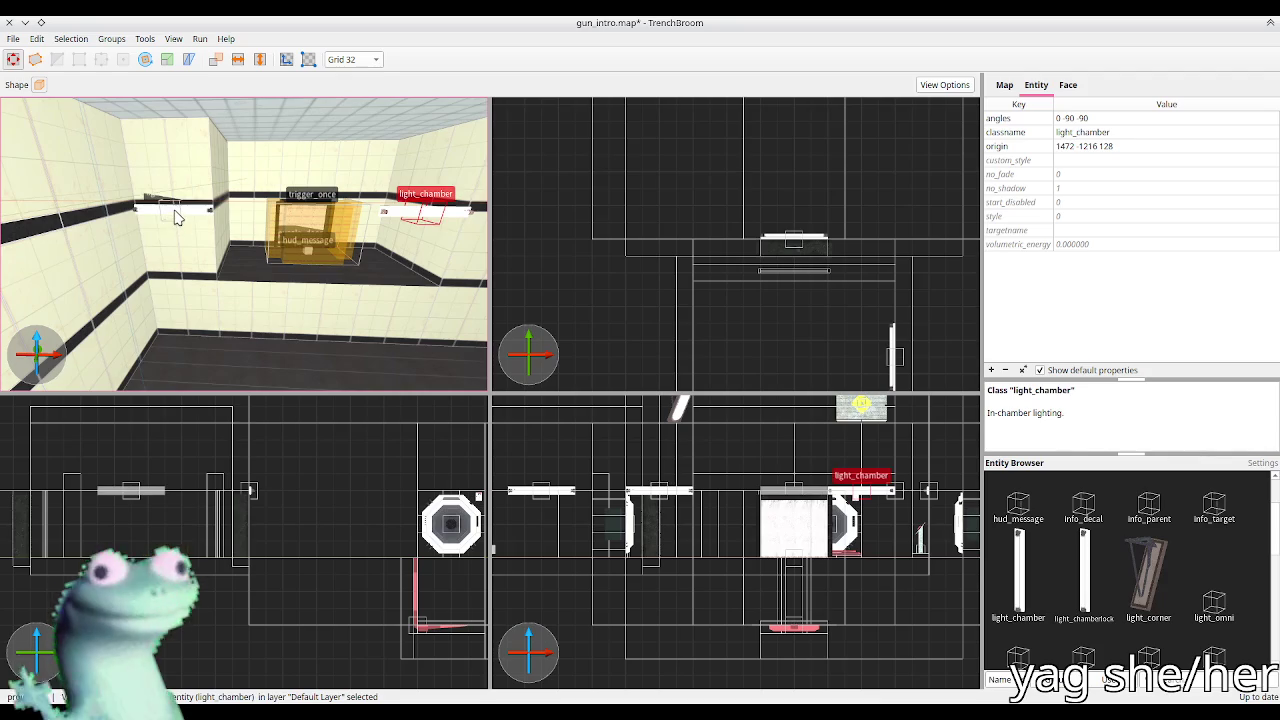
pyautogui.click(175, 262)
pyautogui.moveTo(175, 262)
pyautogui.mouseDown()
pyautogui.moveTo(137, 300)
pyautogui.moveTo(208, 294)
pyautogui.moveTo(155, 295)
pyautogui.moveTo(177, 303)
pyautogui.moveTo(129, 323)
pyautogui.moveTo(194, 314)
pyautogui.moveTo(243, 211)
pyautogui.moveTo(170, 222)
pyautogui.moveTo(127, 212)
pyautogui.mouseUp()
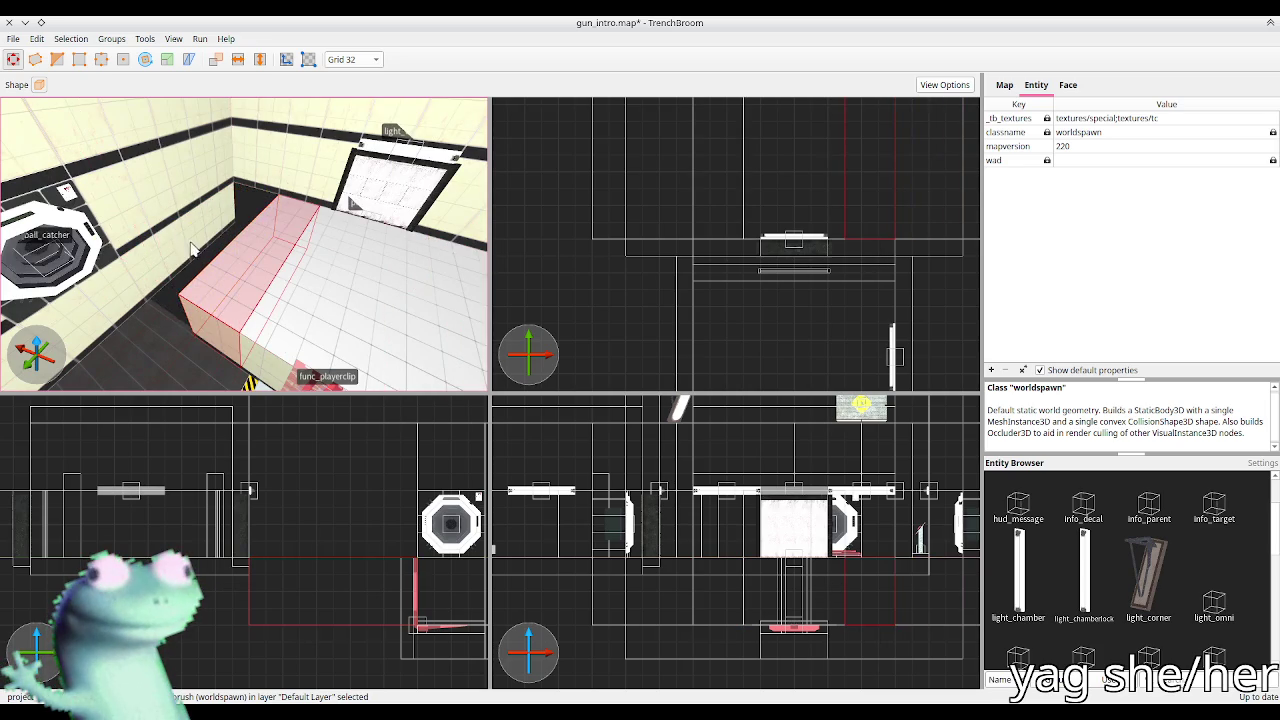
pyautogui.click(167, 300)
pyautogui.moveTo(167, 300)
pyautogui.mouseDown()
pyautogui.moveTo(253, 320)
pyautogui.moveTo(177, 277)
pyautogui.mouseUp()
pyautogui.click(200, 300)
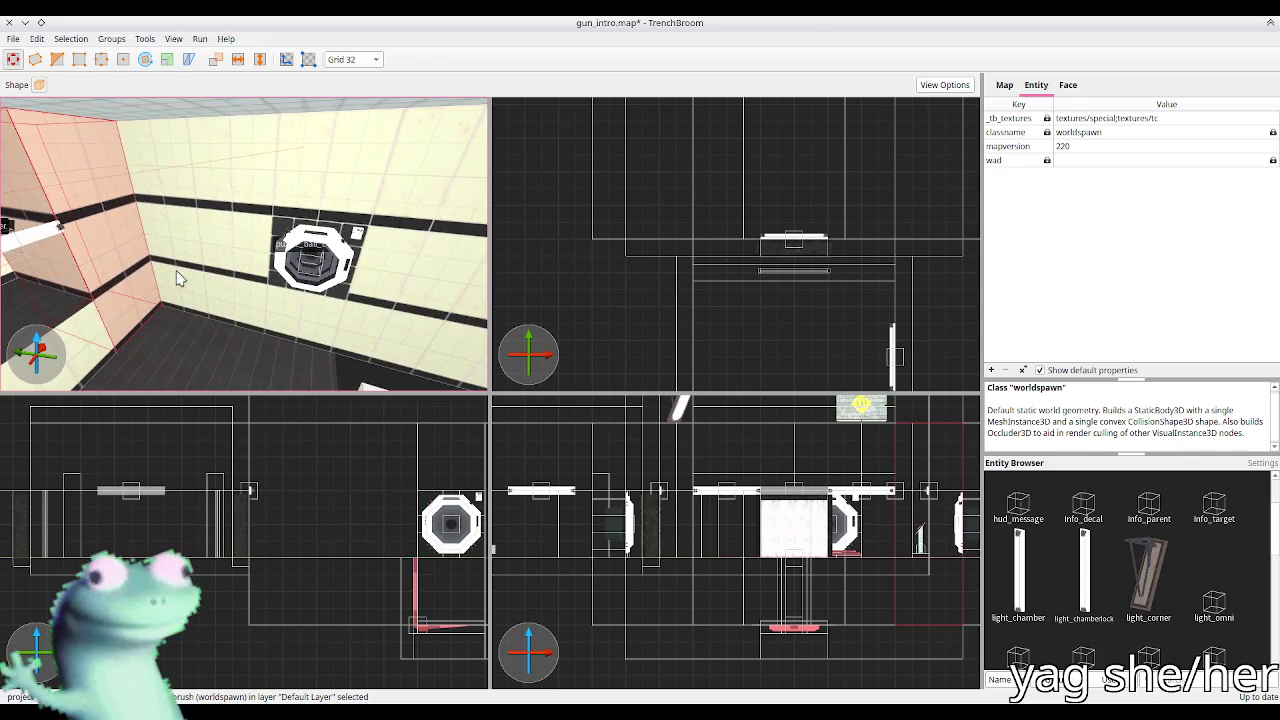
pyautogui.press('Escape')
# Step: Select the floor brushes around the hazard-striped lift
pyautogui.scroll(-3, 726, 166)
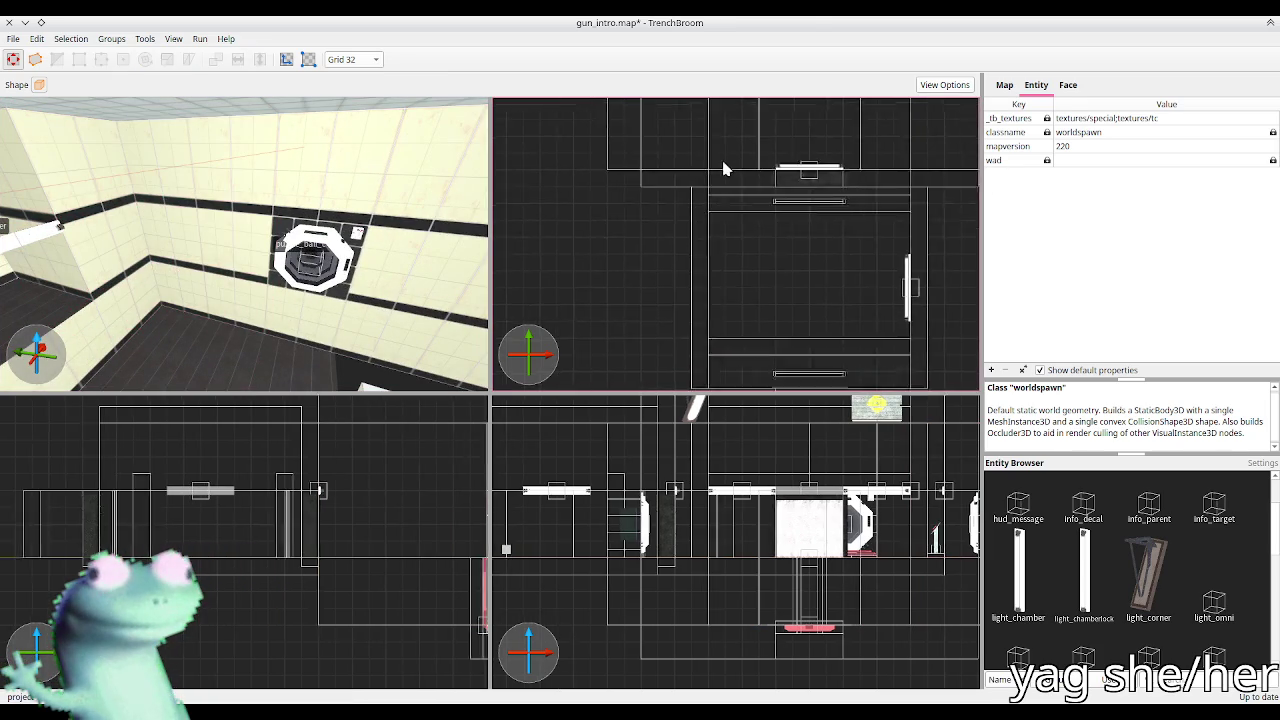
pyautogui.moveTo(236, 353); pyautogui.dragTo(130, 293)
pyautogui.click(200, 330)
pyautogui.moveTo(351, 259); pyautogui.dragTo(118, 185)
pyautogui.keyDown('shift'); pyautogui.click(118, 185); pyautogui.keyUp('shift')
pyautogui.moveTo(148, 208); pyautogui.dragTo(193, 275)
pyautogui.keyDown('shift'); pyautogui.click(443, 225); pyautogui.keyUp('shift')
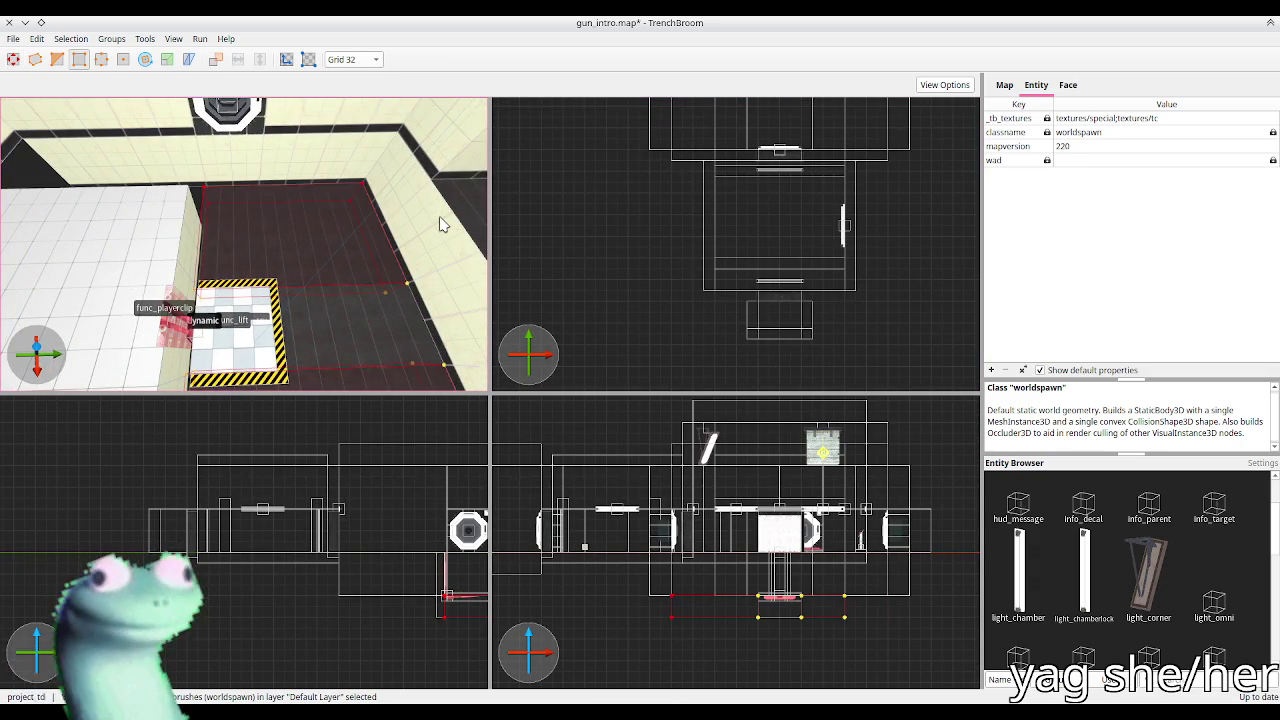
# Step: Draw a new brush over the dark floor area beside the lift, then deselect
pyautogui.press('b')
pyautogui.moveTo(413, 203)
pyautogui.mouseDown()
pyautogui.moveTo(260, 226)
pyautogui.moveTo(380, 257)
pyautogui.moveTo(365, 263)
pyautogui.mouseUp()
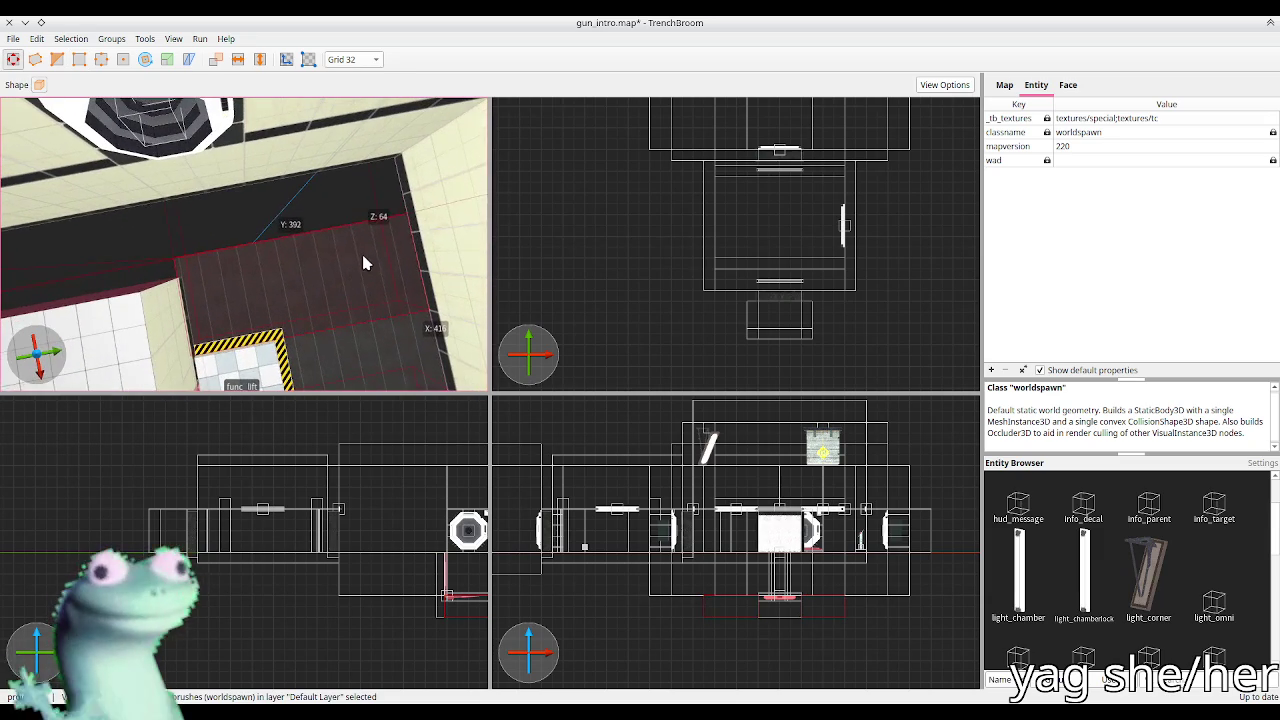
pyautogui.moveTo(268, 242)
pyautogui.mouseDown()
pyautogui.moveTo(493, 258)
pyautogui.moveTo(144, 212)
pyautogui.moveTo(272, 218)
pyautogui.moveTo(490, 302)
pyautogui.moveTo(371, 318)
pyautogui.moveTo(289, 271)
pyautogui.moveTo(276, 282)
pyautogui.mouseUp()
pyautogui.press('Escape')
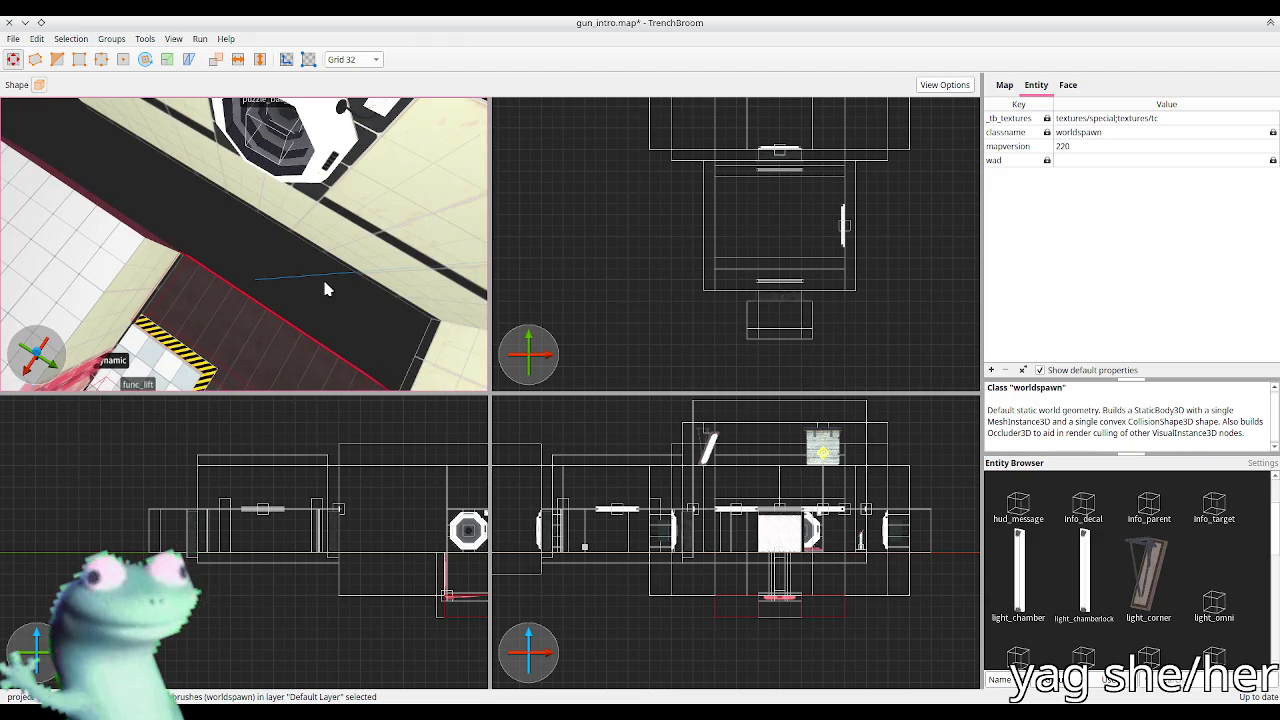
pyautogui.click(215, 224)
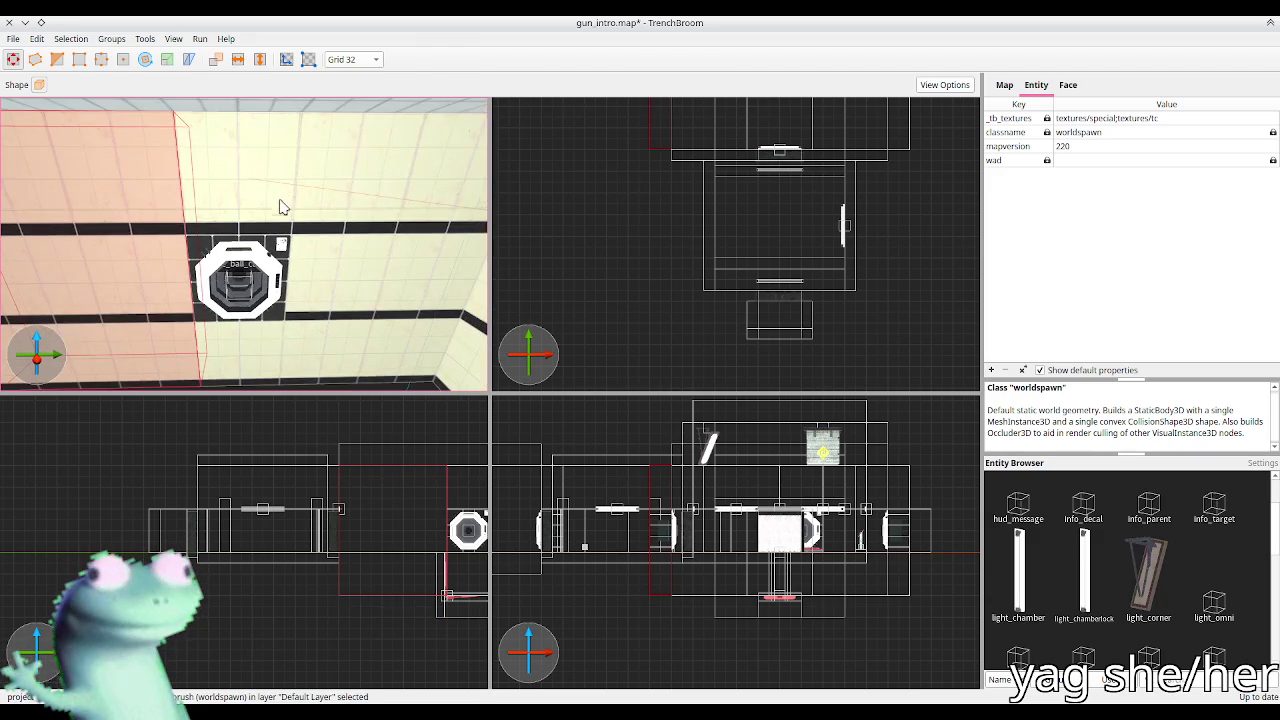
pyautogui.keyDown('ctrl'); pyautogui.click(280, 207); pyautogui.keyUp('ctrl')
pyautogui.scroll(-2, 706, 219)
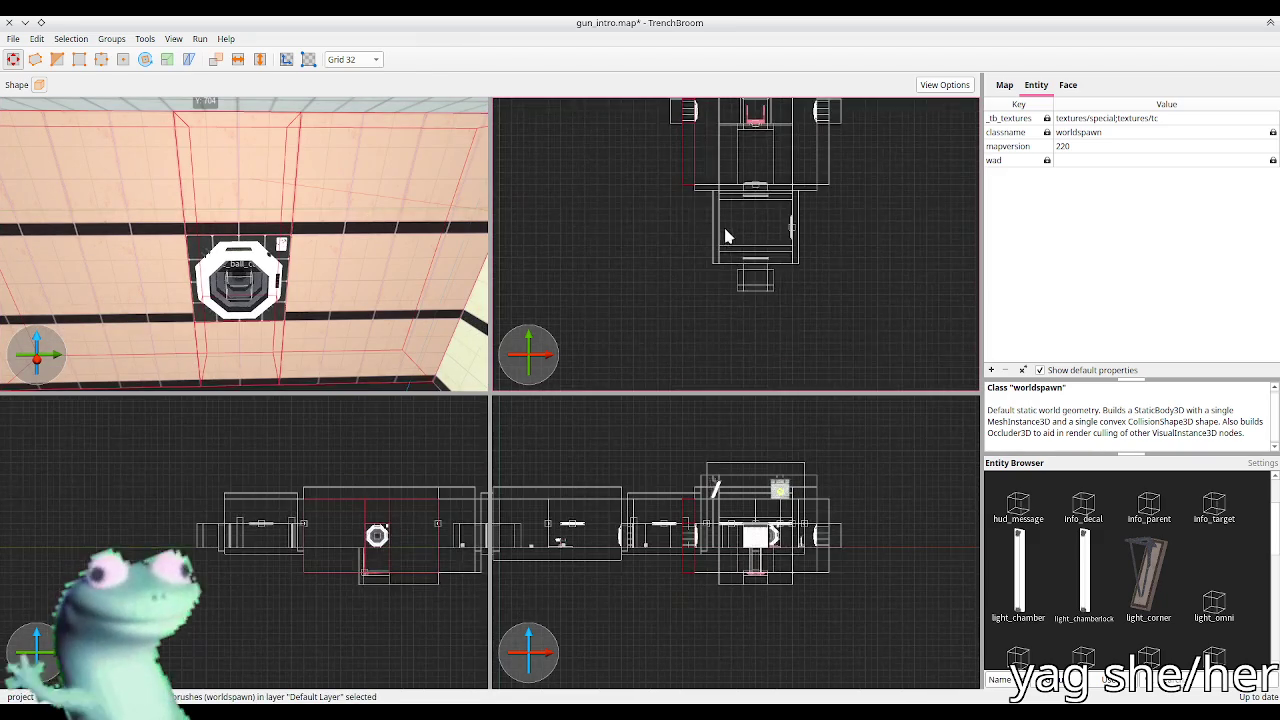
pyautogui.click(657, 218)
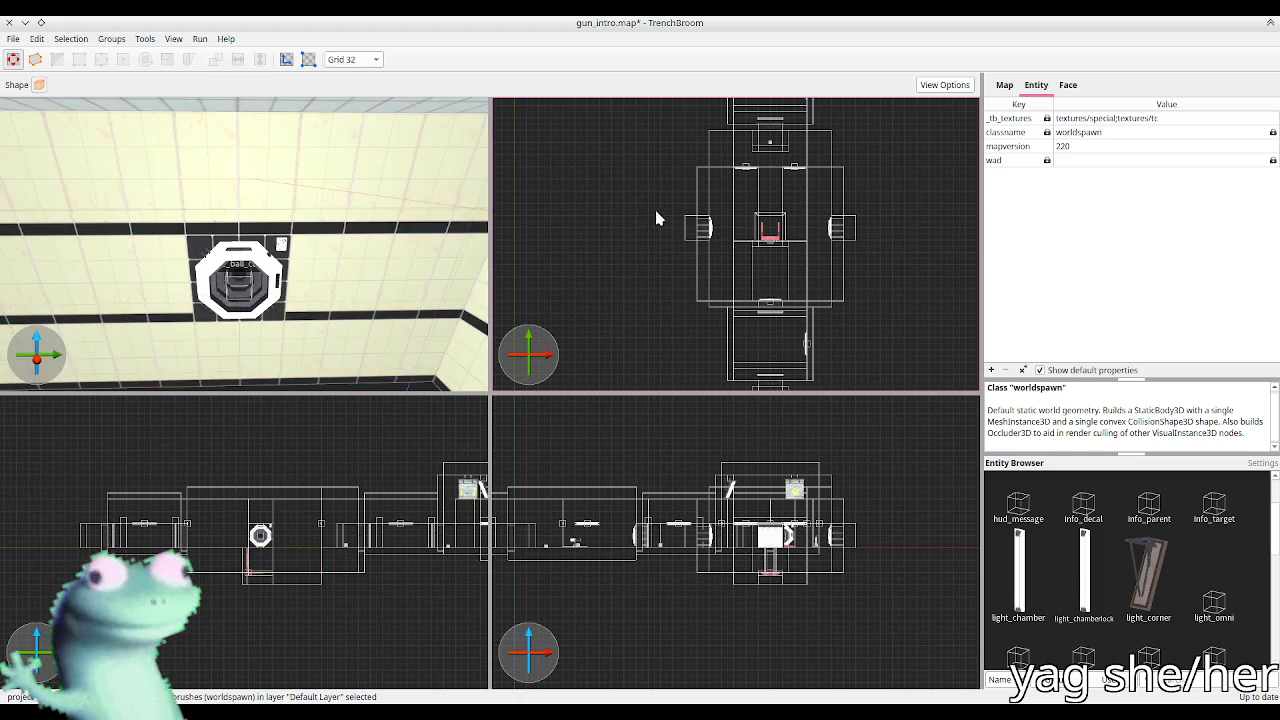
# Step: Move the puzzle_ball_catcher, its detail brush and the ceiling brush 128 units along X
pyautogui.click(714, 257)
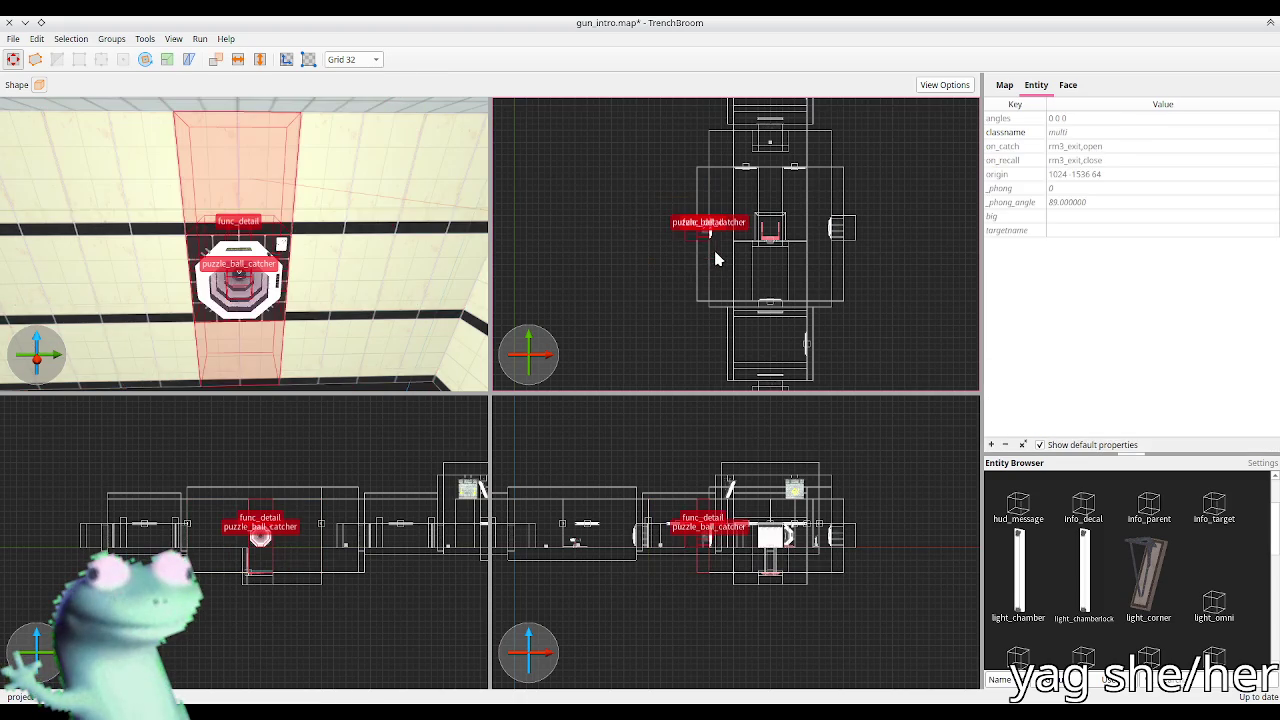
pyautogui.keyDown('ctrl'); pyautogui.click(336, 205); pyautogui.keyUp('ctrl')
pyautogui.moveTo(460, 245)
pyautogui.mouseDown()
pyautogui.moveTo(303, 234)
pyautogui.moveTo(420, 250)
pyautogui.mouseUp()
pyautogui.moveTo(704, 290); pyautogui.dragTo(726, 289)
pyautogui.moveTo(411, 249); pyautogui.dragTo(281, 233)
# Step: Check the clip brush in face settings and shift the catcher group left
pyautogui.click(278, 234)
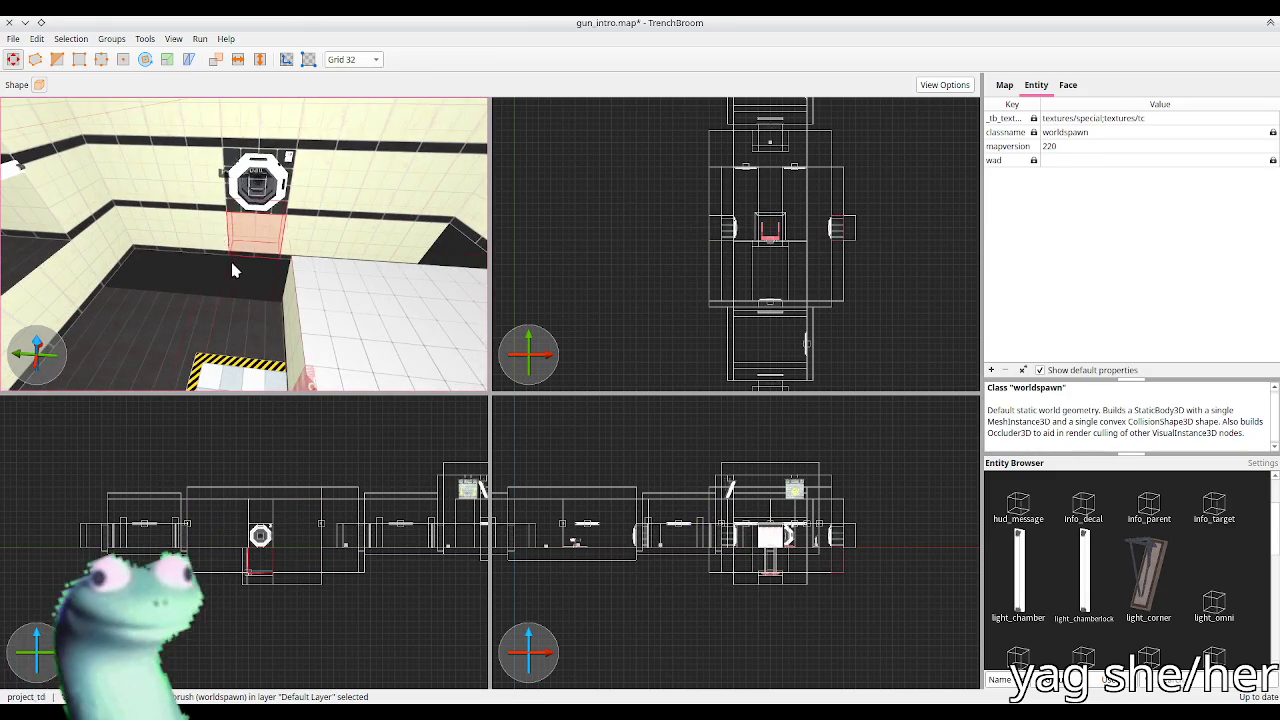
pyautogui.click(1068, 84)
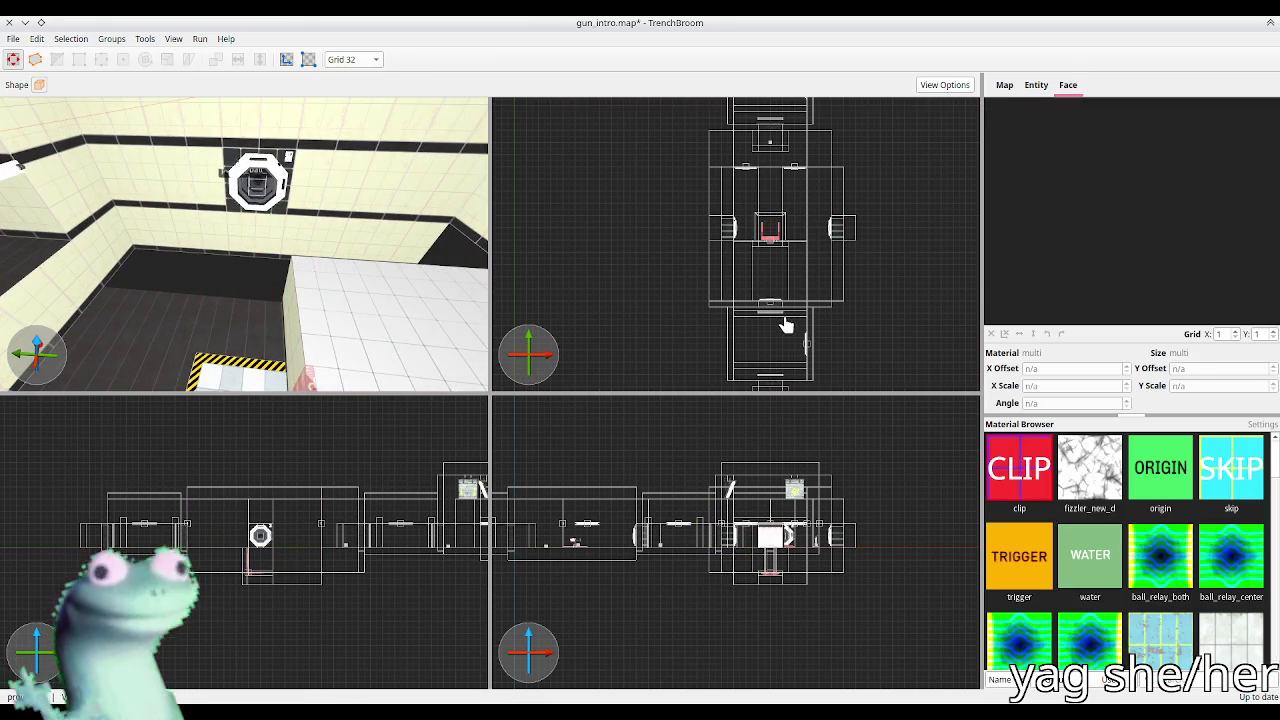
pyautogui.click(842, 232)
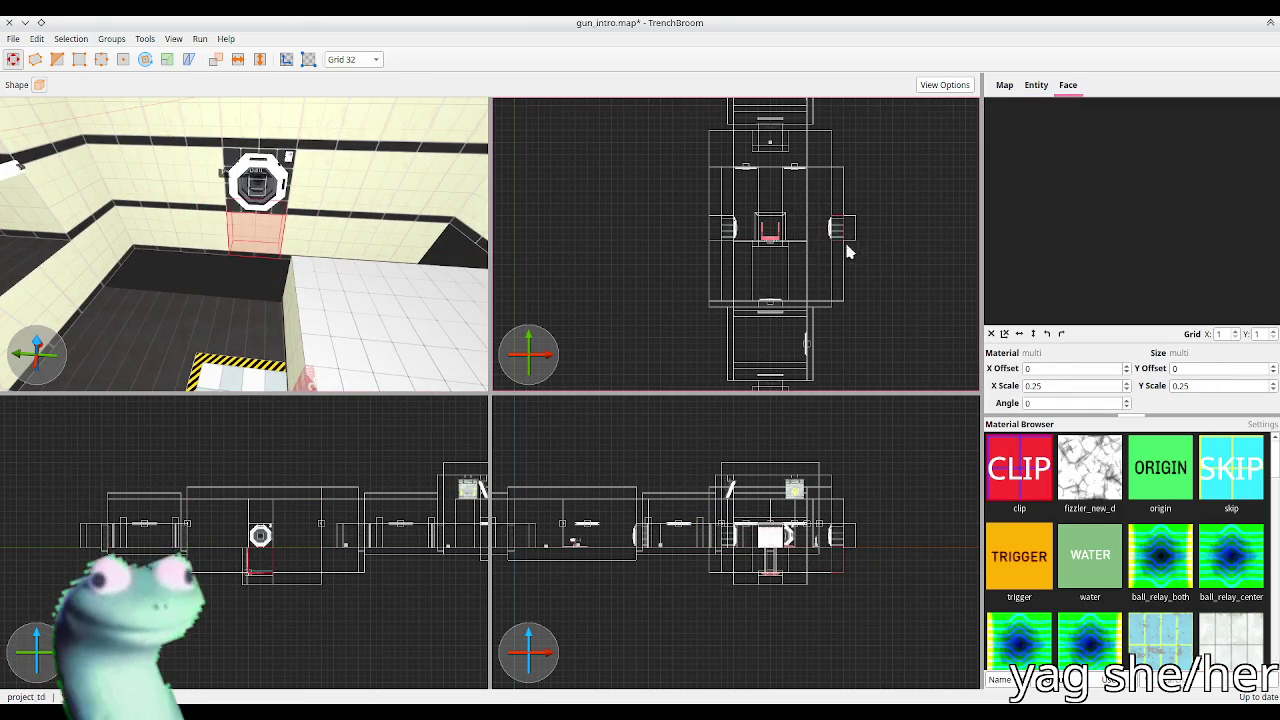
pyautogui.click(867, 219)
pyautogui.scroll(5, 258, 200)
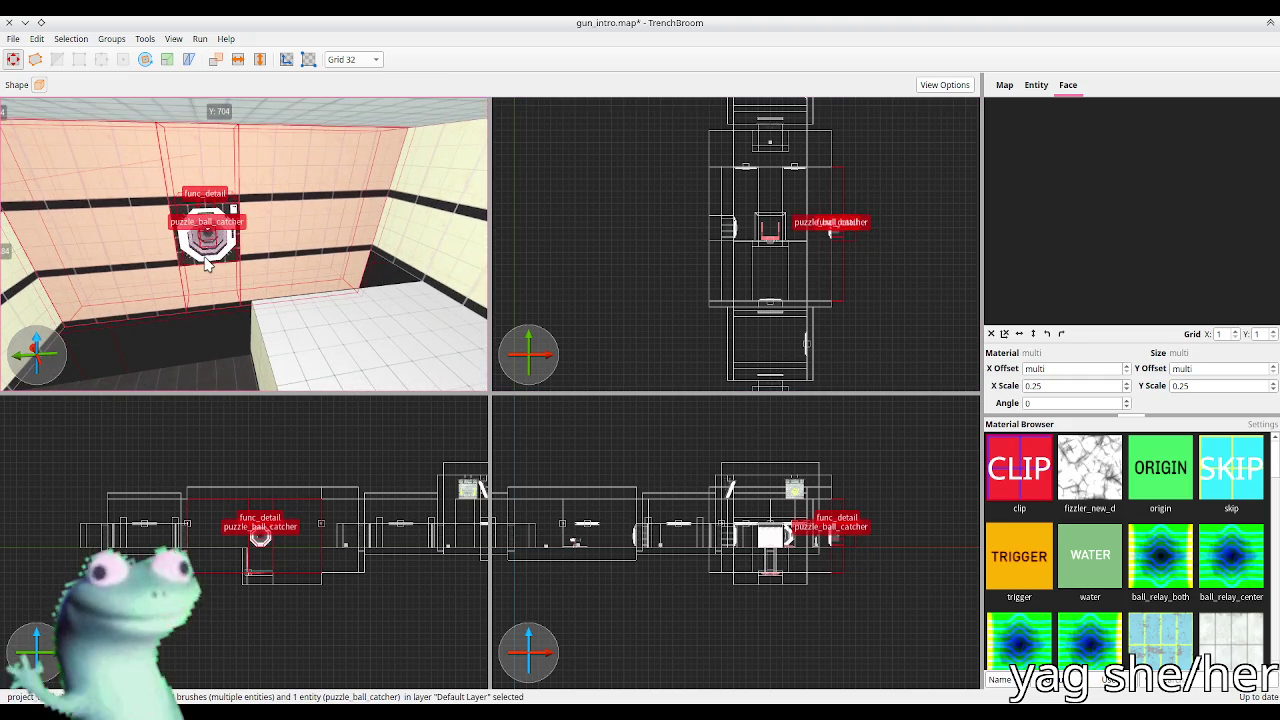
pyautogui.moveTo(834, 277); pyautogui.dragTo(814, 277)
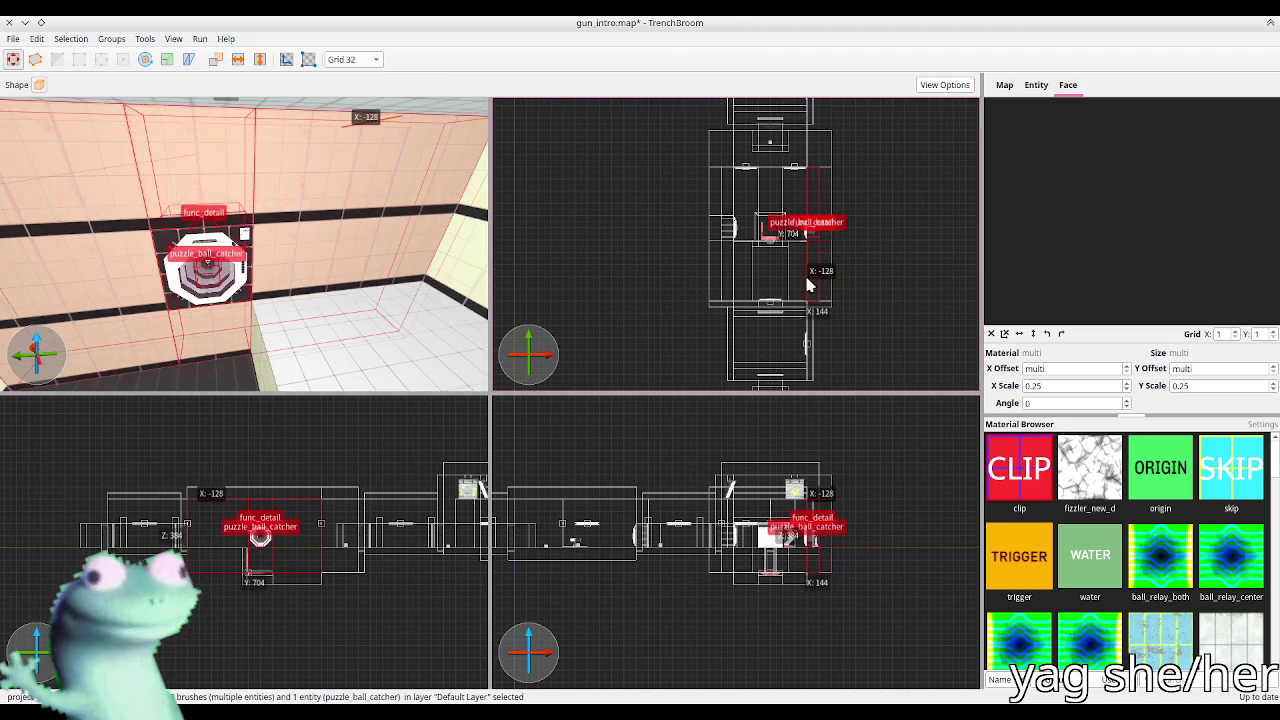
pyautogui.moveTo(235, 242)
pyautogui.mouseDown()
pyautogui.moveTo(98, 232)
pyautogui.moveTo(346, 230)
pyautogui.moveTo(338, 268)
pyautogui.mouseUp()
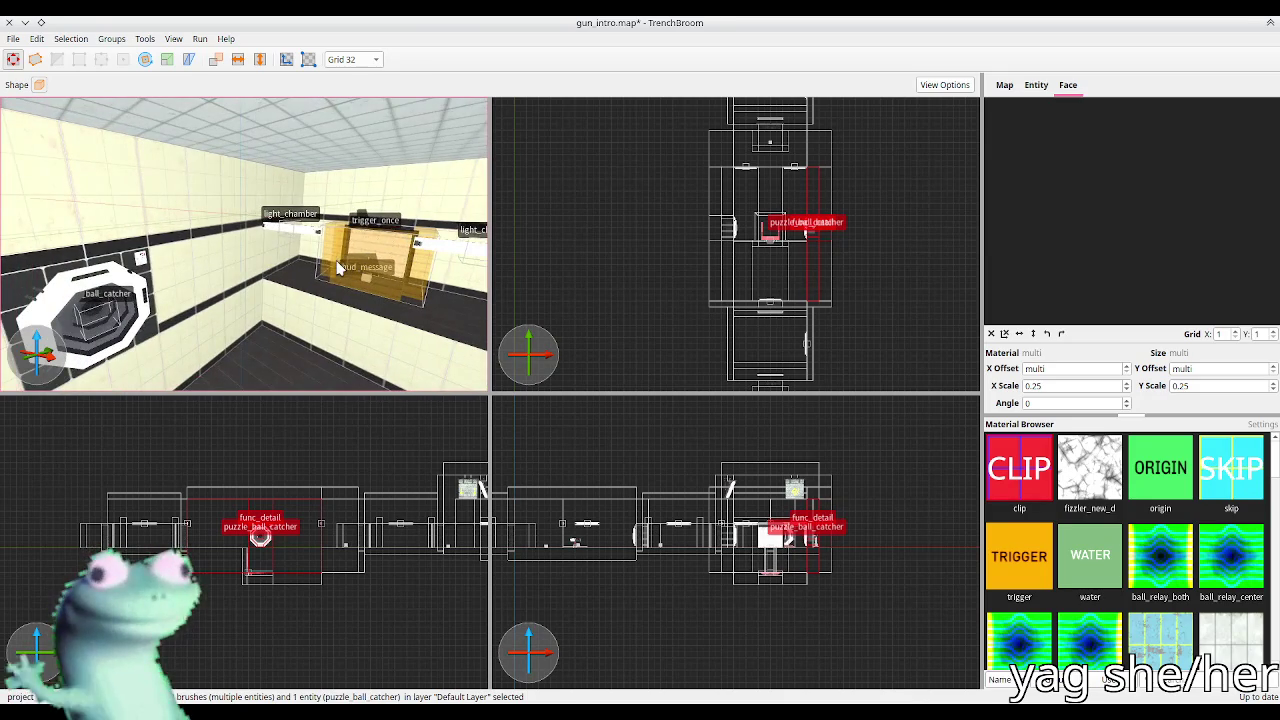
# Step: Nudge light_chamber along the wall by grid steps, undoing one overshoot
pyautogui.click(285, 240)
pyautogui.scroll(-5, 270, 238)
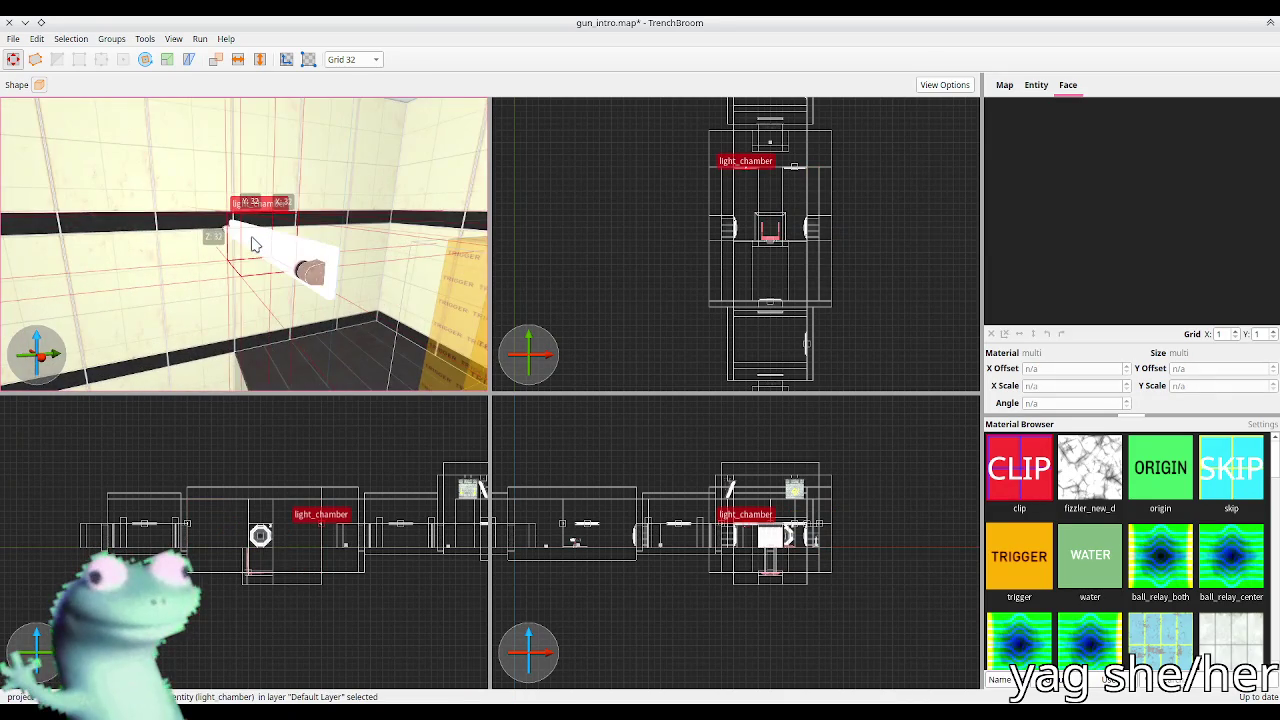
pyautogui.press('Left')
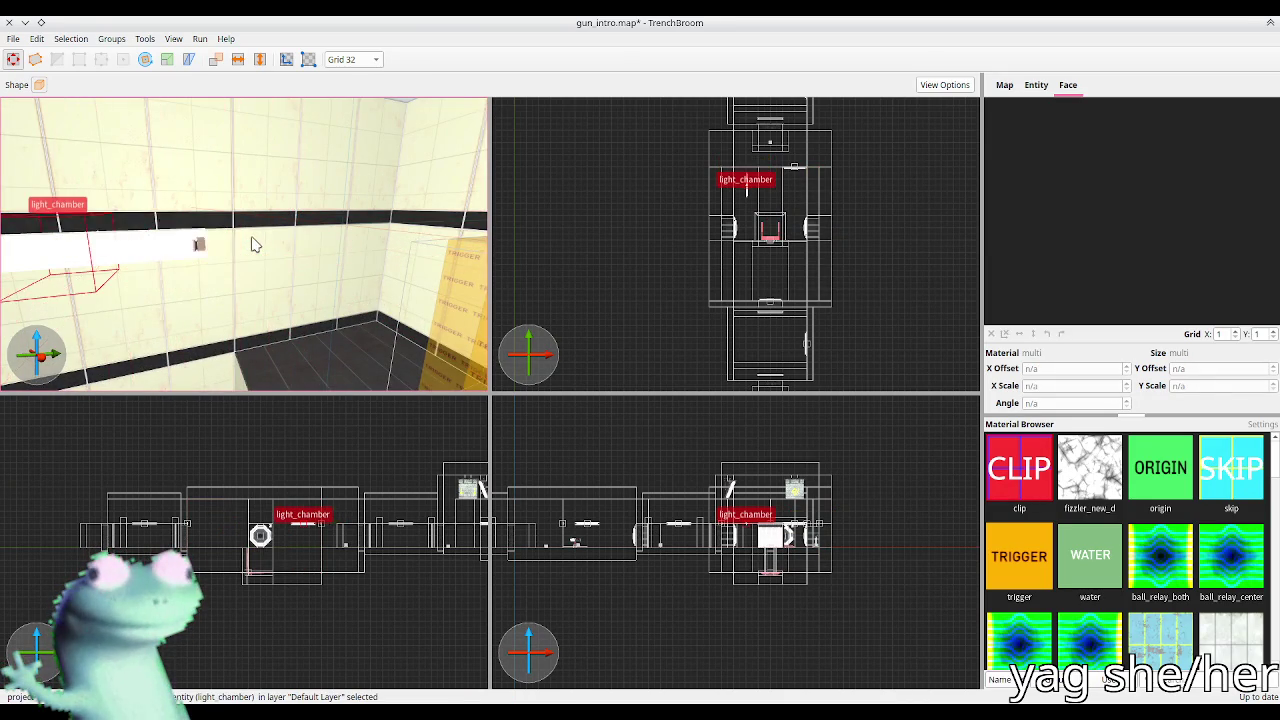
pyautogui.press('Left')
pyautogui.scroll(5, 265, 243)
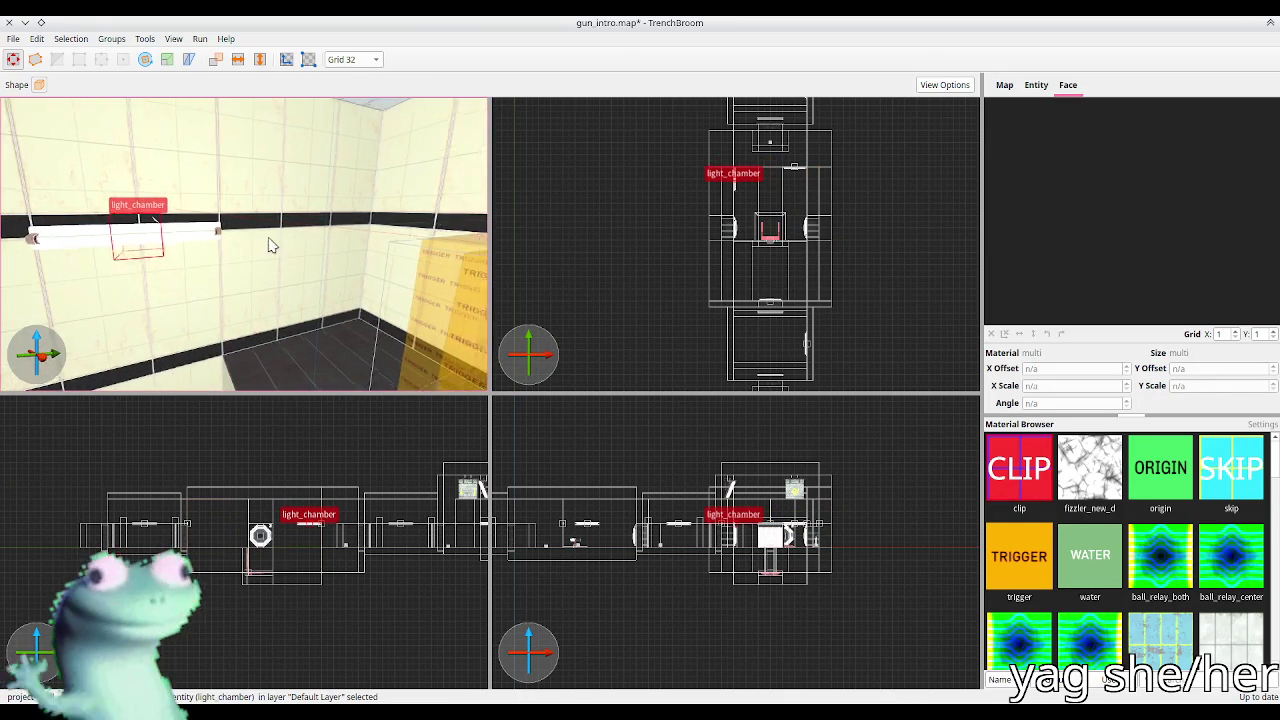
pyautogui.moveTo(348, 245); pyautogui.dragTo(325, 252)
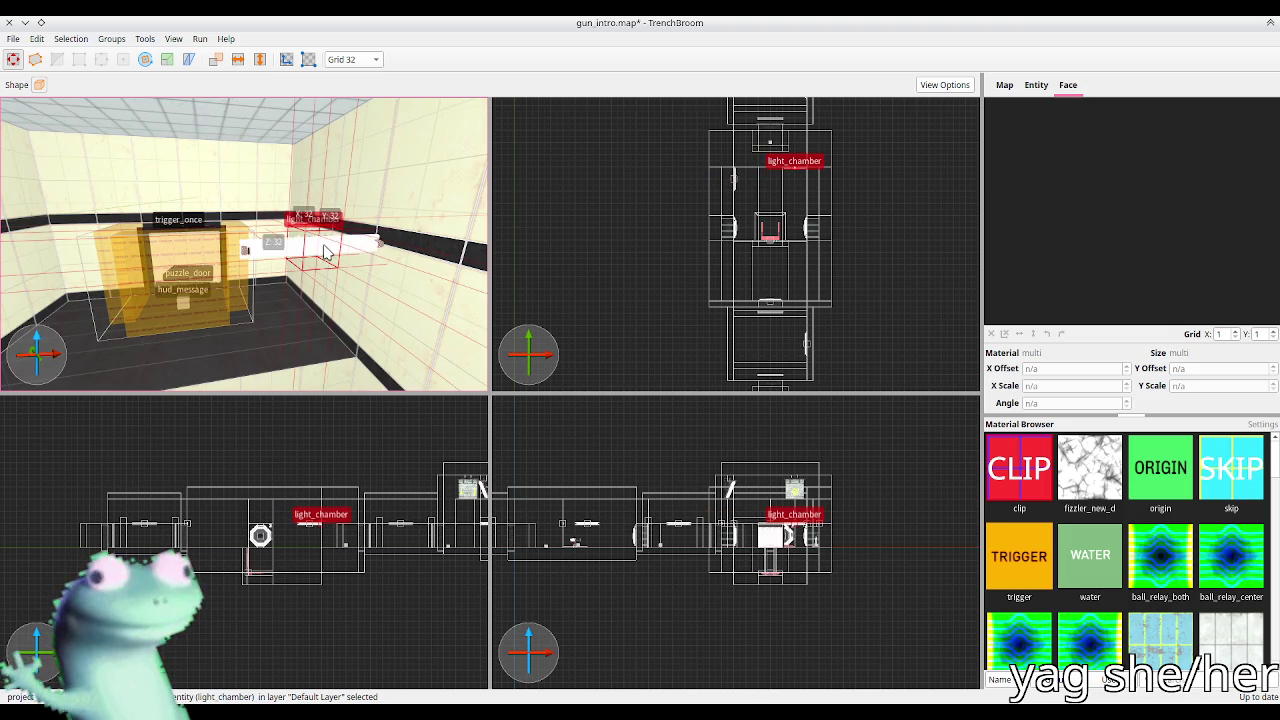
pyautogui.hotkey('ctrl', 'z')
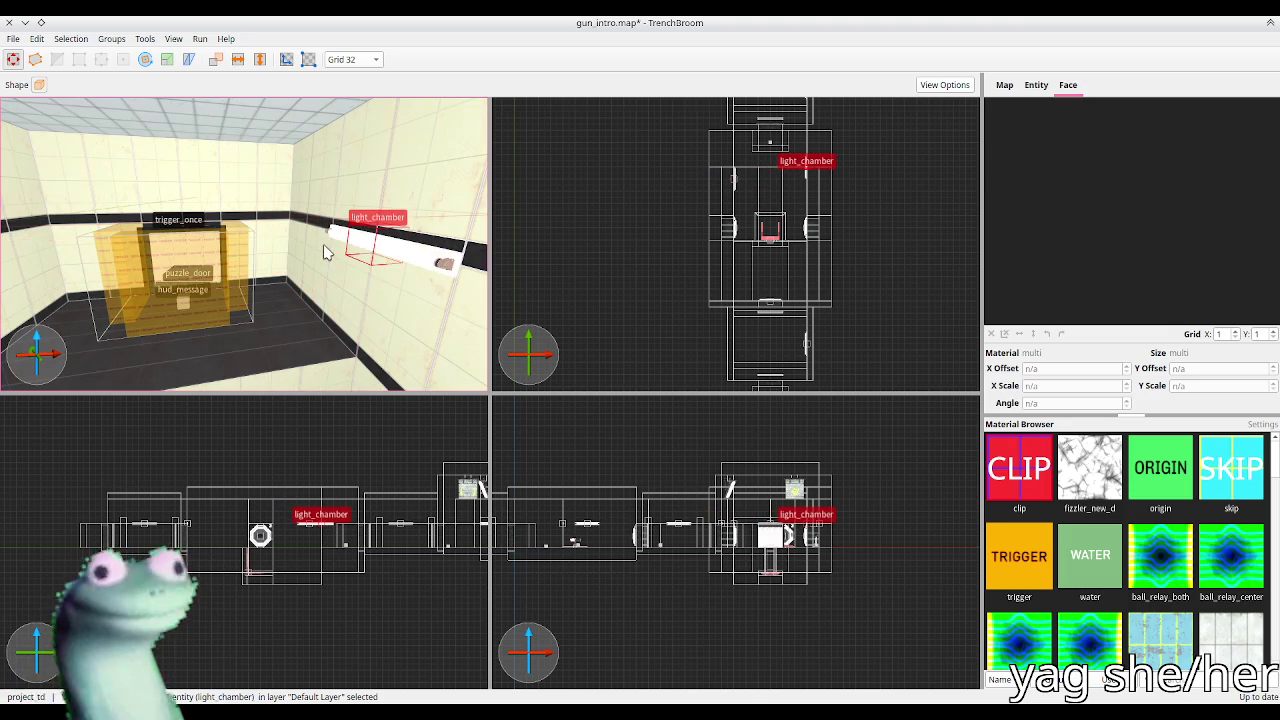
pyautogui.moveTo(323, 252)
pyautogui.mouseDown()
pyautogui.moveTo(277, 237)
pyautogui.moveTo(371, 266)
pyautogui.moveTo(360, 264)
pyautogui.mouseUp()
pyautogui.press('d')
pyautogui.press('Right')
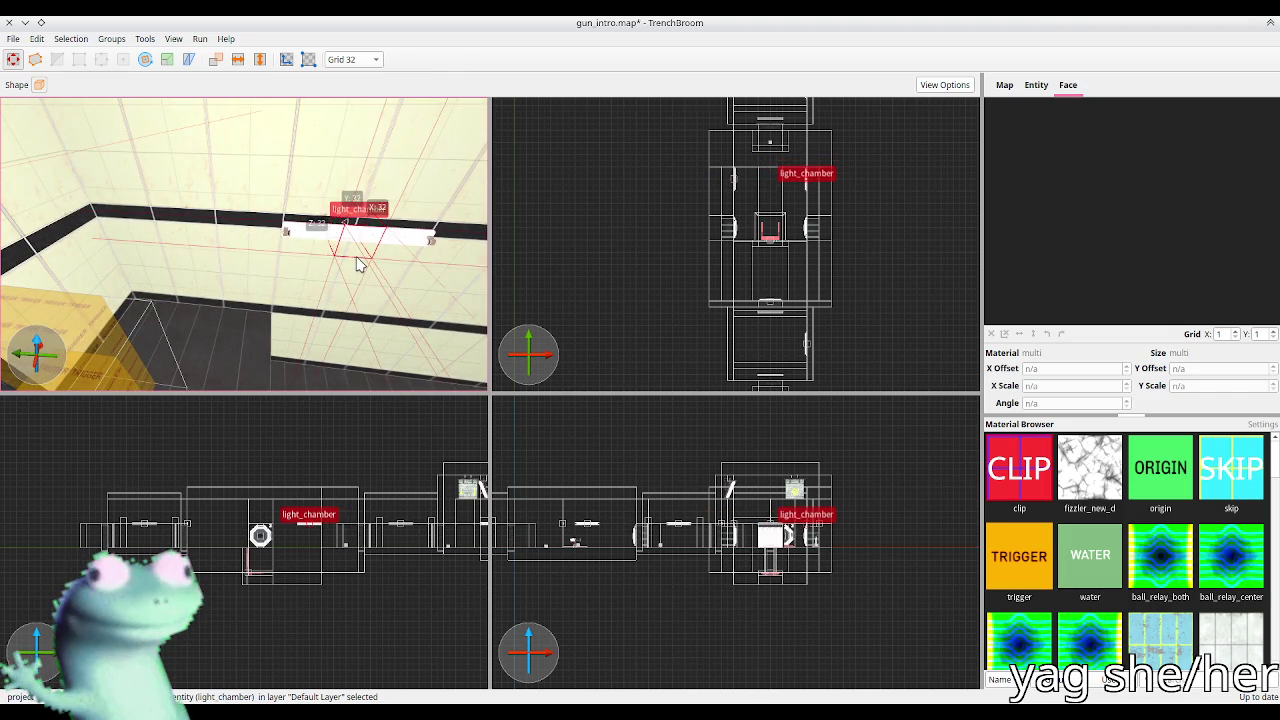
pyautogui.moveTo(168, 245)
pyautogui.mouseDown()
pyautogui.moveTo(266, 265)
pyautogui.moveTo(194, 243)
pyautogui.moveTo(320, 223)
pyautogui.moveTo(309, 215)
pyautogui.mouseUp()
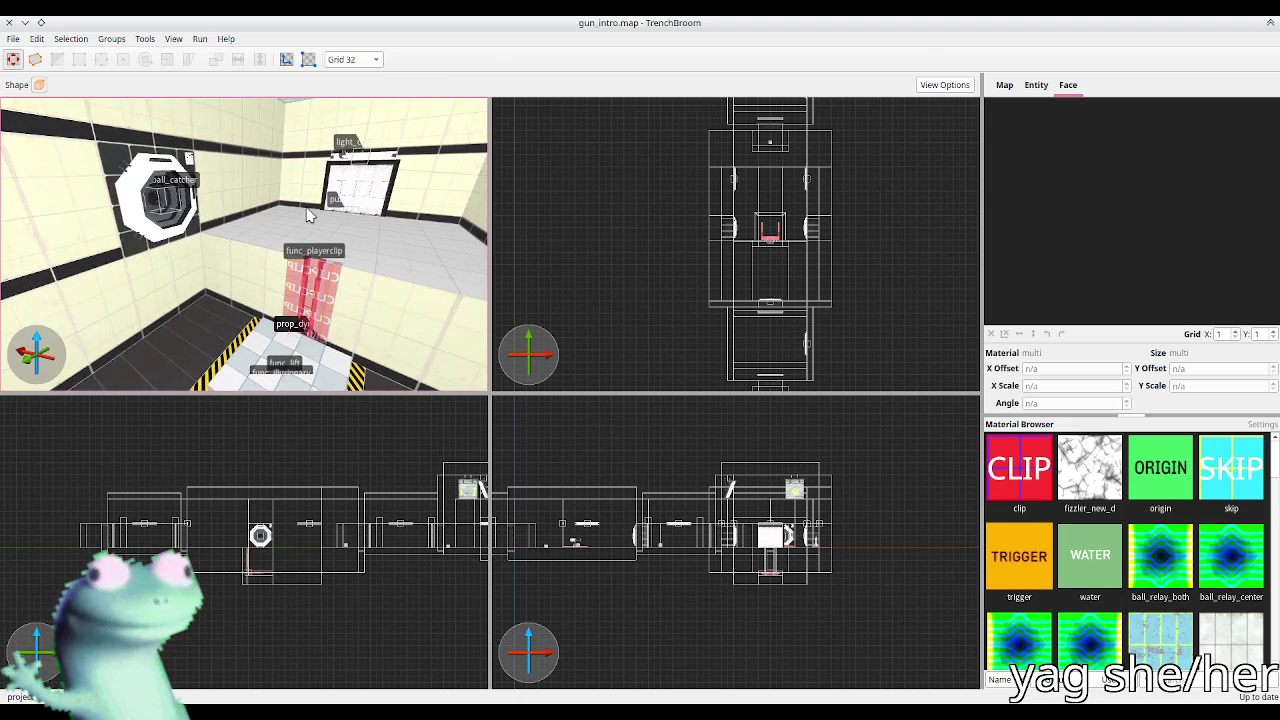
# Step: Build FuncGodotMap in c1_puzzle_intro and c1_gun_intro, then launch the game
pyautogui.hotkey('alt', 'Tab')
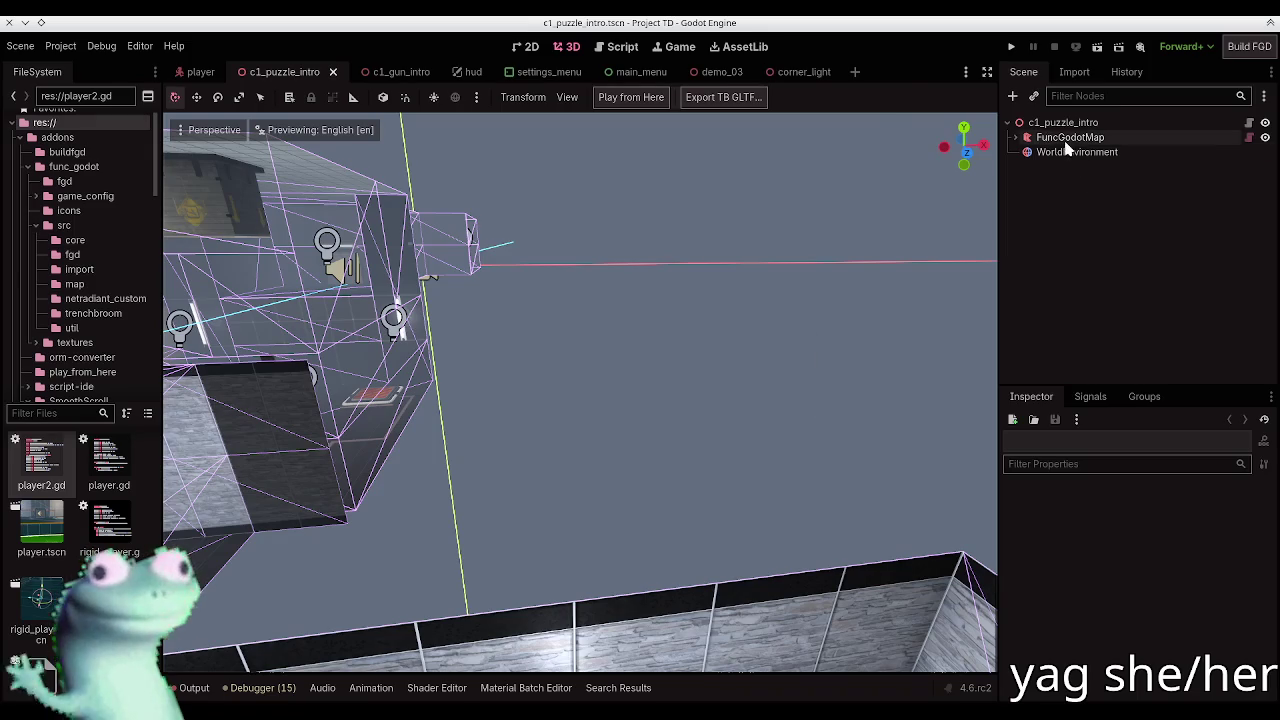
pyautogui.click(1067, 140)
pyautogui.click(648, 101)
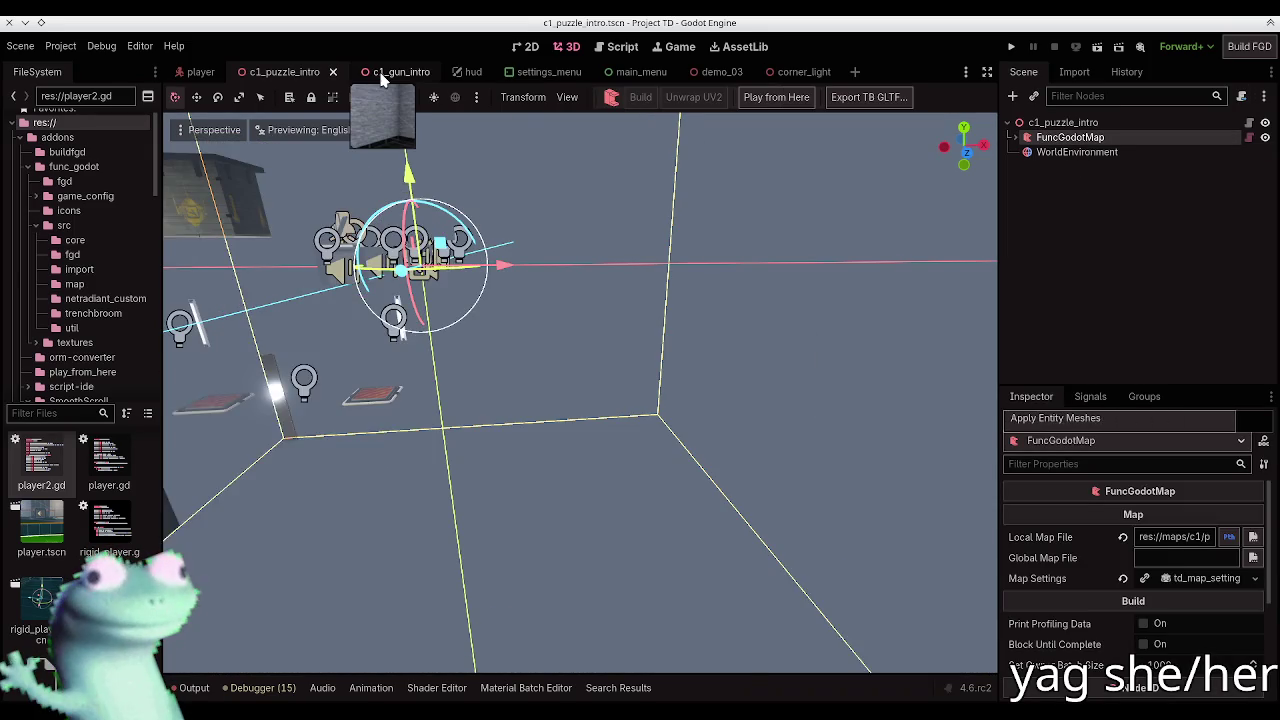
pyautogui.click(387, 76)
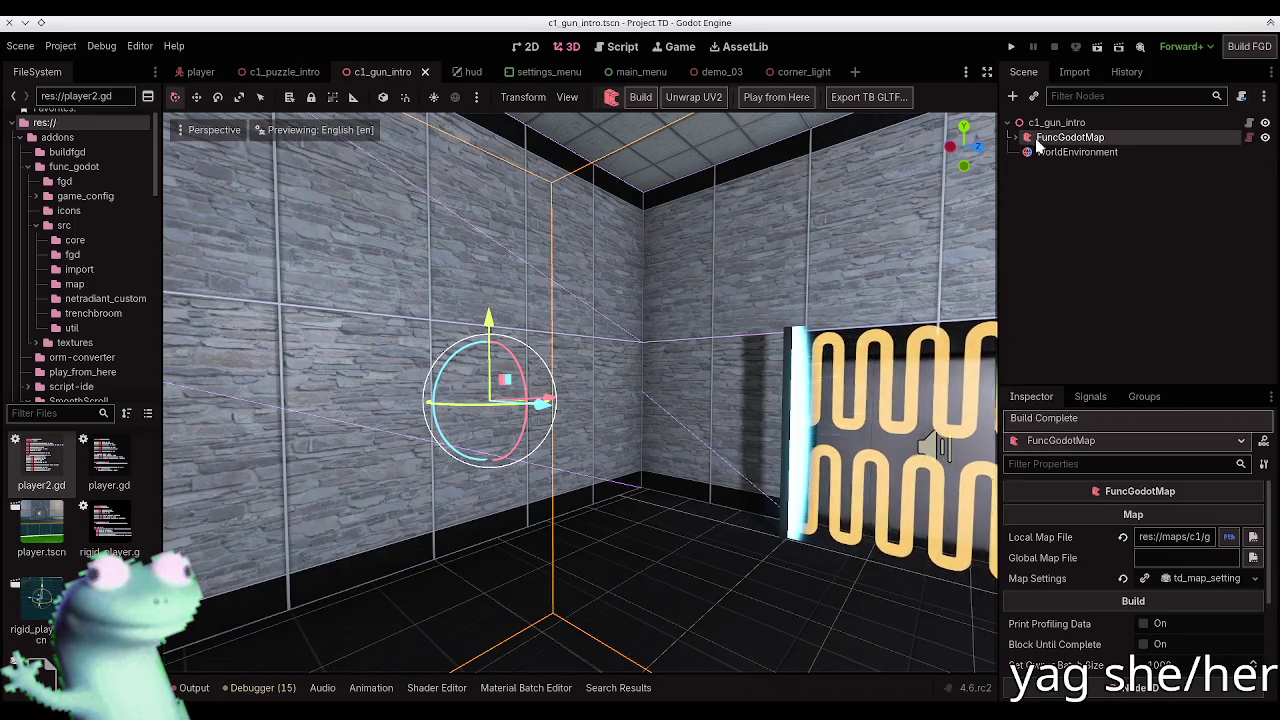
pyautogui.click(648, 101)
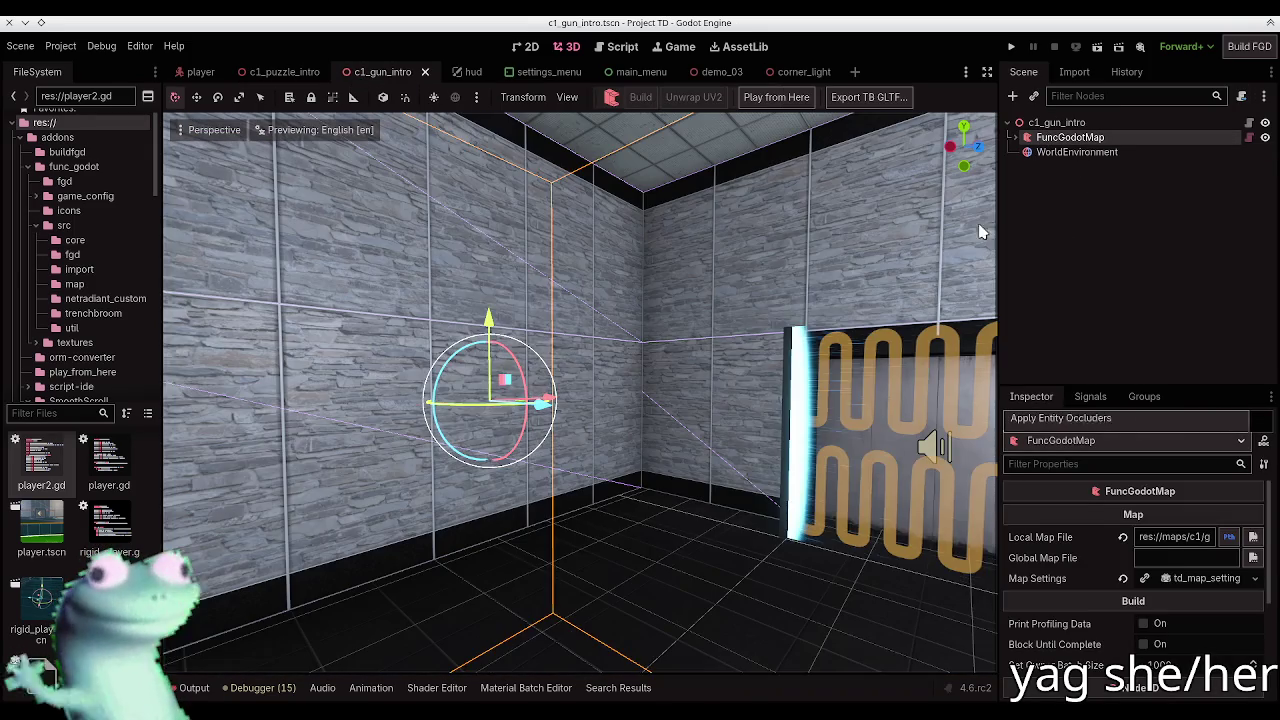
pyautogui.rightClick(843, 230)
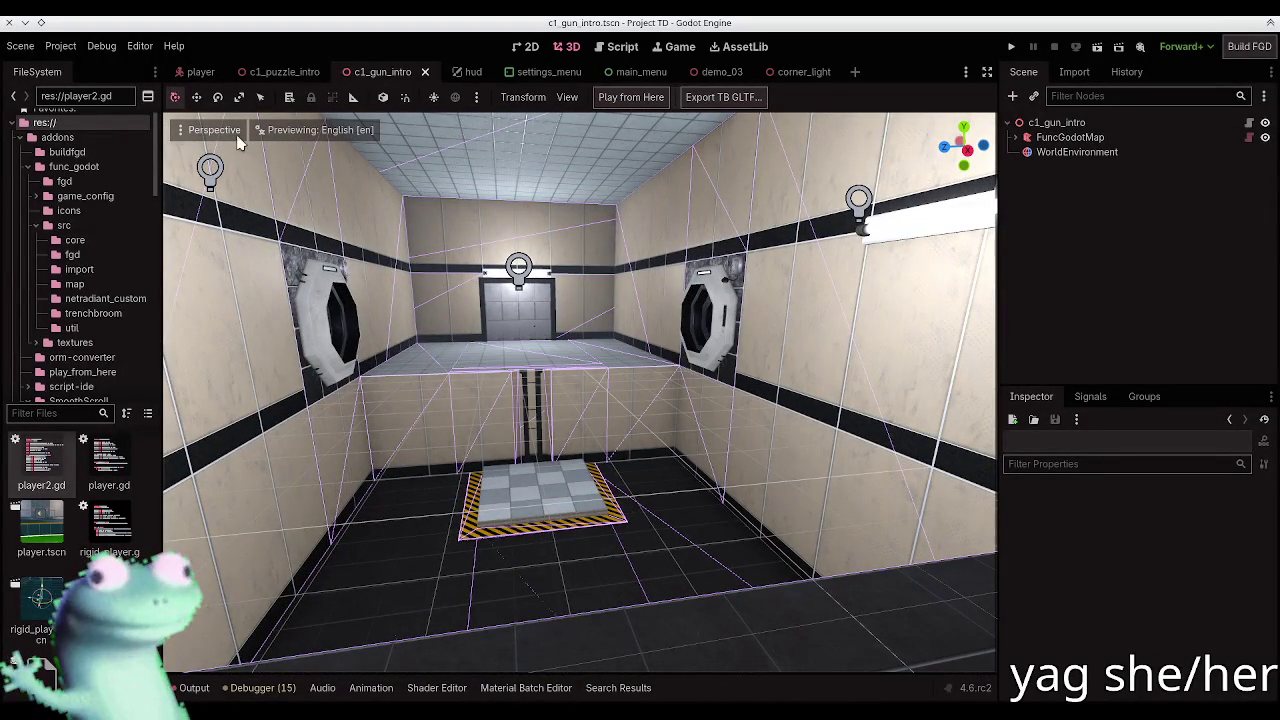
pyautogui.click(621, 102)
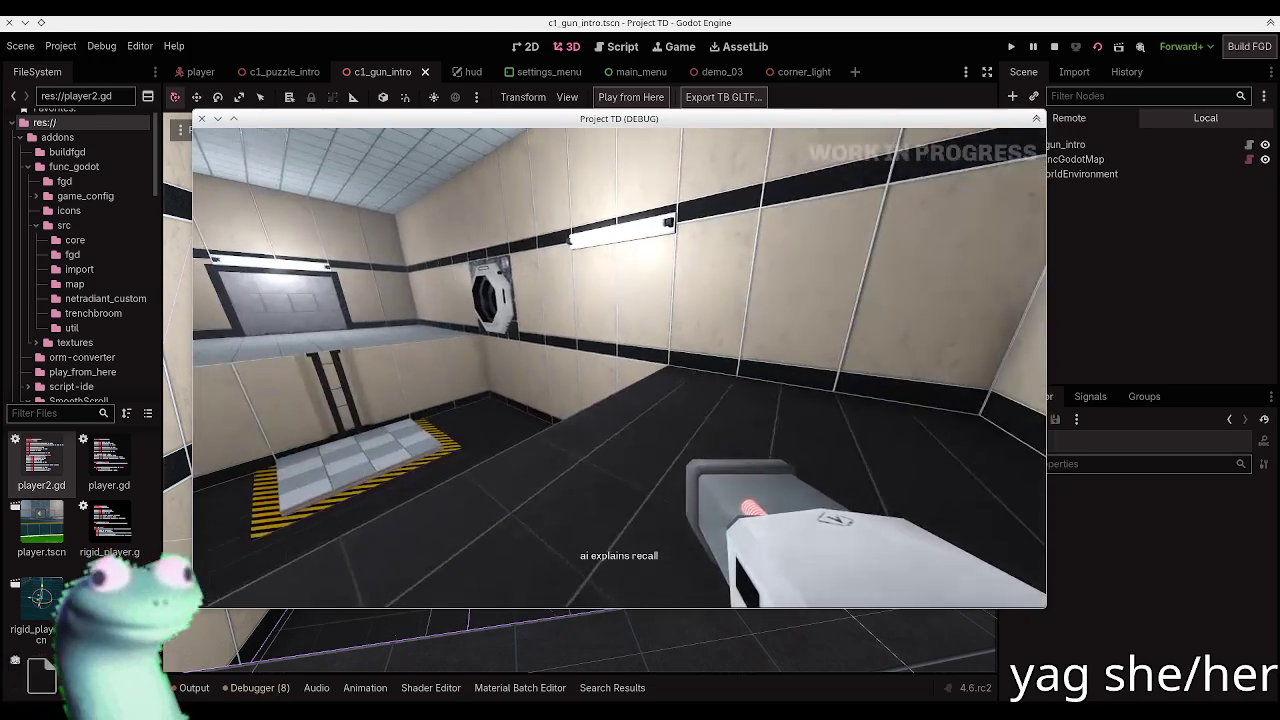
# Step: Walk toward the wall ball catcher and back away to view the room, then pause and close the game
pyautogui.press('w')
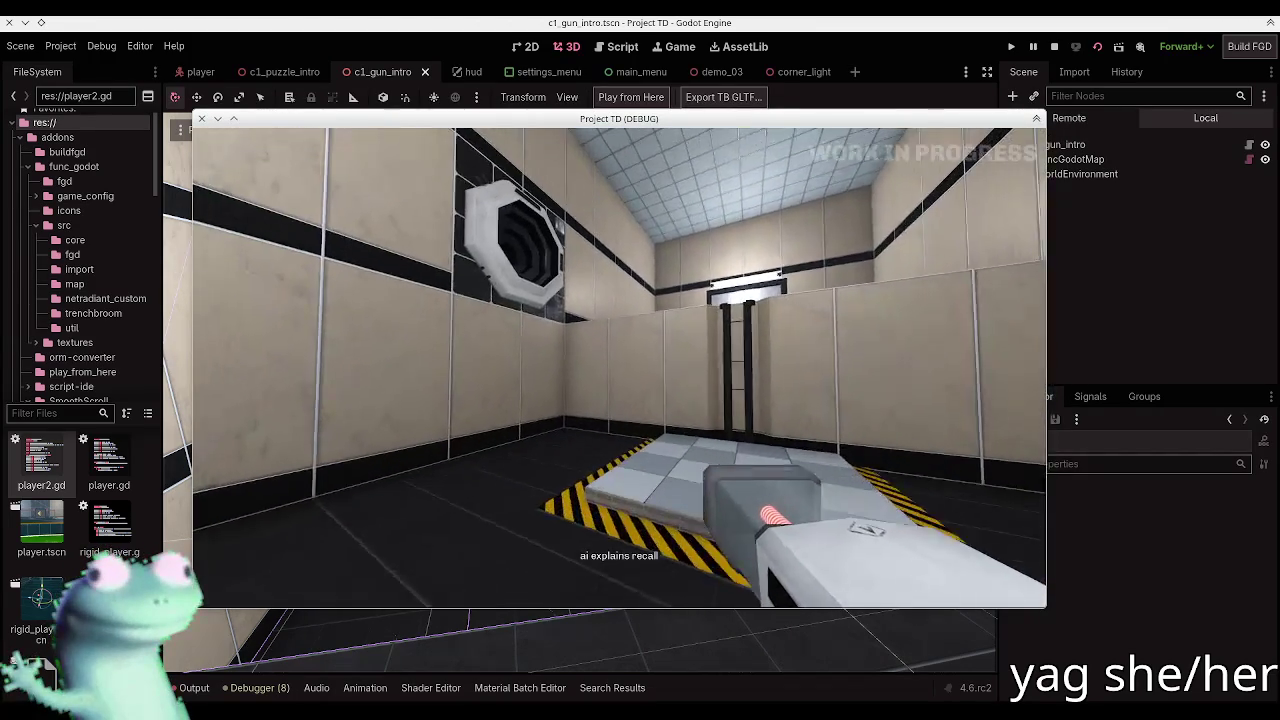
pyautogui.press('s')
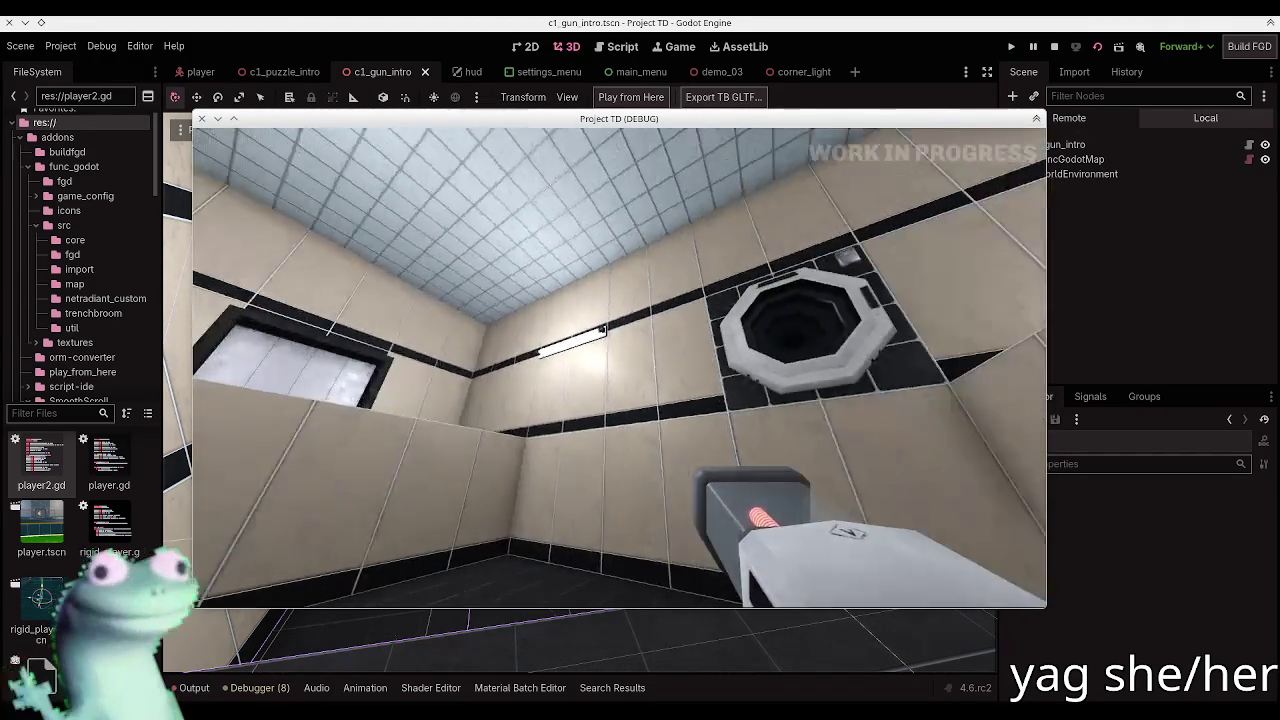
pyautogui.press('s')
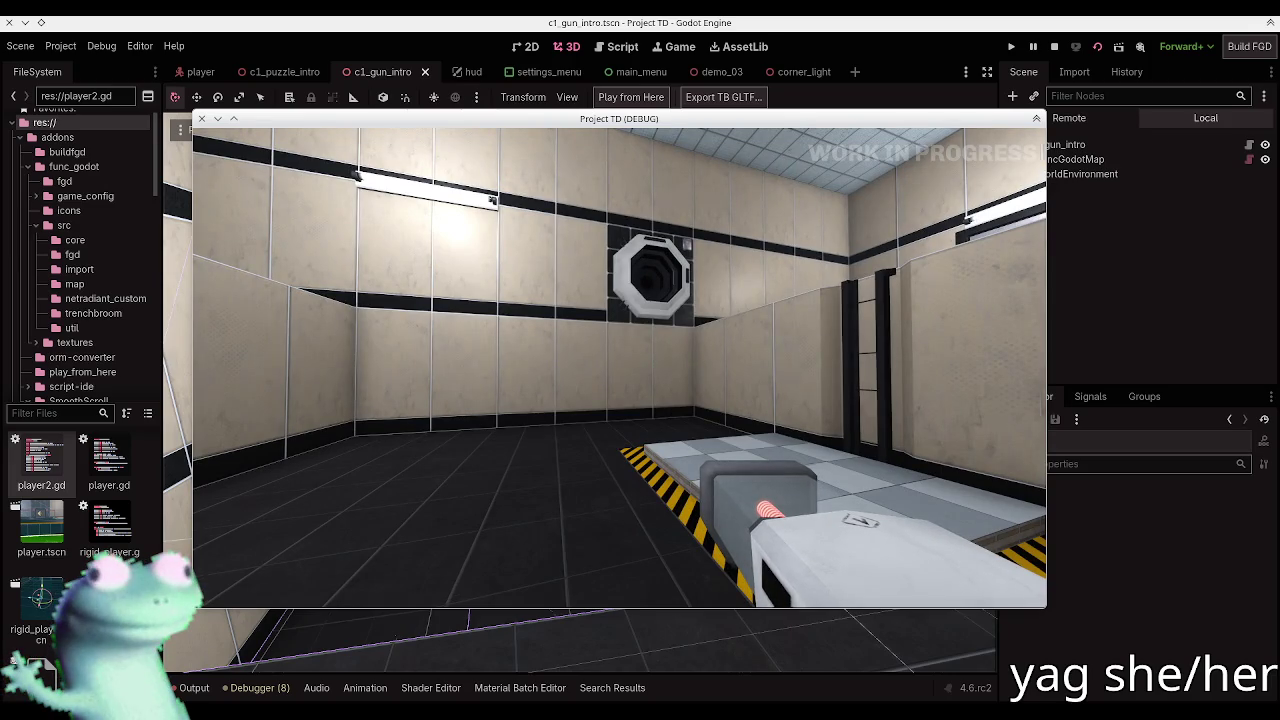
pyautogui.press('Escape')
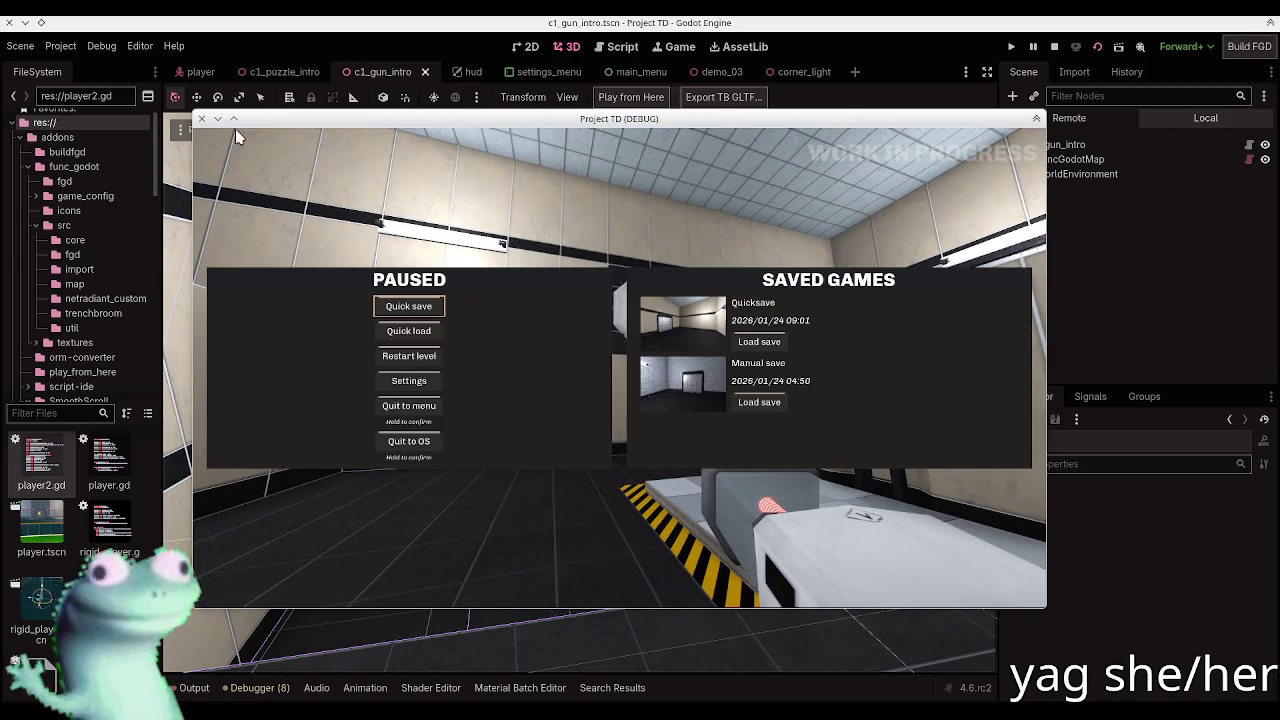
pyautogui.press('F8')
pyautogui.hotkey('alt', 'Tab')
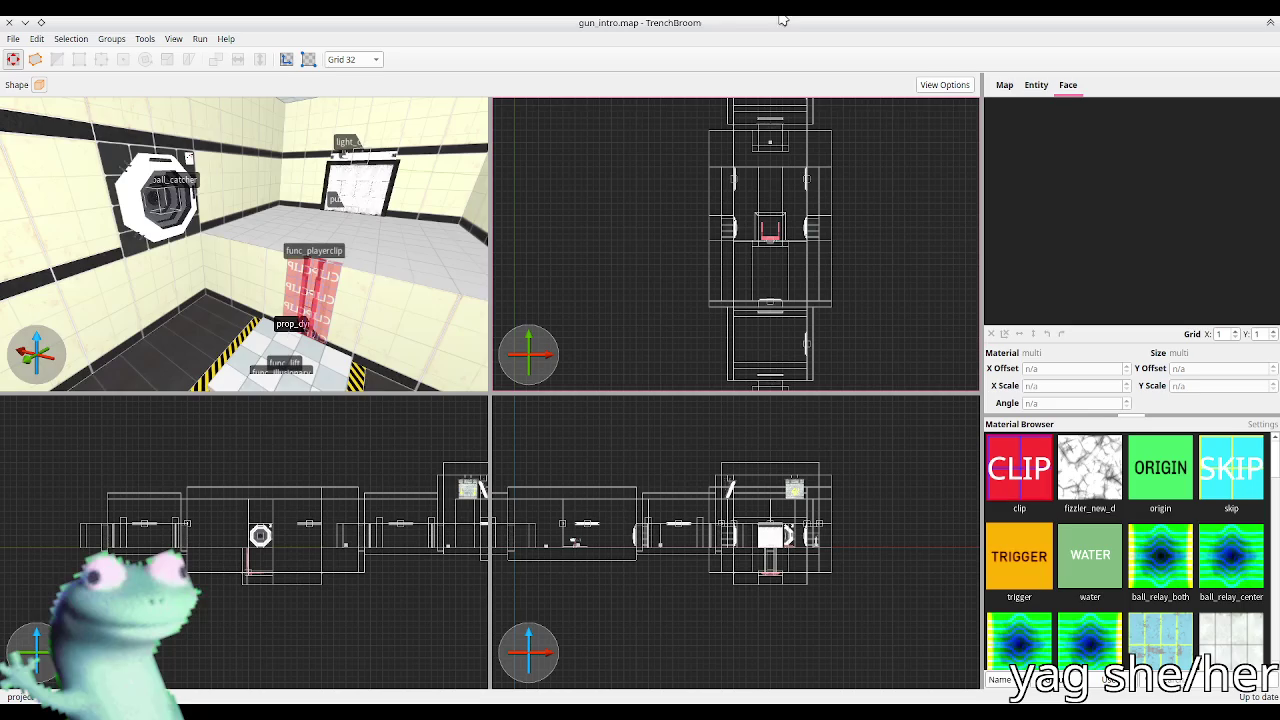
# Step: Look around the chamber, selecting two floor brushes and the clip wall brush, then deselect
pyautogui.moveTo(320, 272)
pyautogui.mouseDown()
pyautogui.moveTo(493, 293)
pyautogui.moveTo(260, 288)
pyautogui.mouseUp()
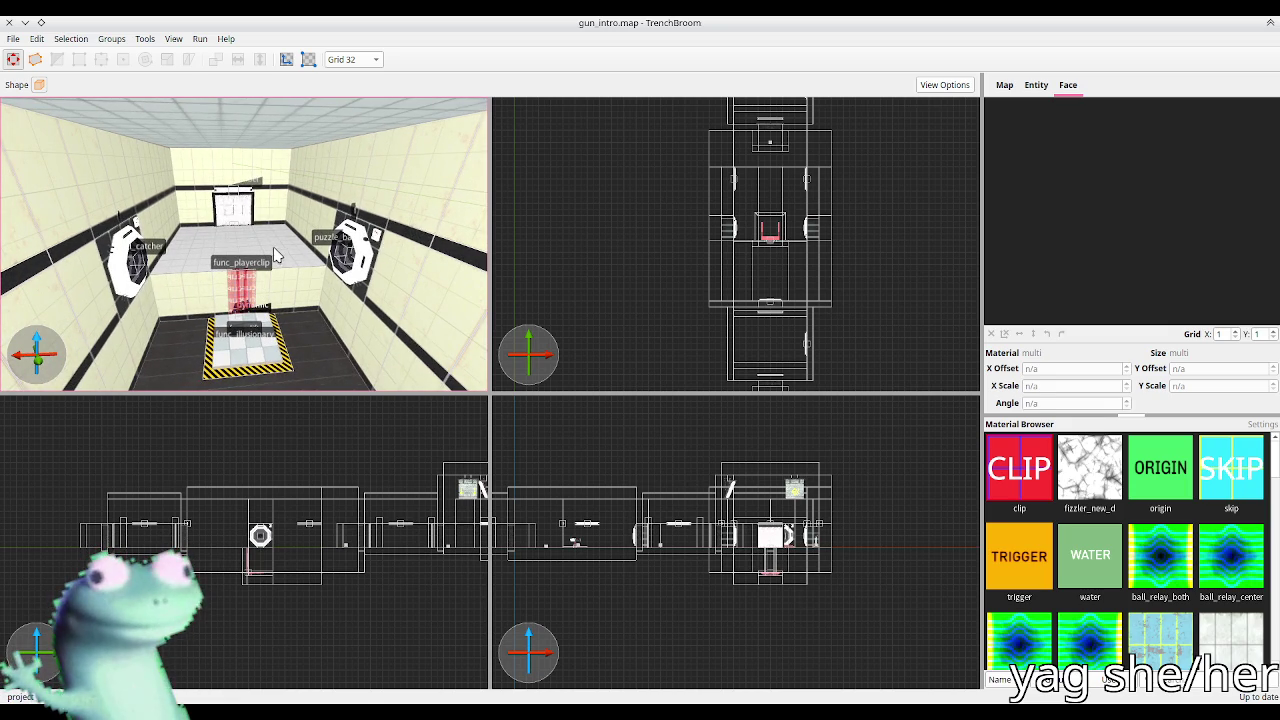
pyautogui.click(276, 256)
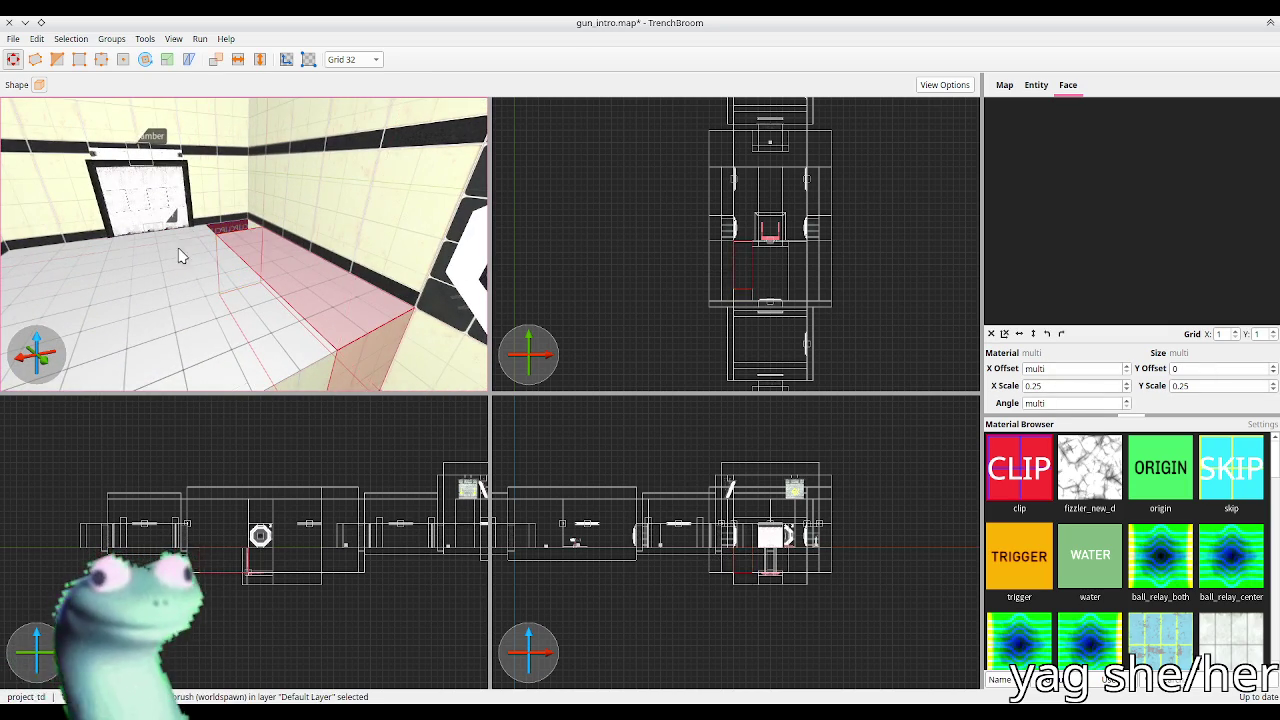
pyautogui.keyDown('ctrl'); pyautogui.click(180, 256); pyautogui.keyUp('ctrl')
pyautogui.moveTo(115, 213)
pyautogui.mouseDown()
pyautogui.moveTo(120, 249)
pyautogui.moveTo(170, 265)
pyautogui.moveTo(152, 283)
pyautogui.mouseUp()
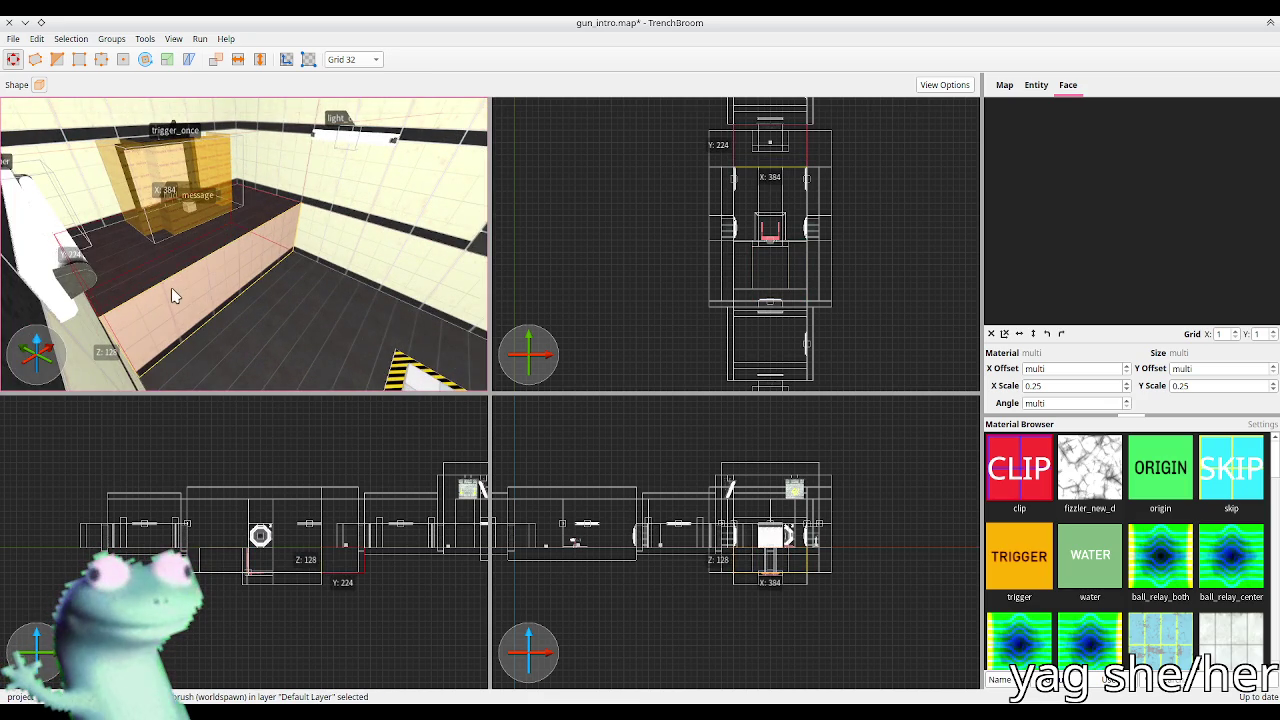
pyautogui.moveTo(194, 274)
pyautogui.mouseDown()
pyautogui.moveTo(280, 265)
pyautogui.moveTo(265, 240)
pyautogui.moveTo(137, 249)
pyautogui.moveTo(170, 280)
pyautogui.mouseUp()
pyautogui.click(315, 226)
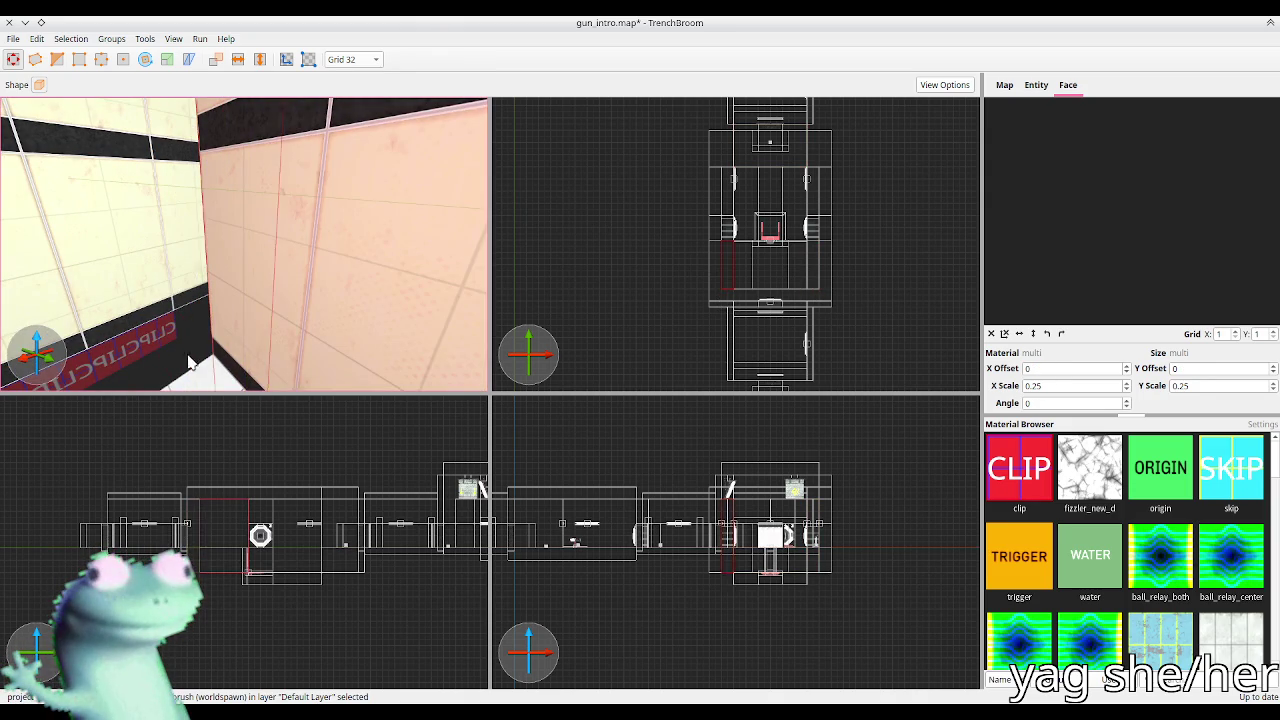
pyautogui.press('Escape')
pyautogui.moveTo(731, 273); pyautogui.dragTo(706, 215)
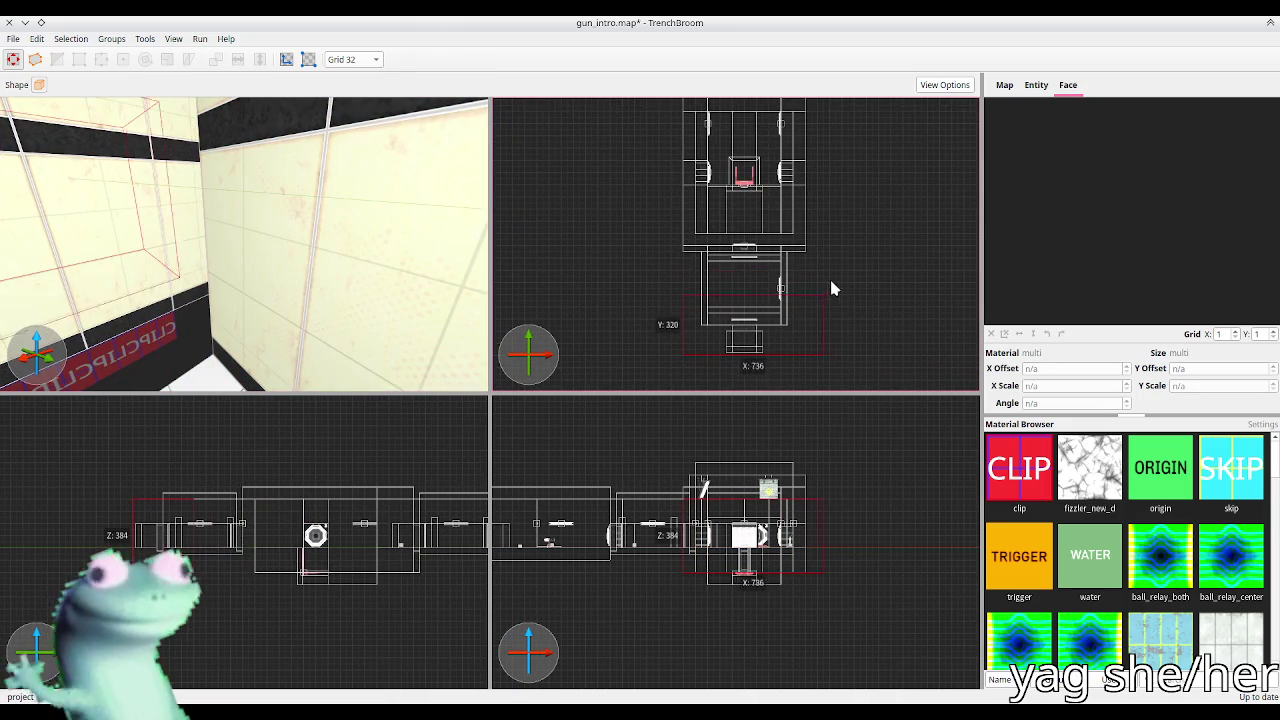
# Step: Nudge the puzzle_door, trigger_once and light_chamber entities one grid step down and save the map
pyautogui.hotkey('ctrl', 't')
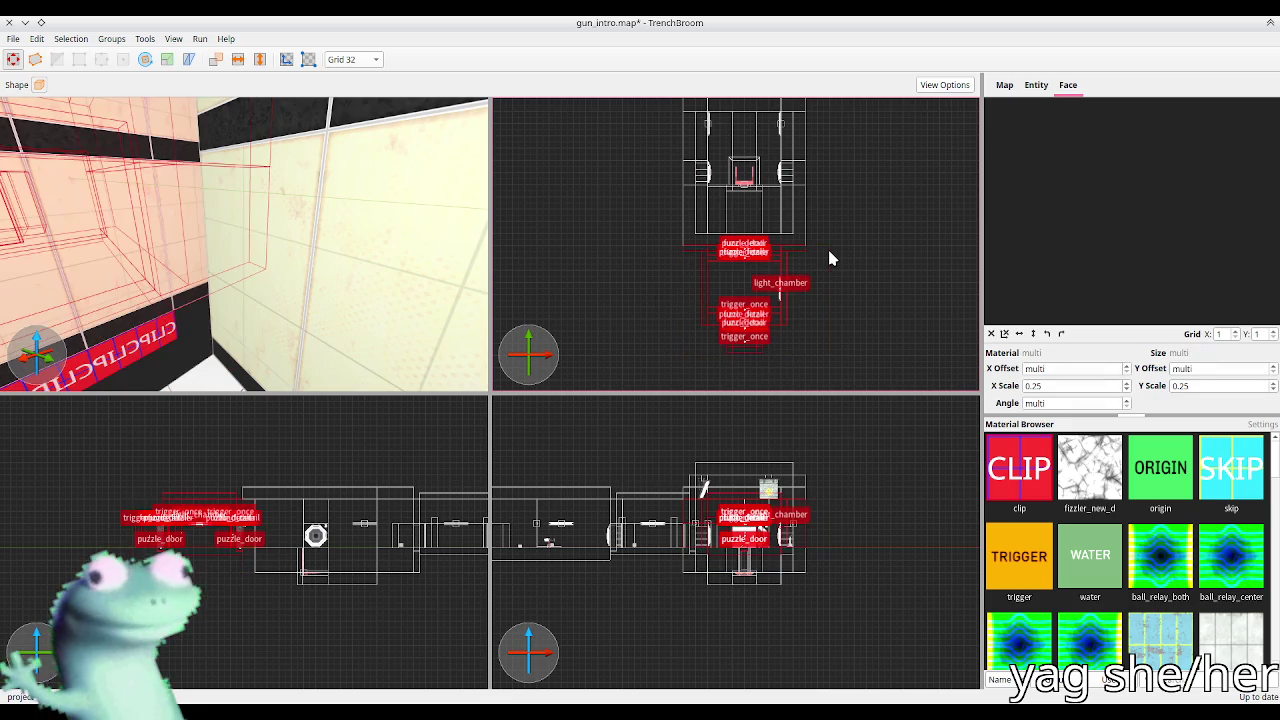
pyautogui.hotkey('ctrl', 'u')
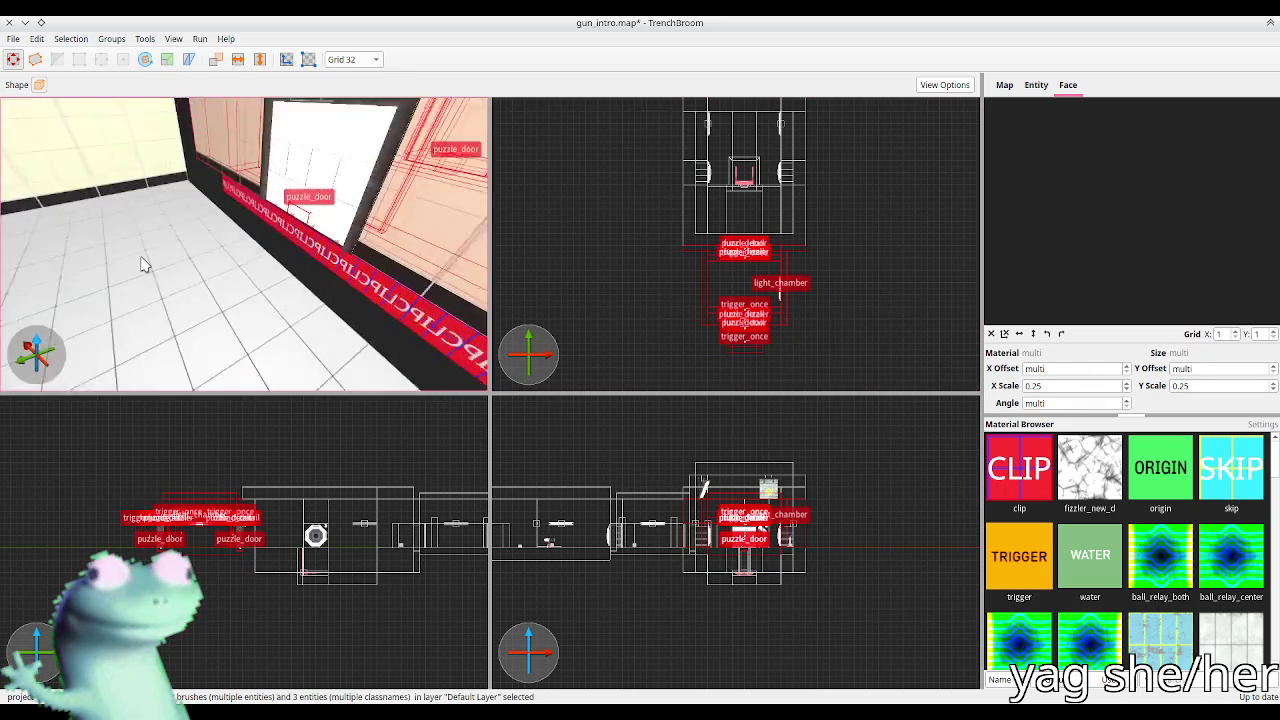
pyautogui.press('w')
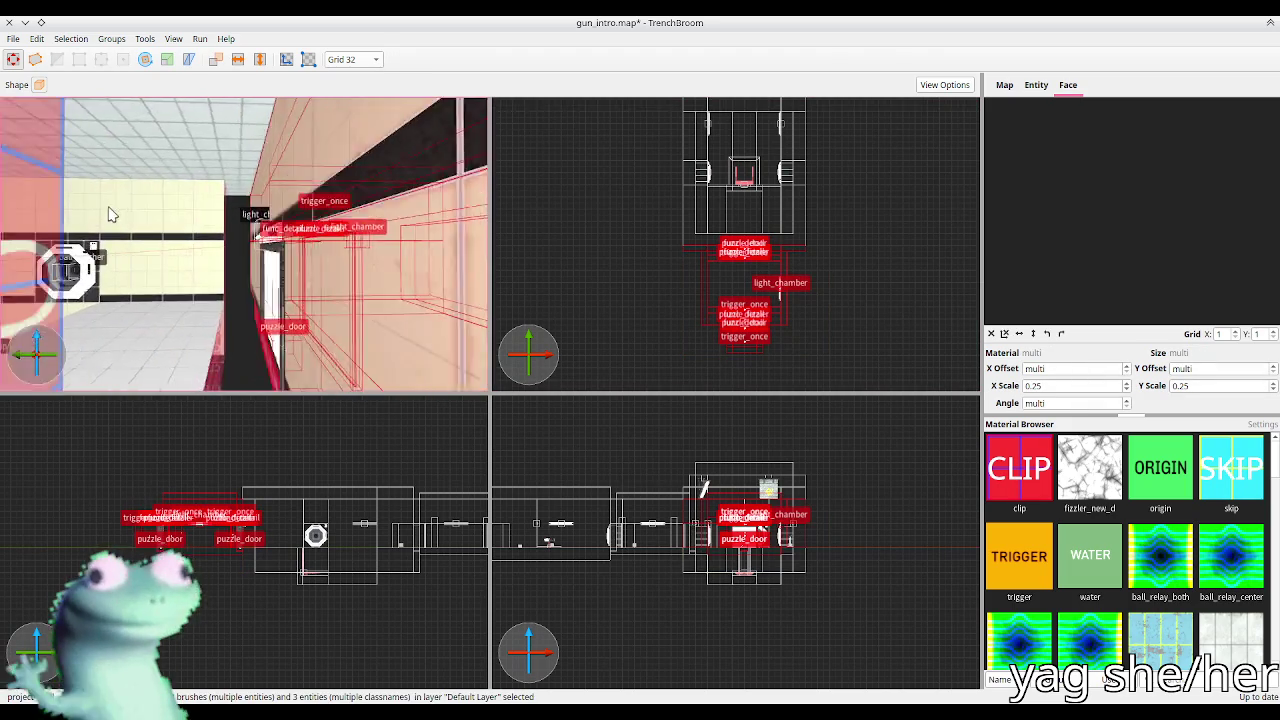
pyautogui.press('w')
pyautogui.press('Down')
pyautogui.press('Down')
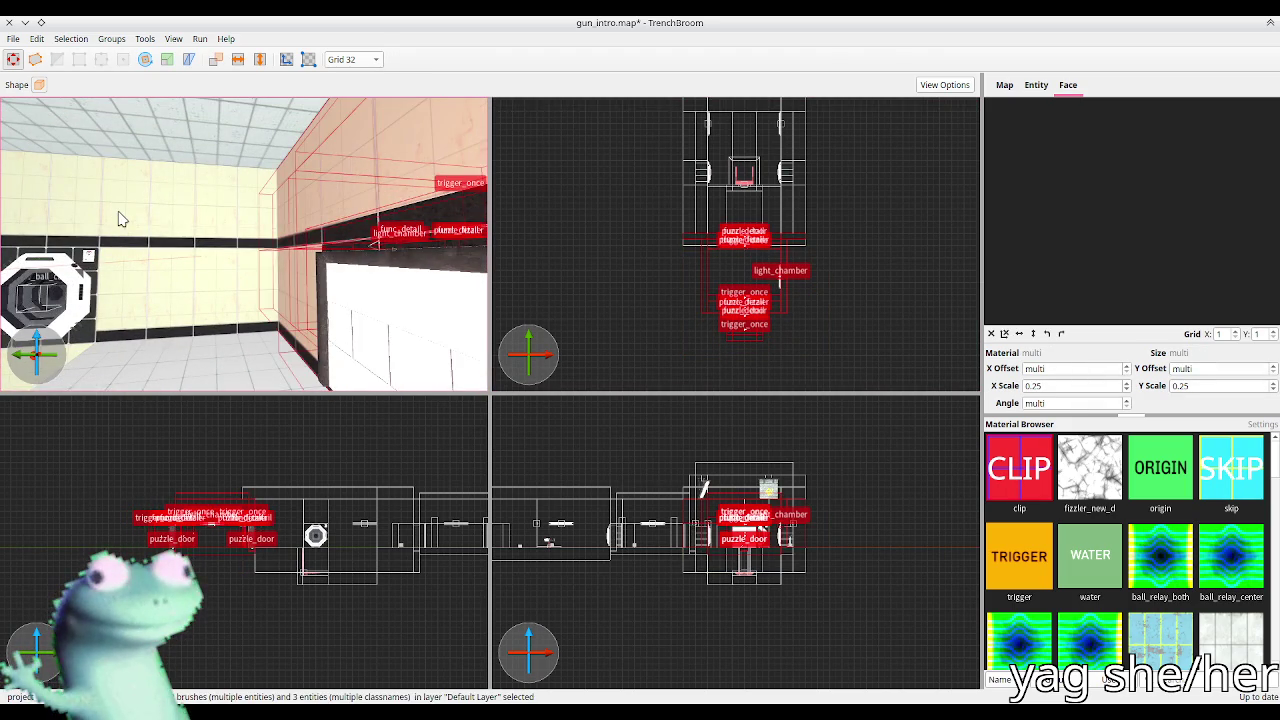
pyautogui.press('Escape')
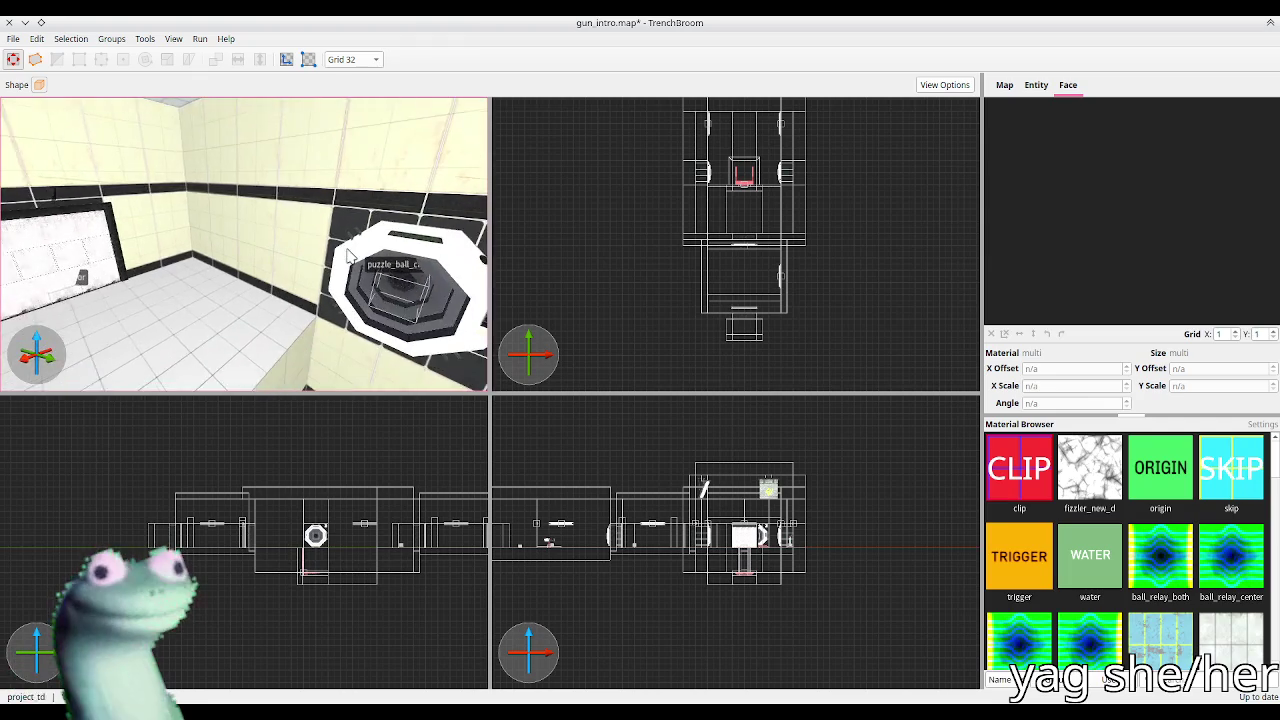
pyautogui.hotkey('ctrl', 's')
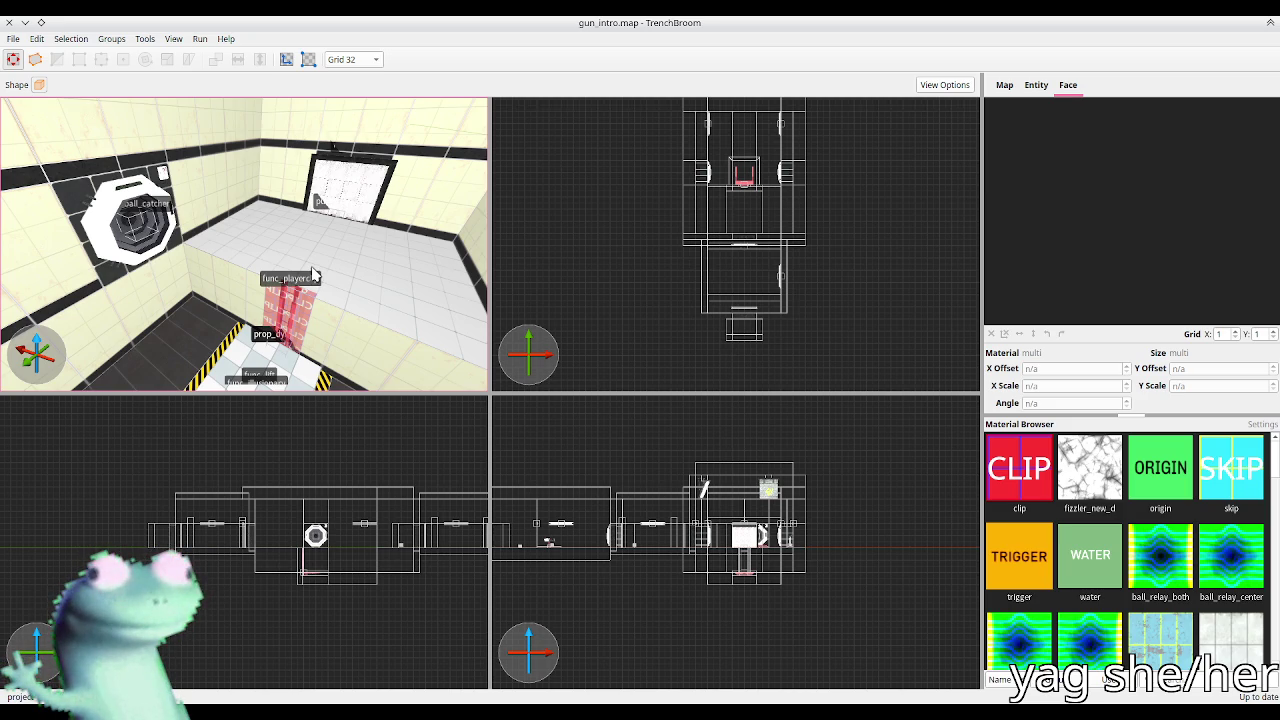
pyautogui.hotkey('alt', 'Tab')
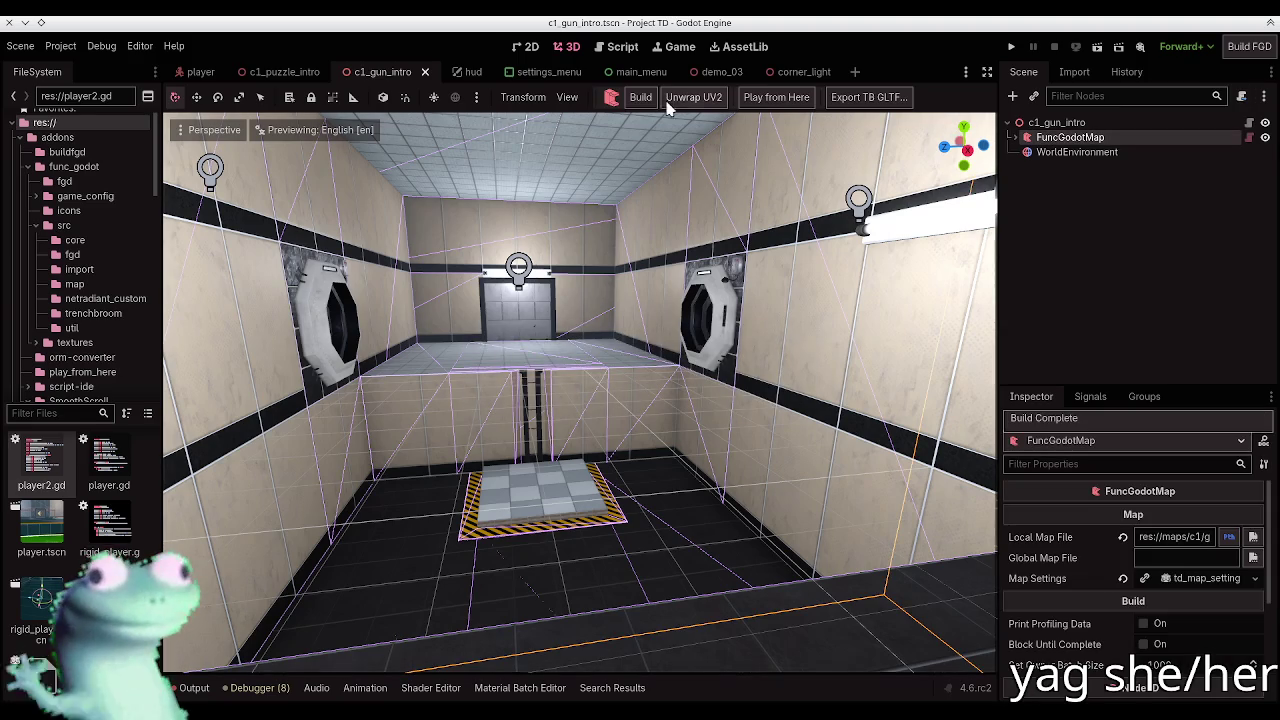
# Step: Rebuild the map, then shift the puzzle_fizzler brush a grid step left and back right, and save
pyautogui.click(641, 97)
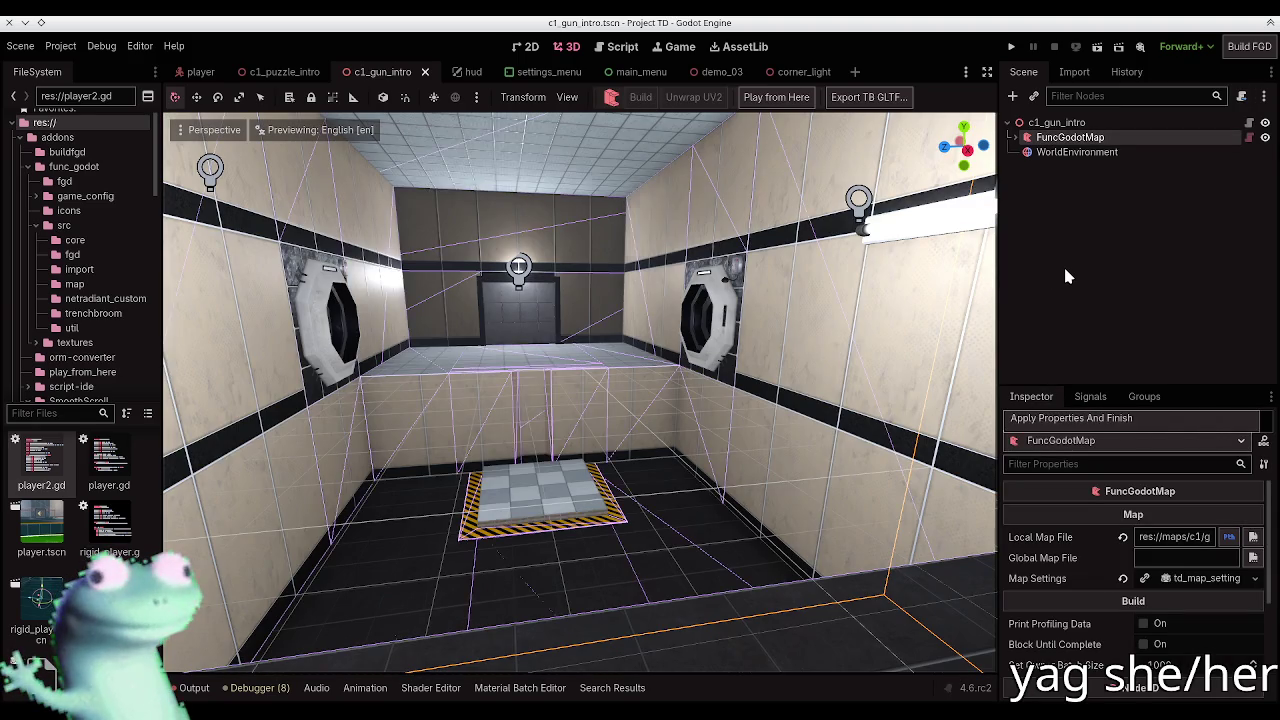
pyautogui.hotkey('alt', 'Tab')
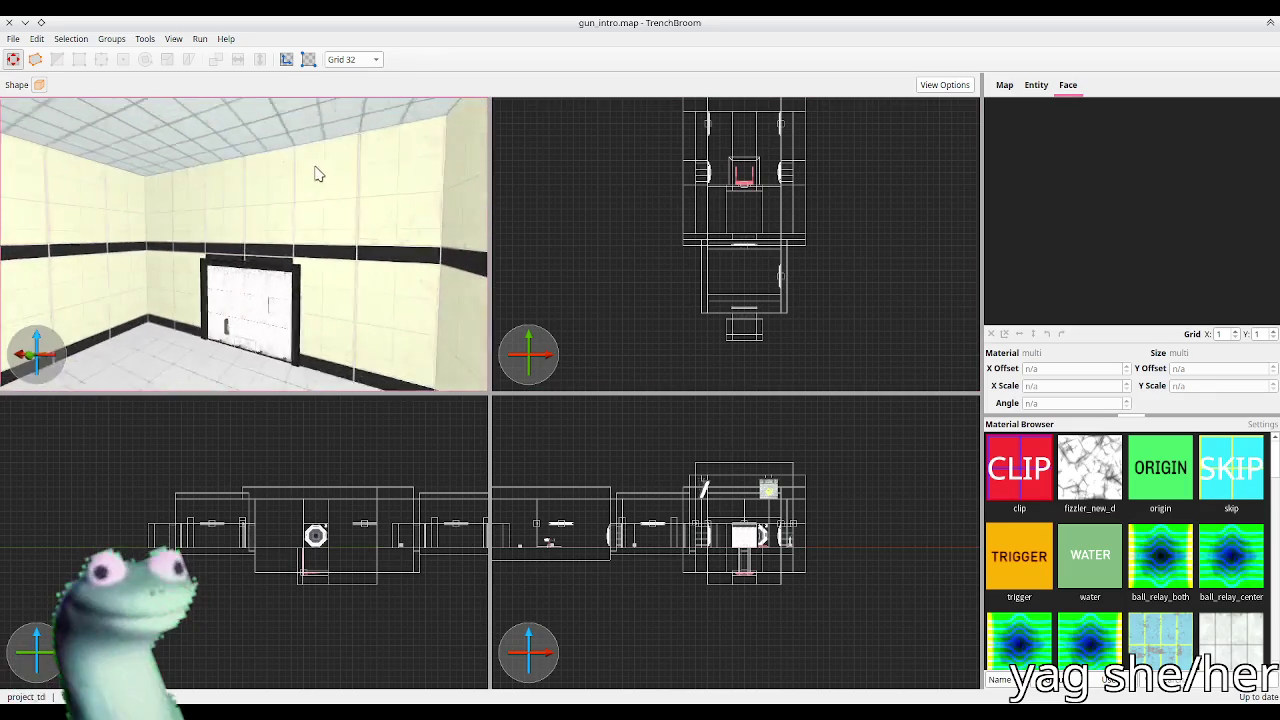
pyautogui.click(253, 289)
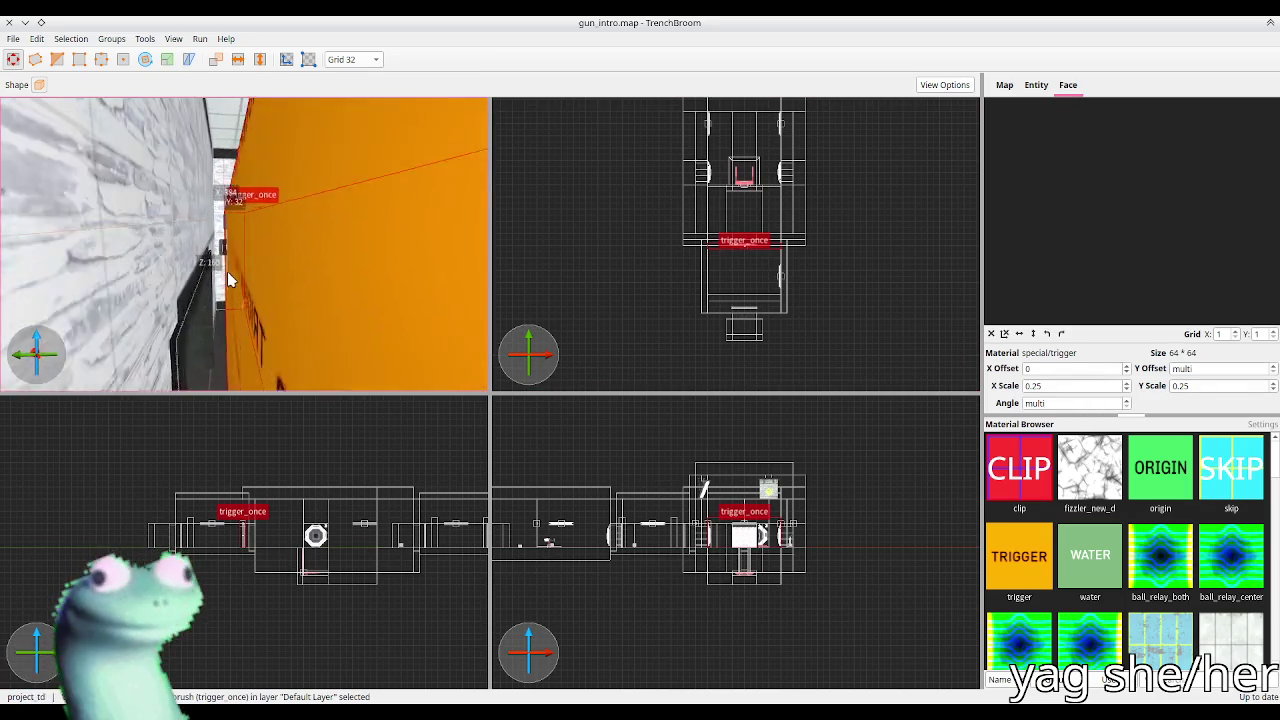
pyautogui.press('Left')
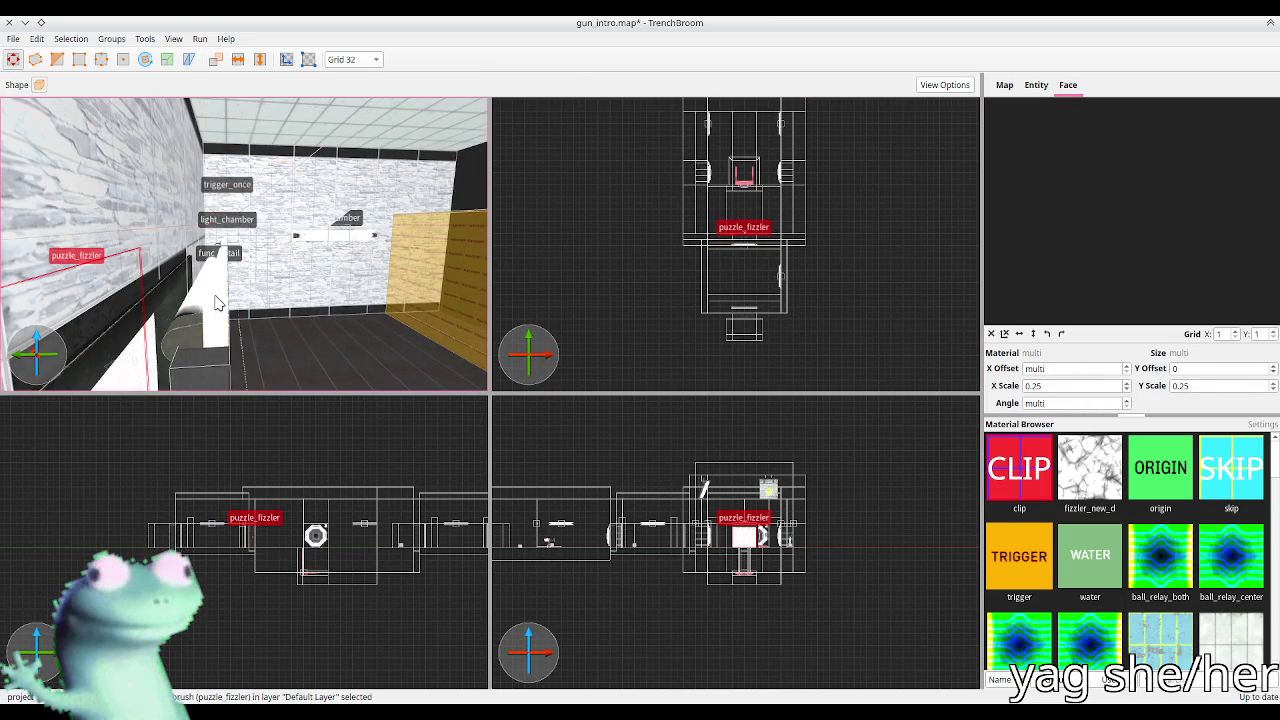
pyautogui.press('Right')
pyautogui.click(190, 340)
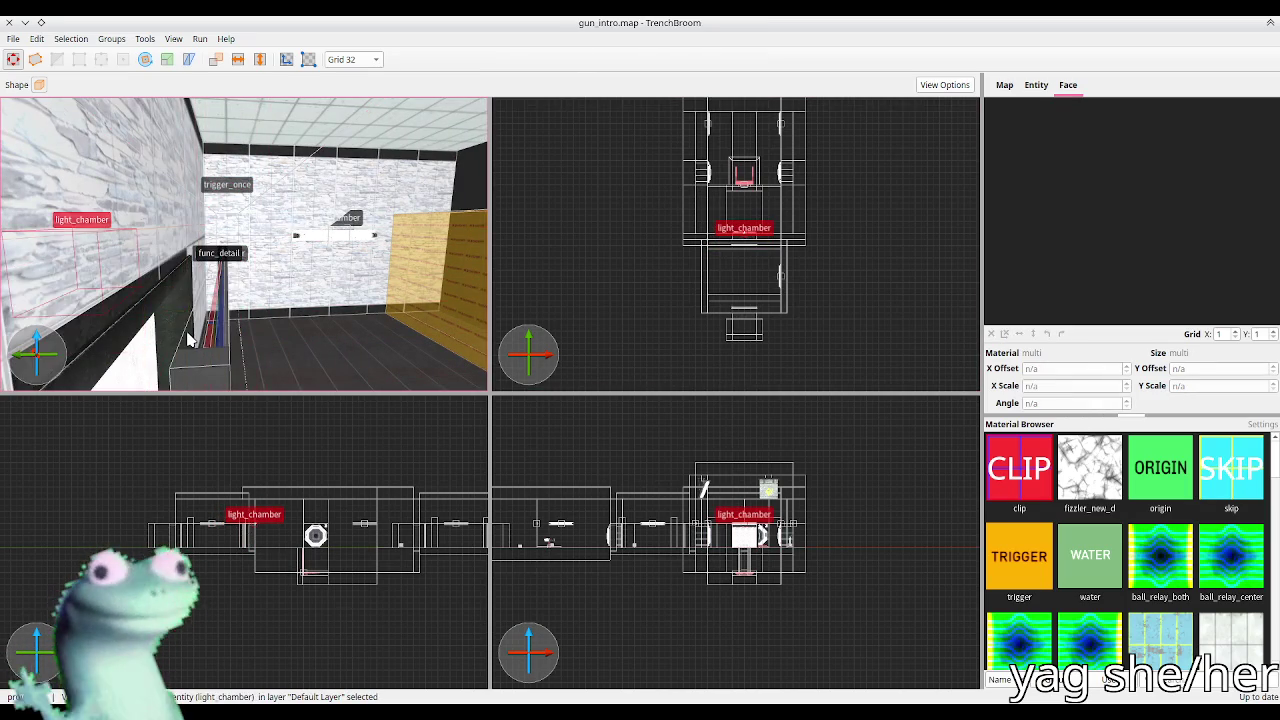
pyautogui.hotkey('ctrl', 's')
# Step: Rebuild the chamber in Godot and inspect both light_chamber wall lights
pyautogui.hotkey('alt', 'Tab')
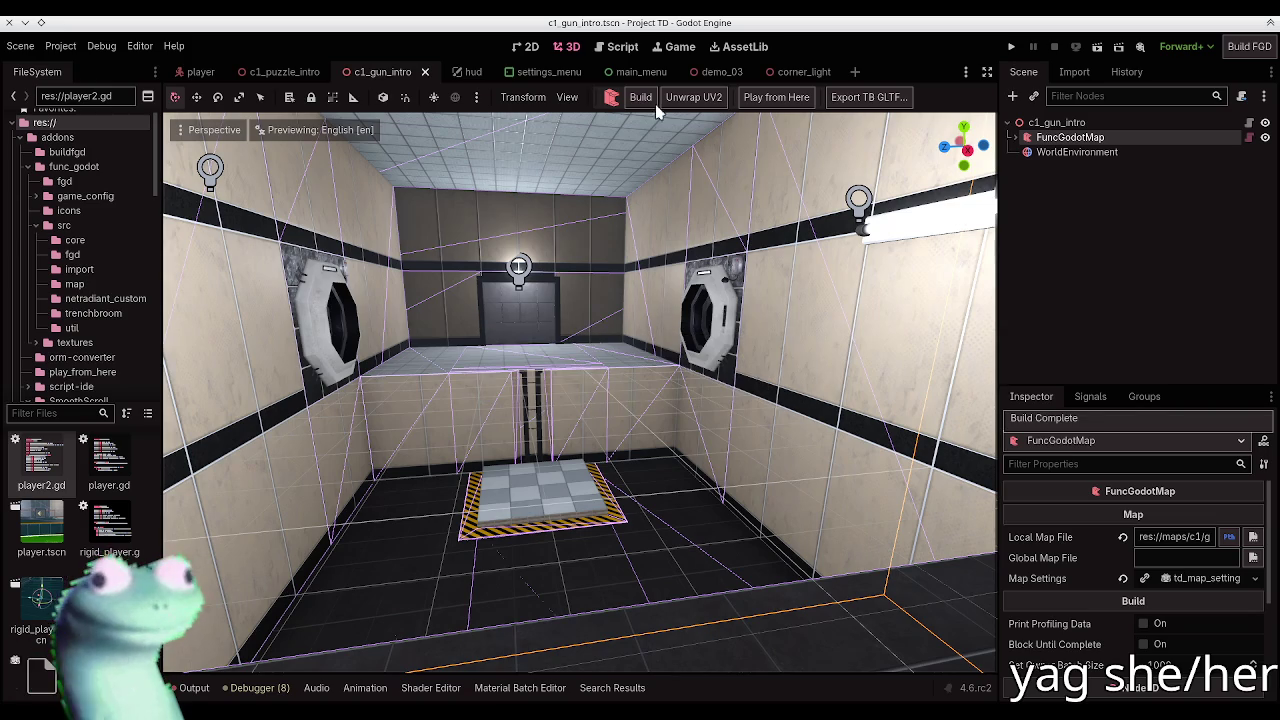
pyautogui.click(638, 101)
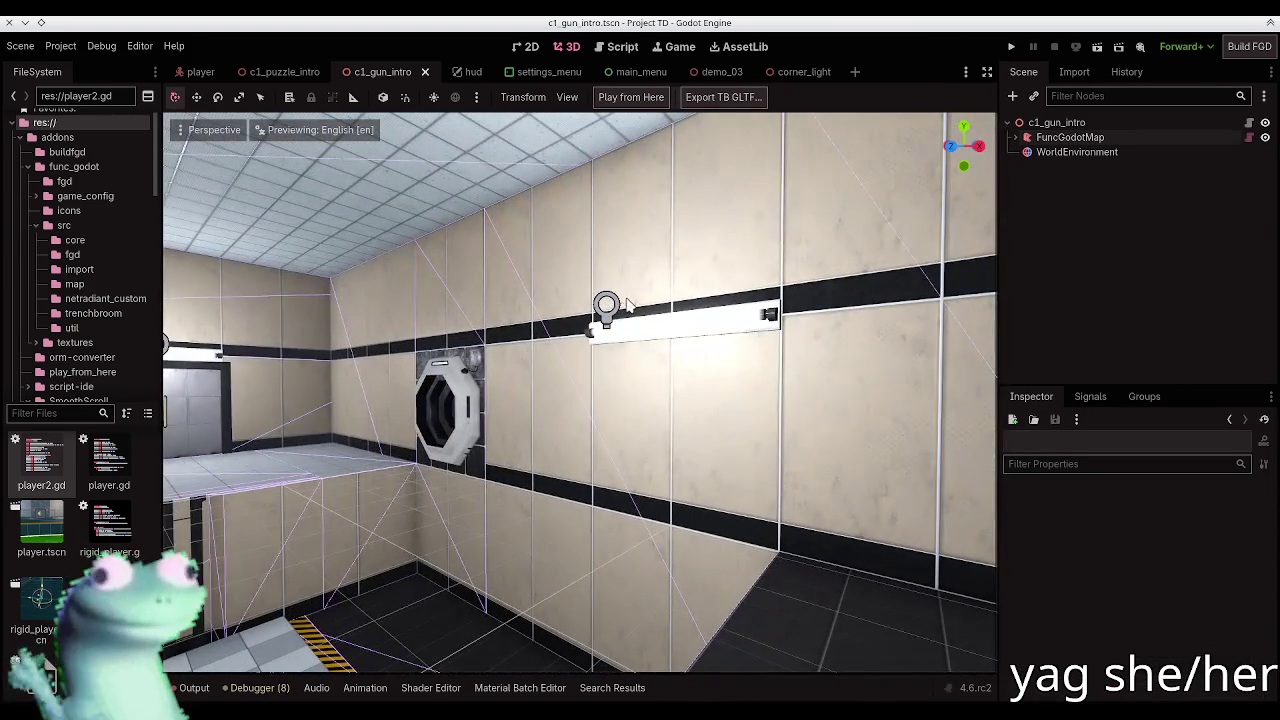
pyautogui.click(607, 305)
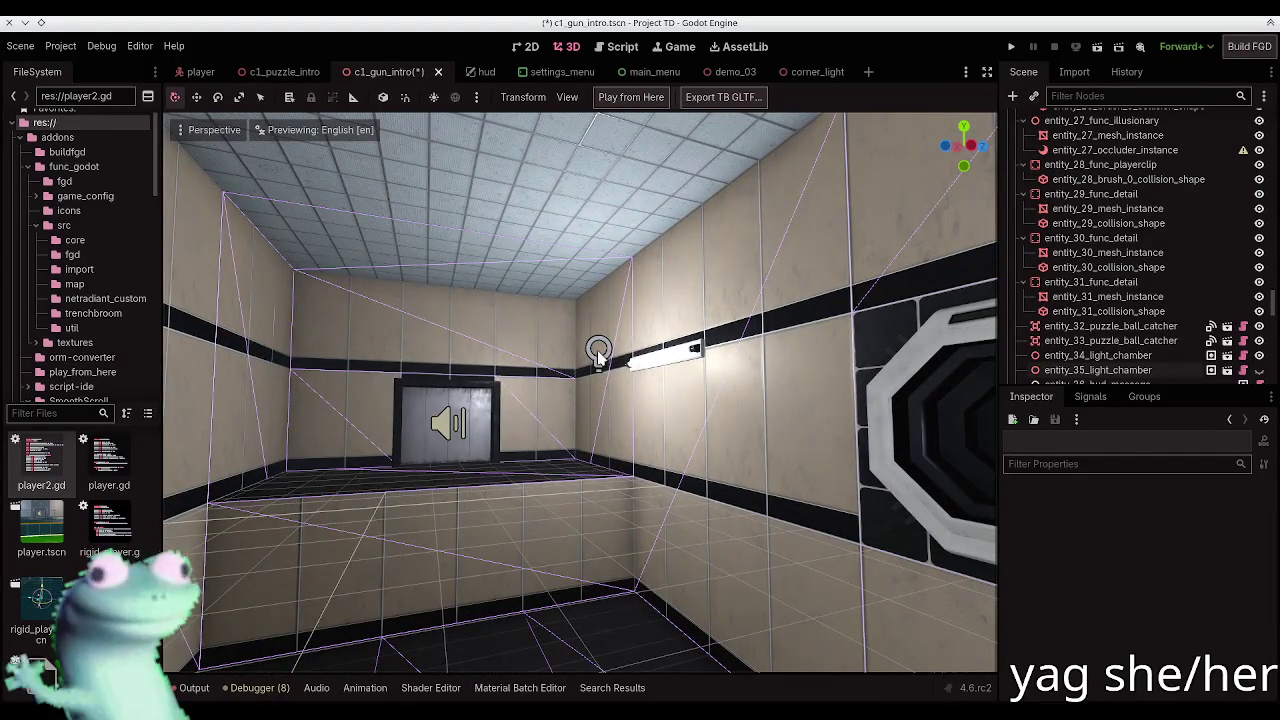
pyautogui.click(599, 353)
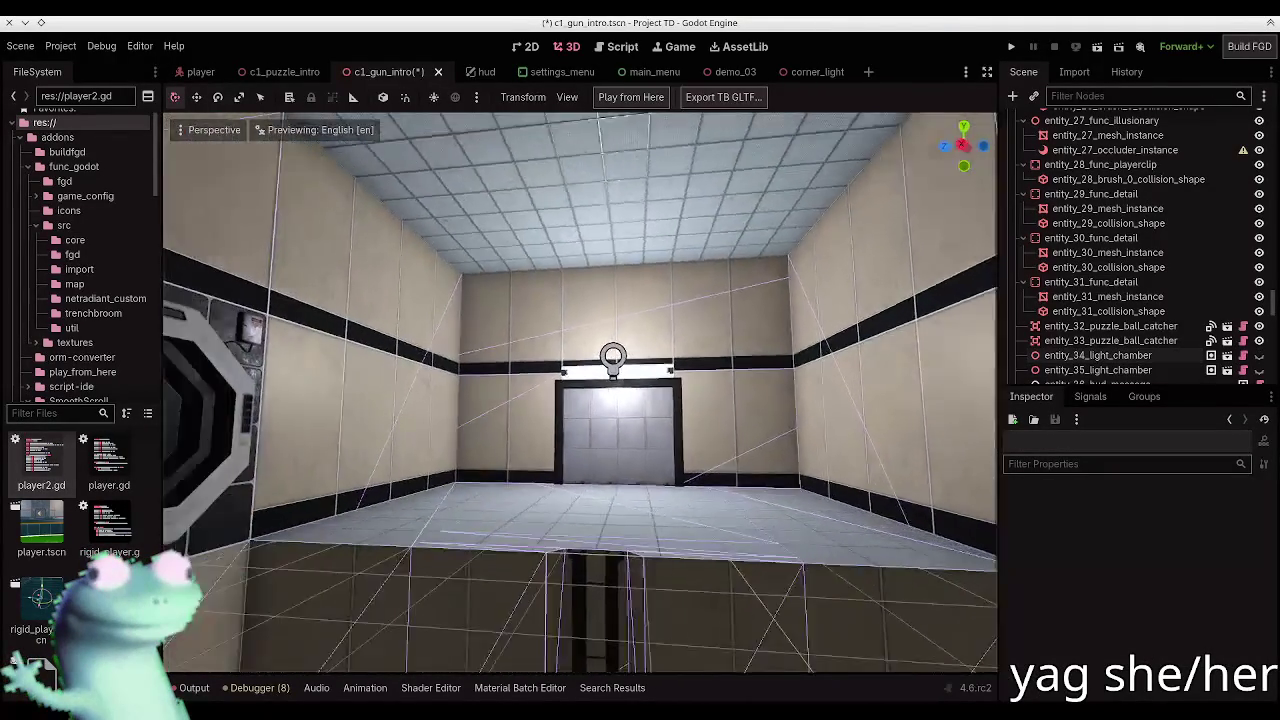
pyautogui.hotkey('alt', 'Tab')
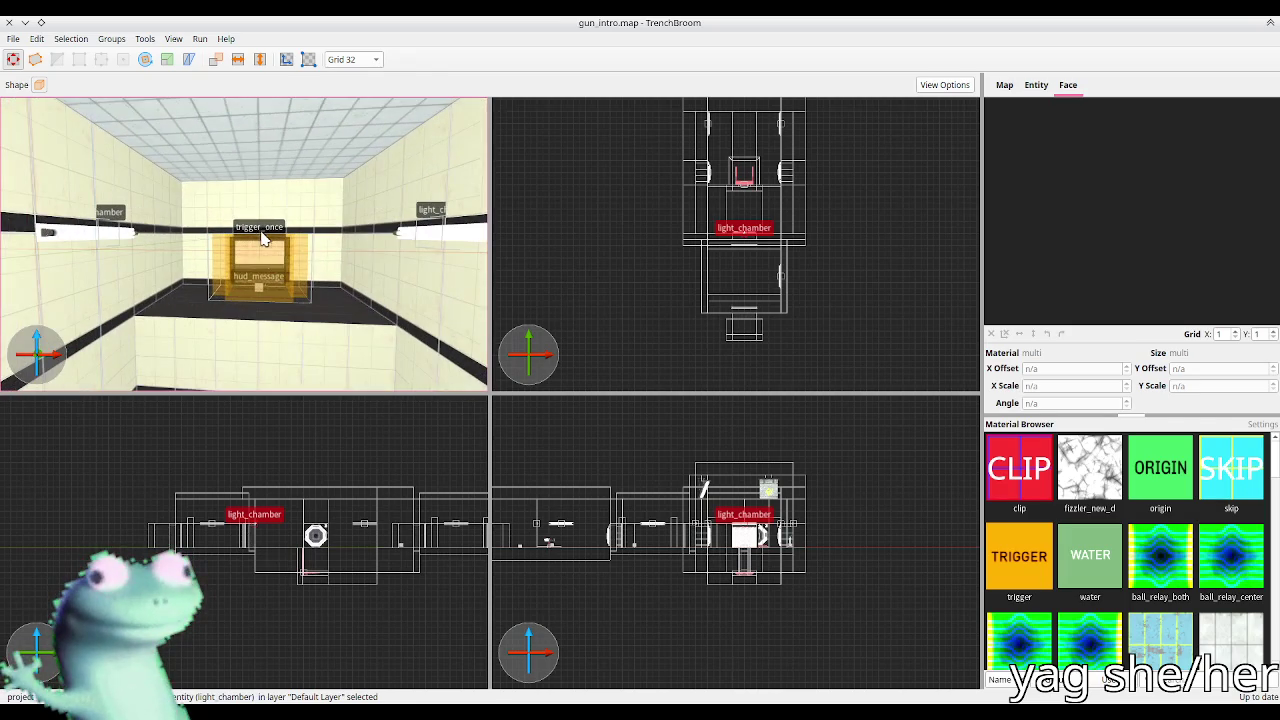
# Step: Drag the angled light_corner to a new spot and fine-tune its height near the ceiling
pyautogui.press('Escape')
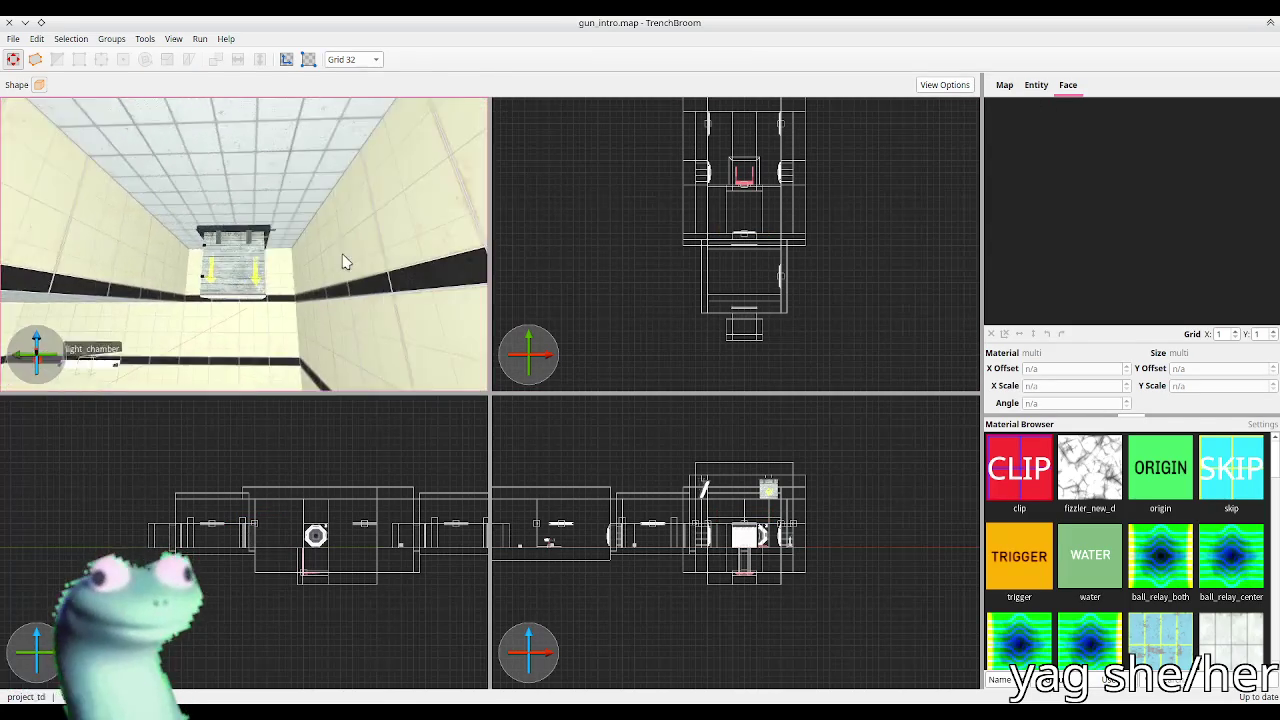
pyautogui.click(295, 222)
pyautogui.hotkey('ctrl', 'u')
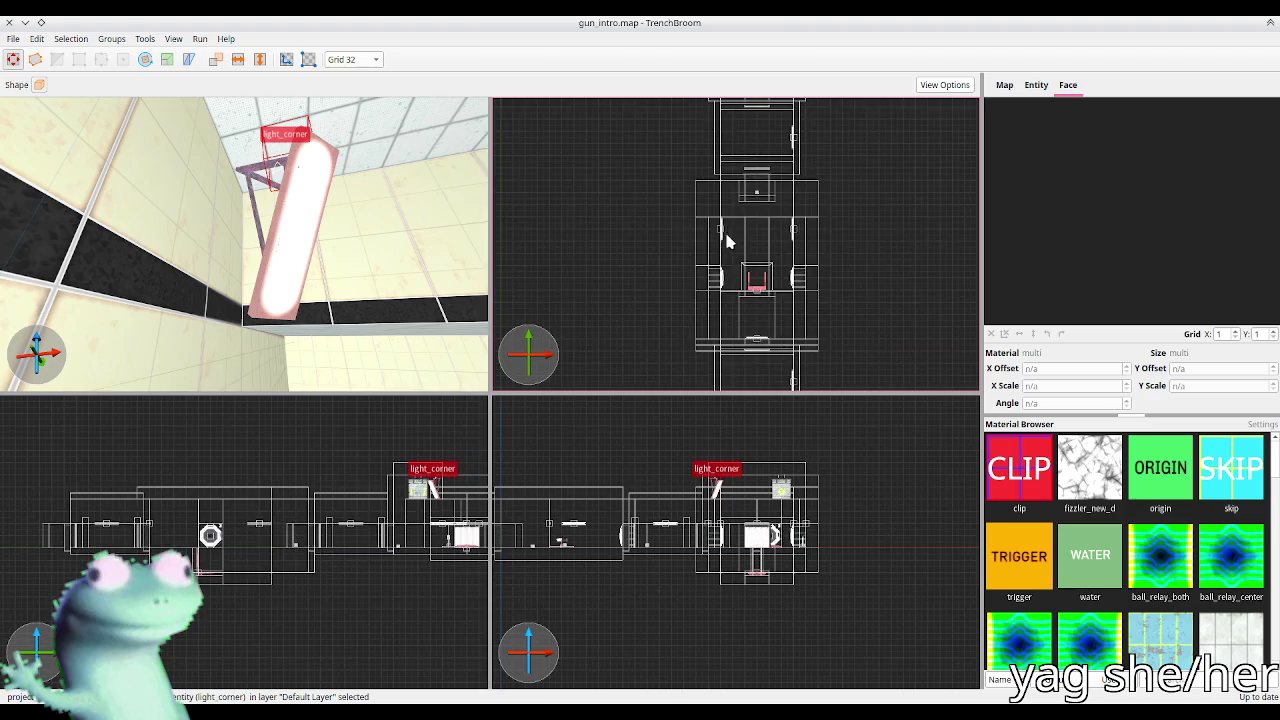
pyautogui.moveTo(715, 148)
pyautogui.mouseDown()
pyautogui.moveTo(729, 320)
pyautogui.moveTo(727, 285)
pyautogui.mouseUp()
pyautogui.moveTo(251, 277); pyautogui.dragTo(255, 279)
pyautogui.hotkey('ctrl', 'u')
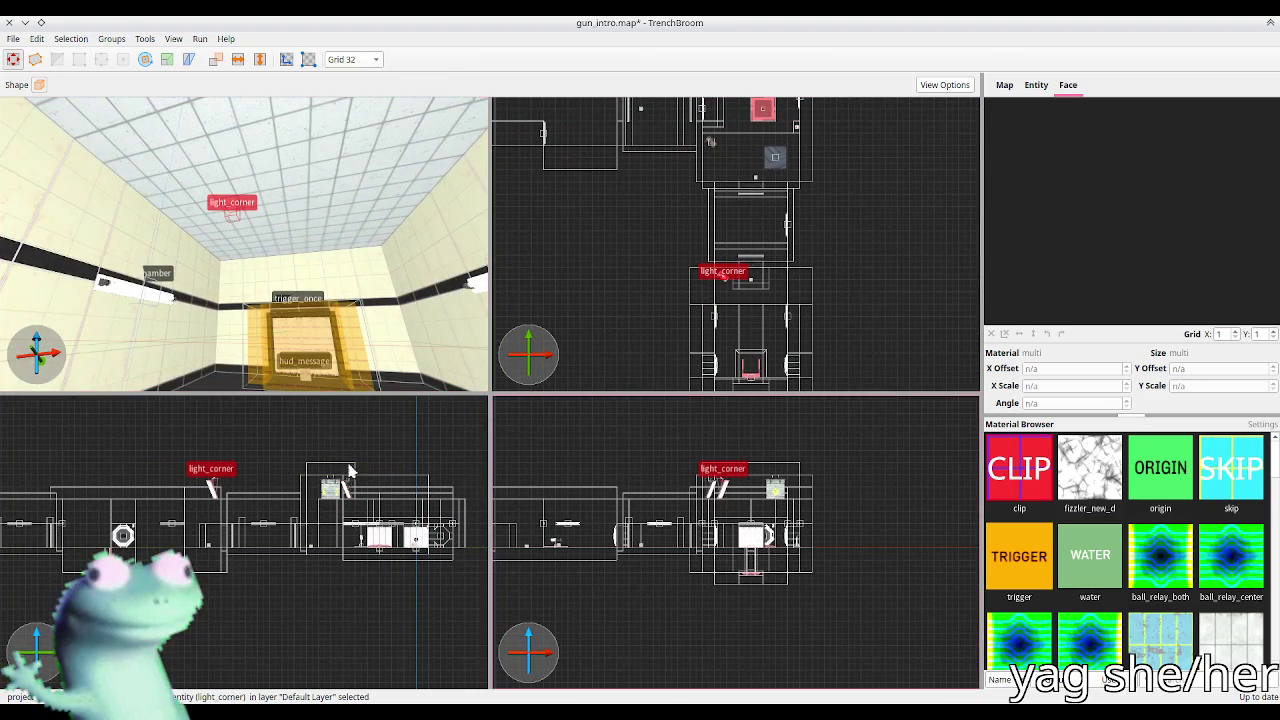
pyautogui.moveTo(206, 486); pyautogui.dragTo(213, 506)
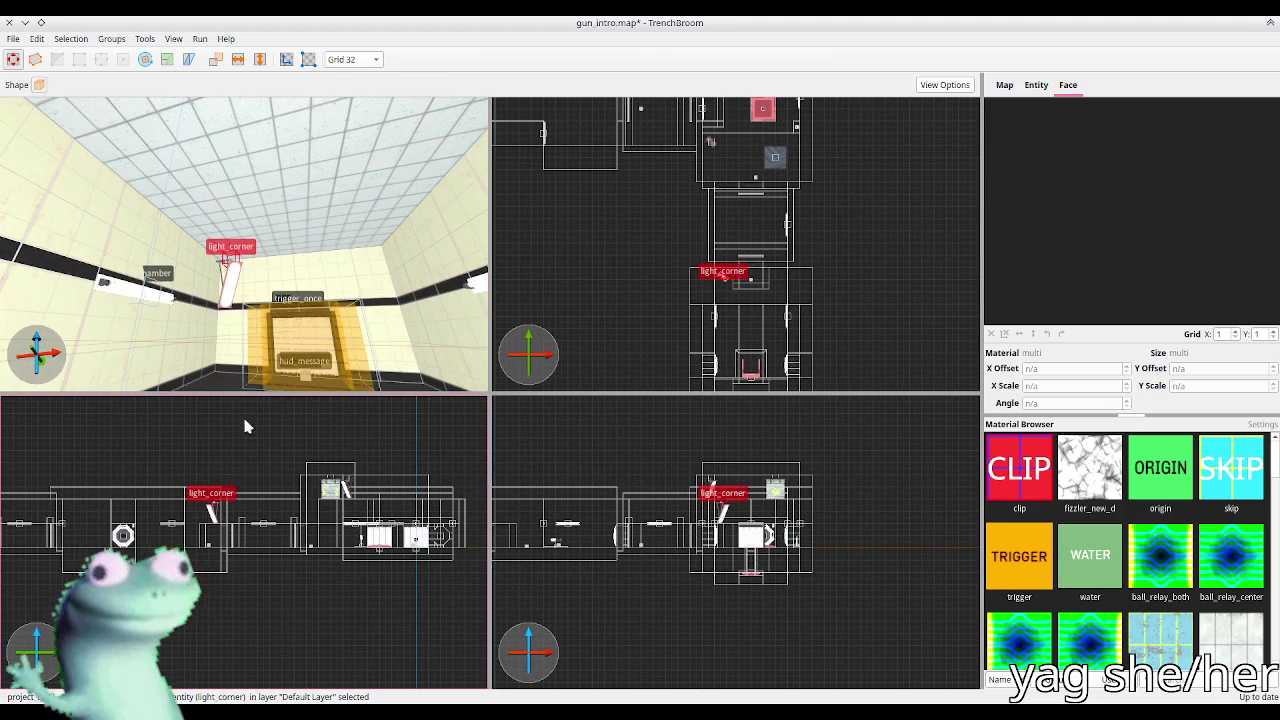
pyautogui.scroll(2, 213, 508)
pyautogui.scroll(4, 210, 515)
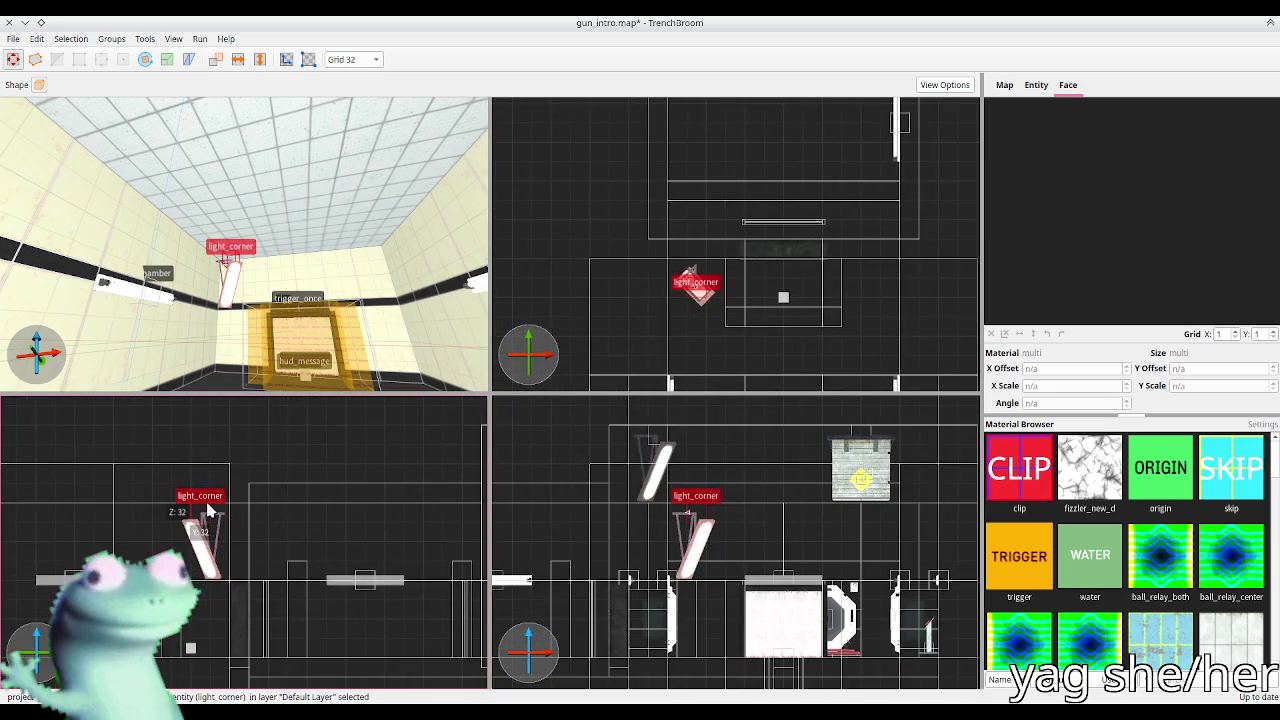
pyautogui.moveTo(205, 520); pyautogui.dragTo(205, 501)
pyautogui.scroll(-5, 105, 523)
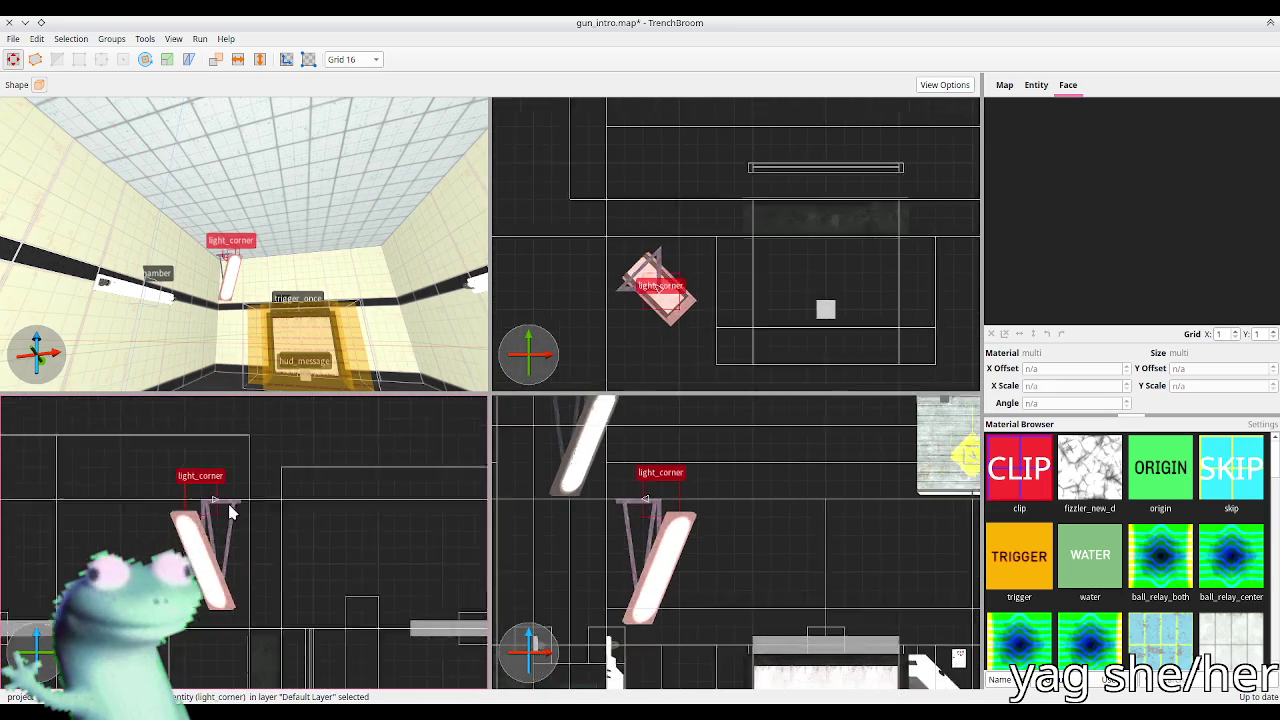
# Step: Switch to a 16-unit grid, check the other light_corner, and save gun_intro.map
pyautogui.press('[')
pyautogui.click(318, 535)
pyautogui.press('Escape')
pyautogui.hotkey('ctrl', 's')
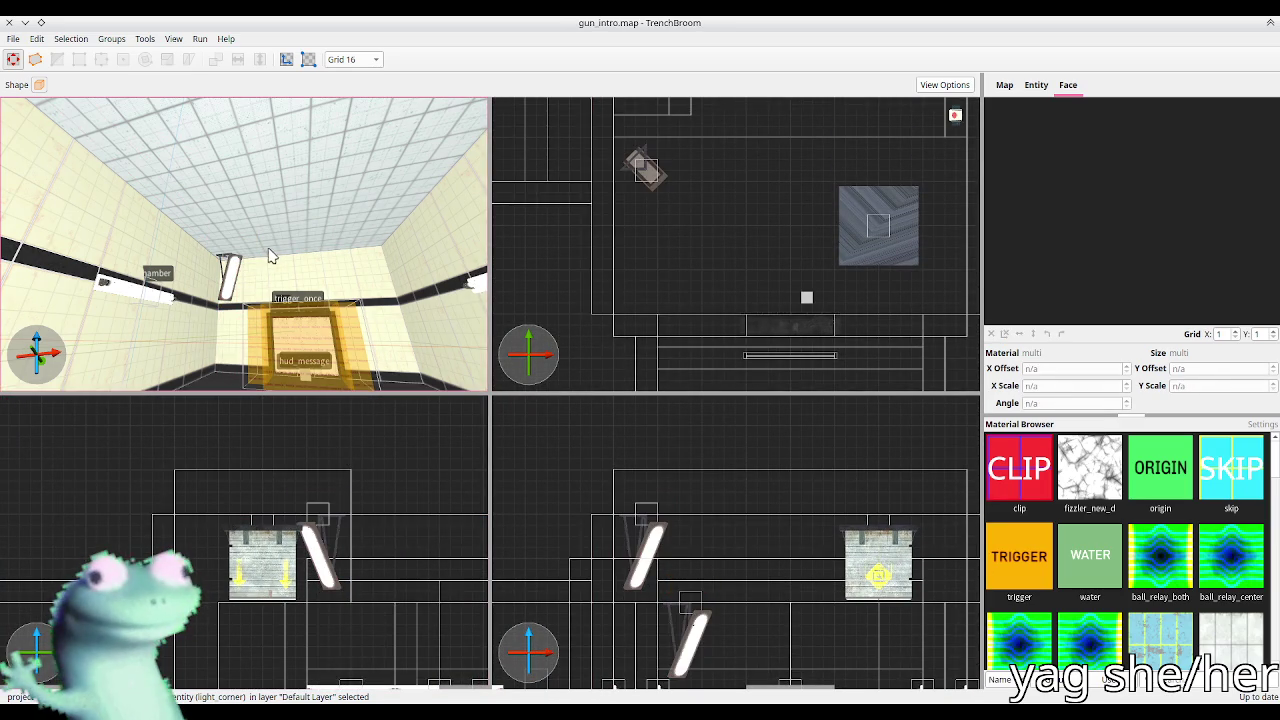
pyautogui.hotkey('alt', 'Tab')
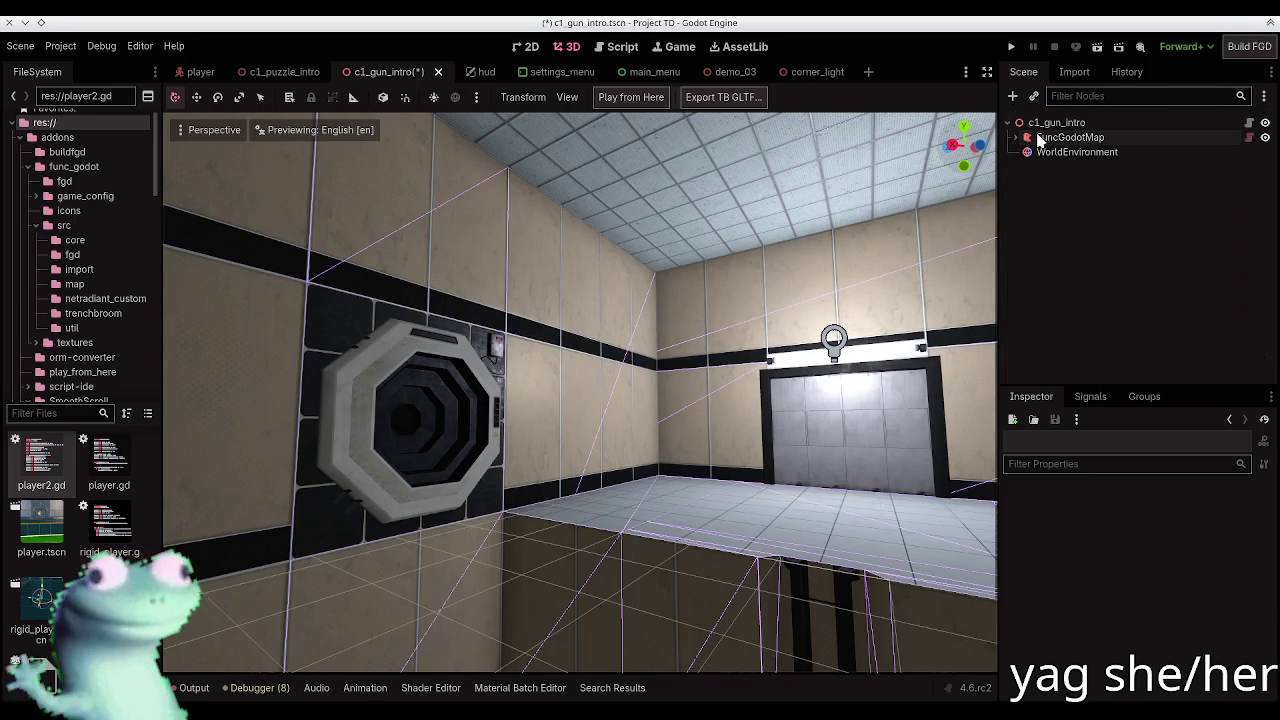
# Step: Rebuild the FuncGodotMap node and turn the view to face the door
pyautogui.click(1062, 137)
pyautogui.click(640, 97)
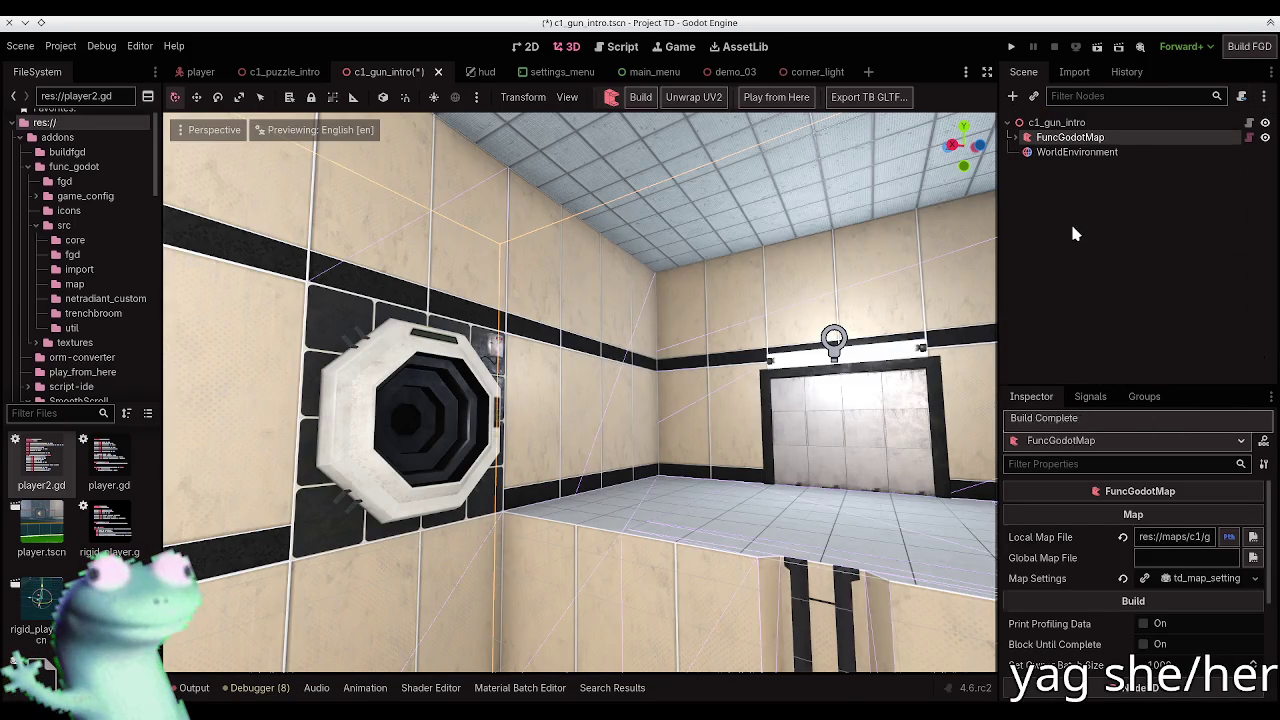
pyautogui.moveTo(923, 205); pyautogui.dragTo(700, 330)
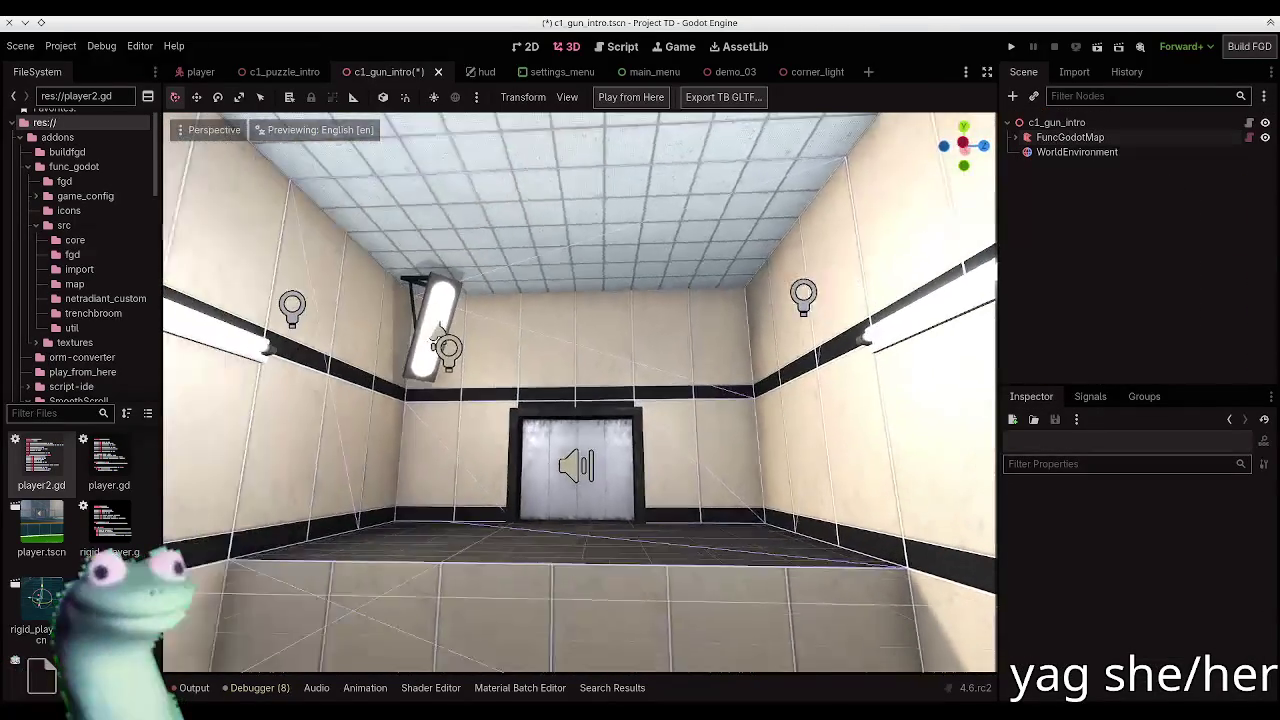
pyautogui.hotkey('alt', 'Tab')
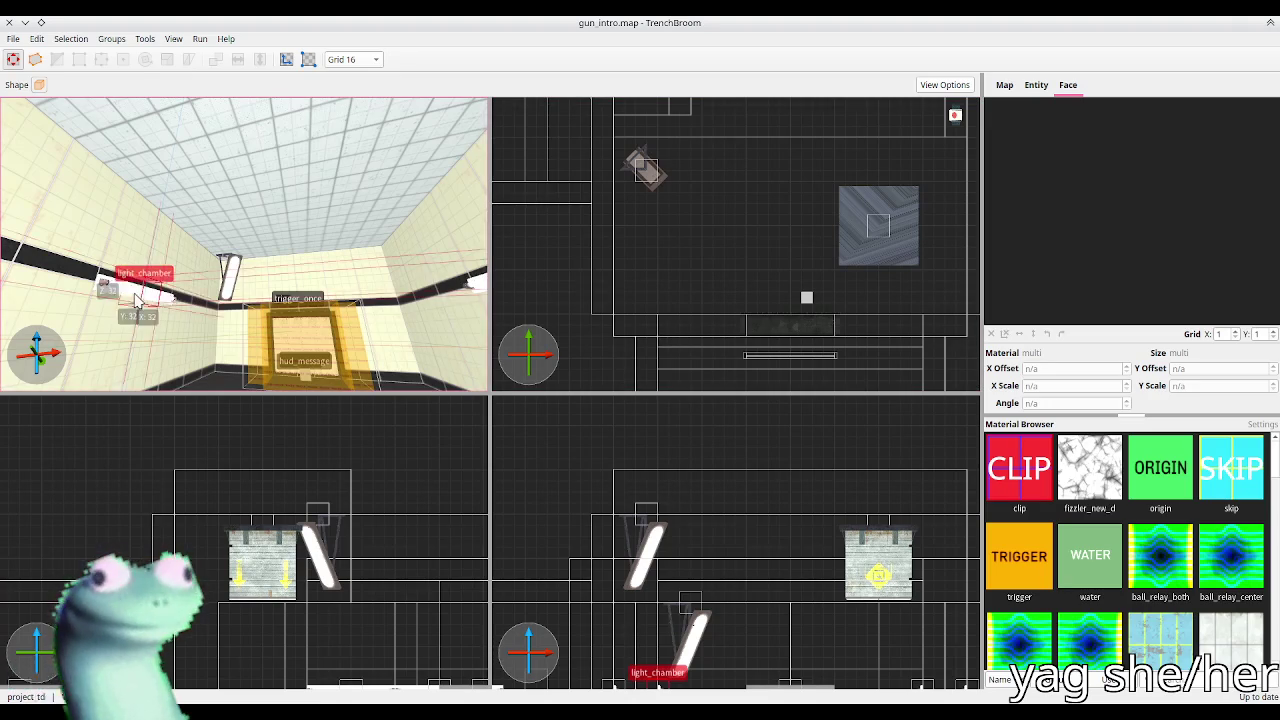
# Step: Select the light_chamber on the left wall, then rebuild the map in Godot again
pyautogui.moveTo(137, 300); pyautogui.dragTo(230, 296)
pyautogui.click(233, 296)
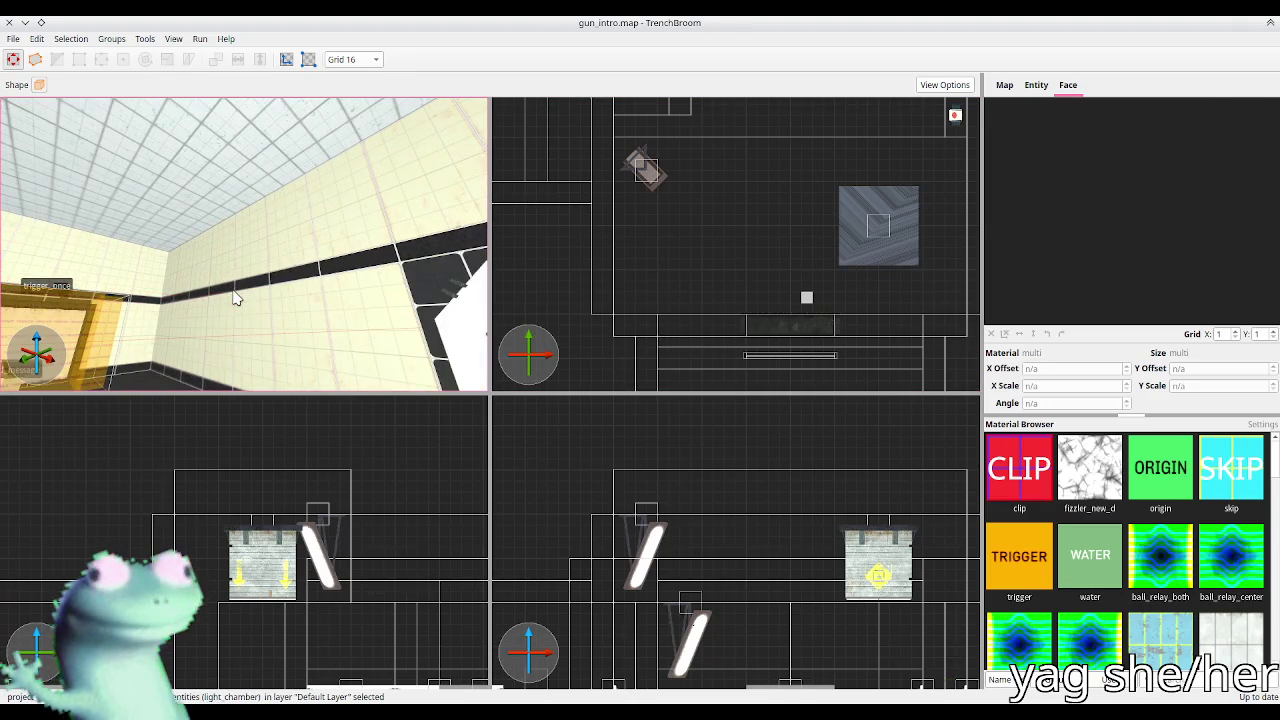
pyautogui.hotkey('alt', 'Tab')
pyautogui.click(1055, 140)
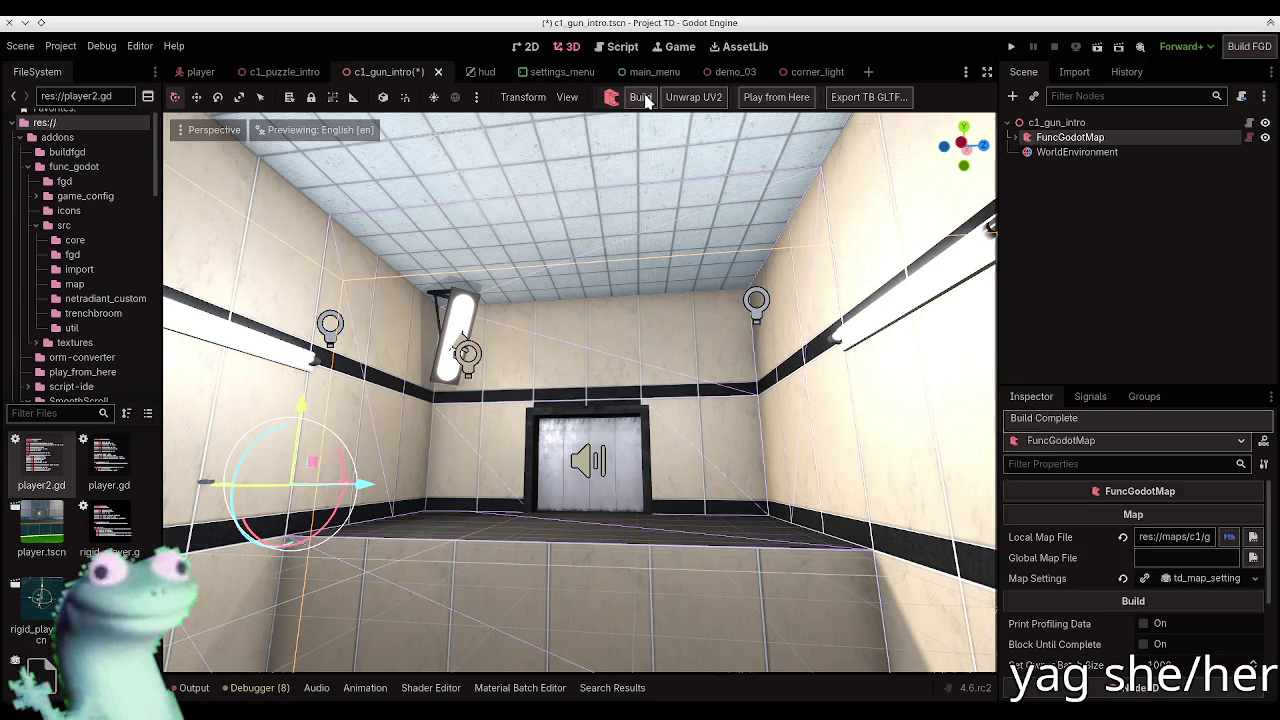
pyautogui.click(636, 97)
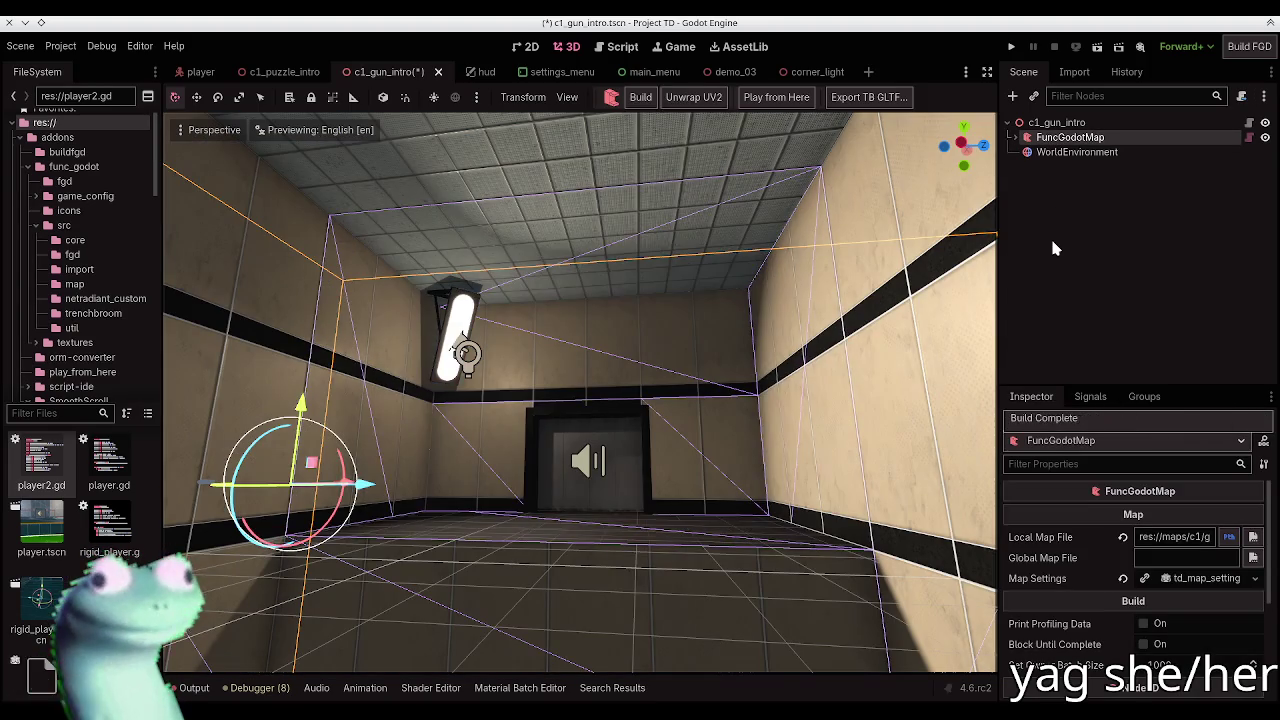
pyautogui.click(1052, 248)
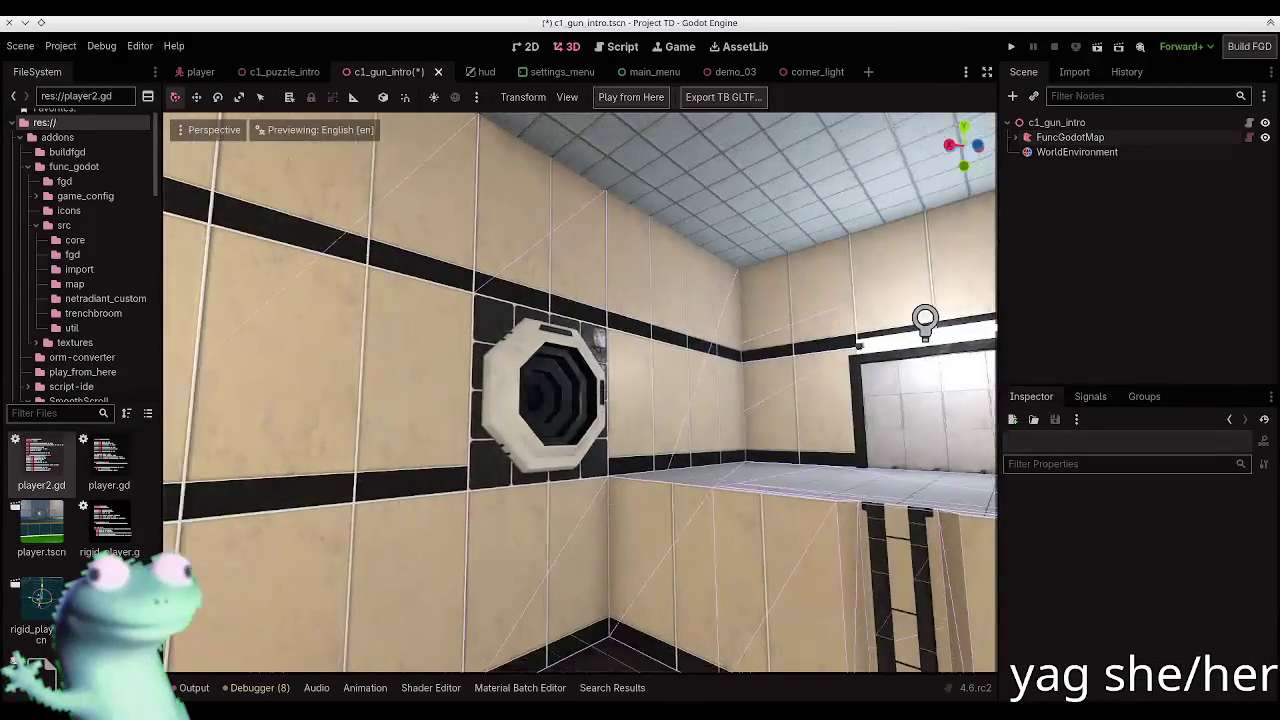
pyautogui.hotkey('alt', 'Tab')
# Step: Undo the last two light_chamber edits, rebuild the map once more, and recheck the wall light
pyautogui.hotkey('ctrl', 'z')
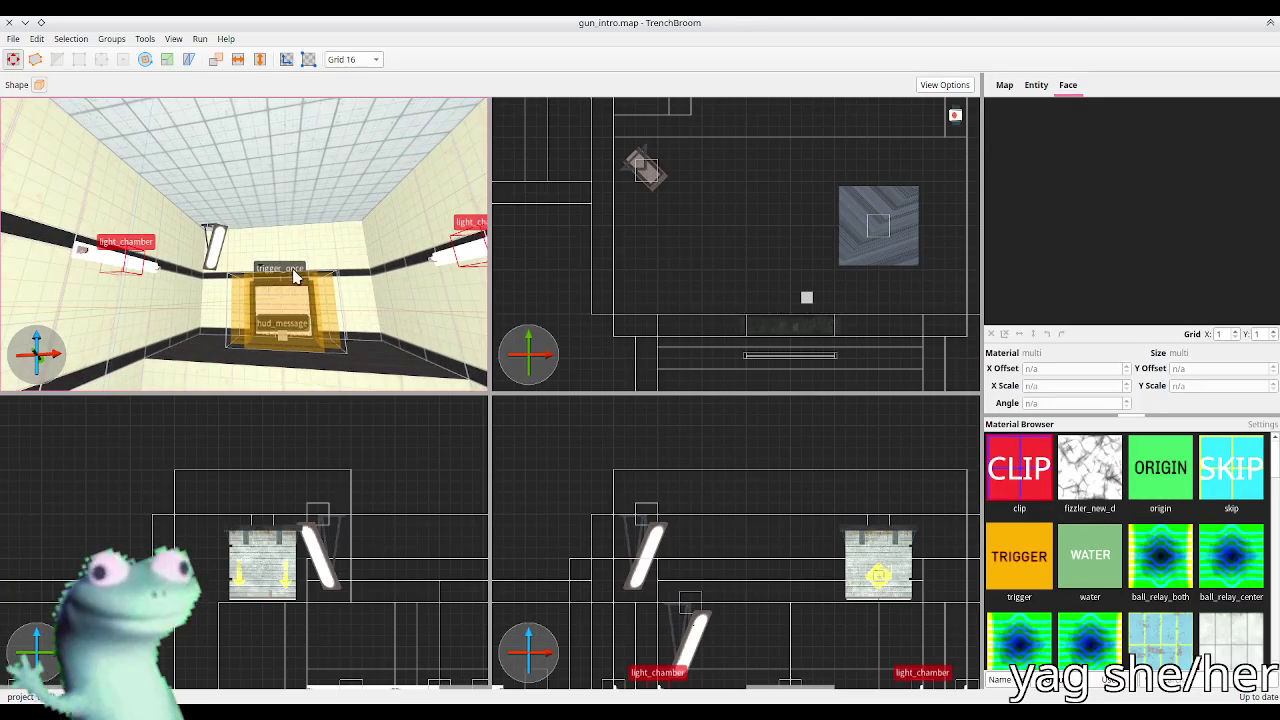
pyautogui.hotkey('ctrl', 'z')
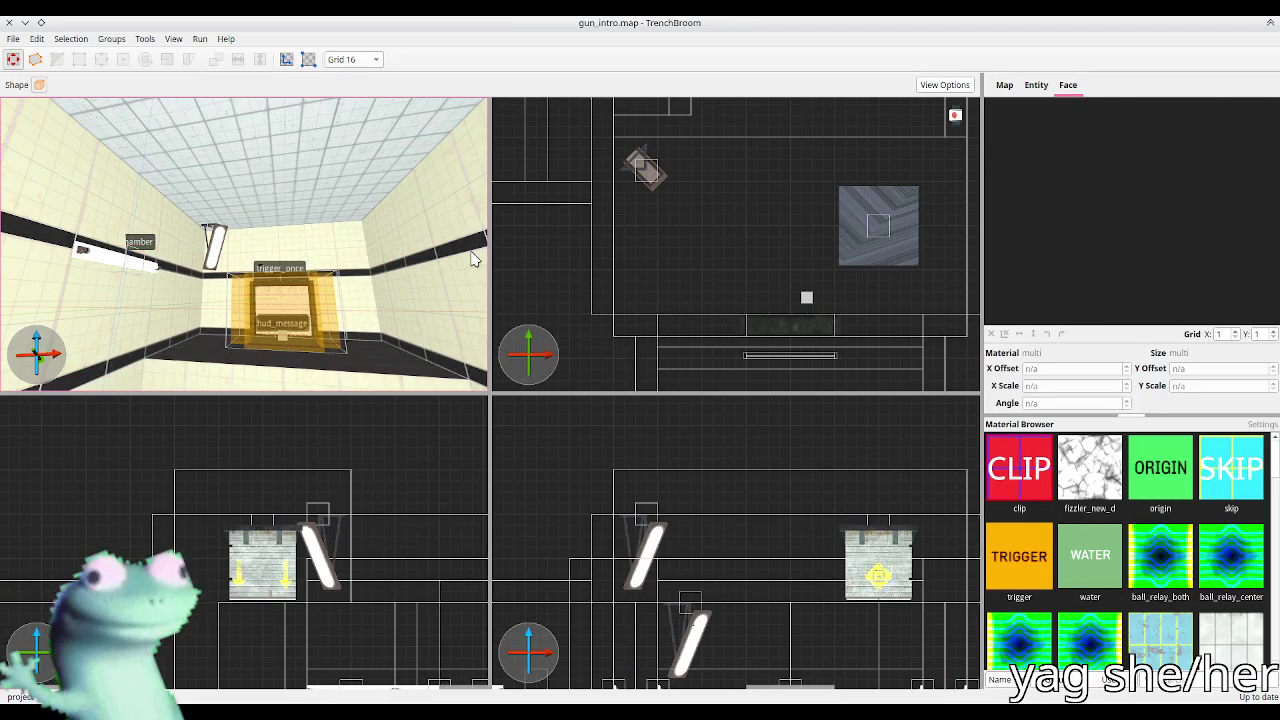
pyautogui.hotkey('alt', 'Tab')
pyautogui.click(1020, 140)
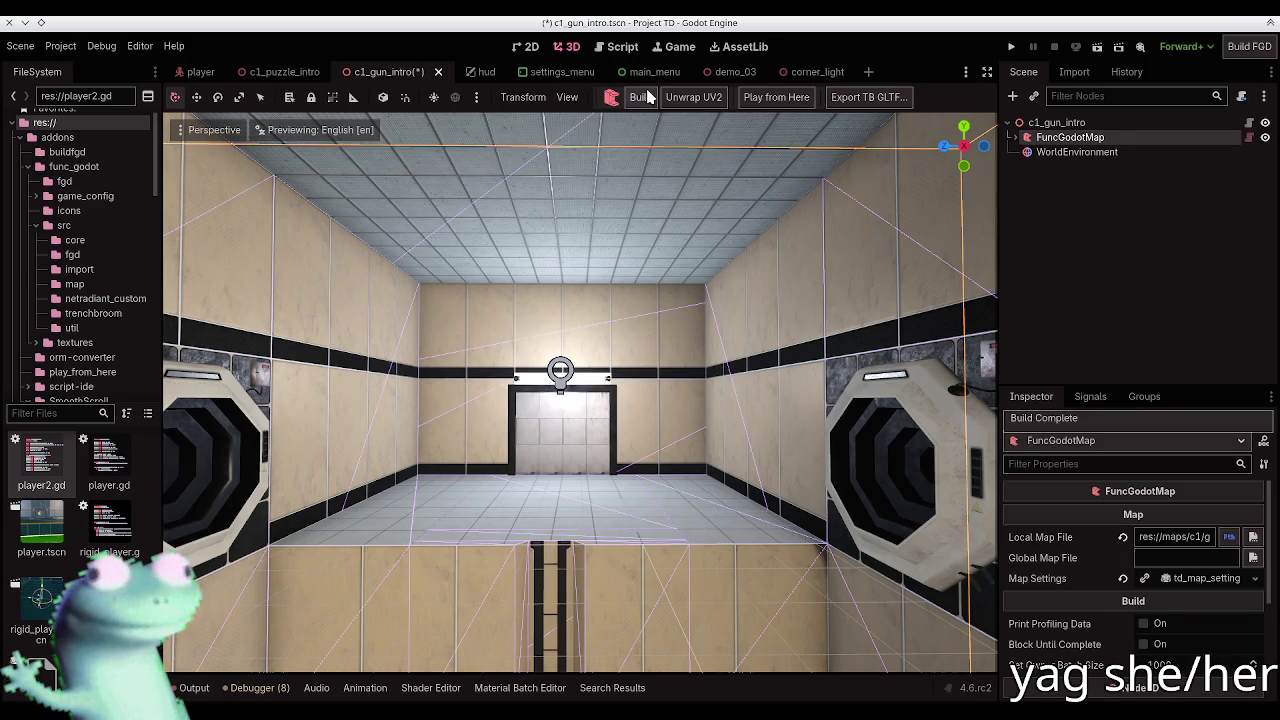
pyautogui.click(640, 96)
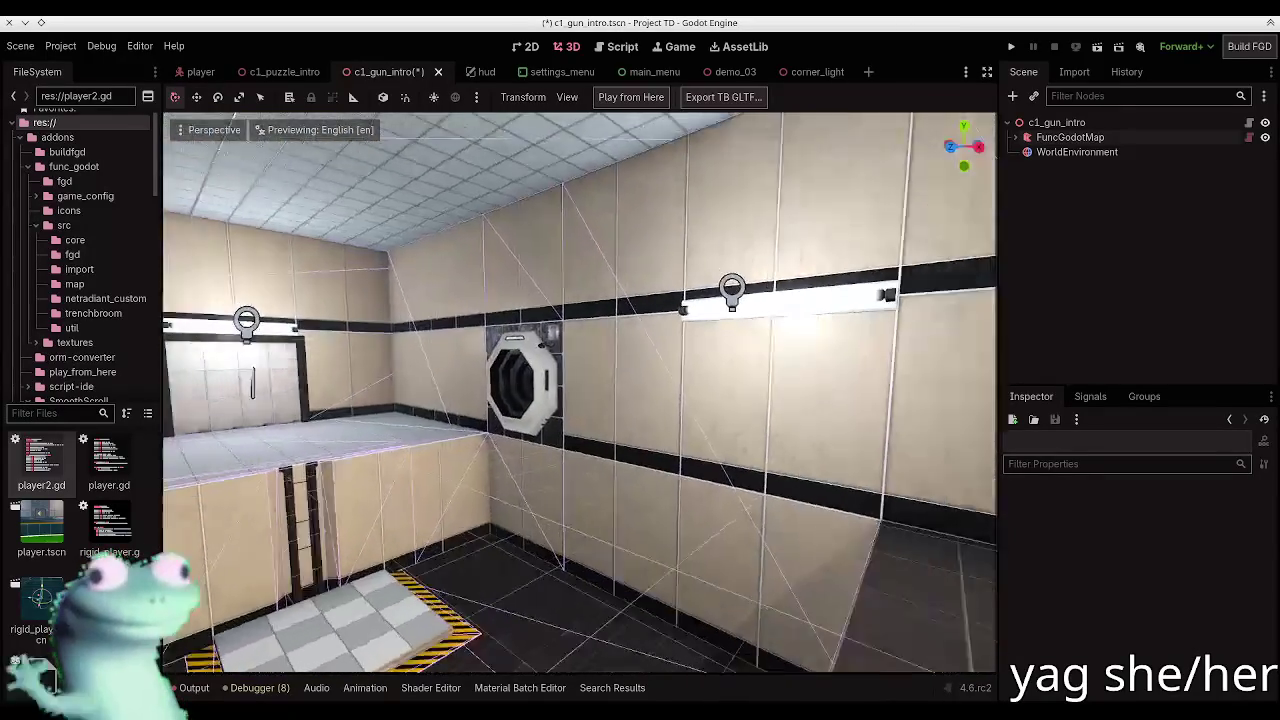
pyautogui.hotkey('alt', 'Tab')
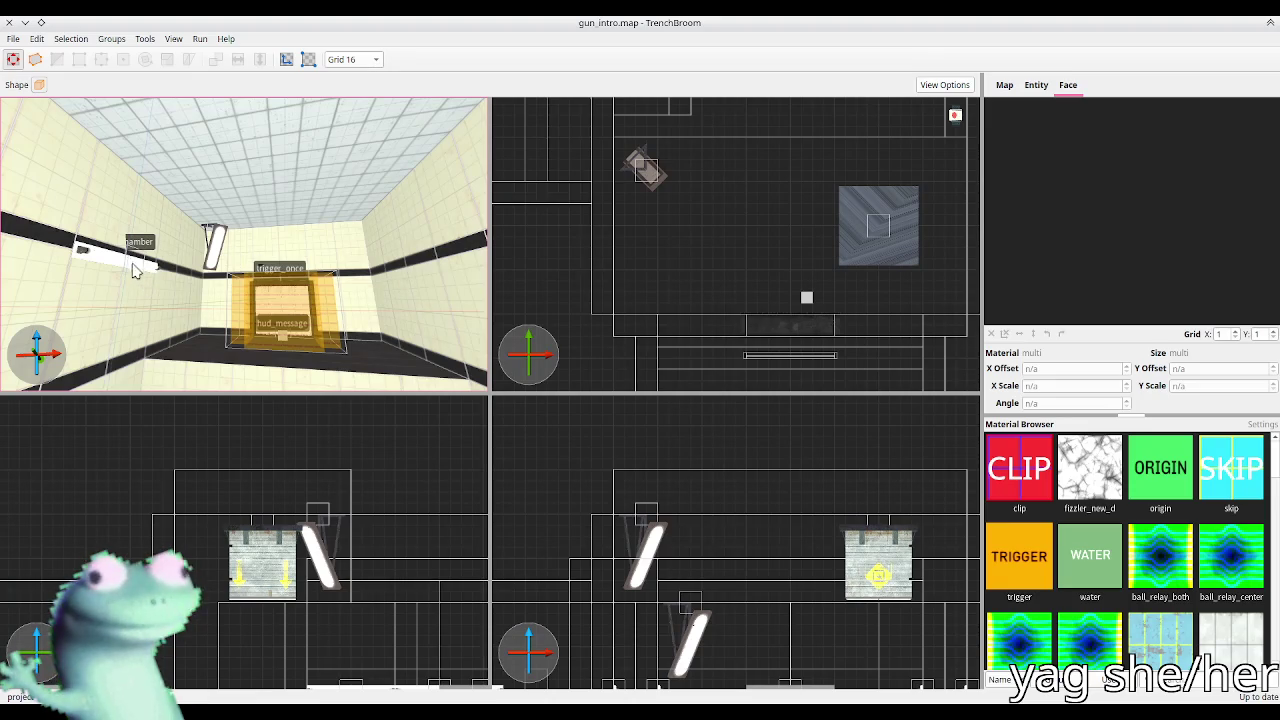
pyautogui.click(135, 270)
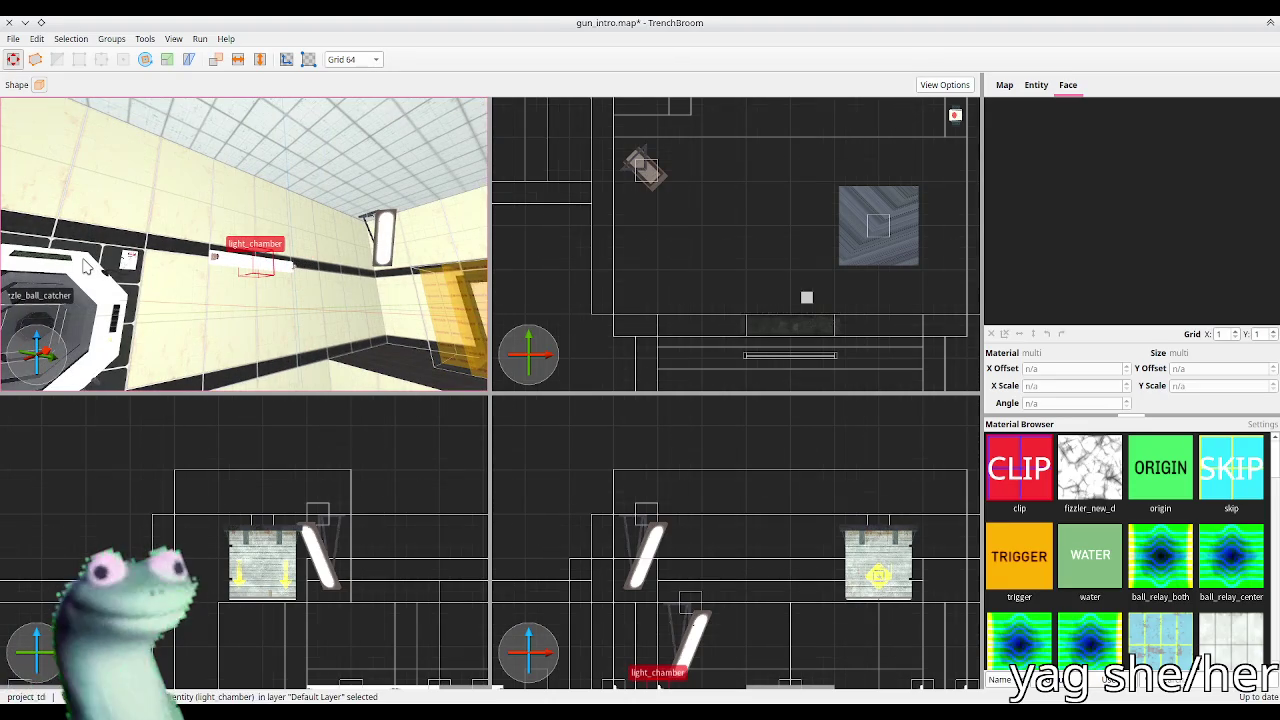
pyautogui.press('Escape')
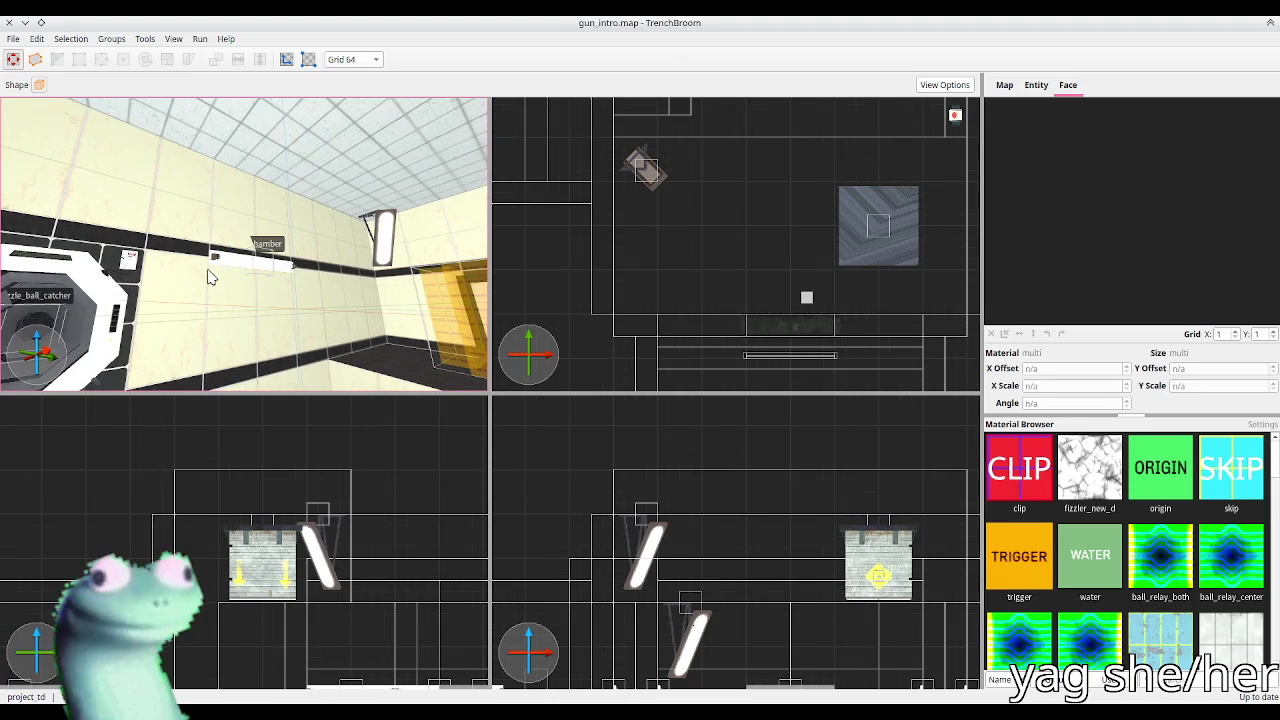
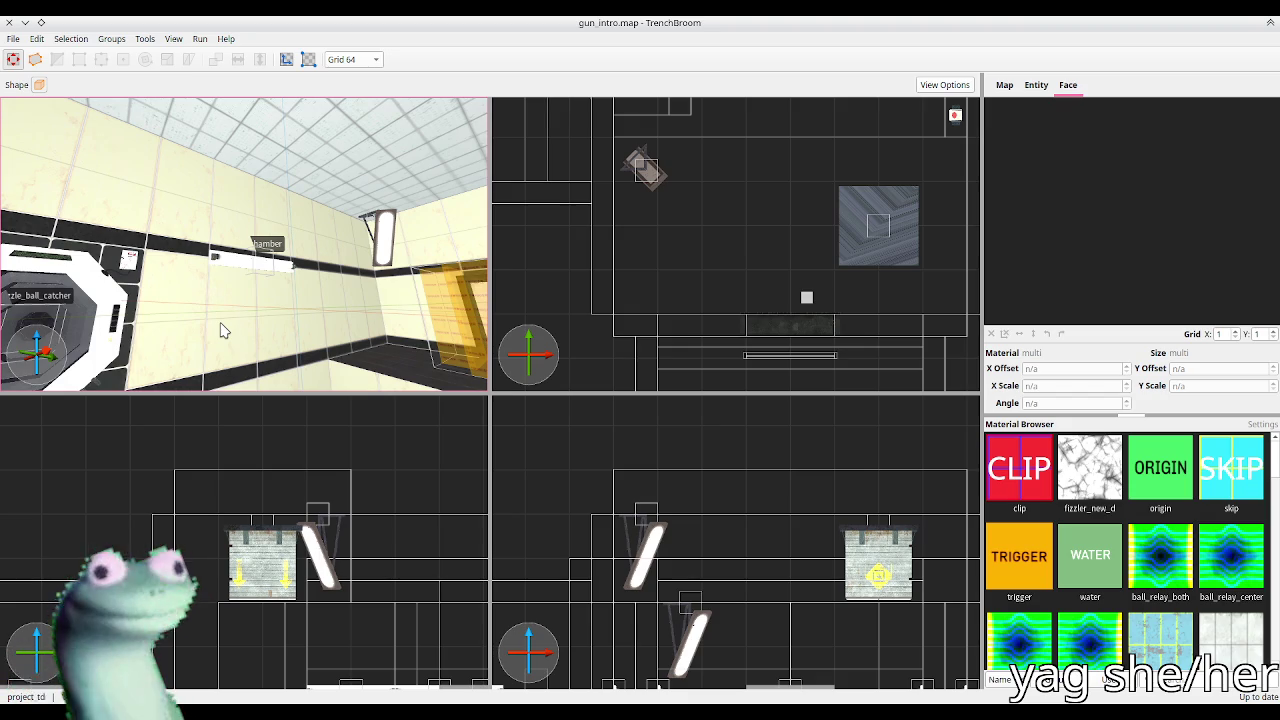
# Step: Switch from TrenchBroom back to the Godot editor's c1_gun_intro scene
pyautogui.hotkey('alt', 'Tab')
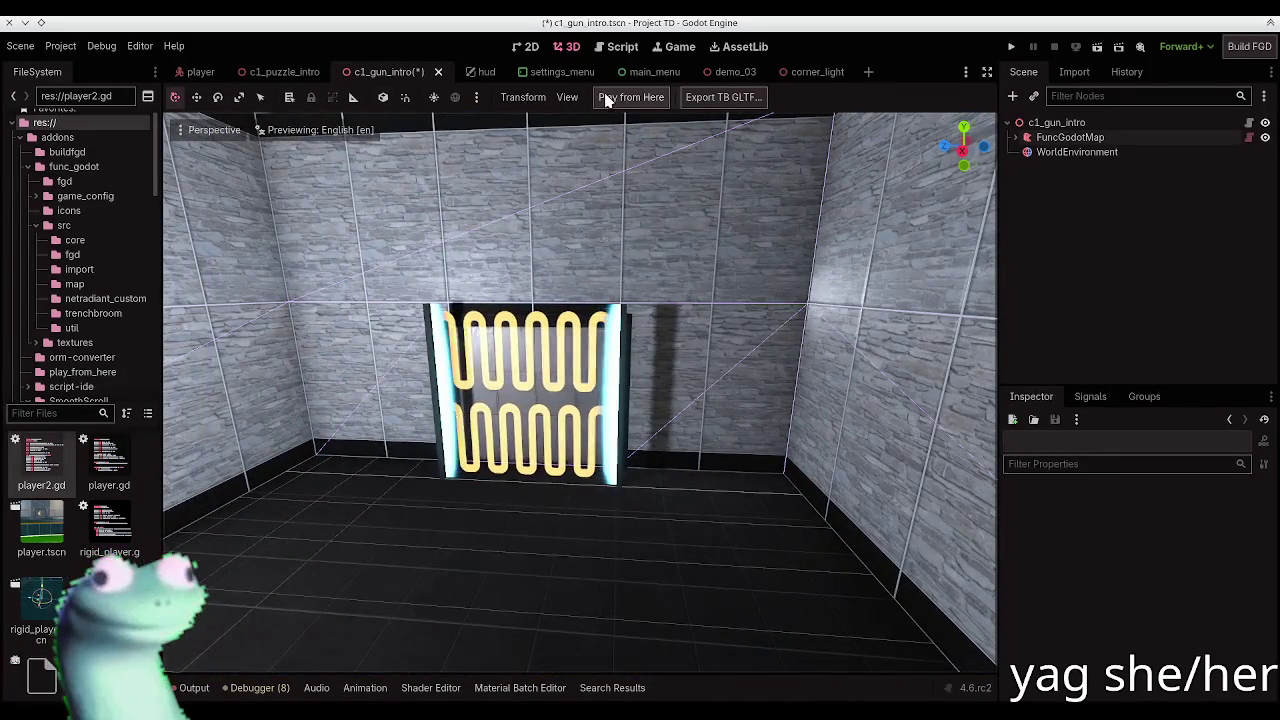
# Step: Playtest the chamber from the current view, walk forward, pause, and close the game window
pyautogui.click(615, 97)
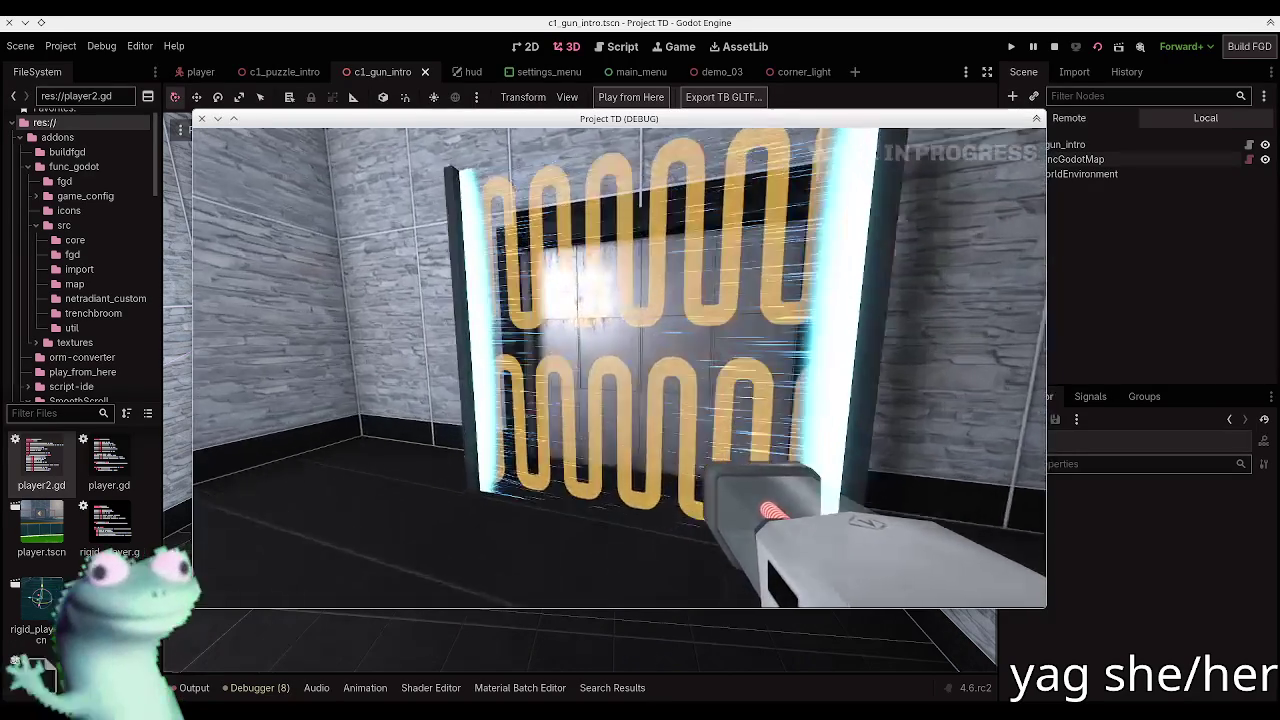
pyautogui.press('w')
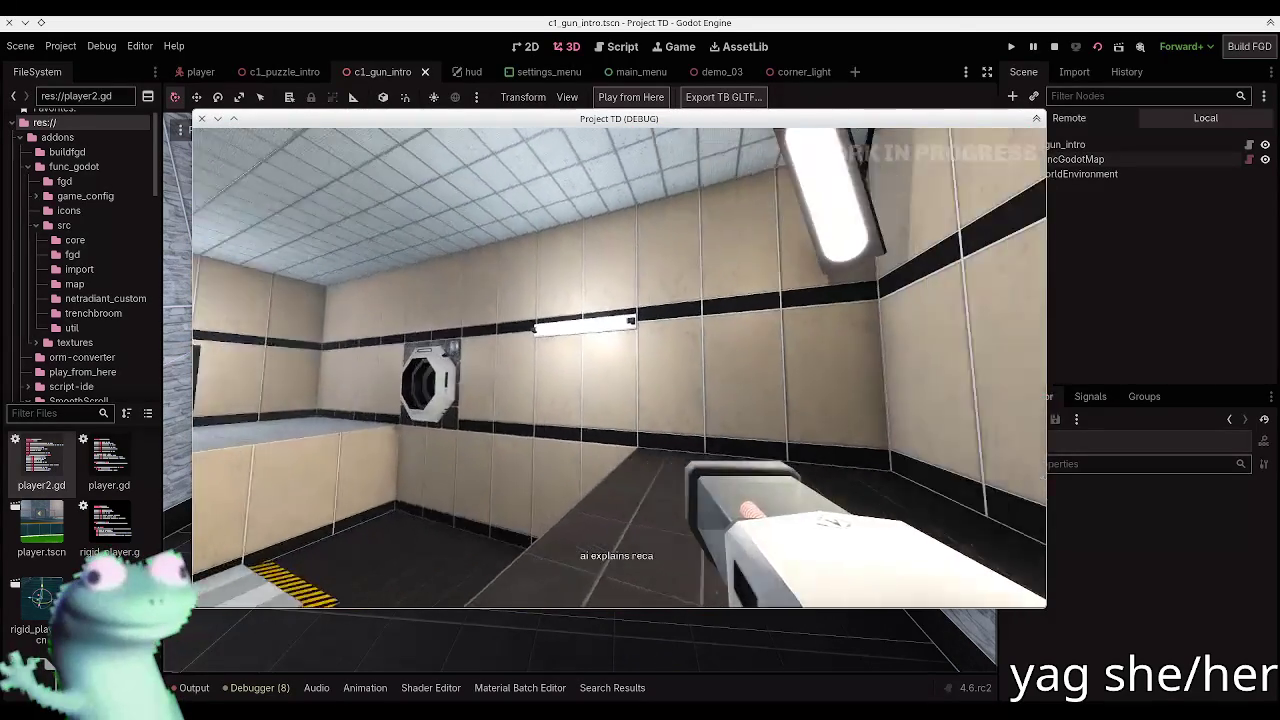
pyautogui.moveTo(619, 367)
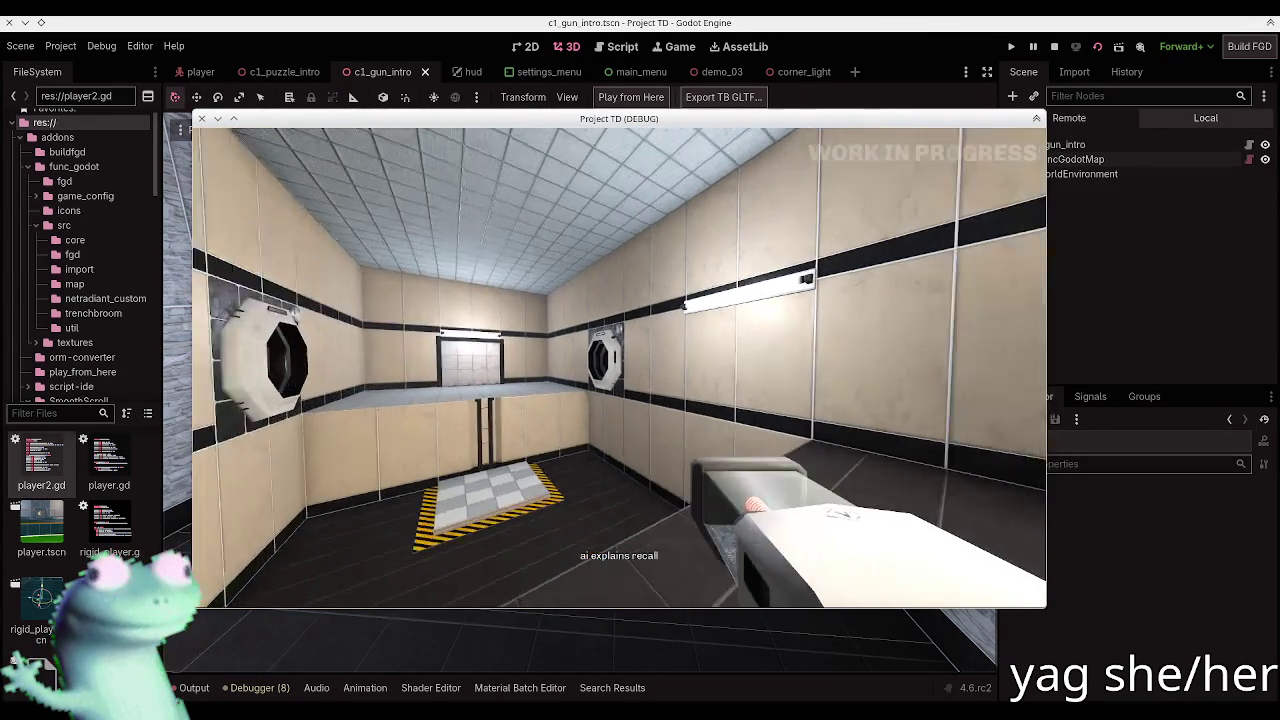
pyautogui.press('Escape')
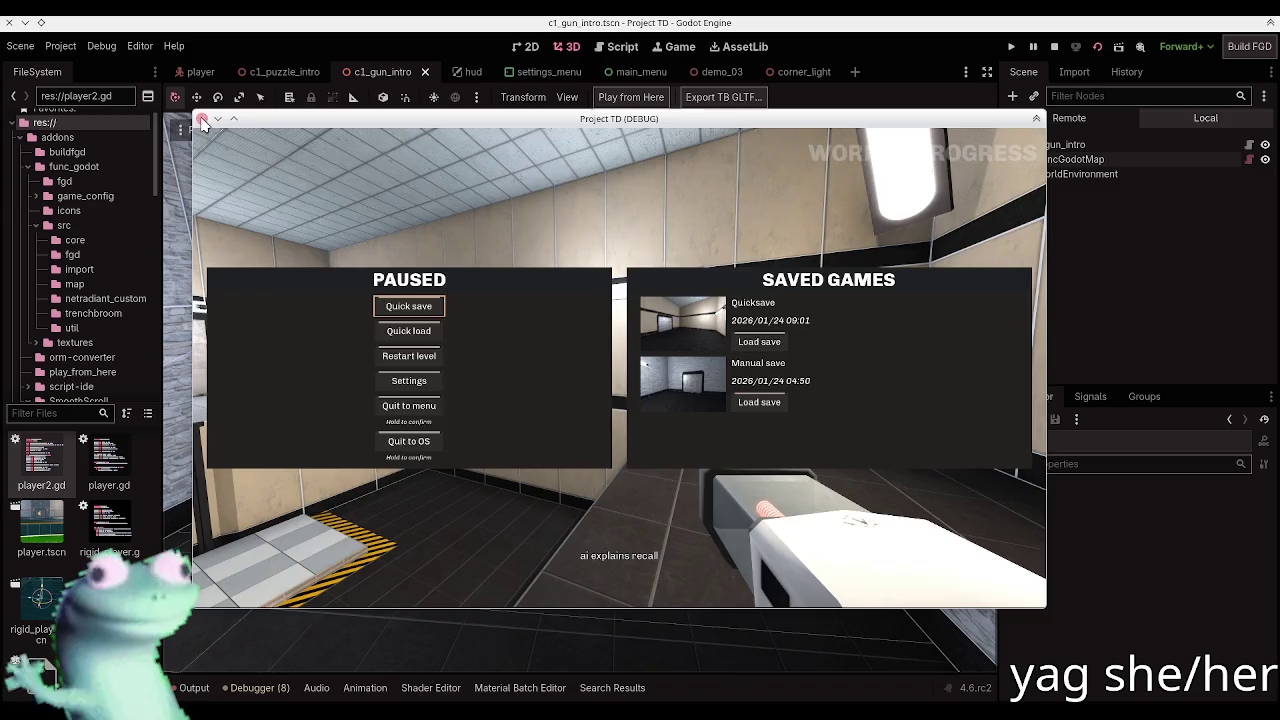
pyautogui.click(201, 119)
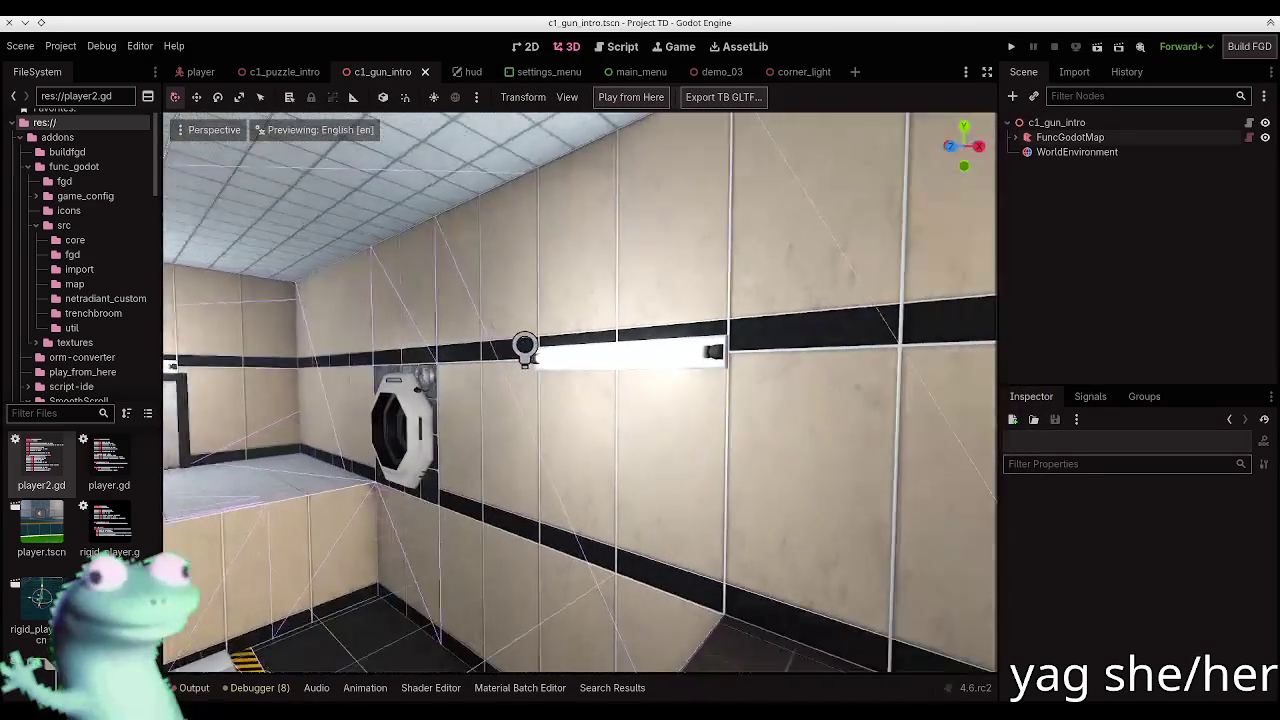
# Step: Rebuild the FuncGodotMap from the TrenchBroom file and save the gun intro scene
pyautogui.scroll(3, 593, 340)
pyautogui.click(1068, 138)
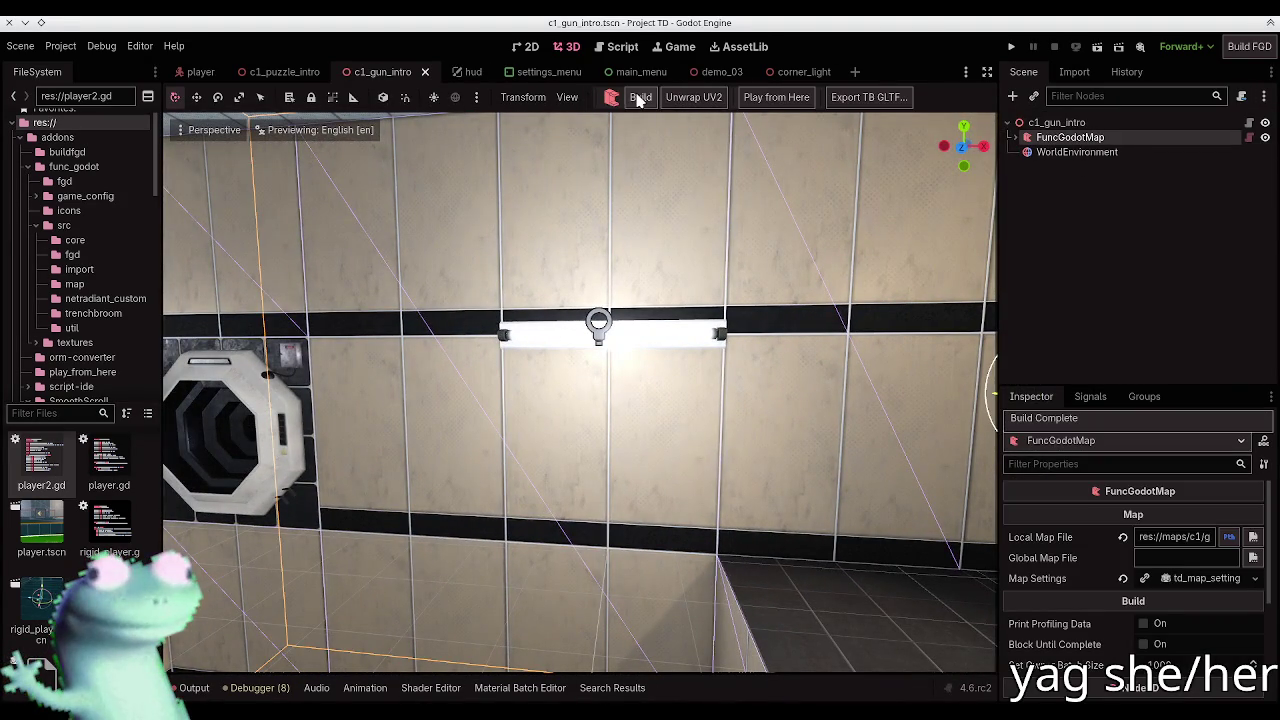
pyautogui.click(638, 97)
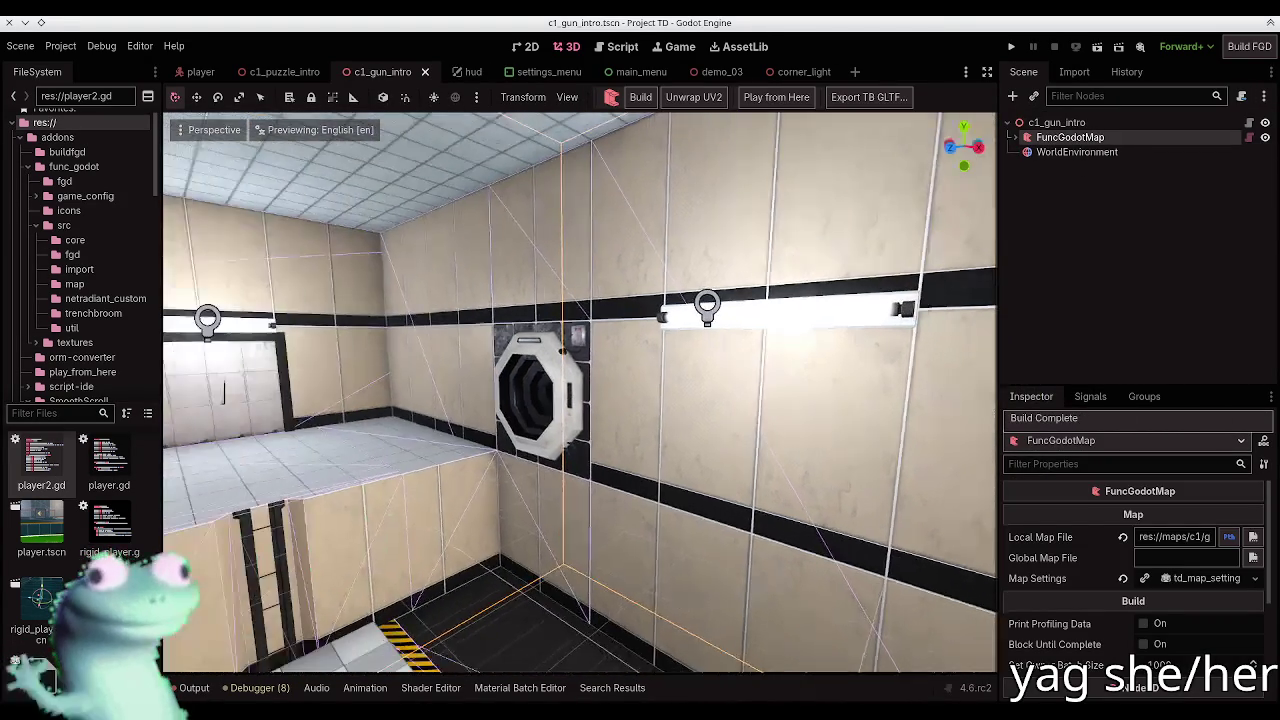
pyautogui.hotkey('ctrl', 's')
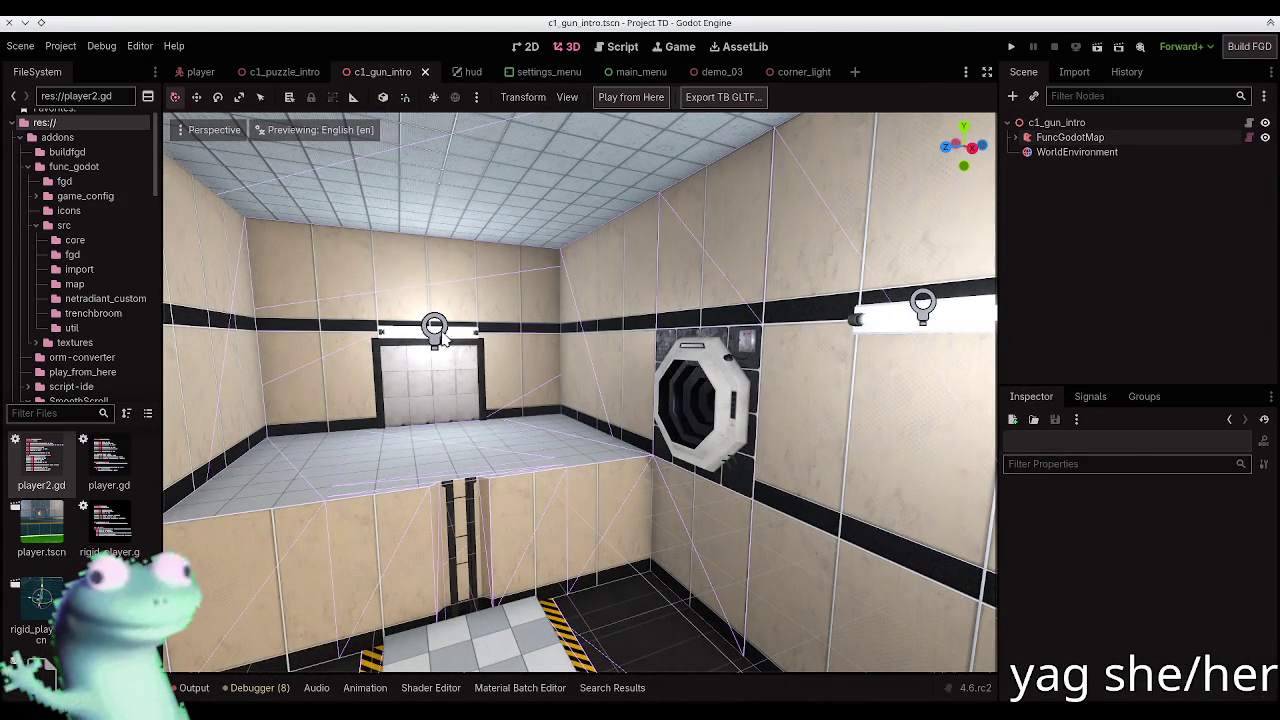
# Step: Compare lighting by hiding the entity_76 and entity_78 wall lamps, then restoring entity_76
pyautogui.click(445, 338)
pyautogui.click(1259, 370)
pyautogui.moveTo(765, 341); pyautogui.dragTo(765, 341)
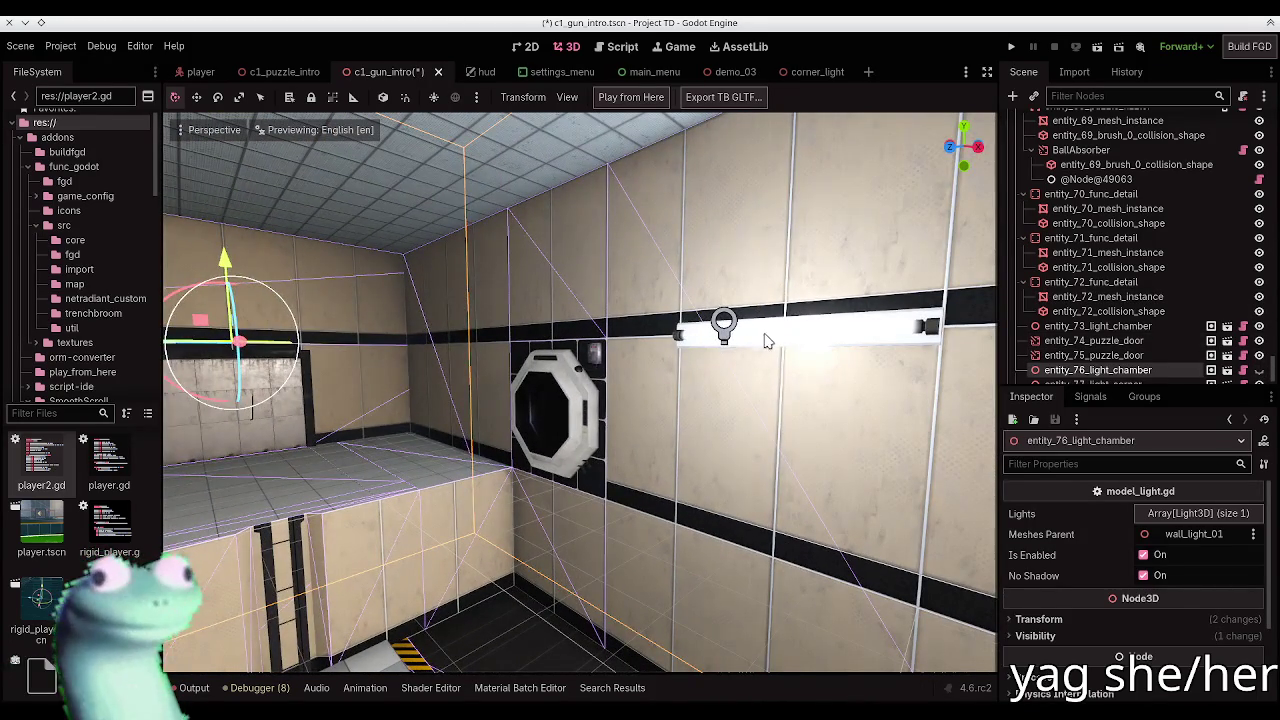
pyautogui.click(731, 340)
pyautogui.click(1259, 370)
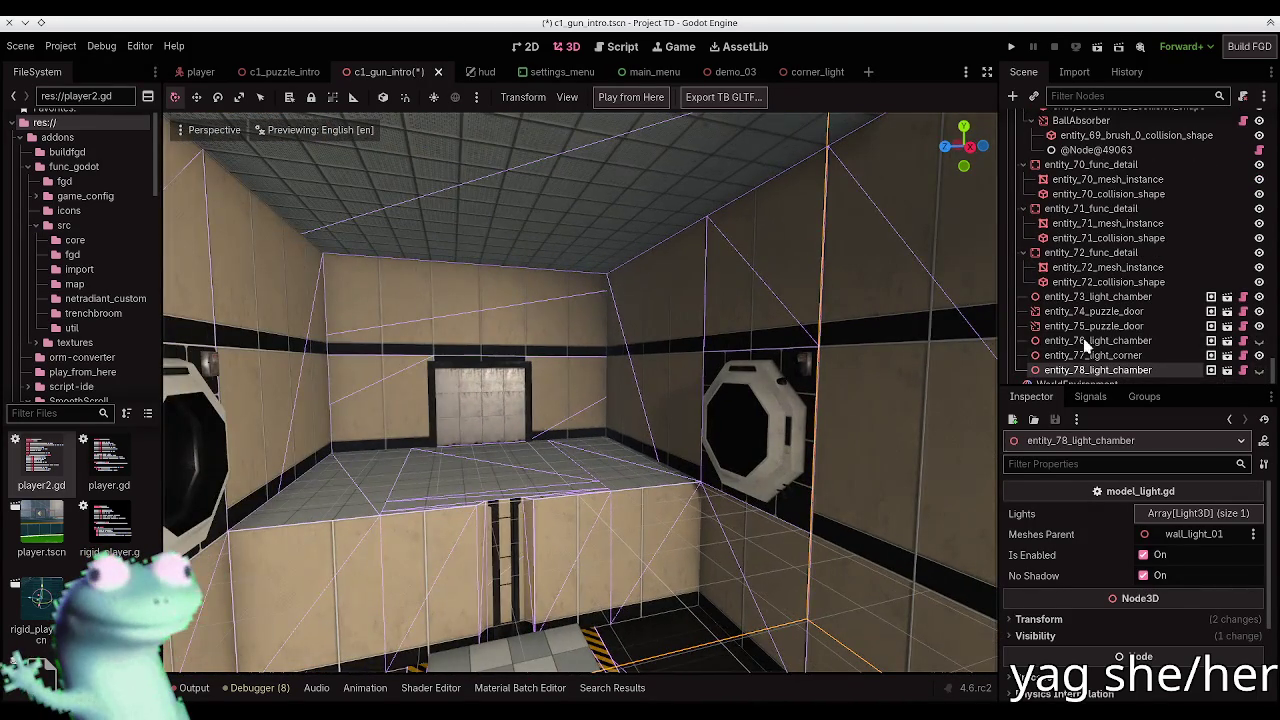
pyautogui.click(1260, 341)
pyautogui.press('f')
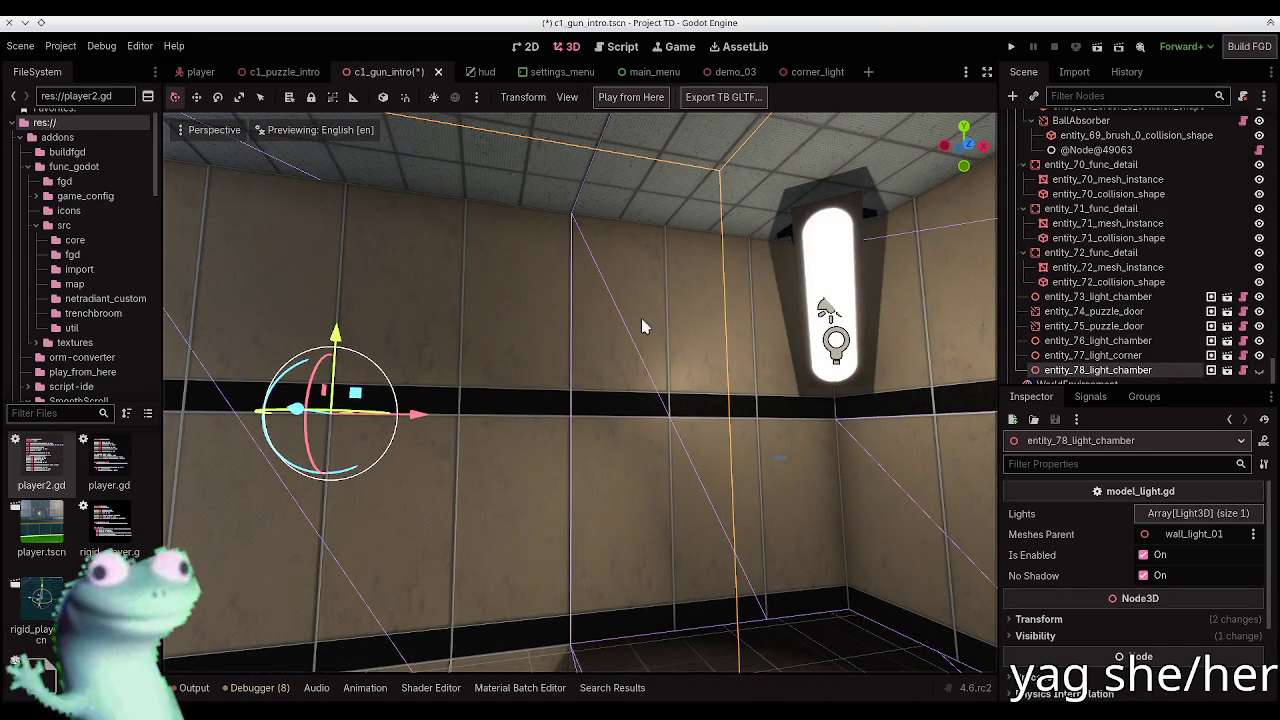
# Step: Turn off shadows on the corner_light scene's OmniLight3D and save that scene
pyautogui.click(810, 72)
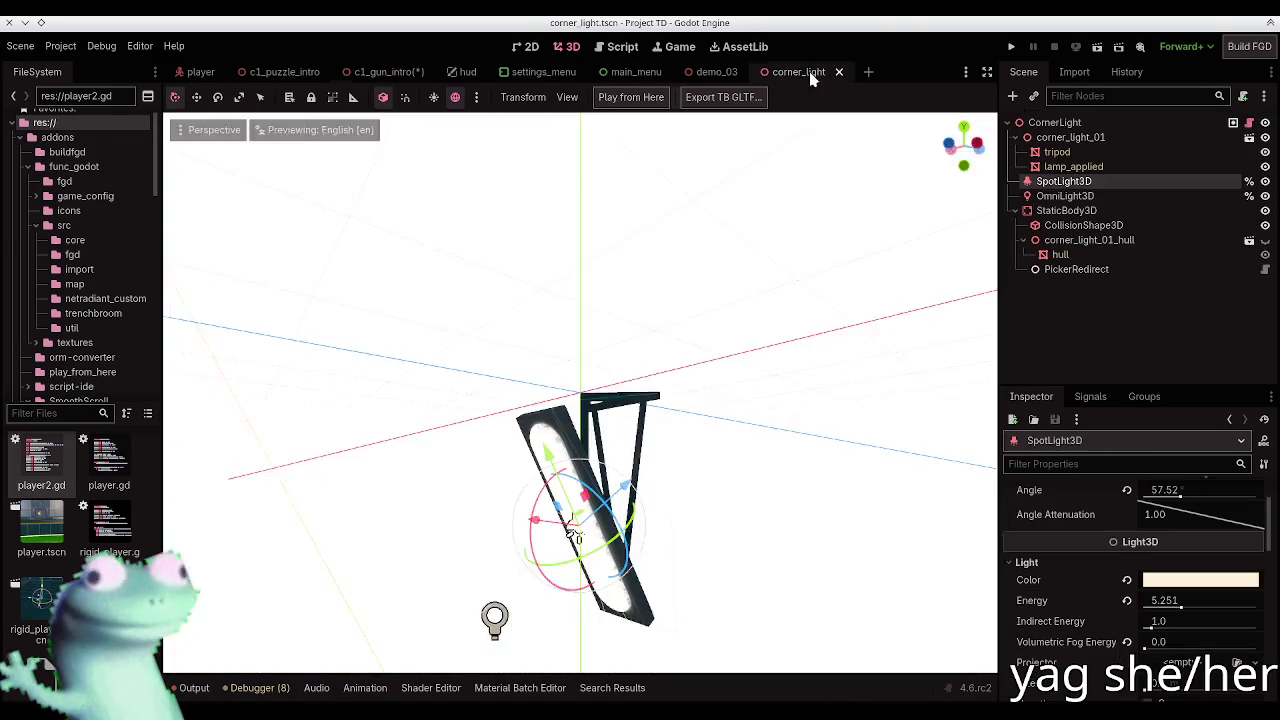
pyautogui.click(1080, 196)
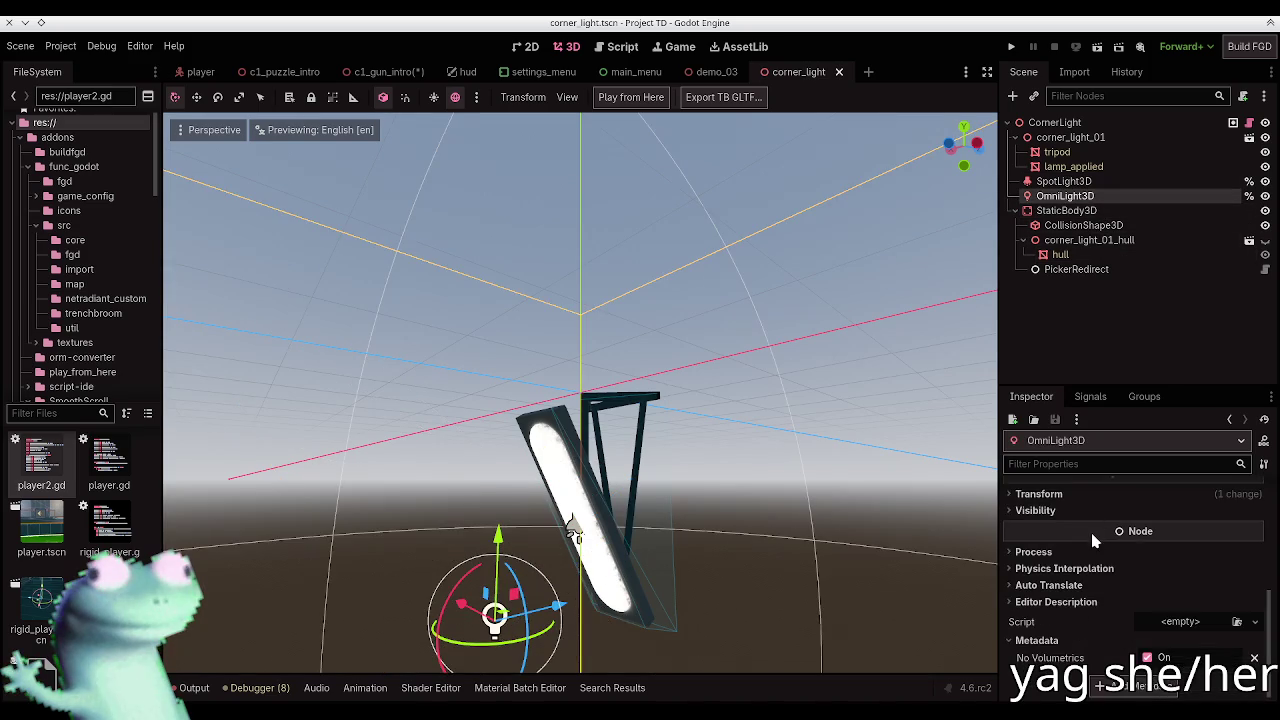
pyautogui.scroll(5, 1068, 634)
pyautogui.click(1064, 572)
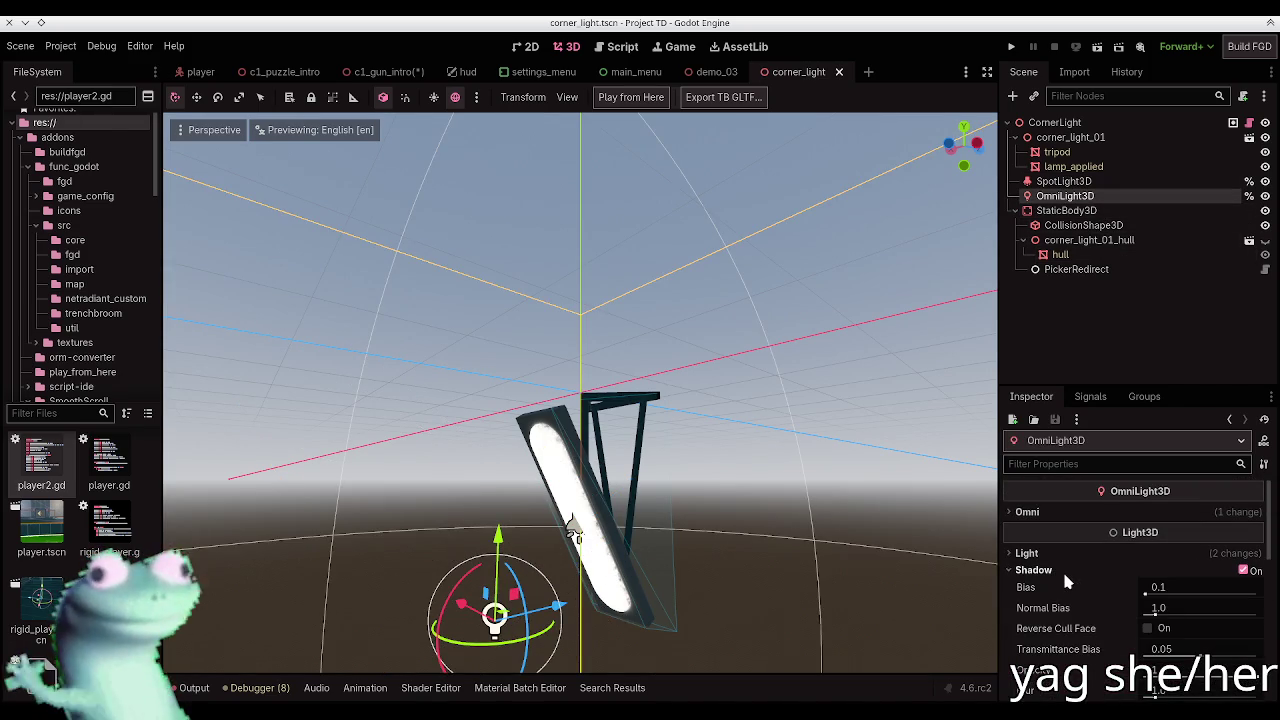
pyautogui.click(1245, 570)
pyautogui.hotkey('ctrl', 's')
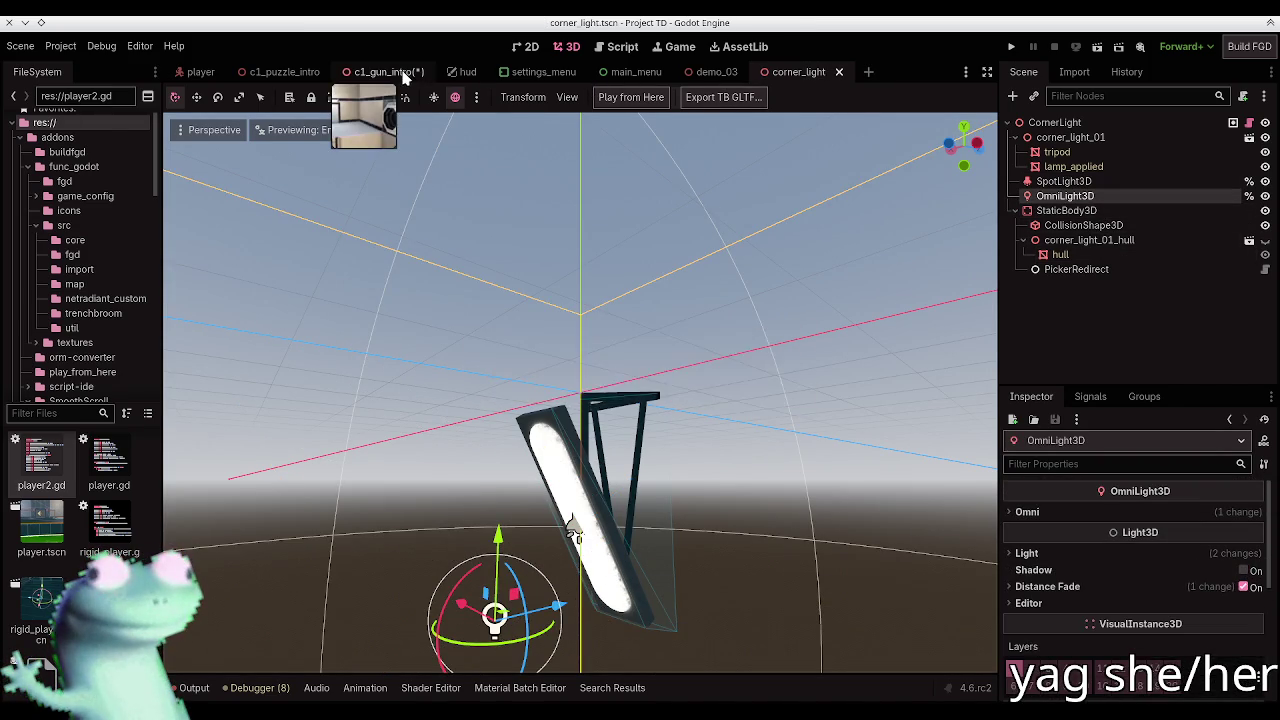
# Step: Re-enable the corner_light OmniLight3D shadows, save, and return to c1_gun_intro
pyautogui.click(383, 72)
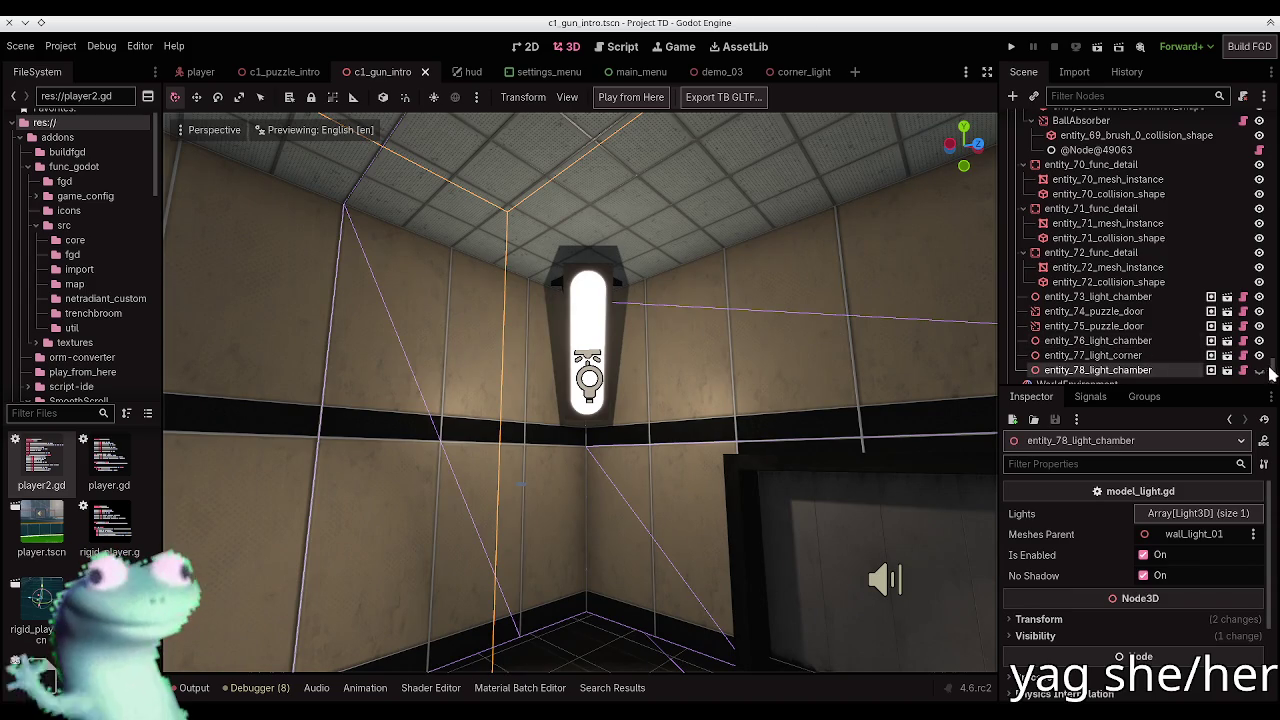
pyautogui.moveTo(1273, 372); pyautogui.dragTo(1268, 110)
pyautogui.click(1016, 137)
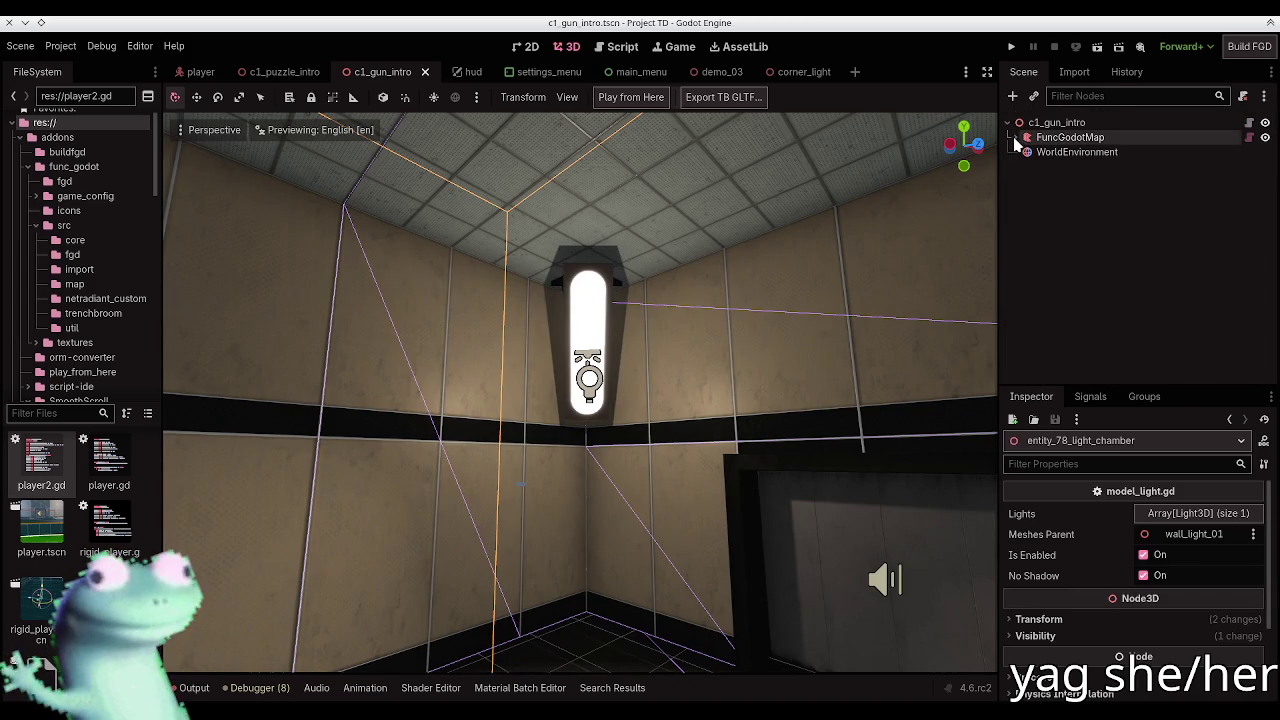
pyautogui.click(800, 72)
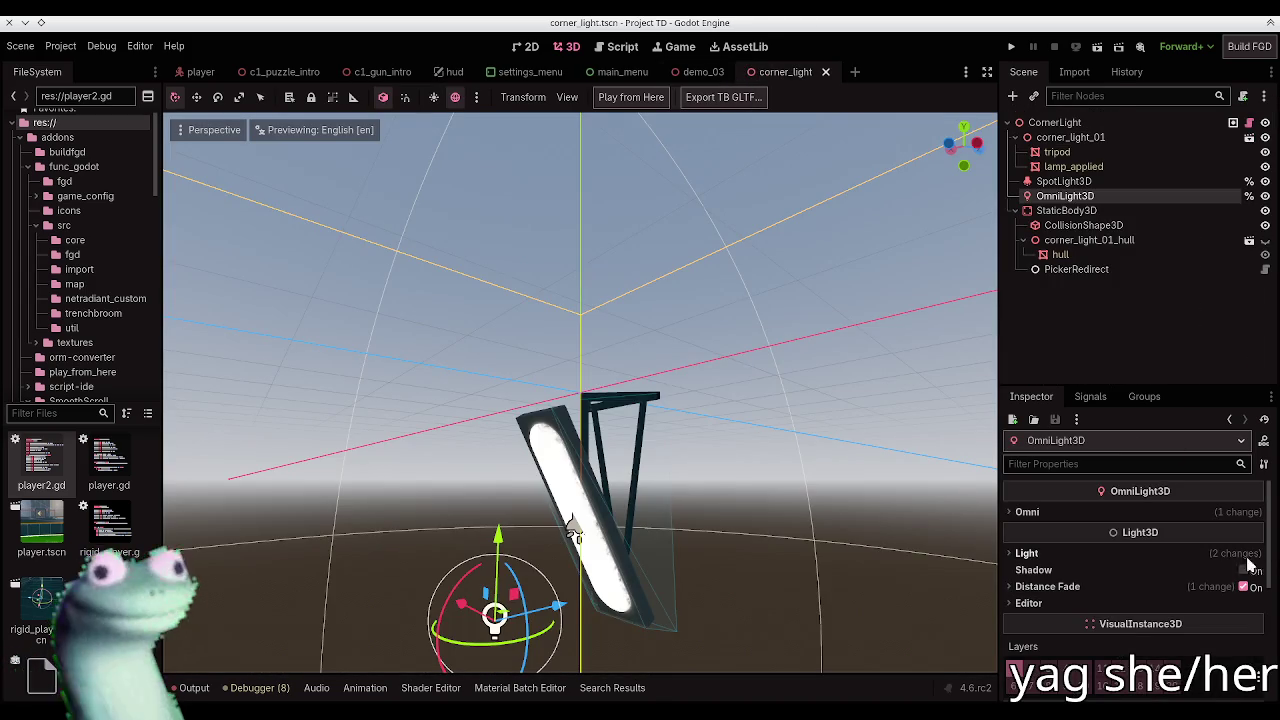
pyautogui.click(1244, 570)
pyautogui.hotkey('ctrl', 's')
pyautogui.click(382, 72)
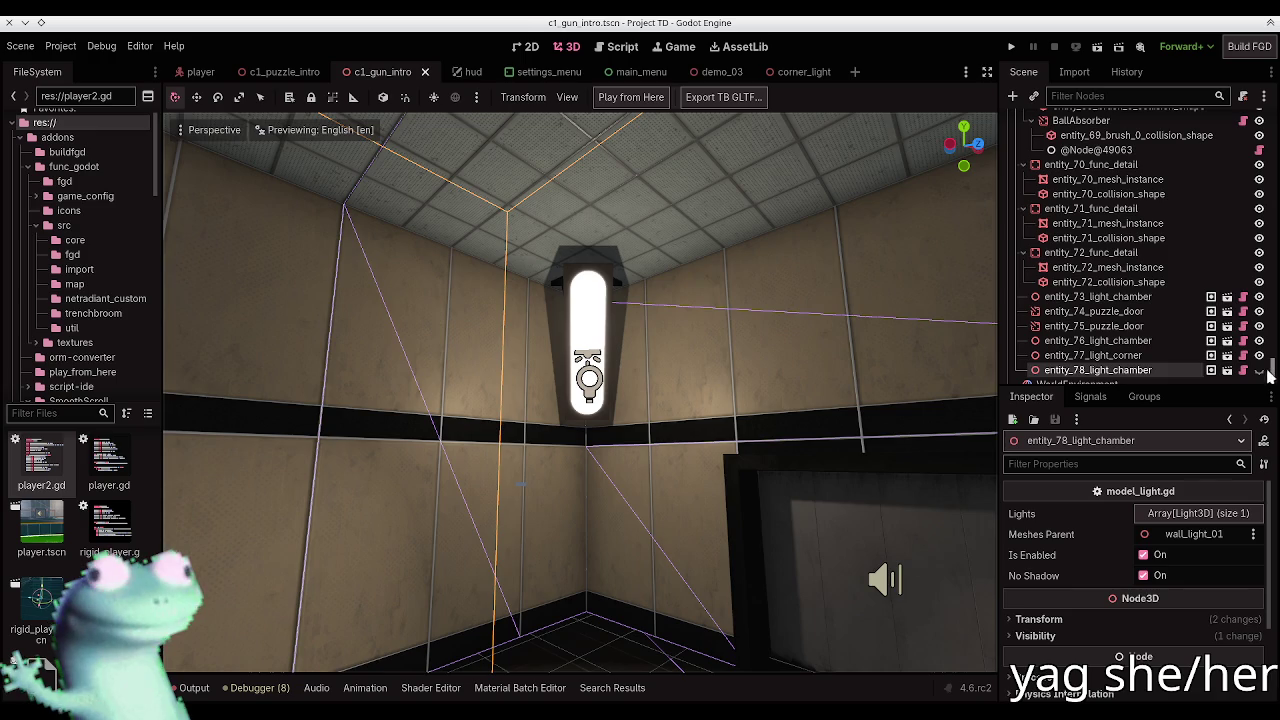
# Step: Hide and re-show the entity_78 lamp to compare lighting, then switch to TrenchBroom
pyautogui.press('f')
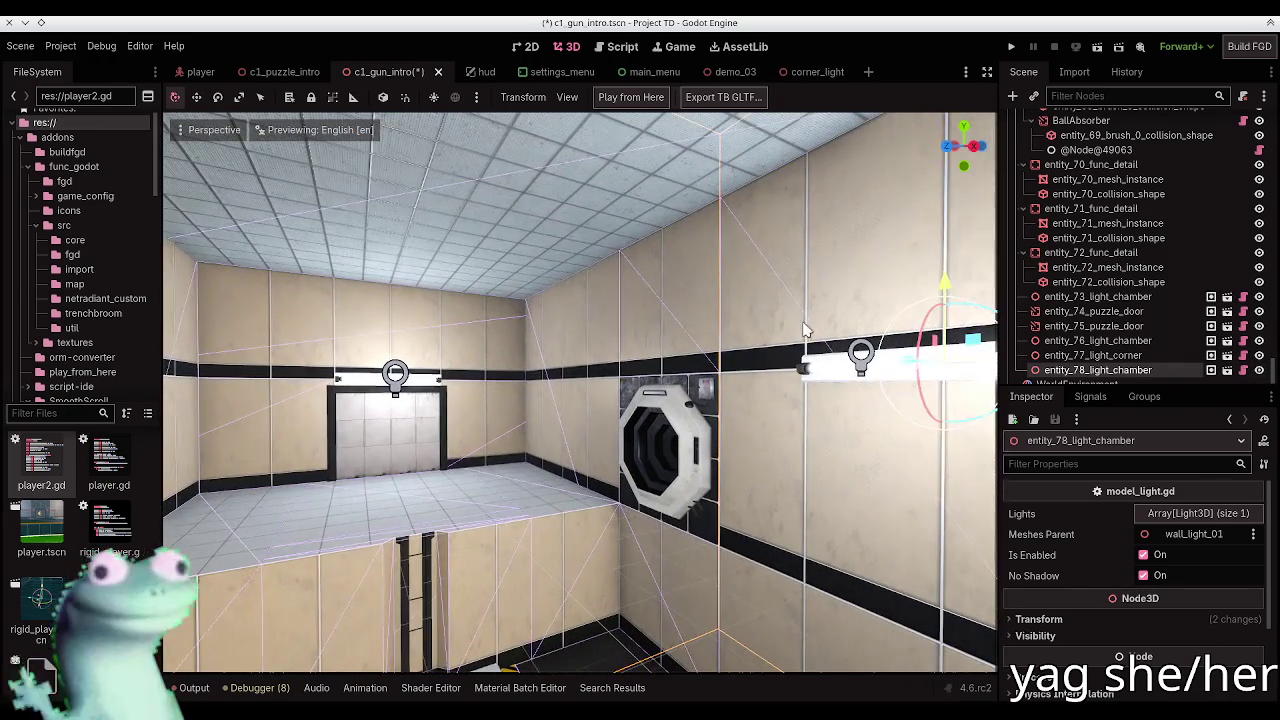
pyautogui.click(1259, 370)
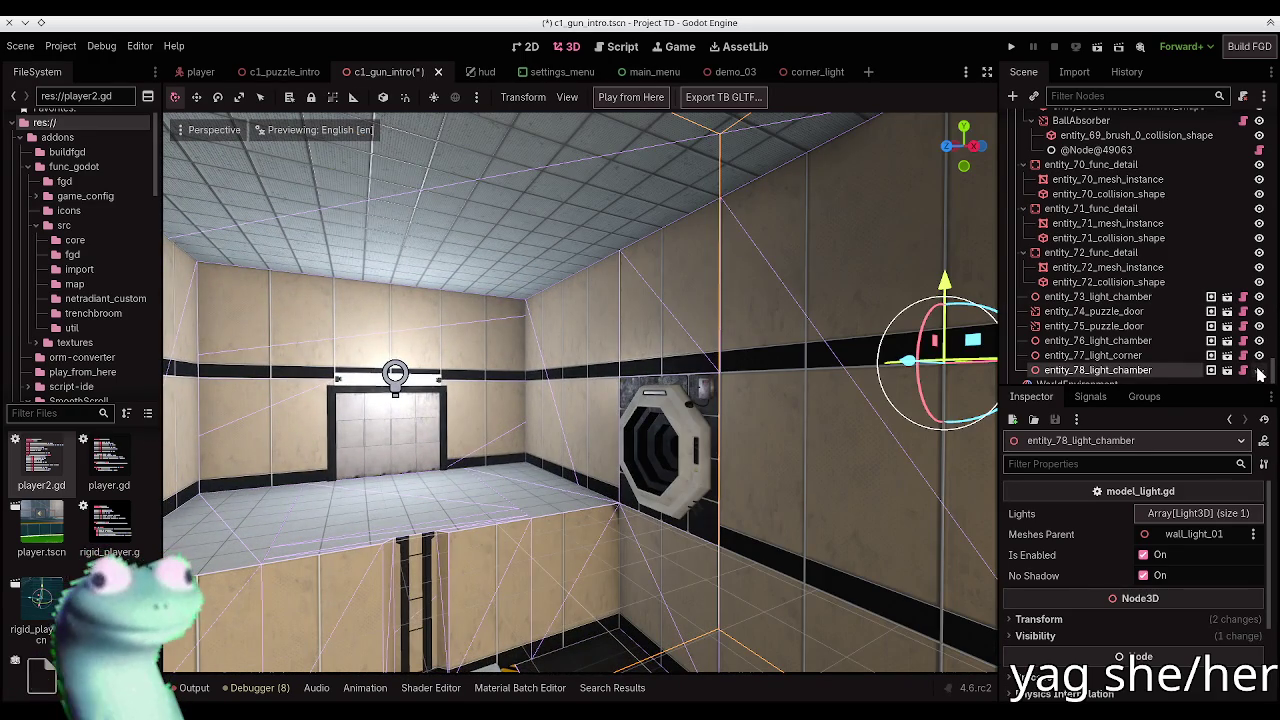
pyautogui.click(1259, 371)
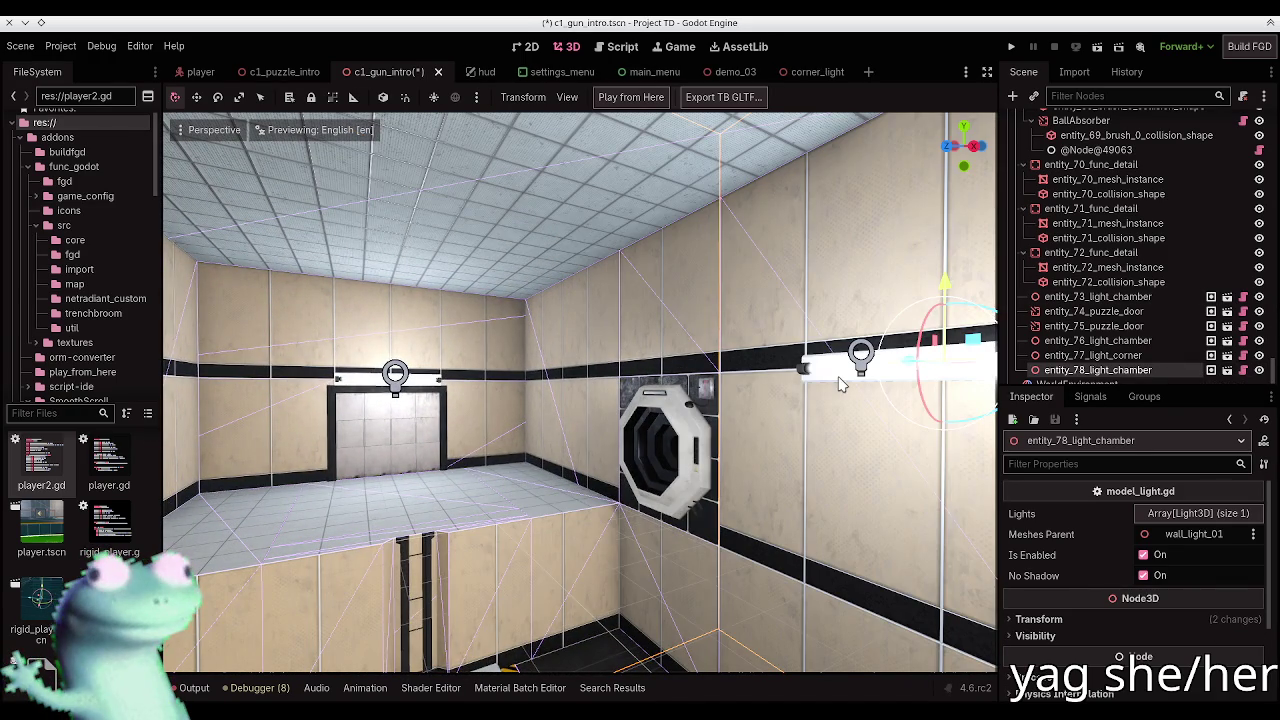
pyautogui.hotkey('alt', 'Tab')
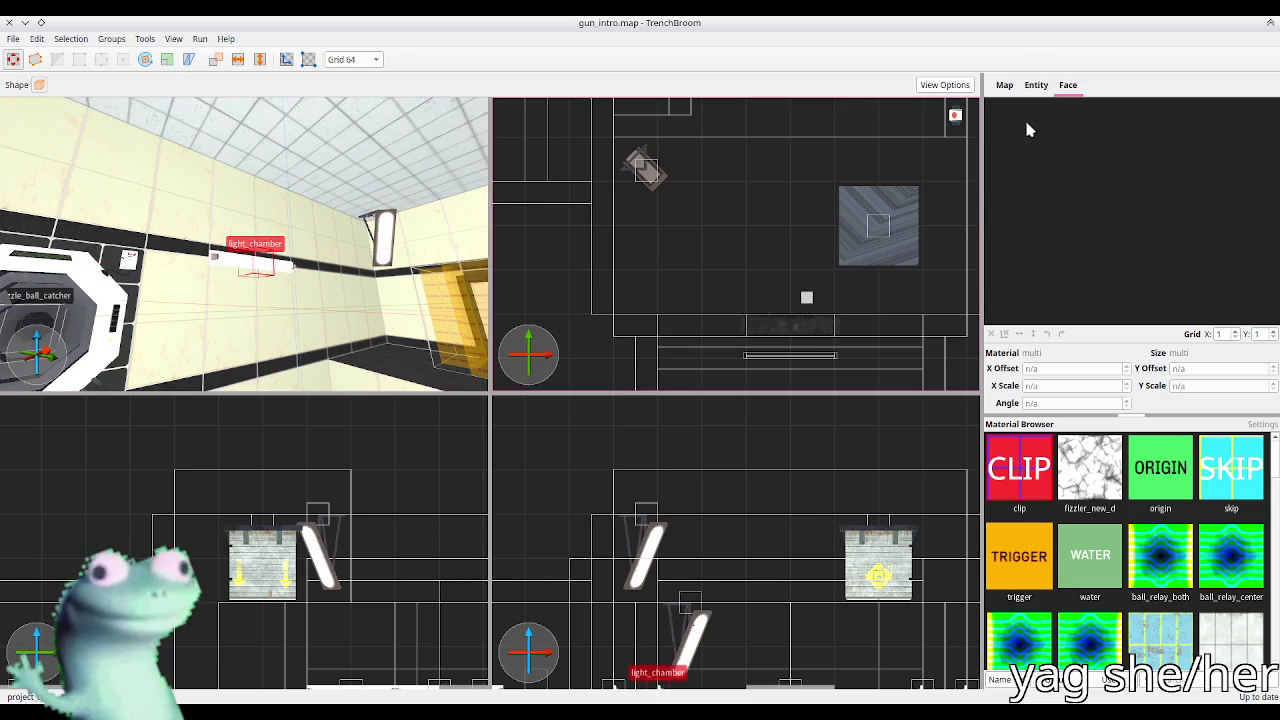
# Step: Inspect the wall light_chamber lamp's custom_style property, then return to Godot
pyautogui.click(1036, 88)
pyautogui.moveTo(400, 243)
pyautogui.mouseDown()
pyautogui.moveTo(443, 271)
pyautogui.moveTo(471, 266)
pyautogui.moveTo(296, 268)
pyautogui.mouseUp()
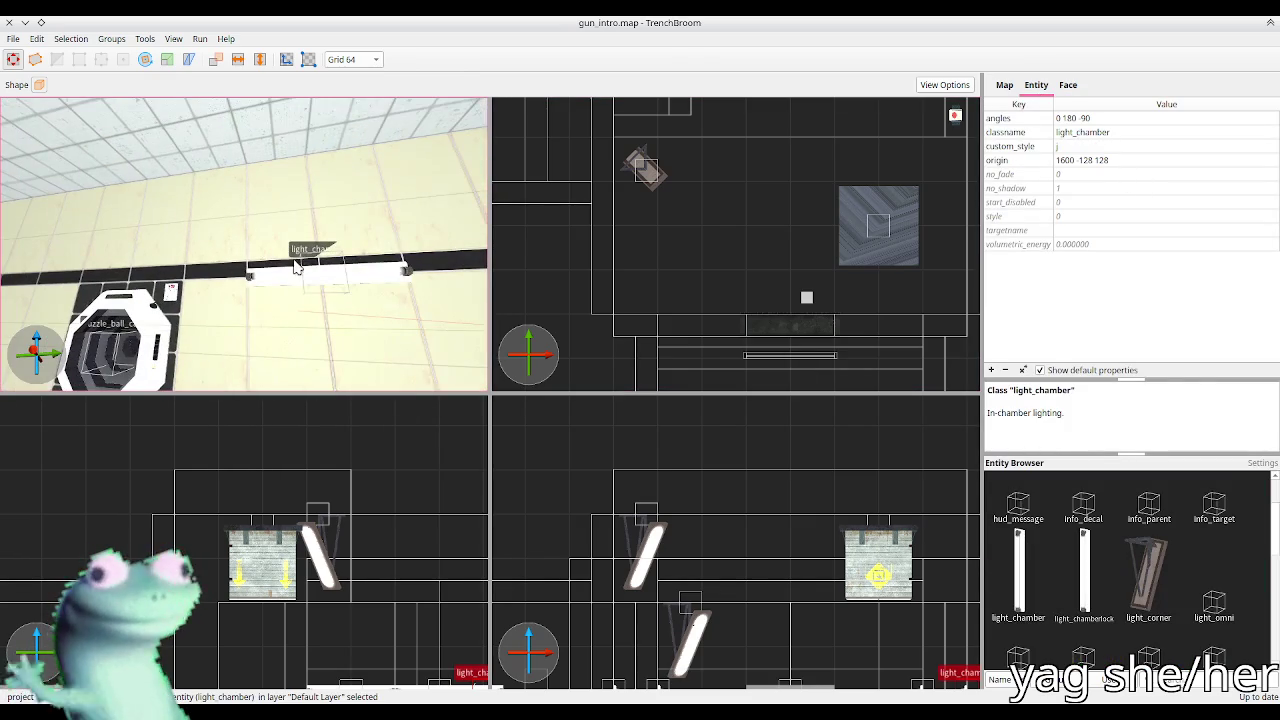
pyautogui.click(296, 268)
pyautogui.click(1068, 162)
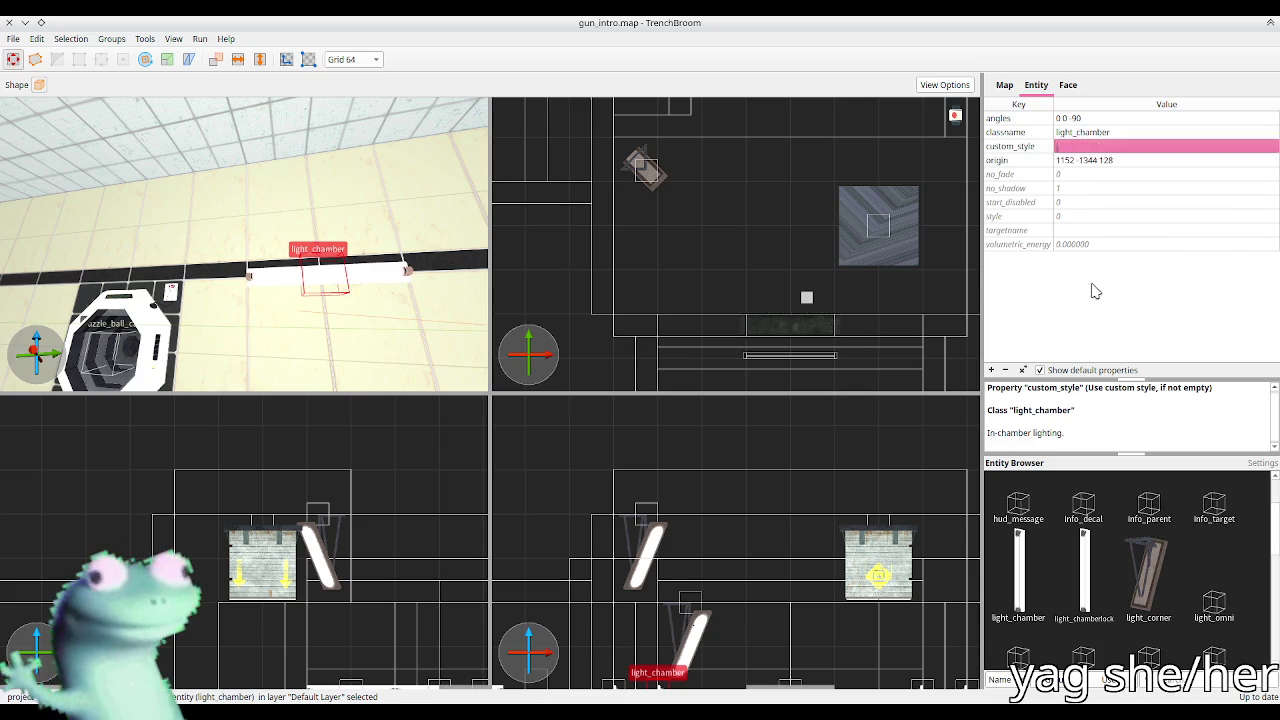
pyautogui.hotkey('alt', 'Tab')
pyautogui.scroll(20, 1120, 250)
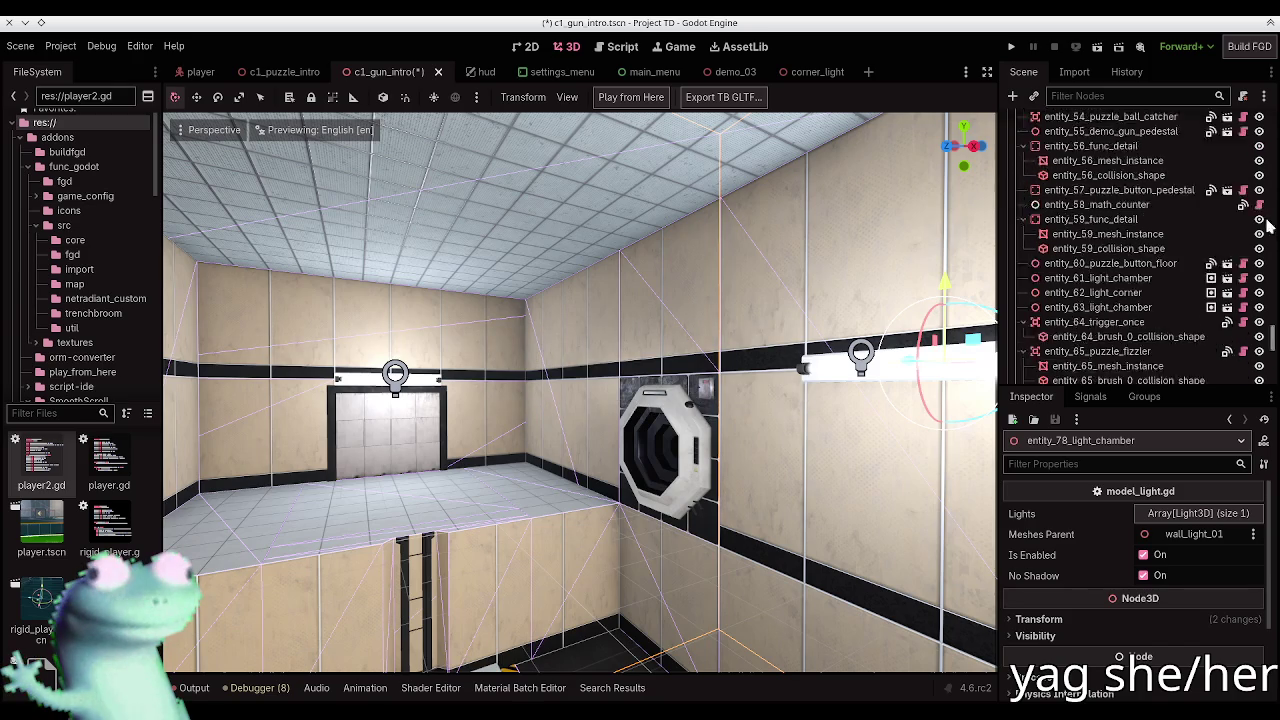
# Step: Rebuild the FuncGodotMap from the updated map file and save the gun intro scene
pyautogui.click(1070, 137)
pyautogui.click(640, 97)
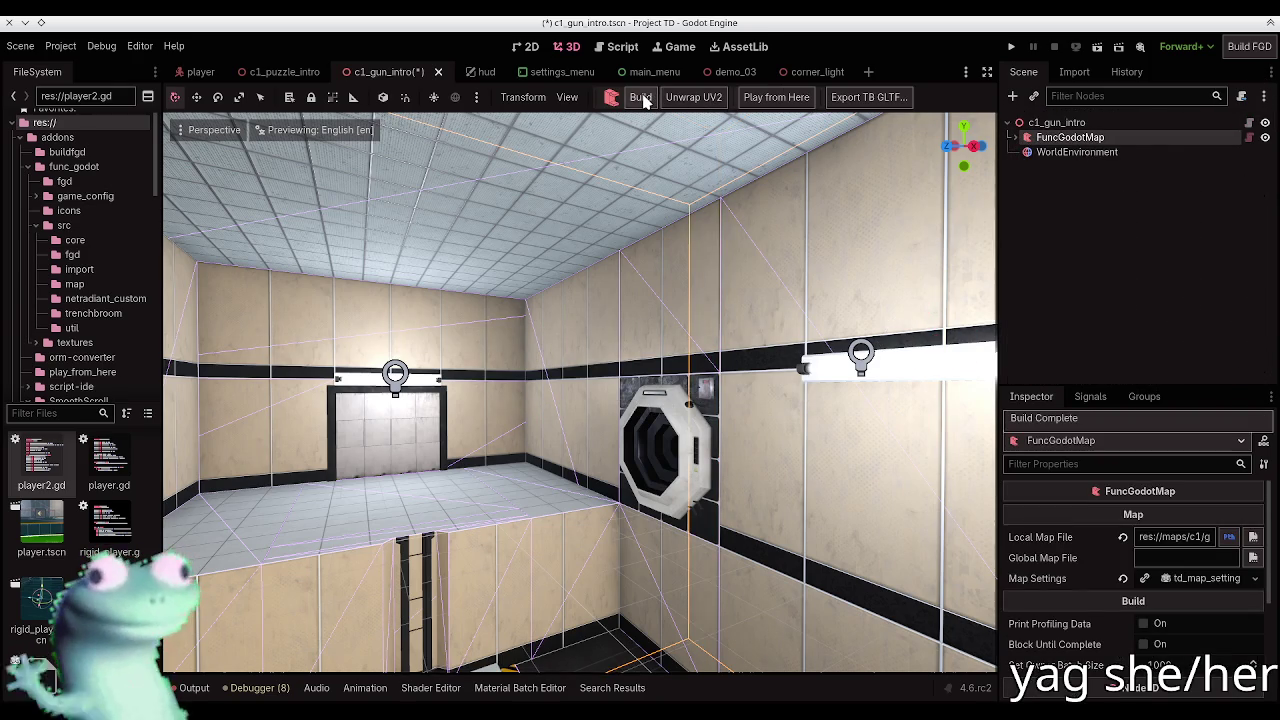
pyautogui.click(640, 97)
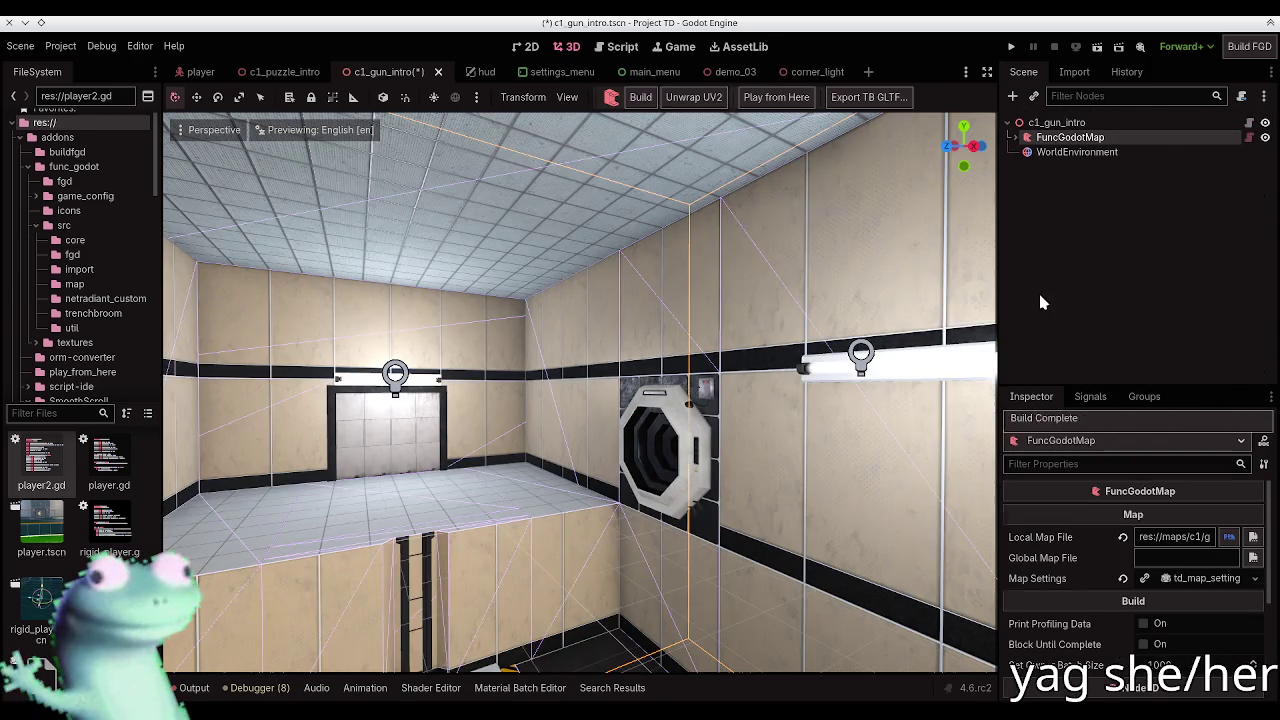
pyautogui.moveTo(700, 350)
pyautogui.mouseDown()
pyautogui.moveTo(940, 340)
pyautogui.moveTo(760, 345)
pyautogui.moveTo(502, 323)
pyautogui.moveTo(500, 345)
pyautogui.moveTo(510, 380)
pyautogui.moveTo(560, 385)
pyautogui.moveTo(800, 370)
pyautogui.mouseUp()
pyautogui.hotkey('ctrl', 's')
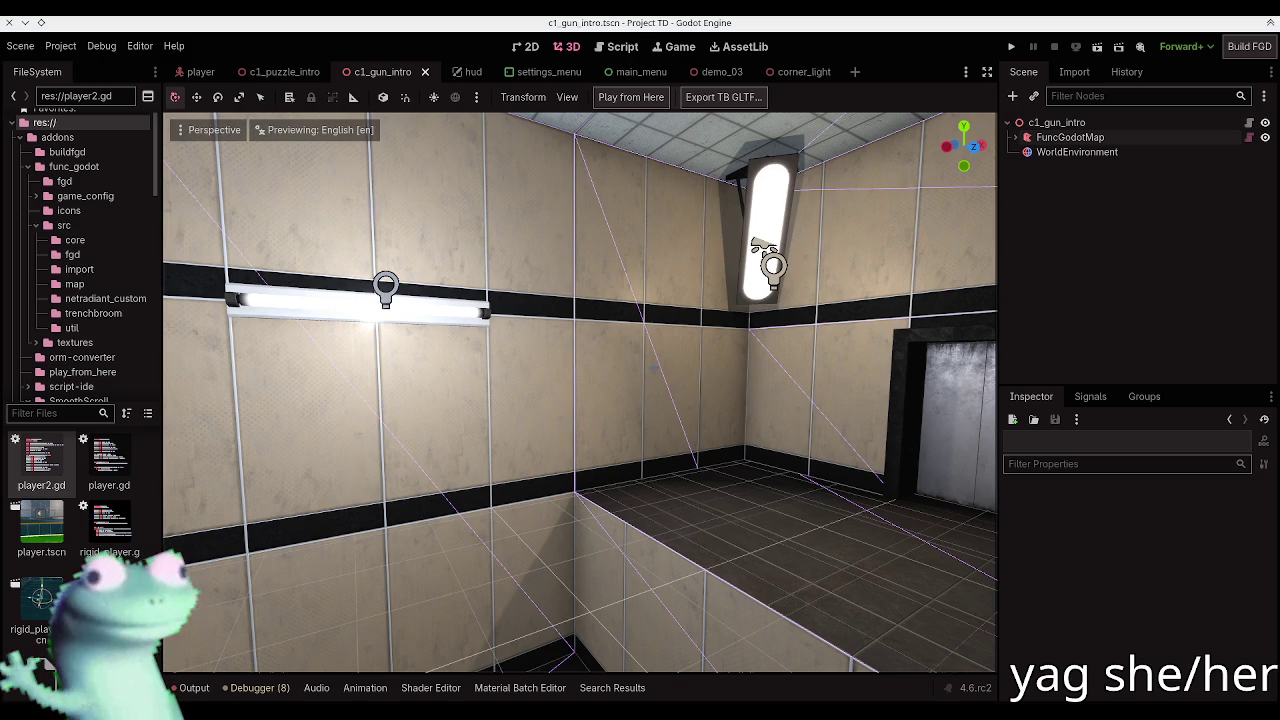
# Step: Look over the floor, ceiling and elevator door, save again, and run the current scene
pyautogui.moveTo(714, 320)
pyautogui.mouseDown()
pyautogui.moveTo(688, 341)
pyautogui.moveTo(632, 330)
pyautogui.moveTo(483, 269)
pyautogui.moveTo(440, 220)
pyautogui.mouseUp()
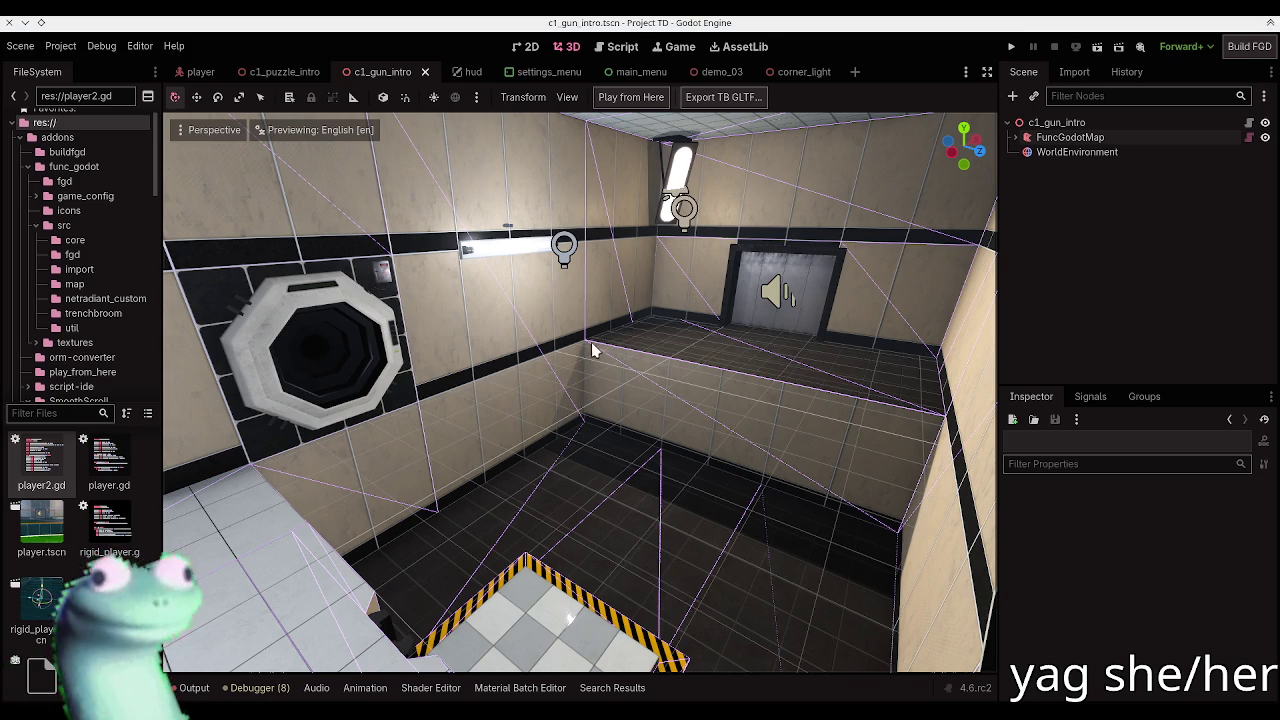
pyautogui.moveTo(591, 342); pyautogui.dragTo(594, 334)
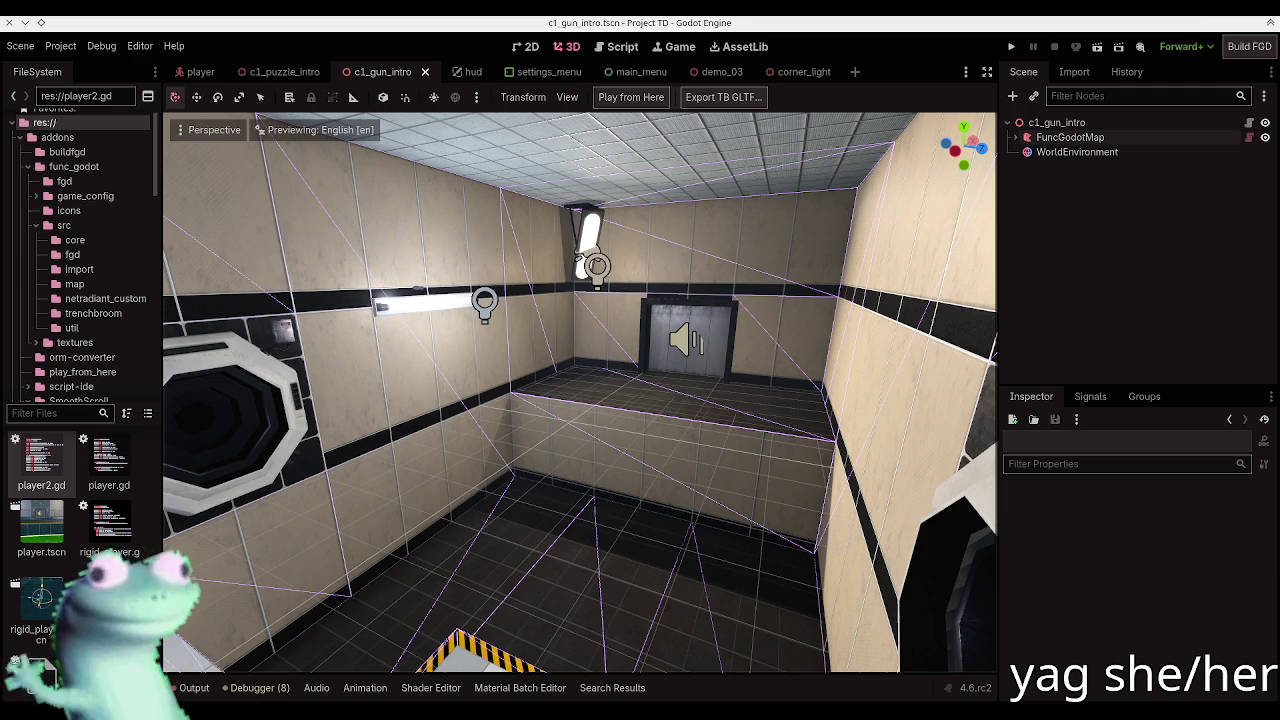
pyautogui.press('w')
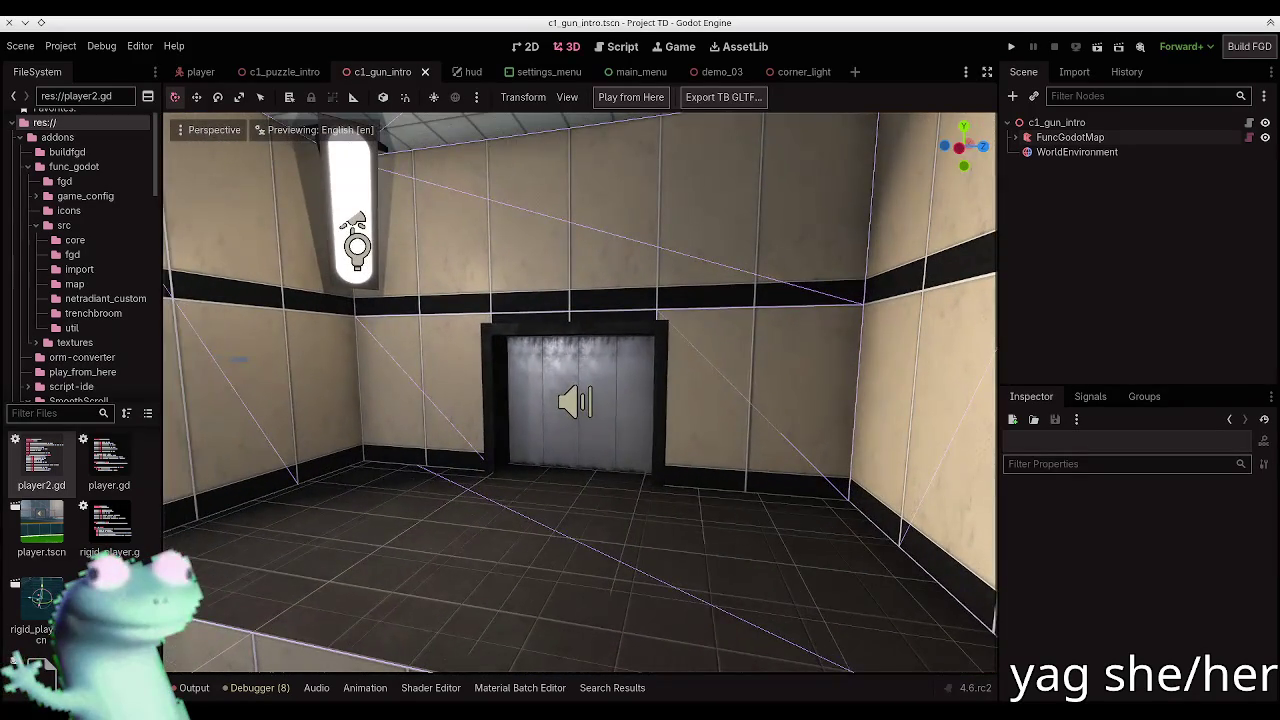
pyautogui.hotkey('ctrl', 's')
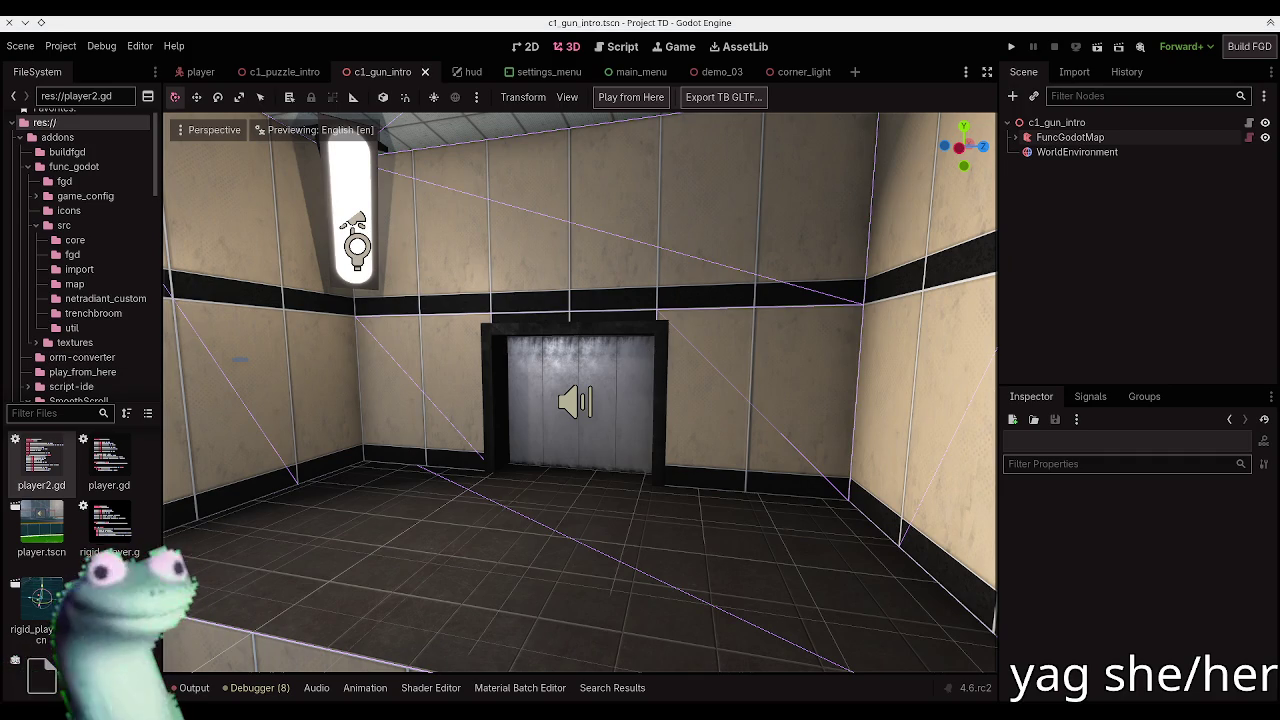
pyautogui.moveTo(314, 223); pyautogui.dragTo(868, 218)
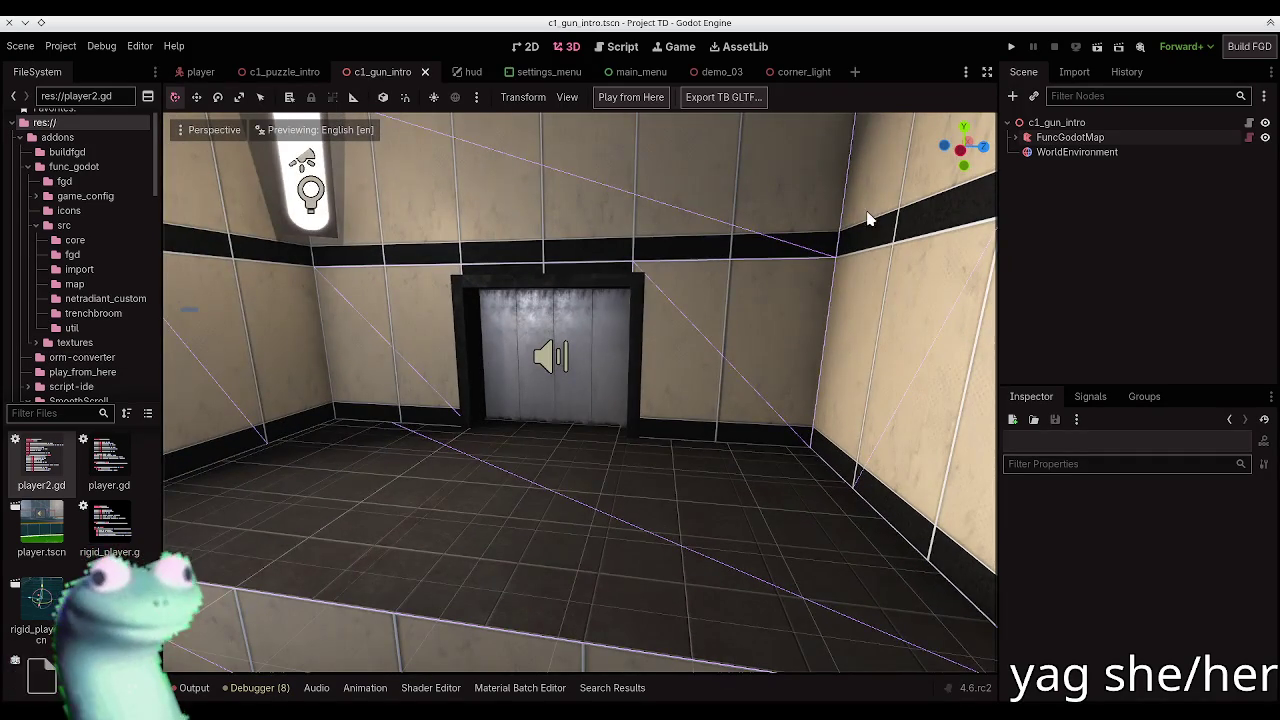
pyautogui.click(1097, 46)
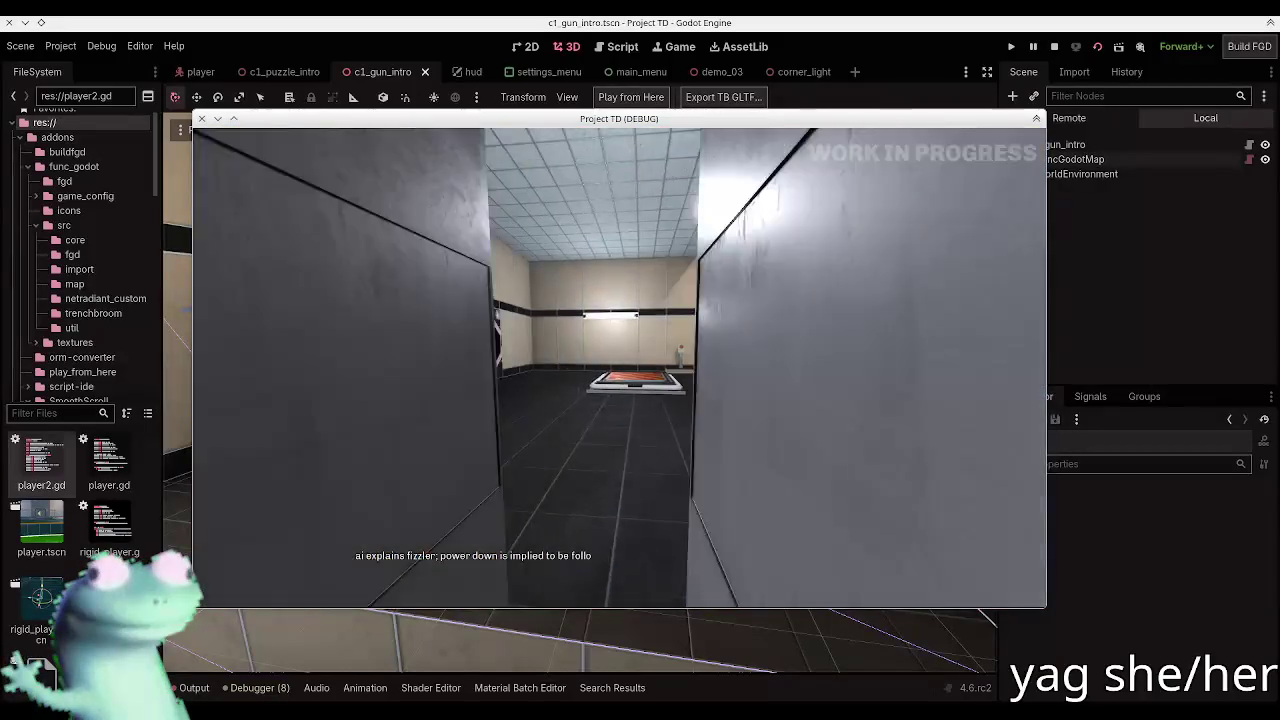
# Step: Press the red button to dispense a cube, then walk through the zigzag force field into the tiled room
pyautogui.press('Escape')
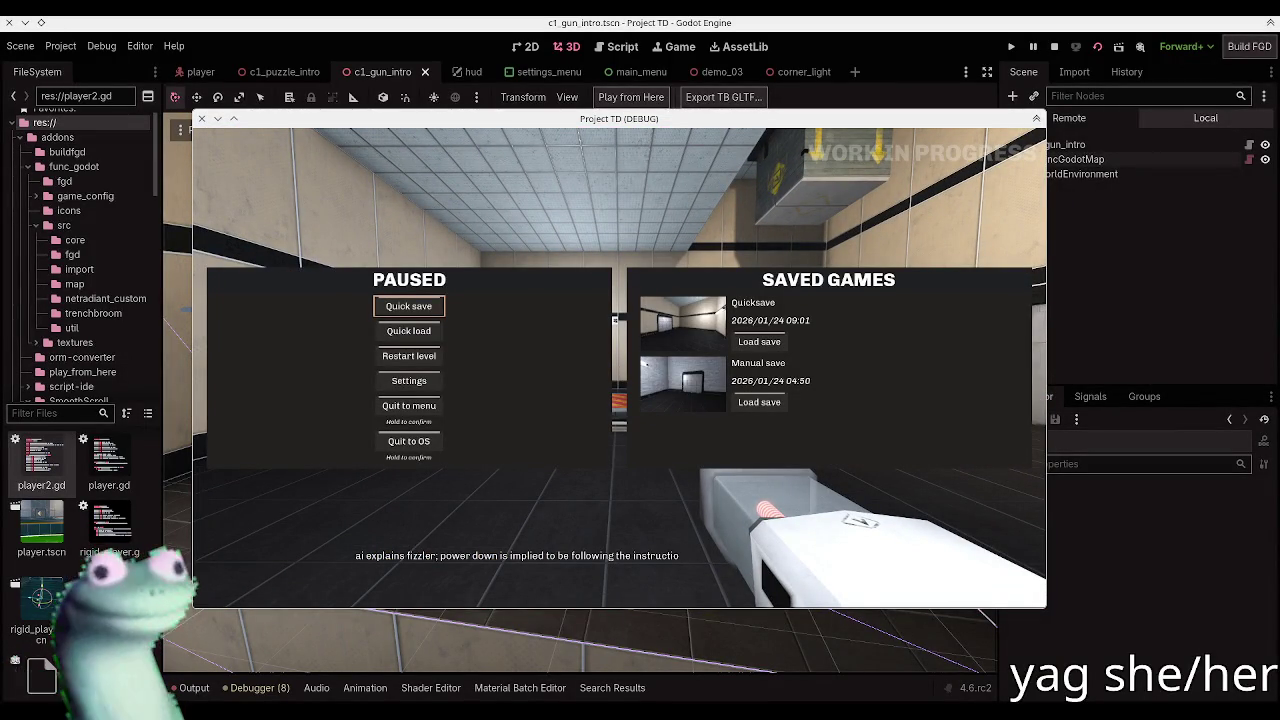
pyautogui.press('Escape')
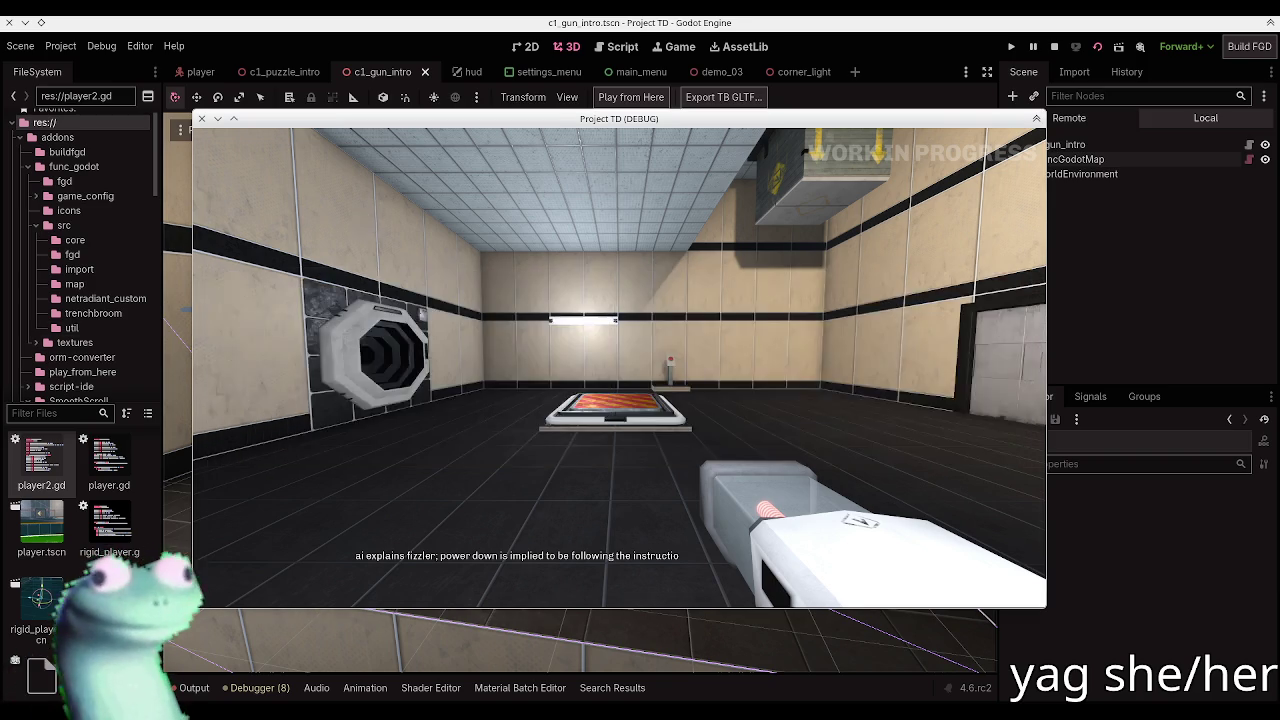
pyautogui.press('w')
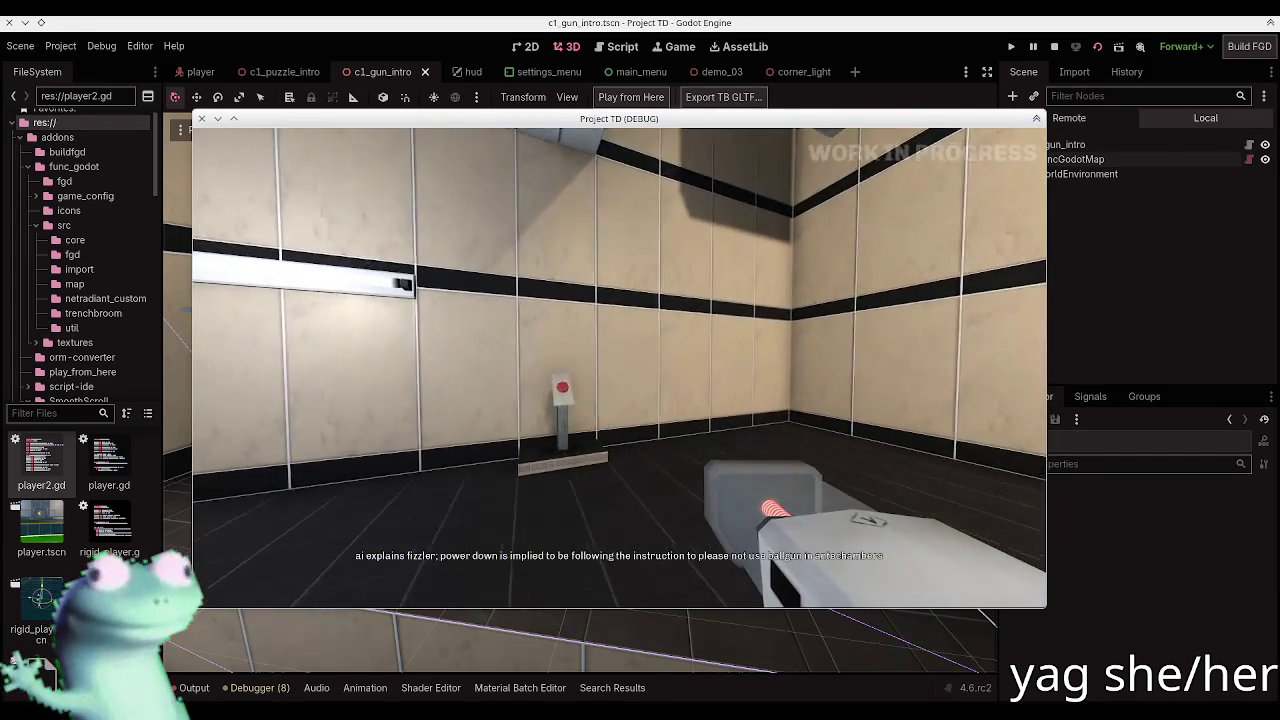
pyautogui.press('e')
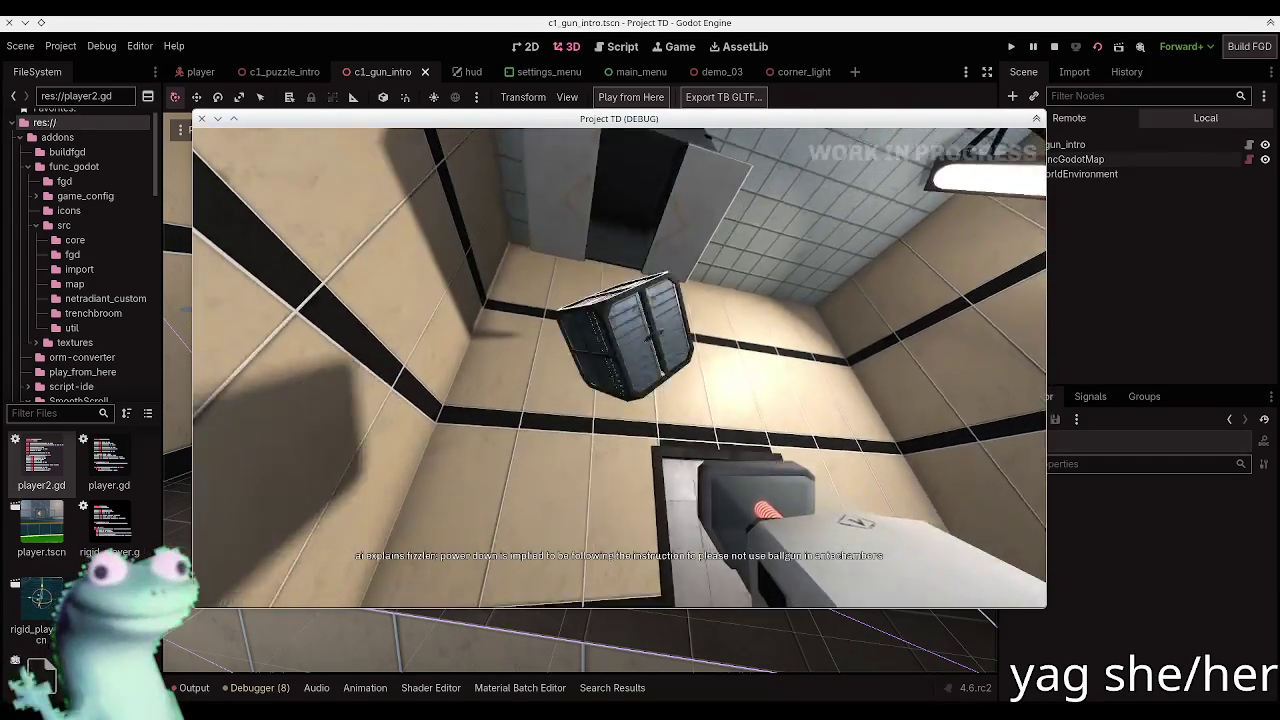
pyautogui.press('s')
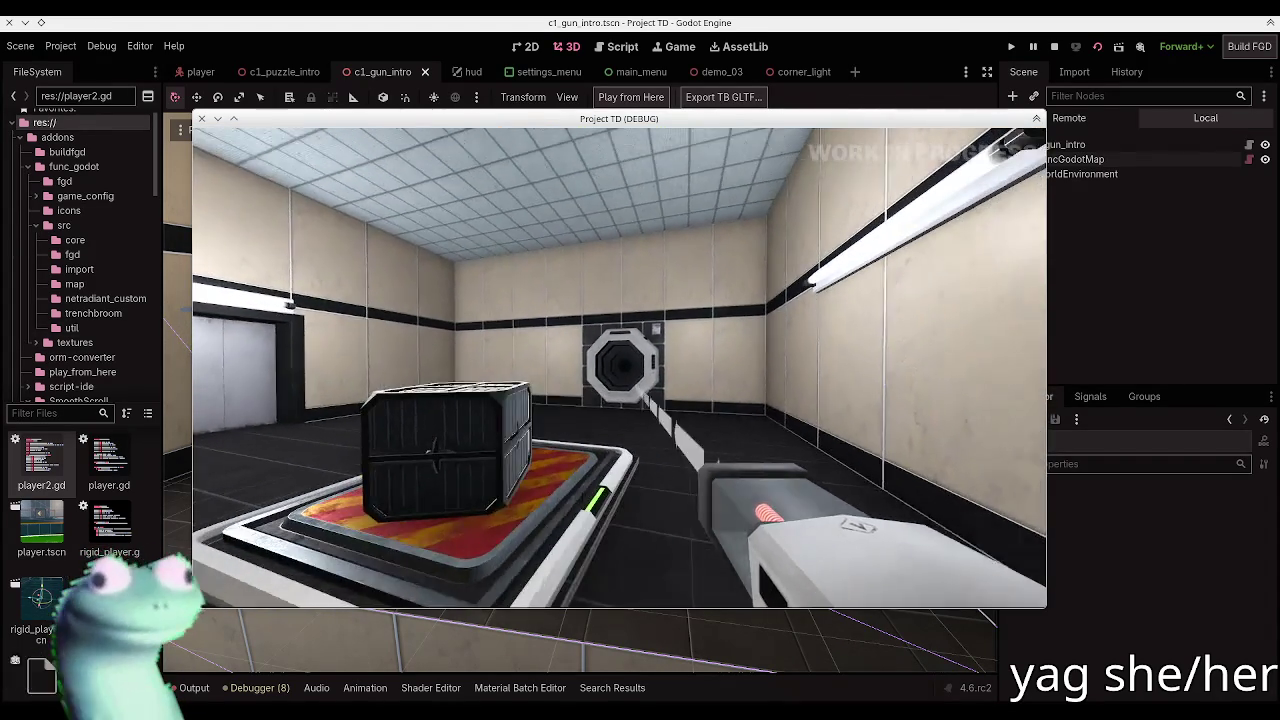
pyautogui.press('w')
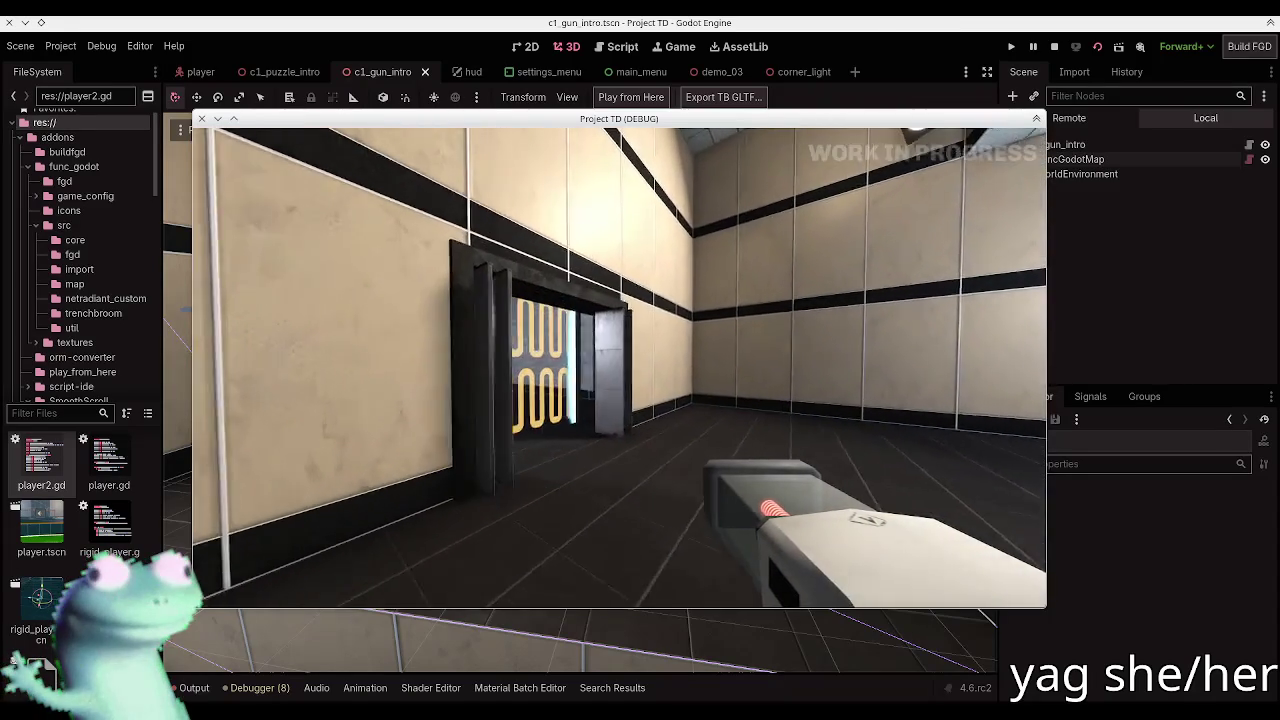
pyautogui.press('w')
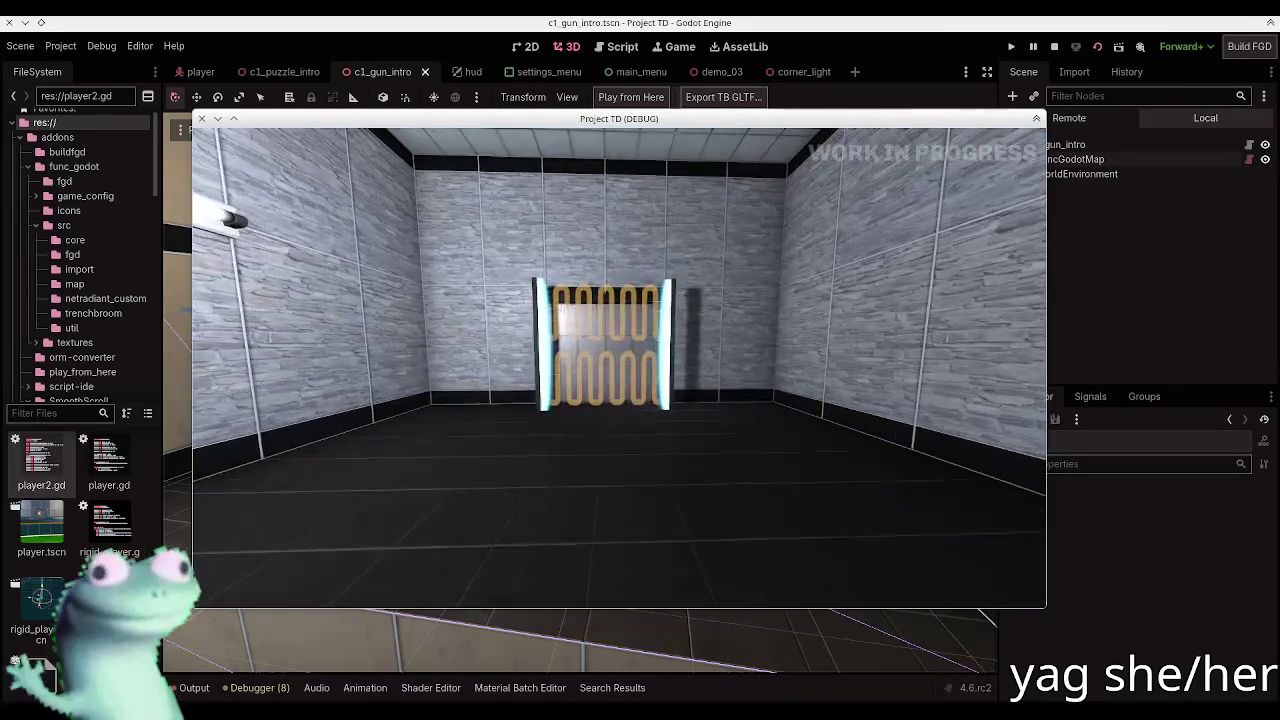
pyautogui.press('w')
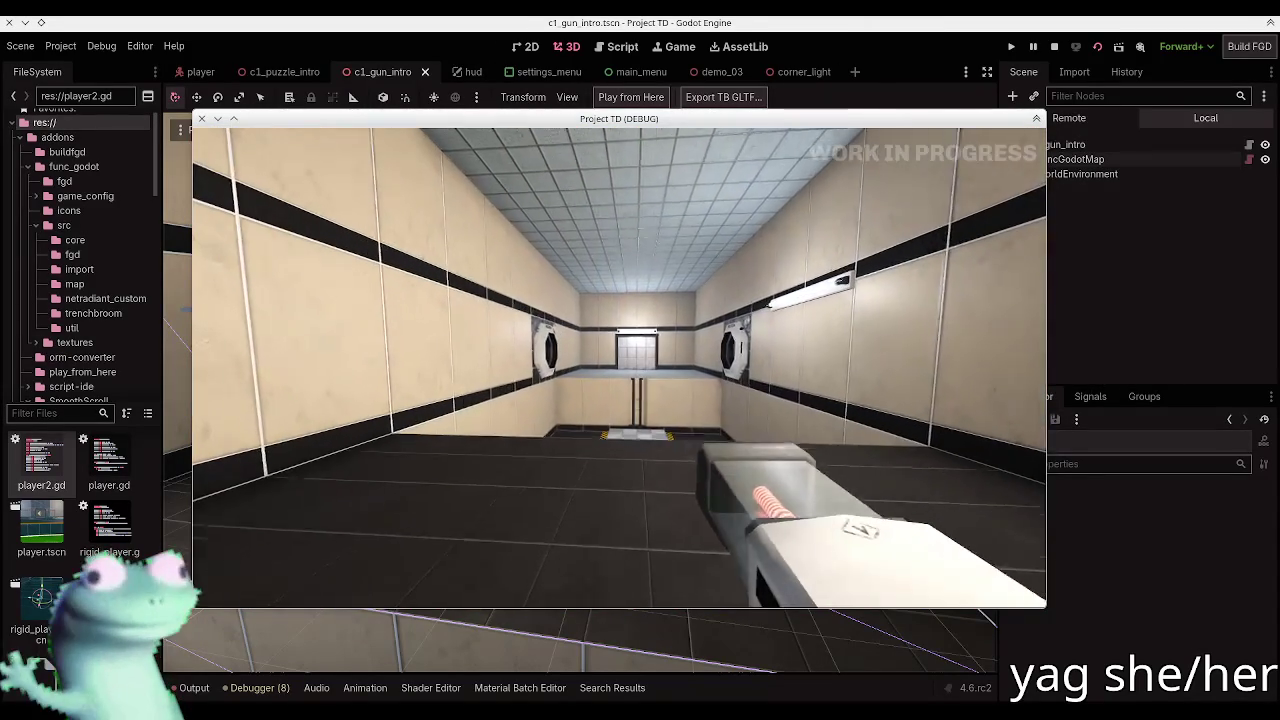
pyautogui.press('w')
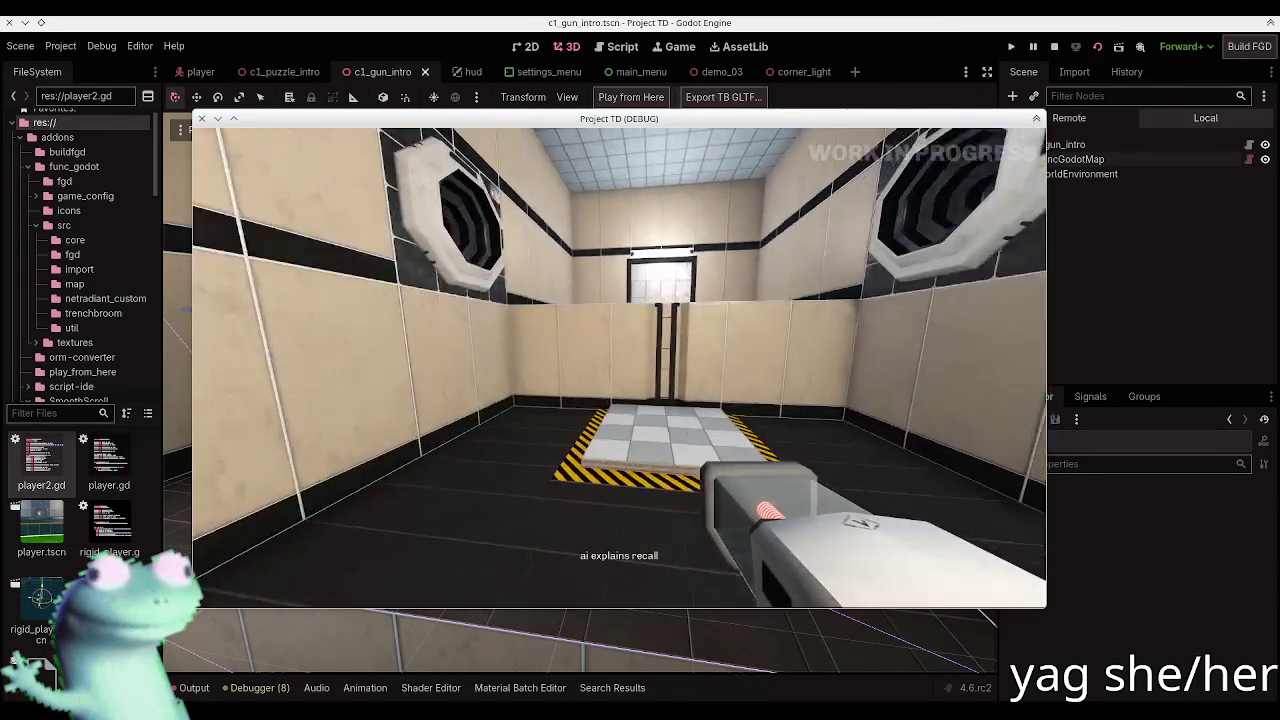
# Step: Open the in-game console with the backtick key, then close it and resume playing
pyautogui.press('Escape')
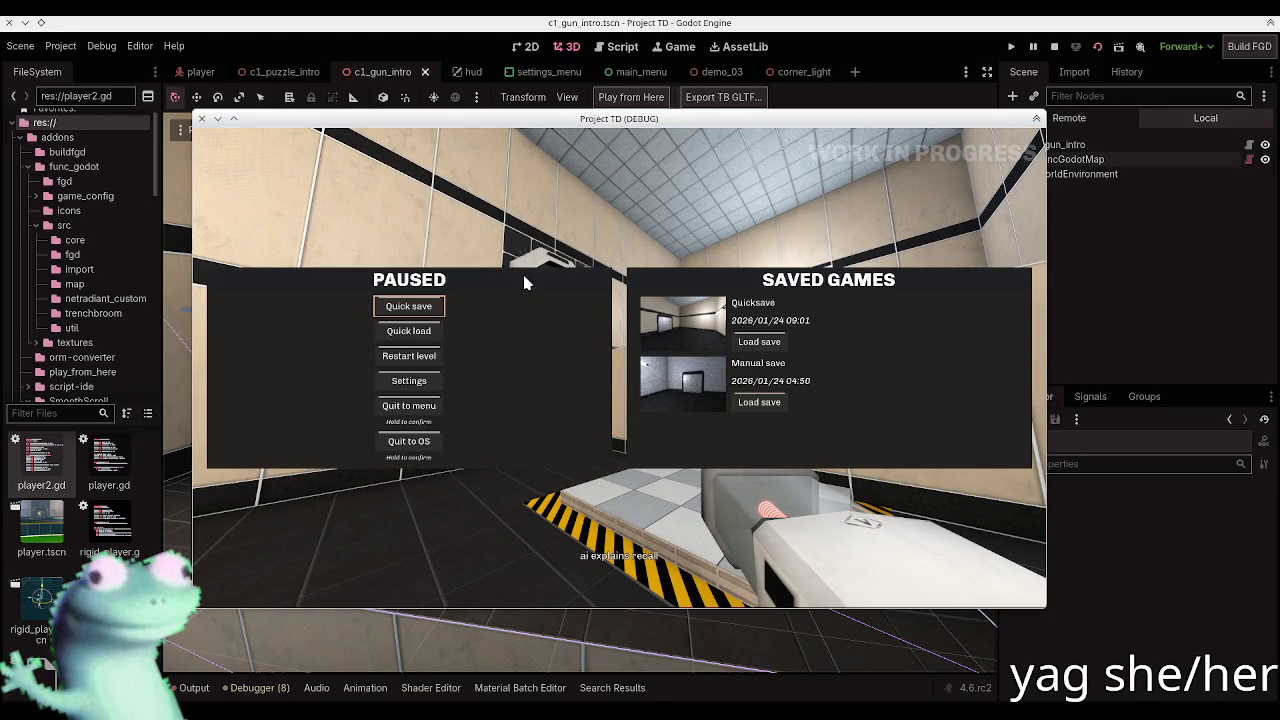
pyautogui.press('Escape')
pyautogui.press('`')
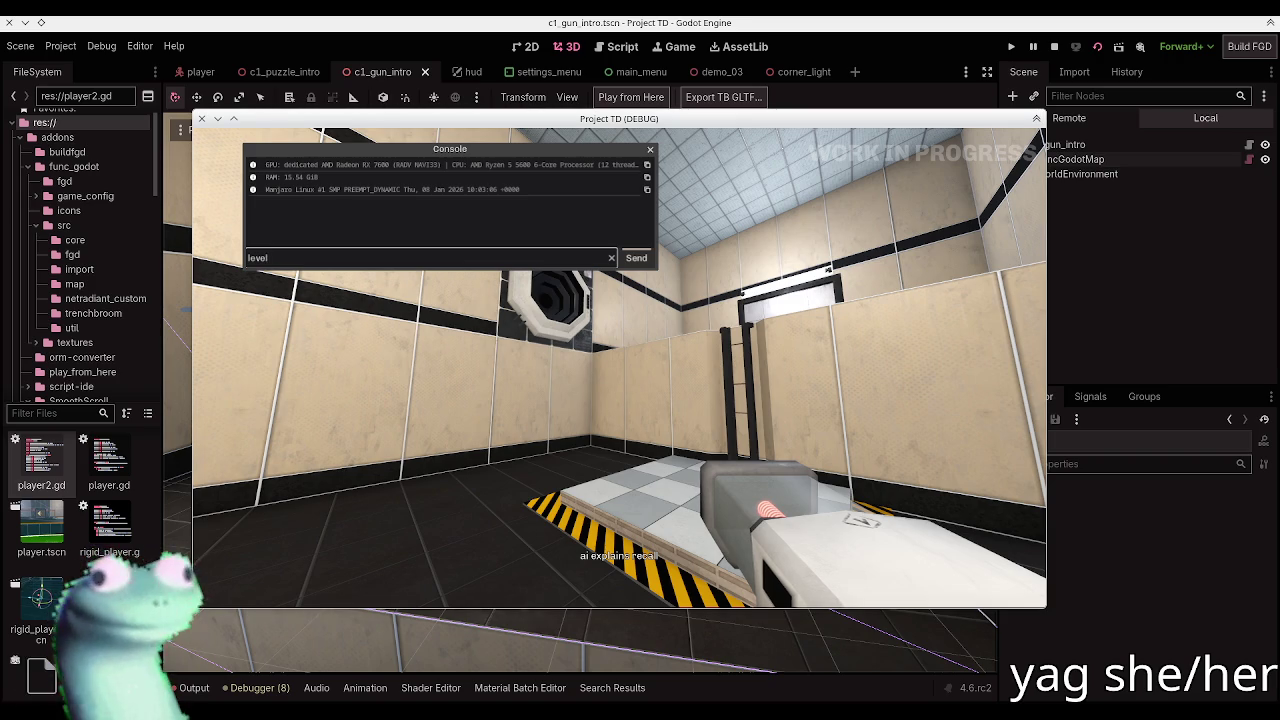
pyautogui.press('Escape')
pyautogui.click(454, 256)
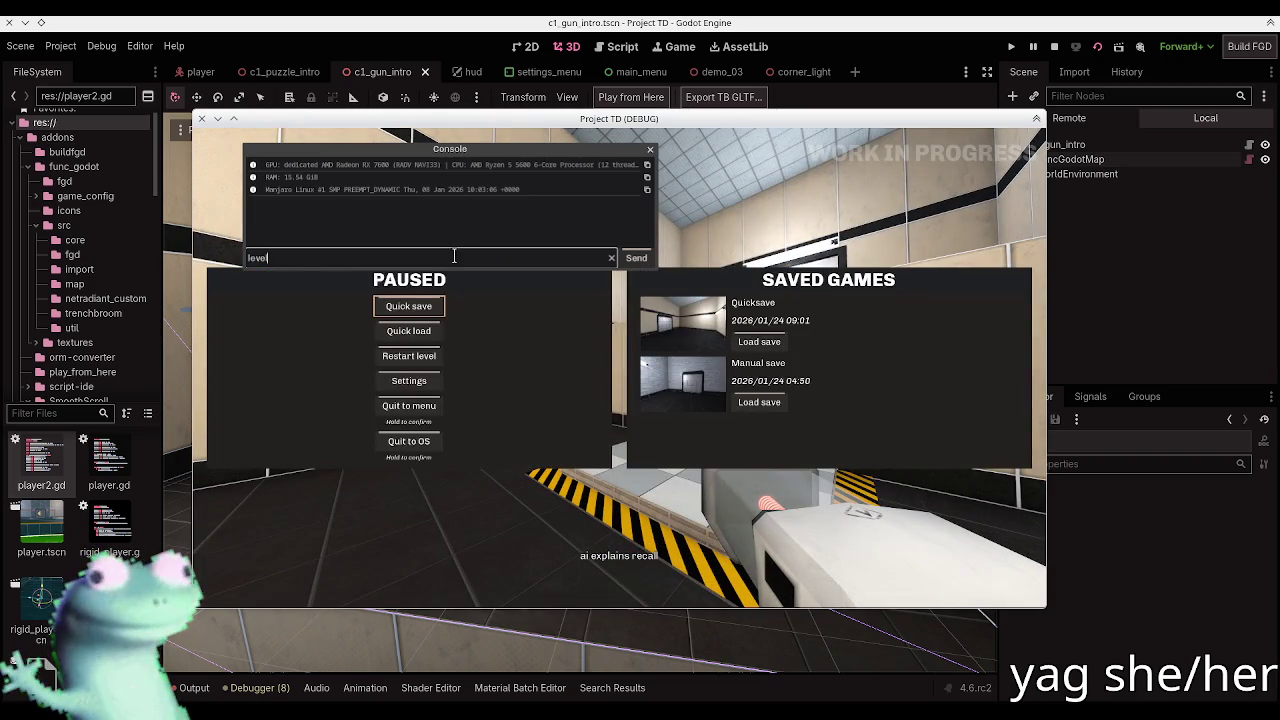
pyautogui.click(650, 149)
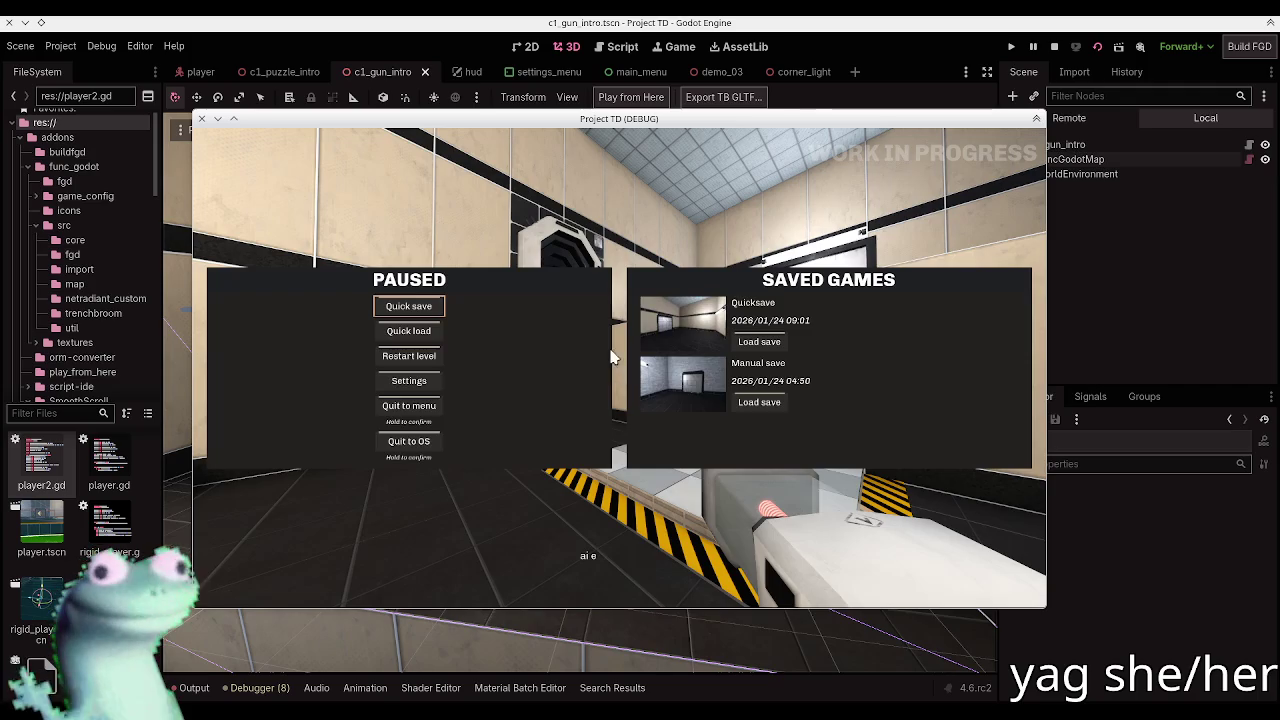
pyautogui.press('Escape')
pyautogui.press('Escape')
pyautogui.press('Escape')
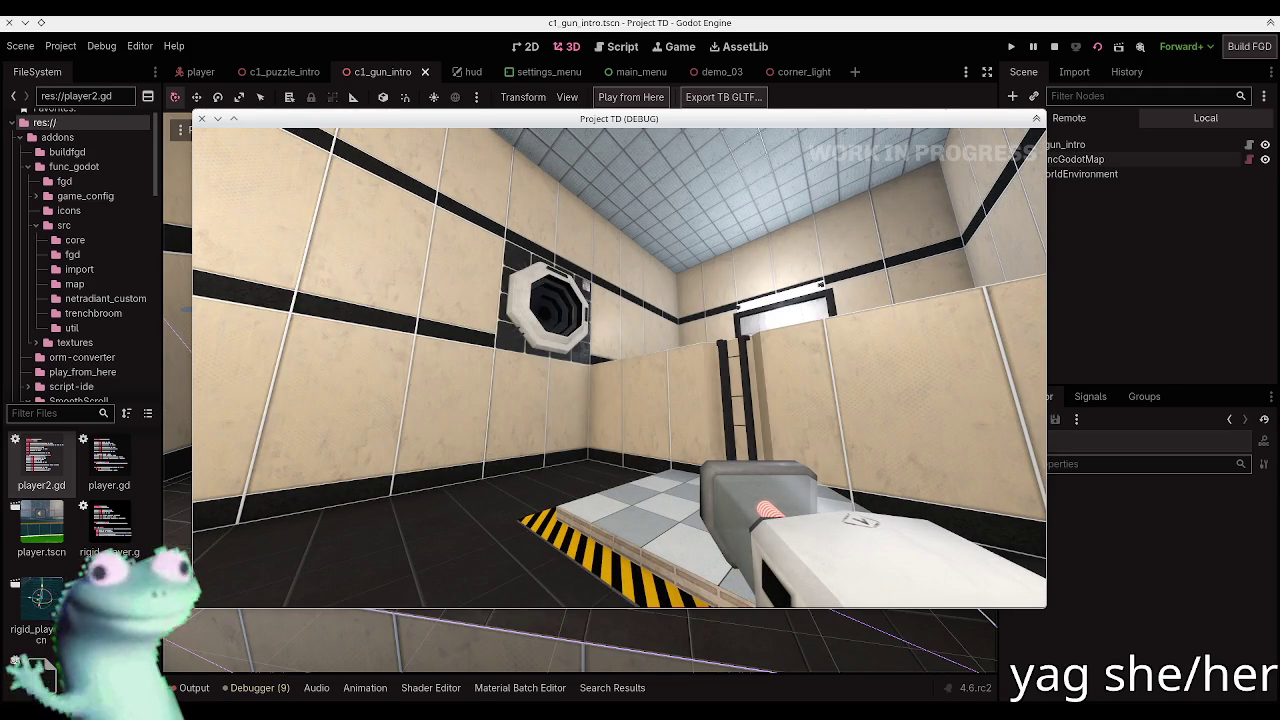
# Step: Walk across the tiled floor toward the wall panel, then pause and close the game
pyautogui.press('w')
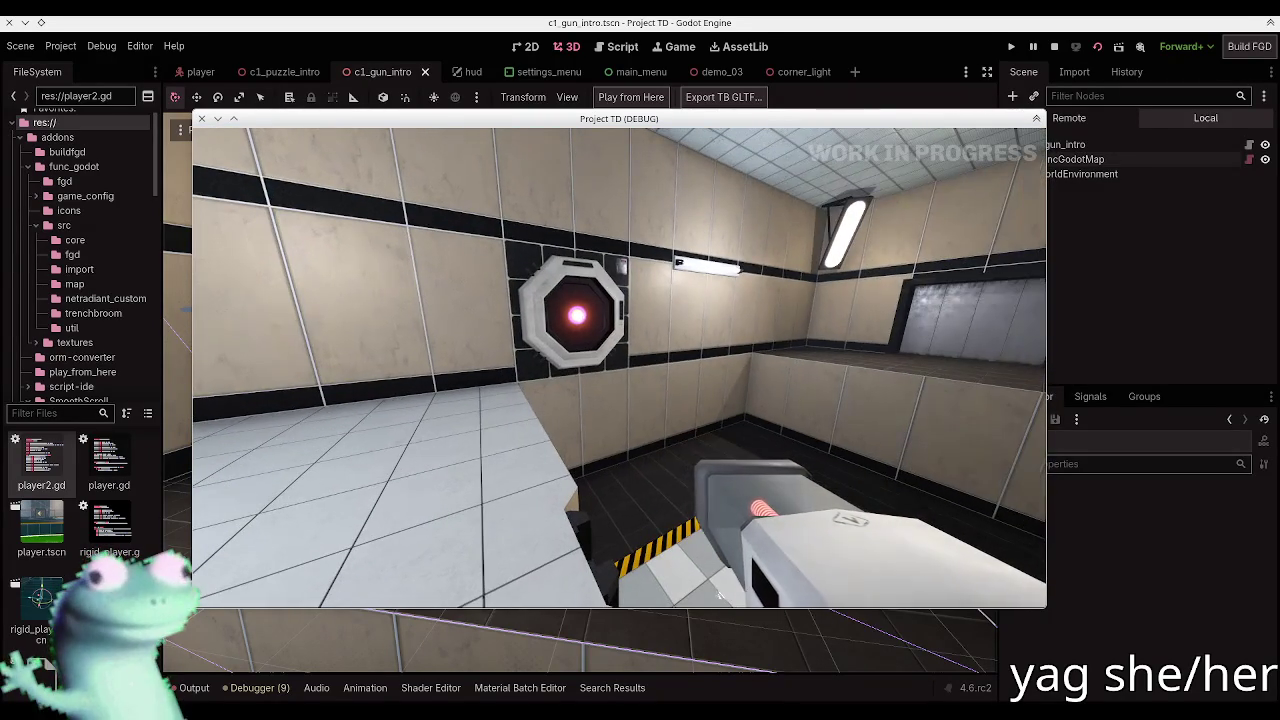
pyautogui.press('Escape')
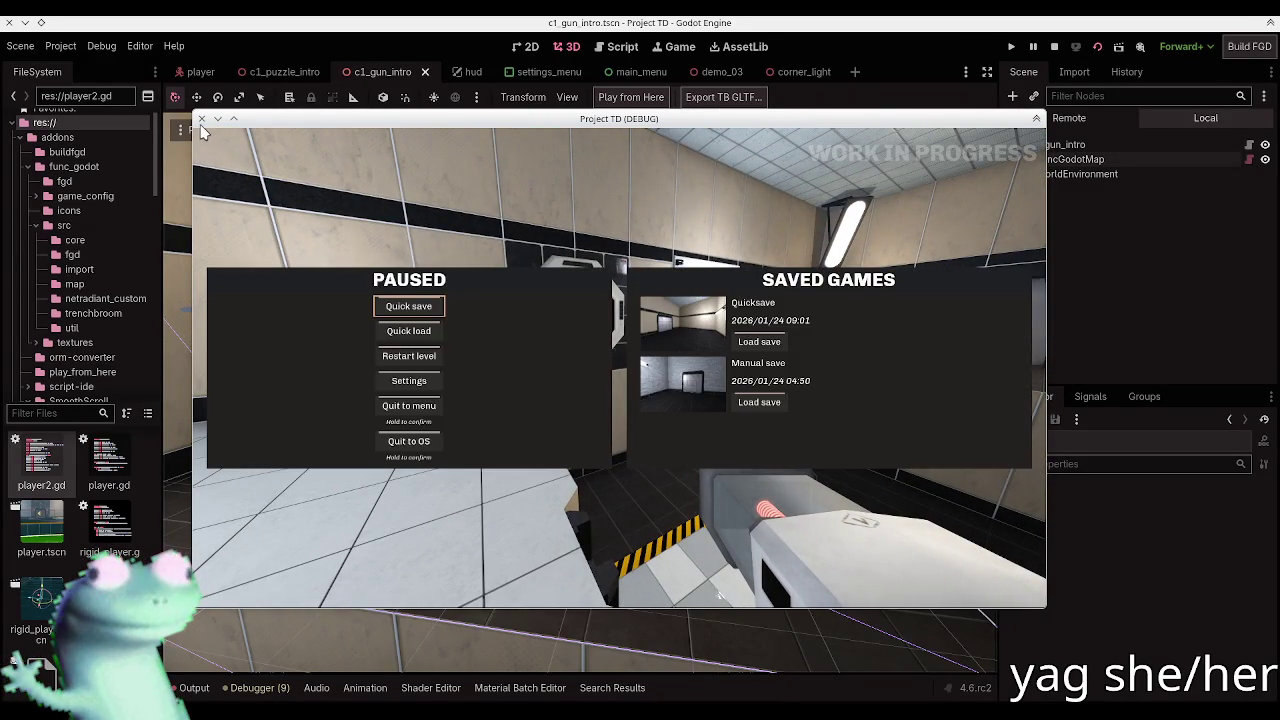
pyautogui.click(201, 118)
pyautogui.moveTo(570, 341); pyautogui.dragTo(330, 322)
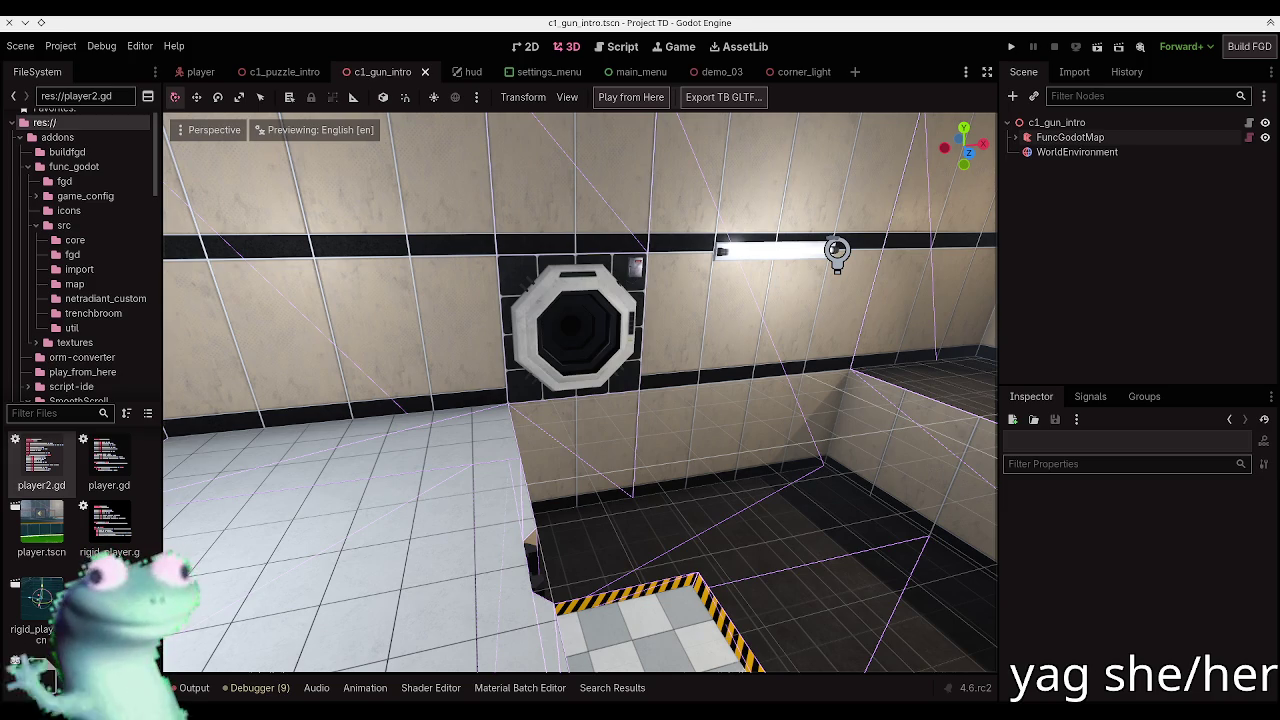
# Step: Switch from the porthole wall view in Godot to gun_intro.map in TrenchBroom
pyautogui.hotkey('alt', 'Tab')
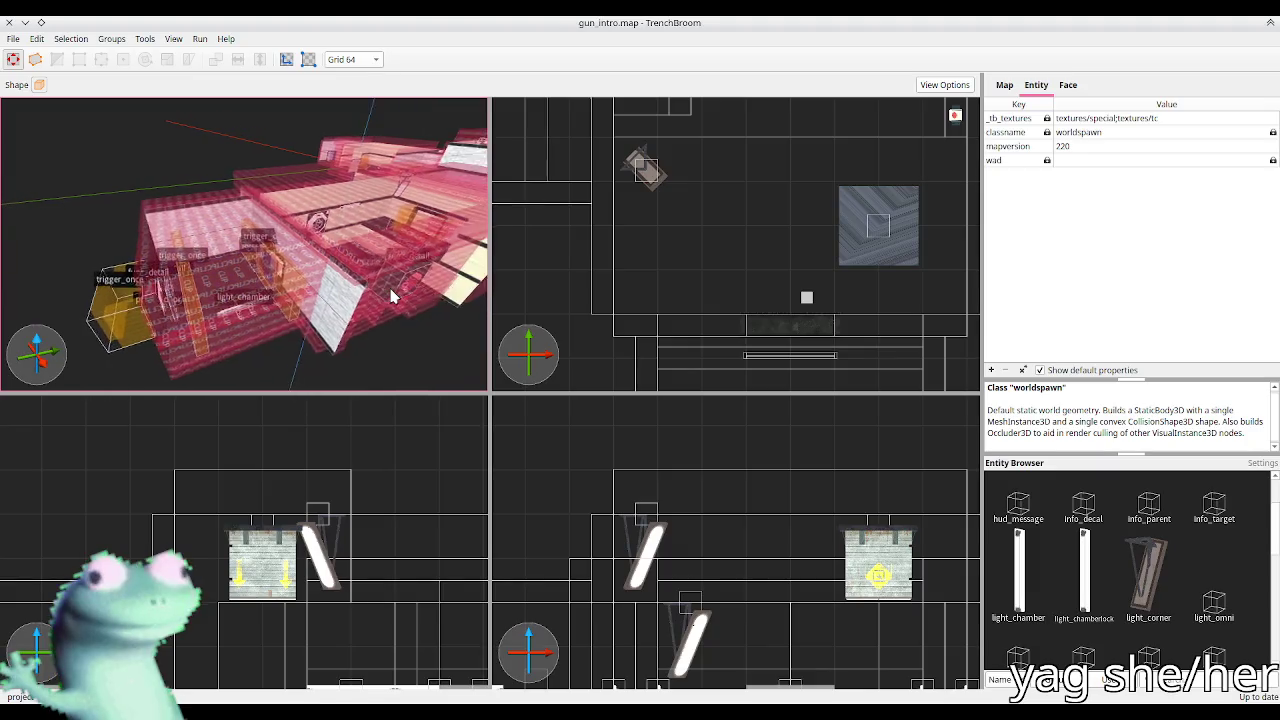
pyautogui.scroll(5, 391, 289)
pyautogui.click(234, 311)
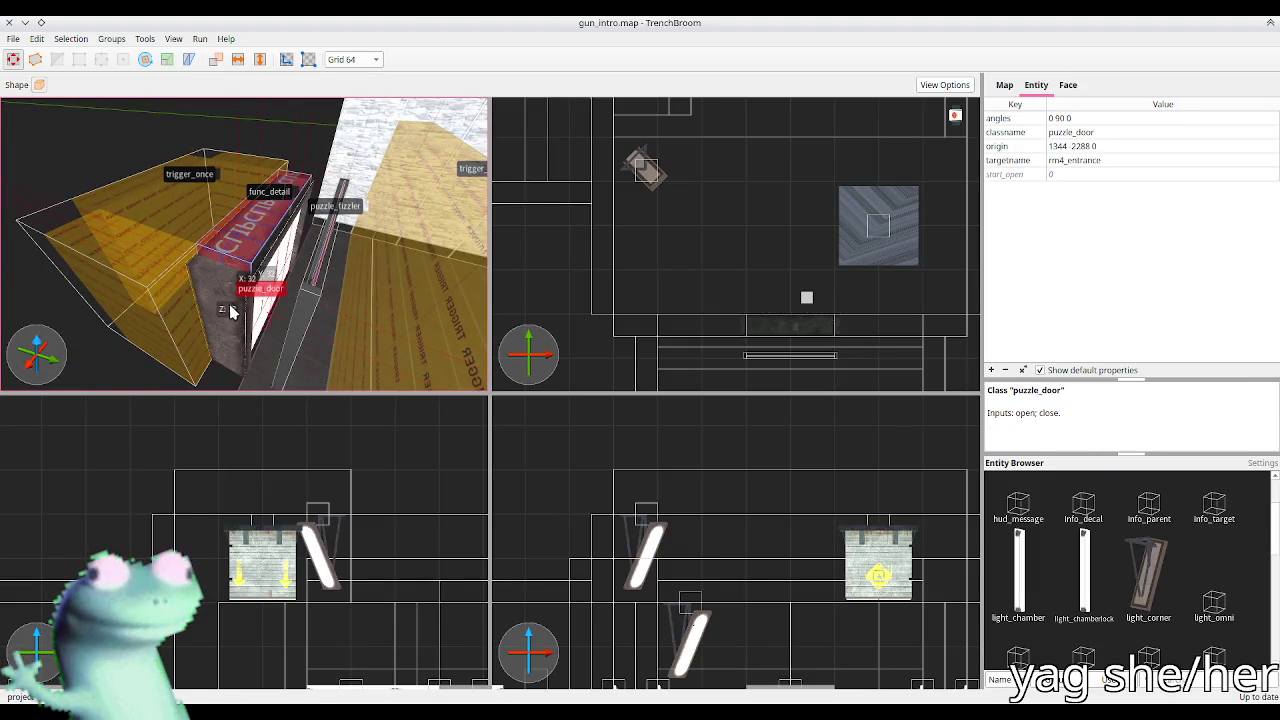
pyautogui.click(120, 223)
pyautogui.scroll(3, 233, 247)
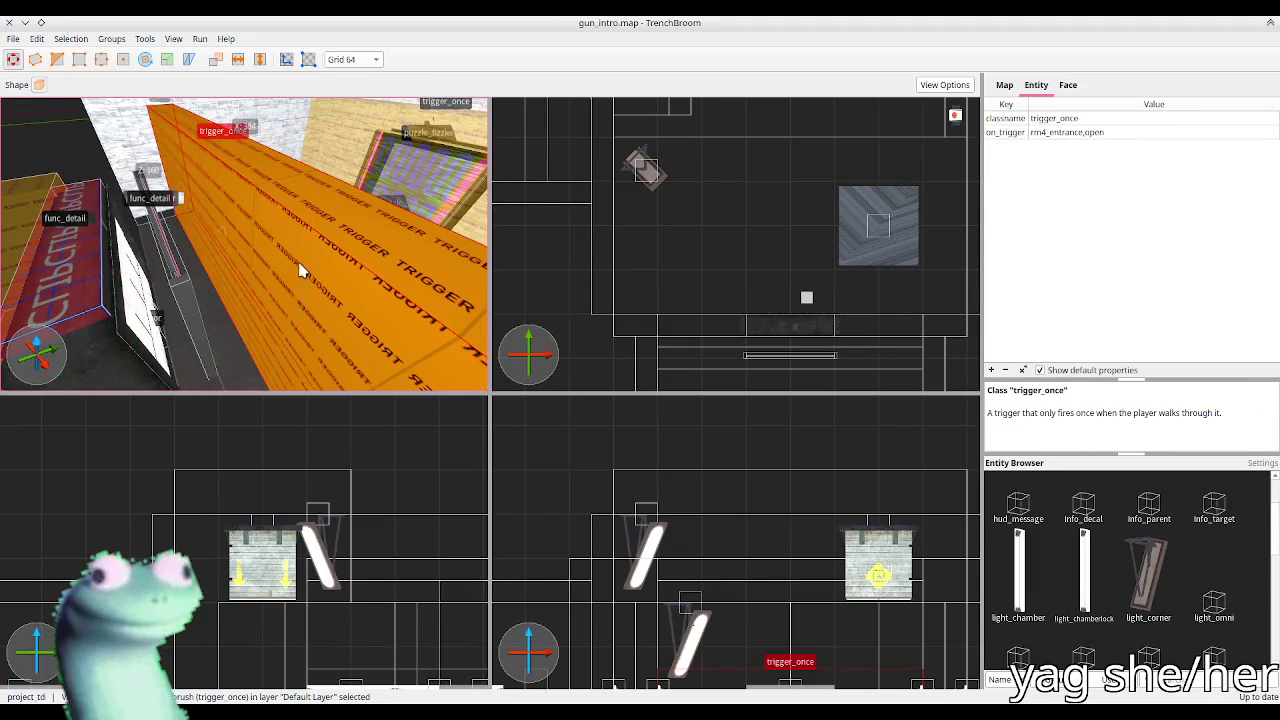
pyautogui.press('Escape')
pyautogui.scroll(4, 263, 280)
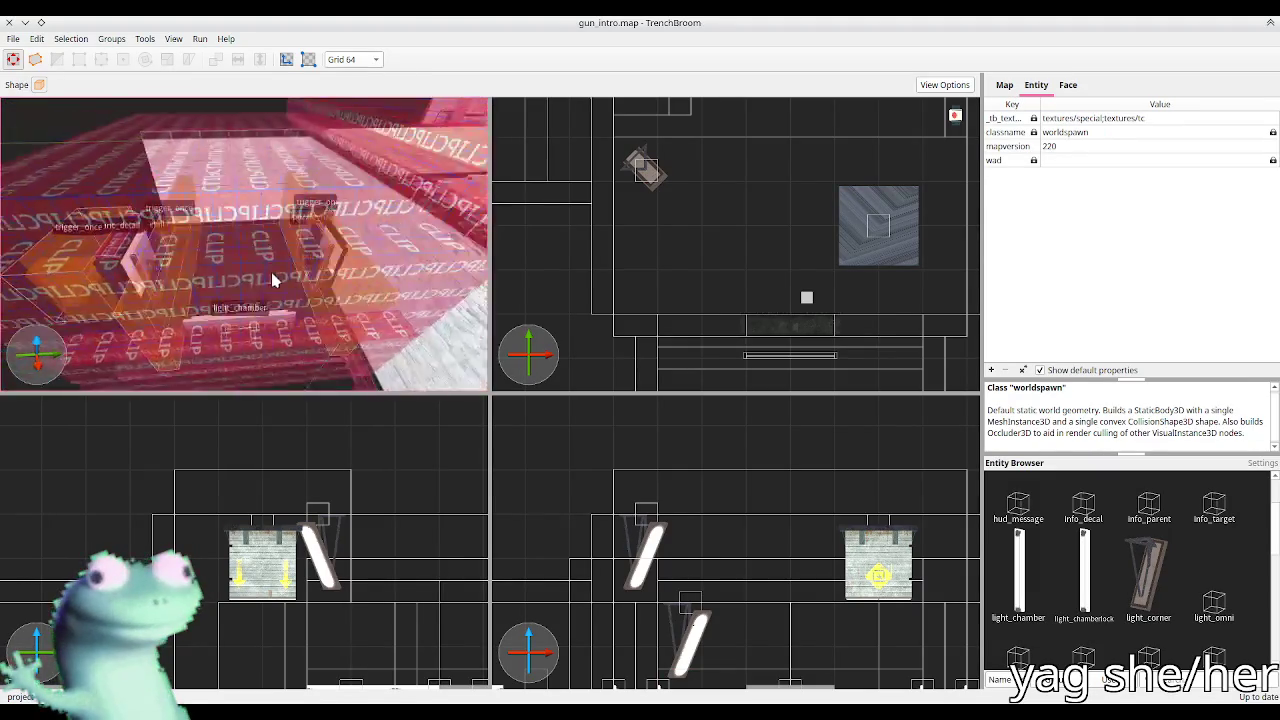
pyautogui.hotkey('alt', 'Tab')
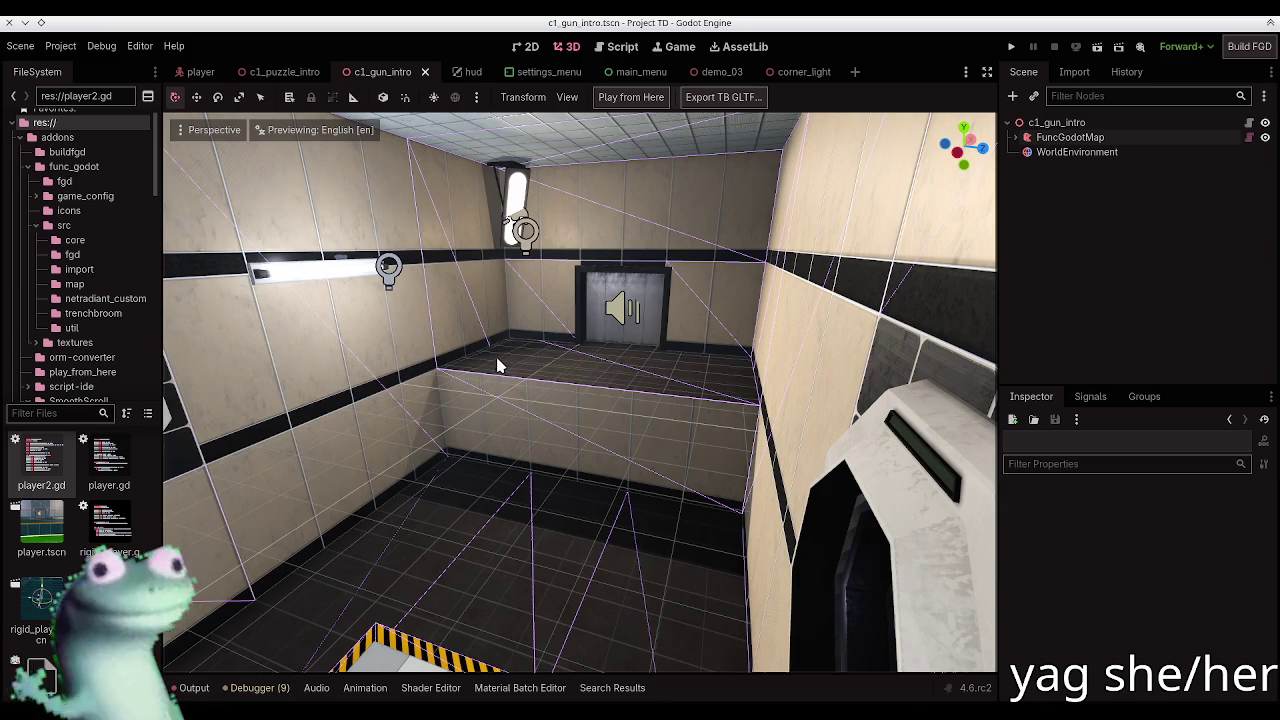
pyautogui.hotkey('alt', 'Tab')
pyautogui.scroll(-10, 372, 241)
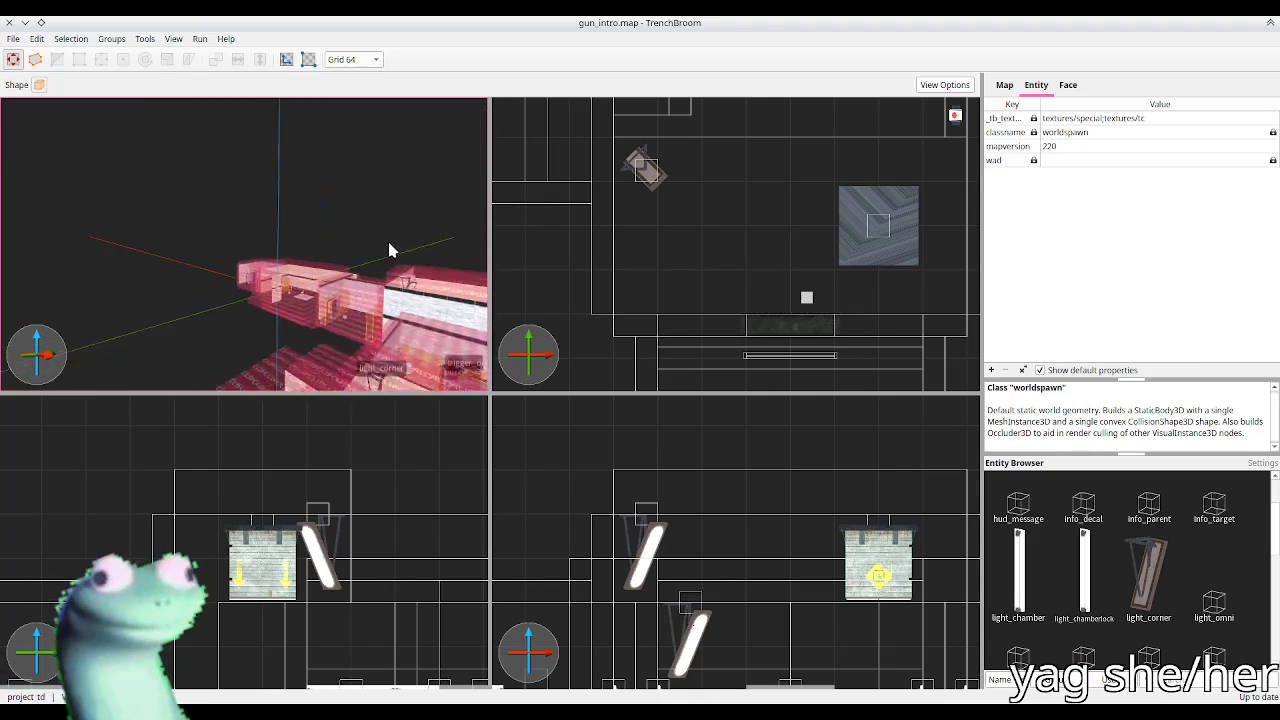
pyautogui.scroll(10, 430, 280)
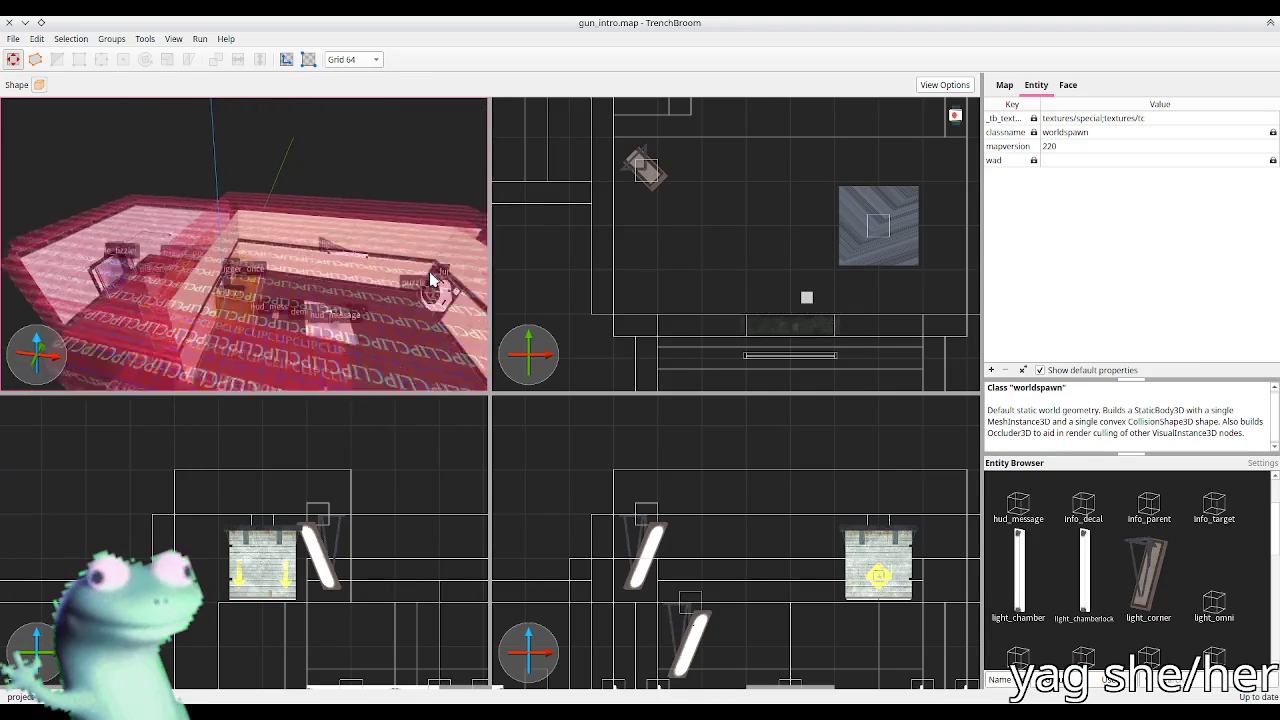
pyautogui.scroll(-5, 272, 254)
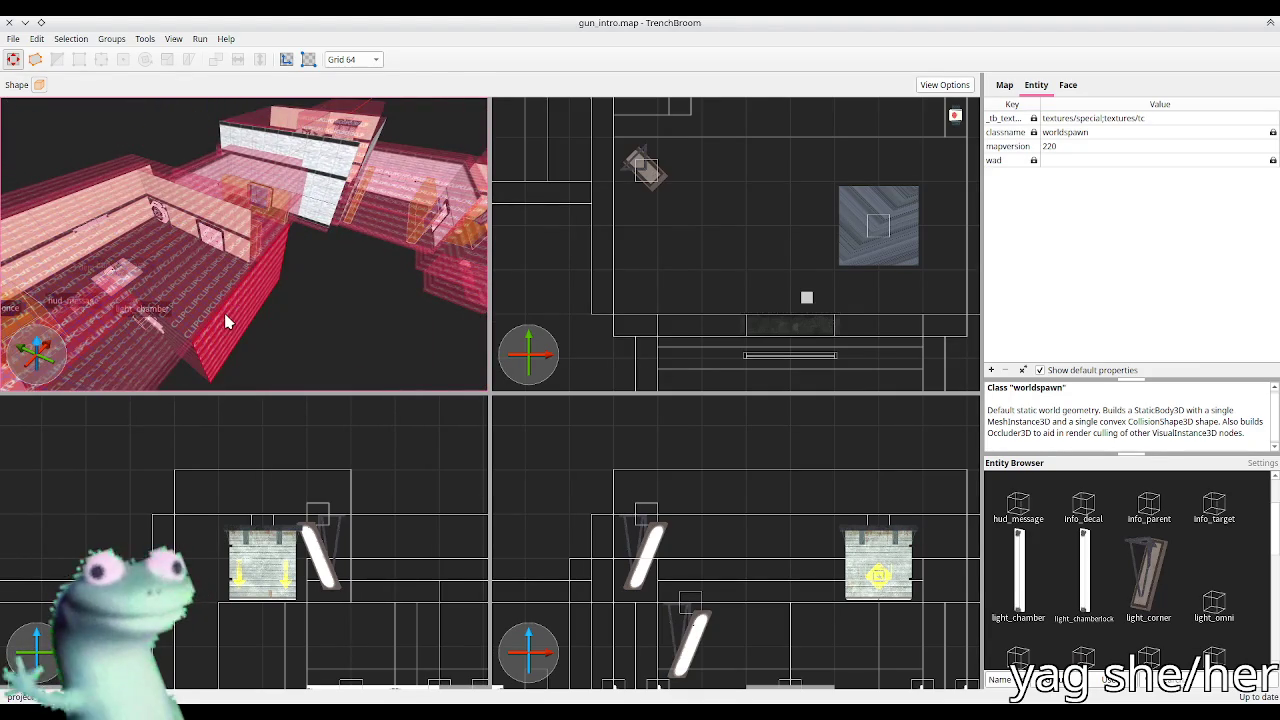
pyautogui.scroll(-5, 320, 271)
pyautogui.scroll(-5, 320, 275)
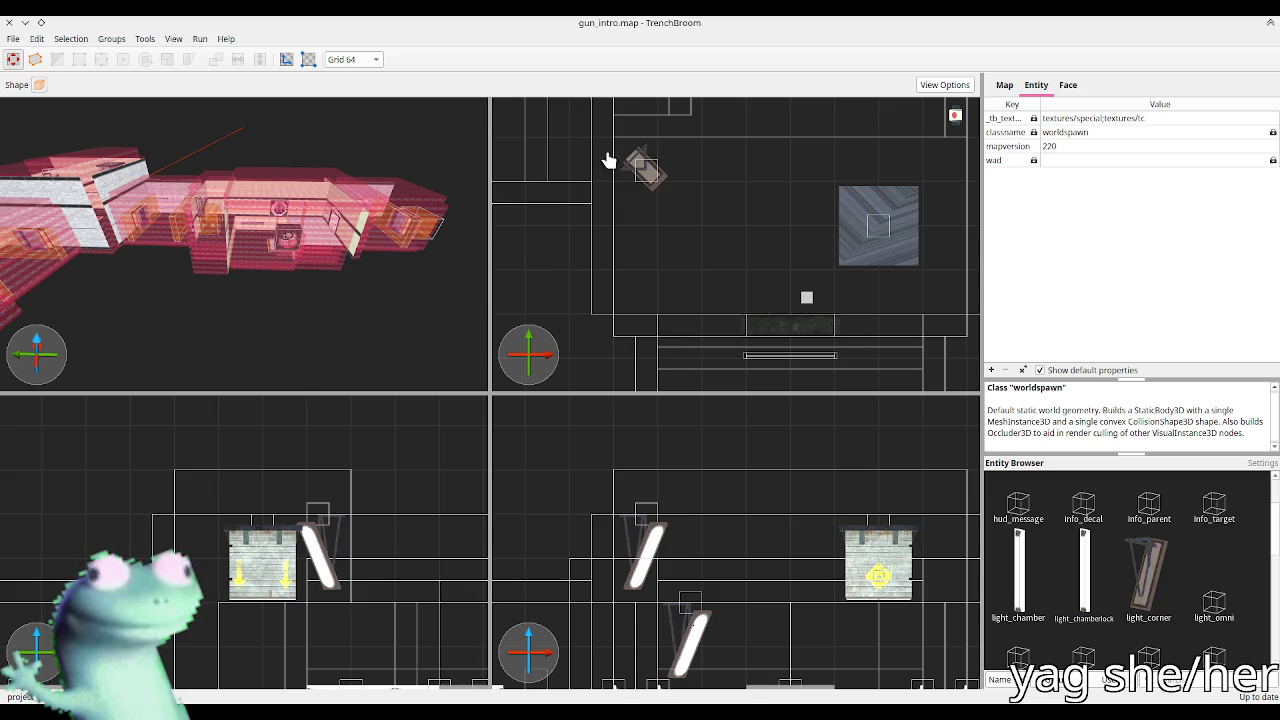
# Step: Return from TrenchBroom to Godot's c1_gun_intro scene with its lit wall lamps
pyautogui.hotkey('alt', 'Tab')
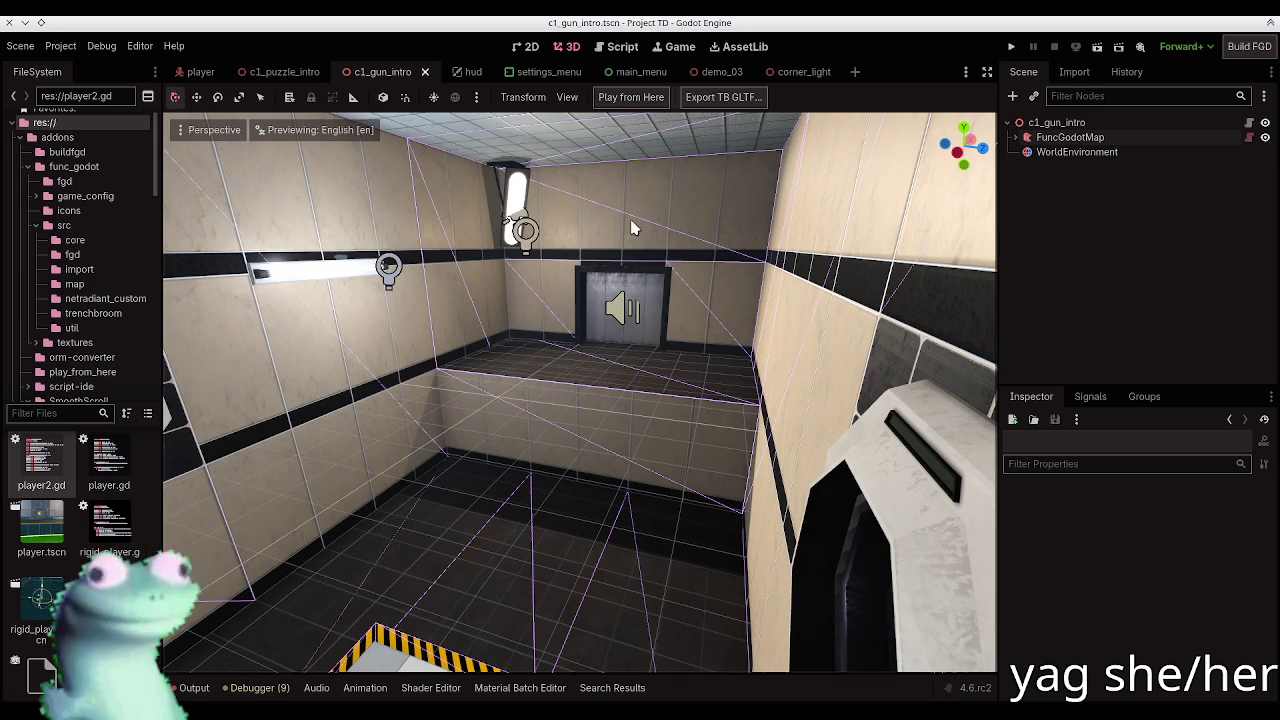
# Step: Instance plush.tscn as a child of the c1_puzzle_intro root node
pyautogui.click(284, 72)
pyautogui.click(1020, 123)
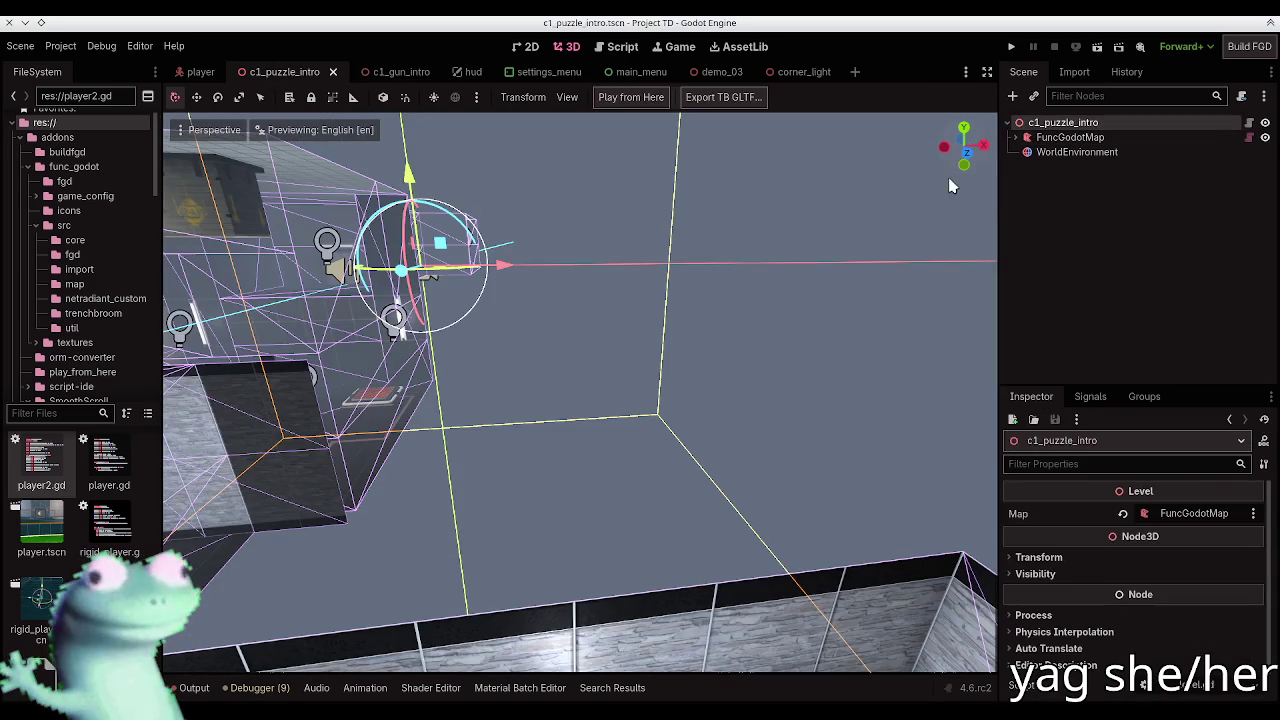
pyautogui.press('f')
pyautogui.click(910, 207)
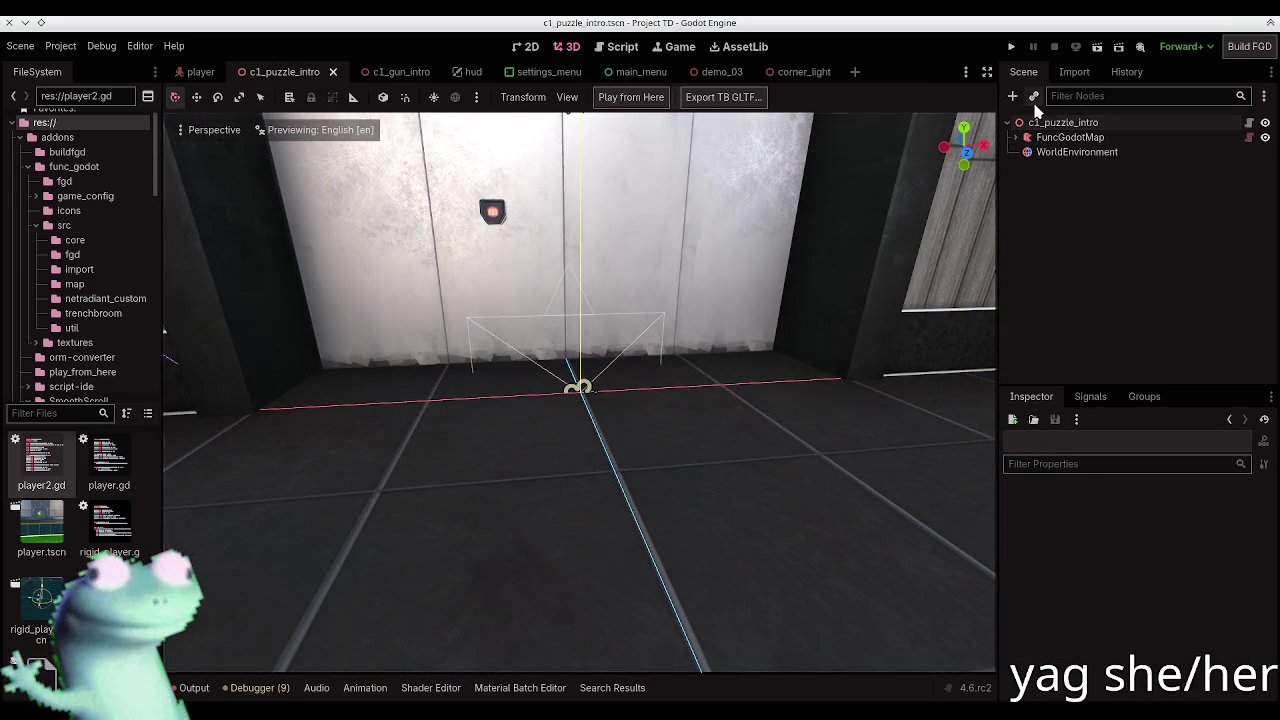
pyautogui.click(1034, 96)
pyautogui.write('plush')
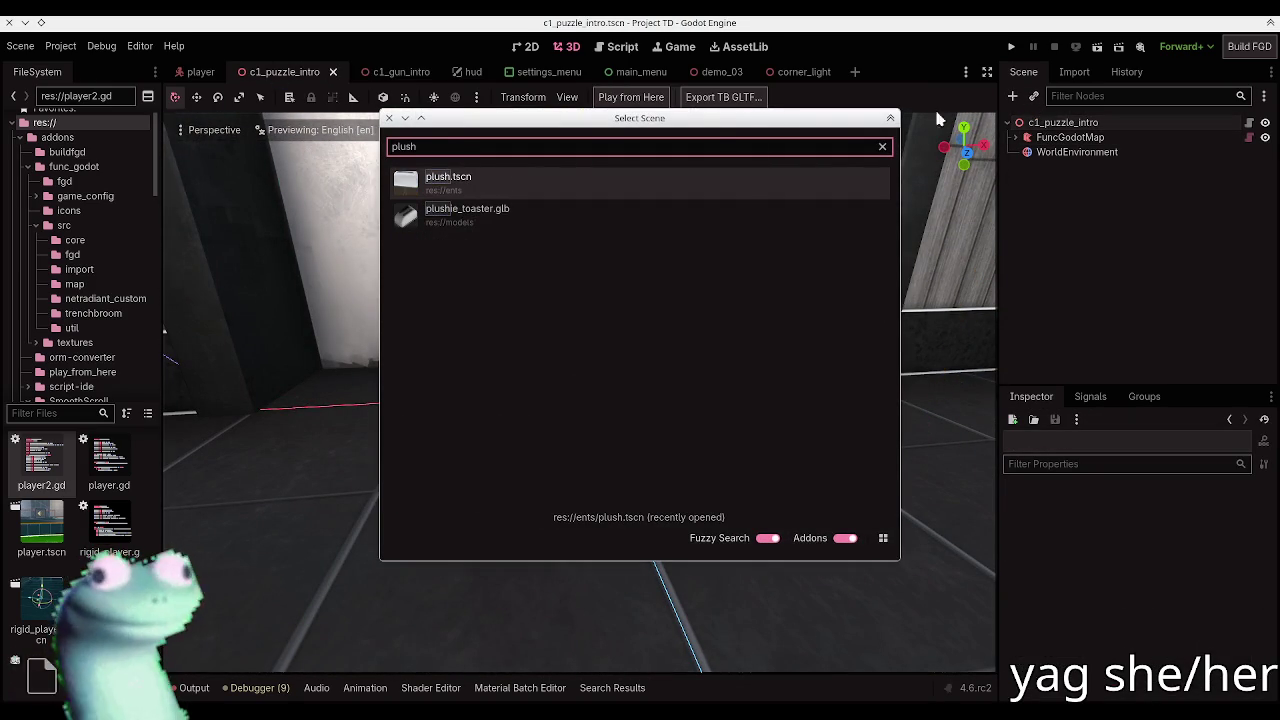
pyautogui.click(563, 183)
# Step: Move the plush onto the floor beside the pad, save, and run the scene
pyautogui.moveTo(571, 404); pyautogui.dragTo(449, 343)
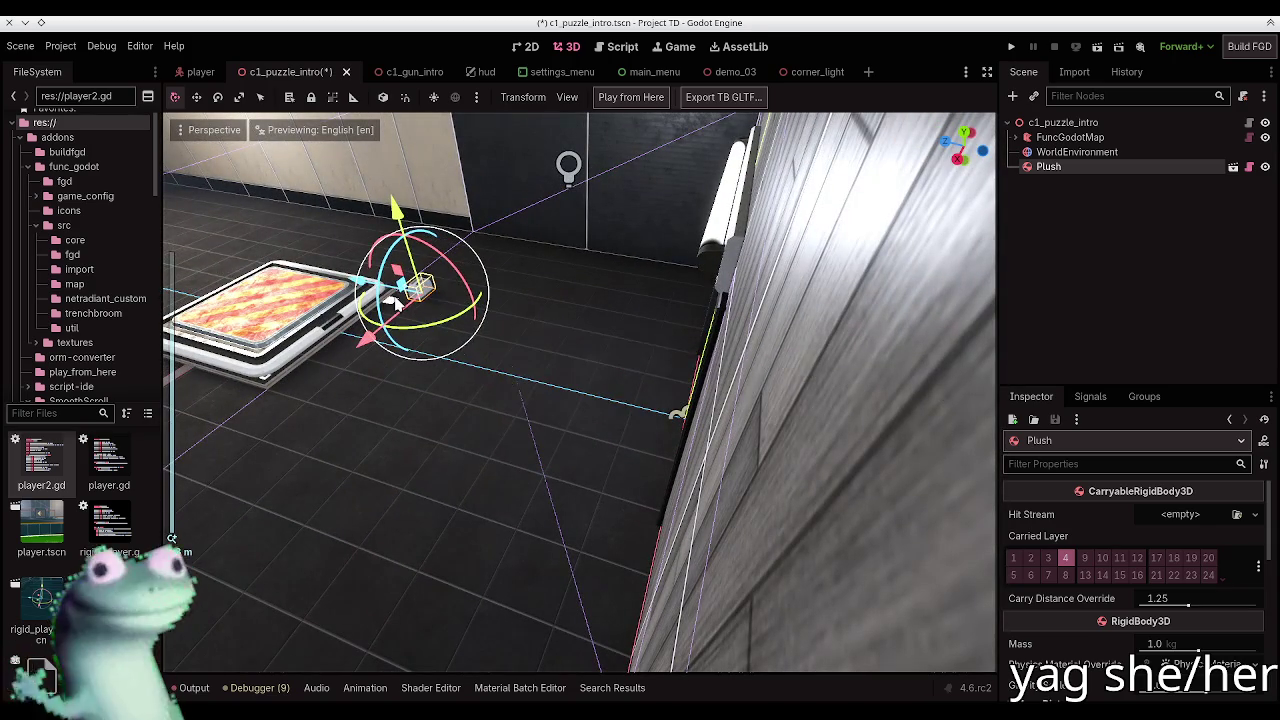
pyautogui.hotkey('ctrl', 's')
pyautogui.press('Escape')
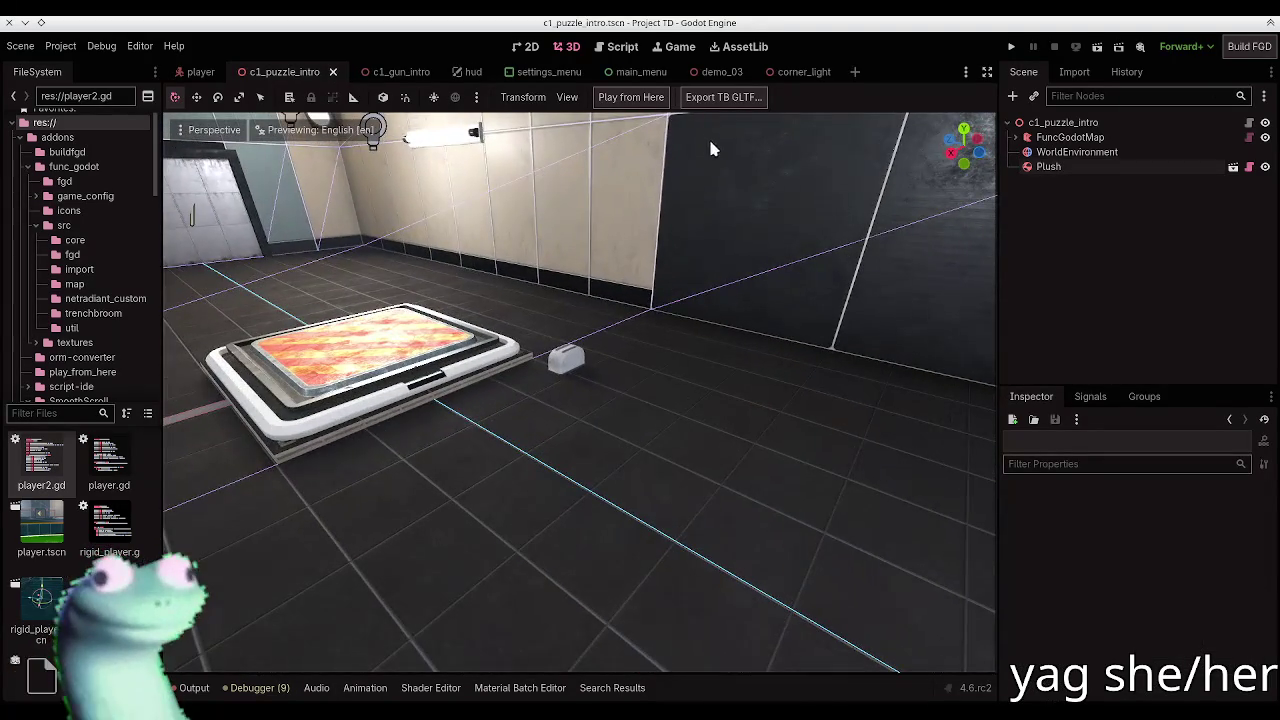
pyautogui.press('F6')
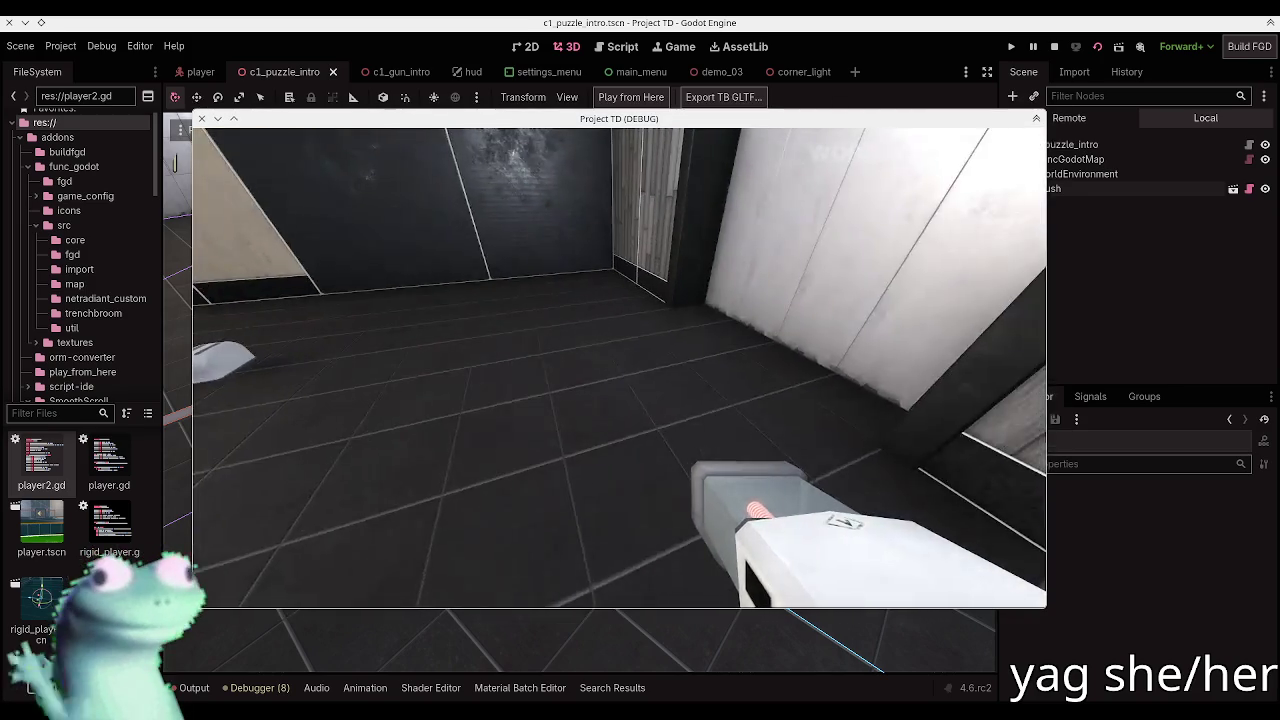
# Step: Walk to the toaster plush, pick it up and toss it, then circle back to it
pyautogui.press('Escape')
pyautogui.press('Escape')
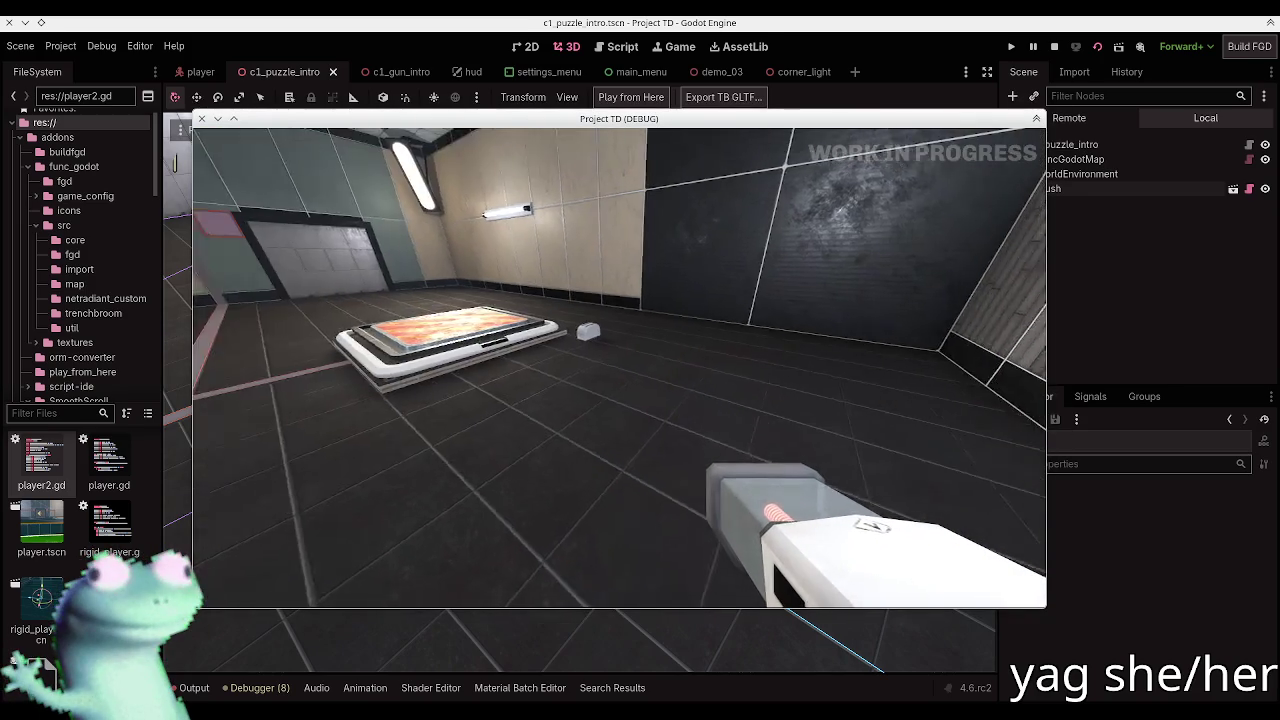
pyautogui.press('w')
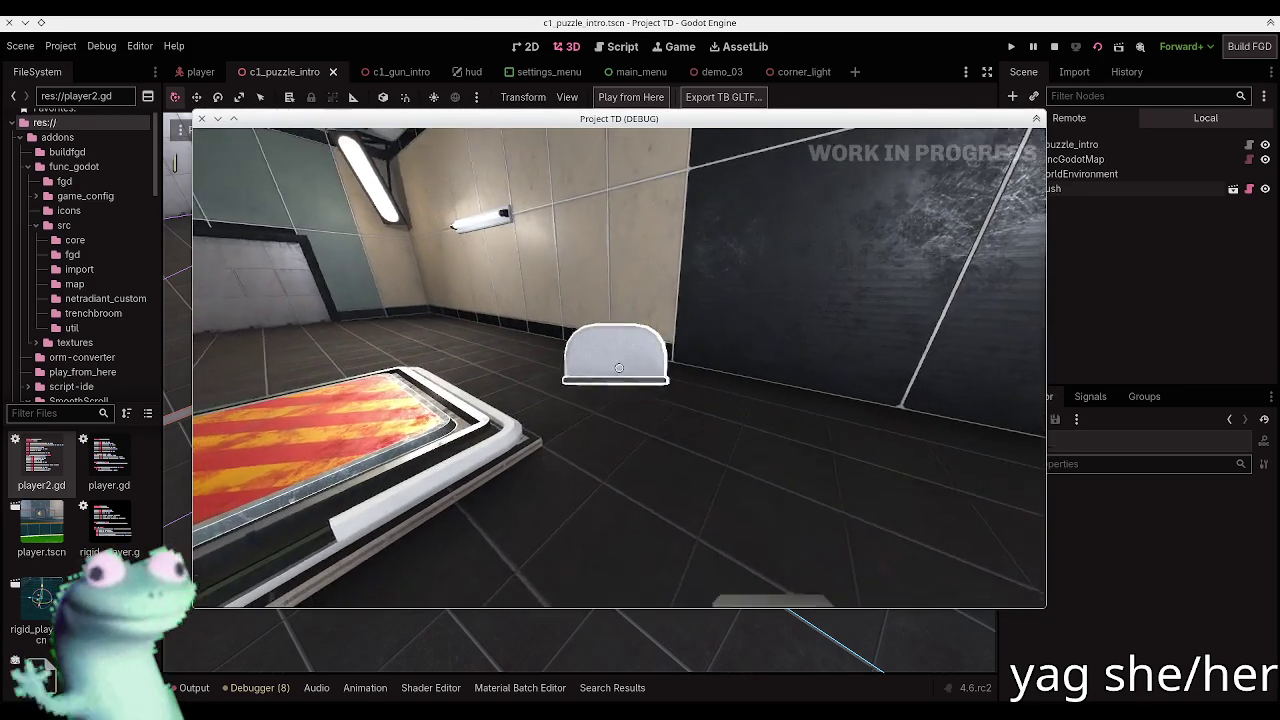
pyautogui.press('d')
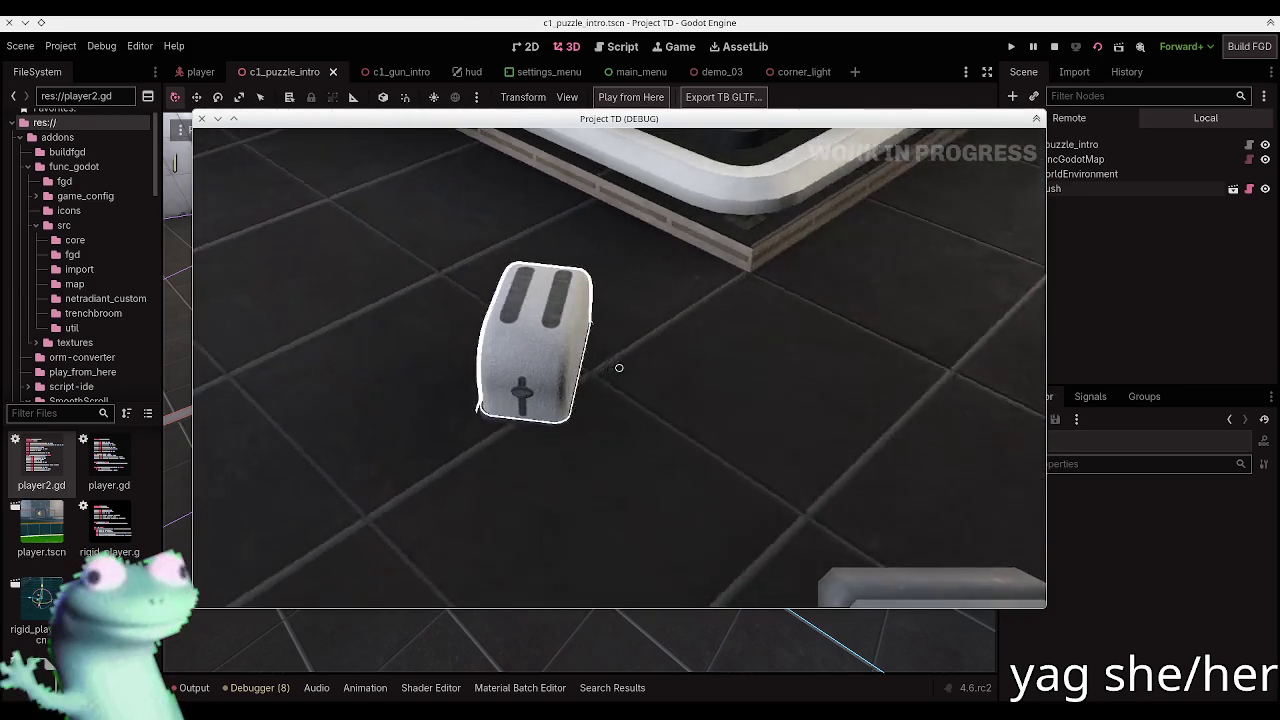
pyautogui.click(619, 368)
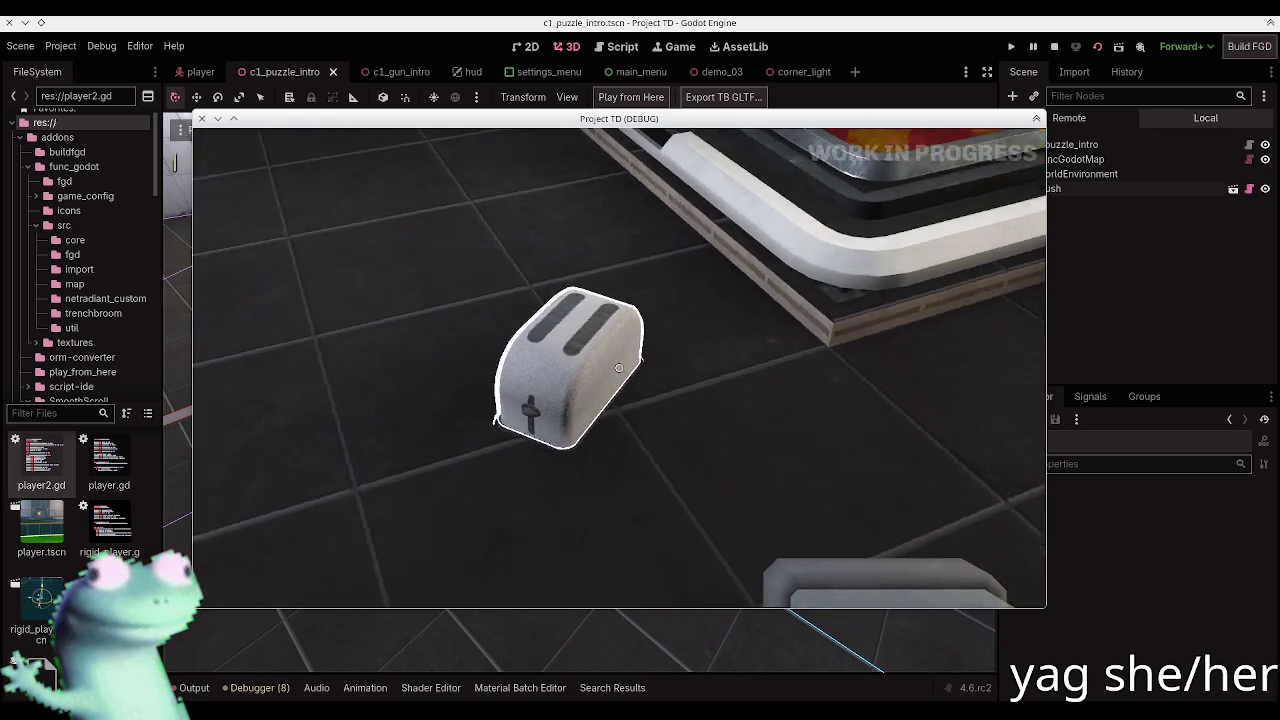
pyautogui.press('w')
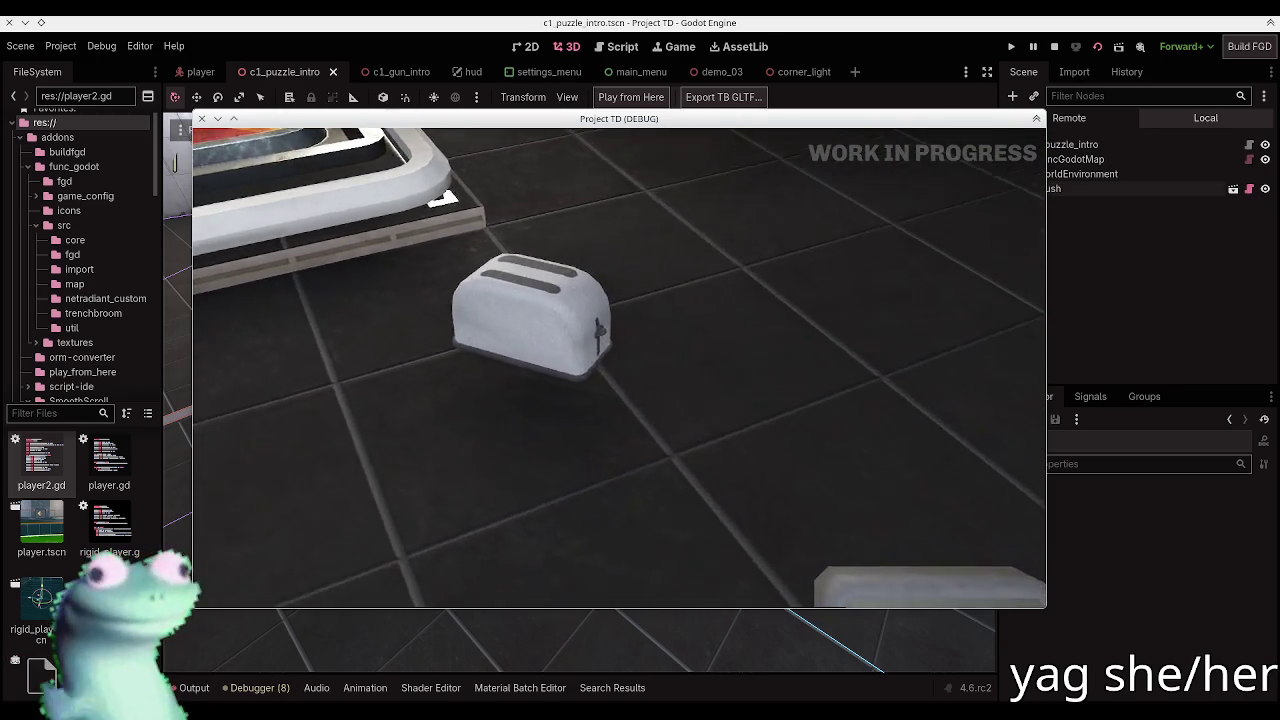
pyautogui.press('d')
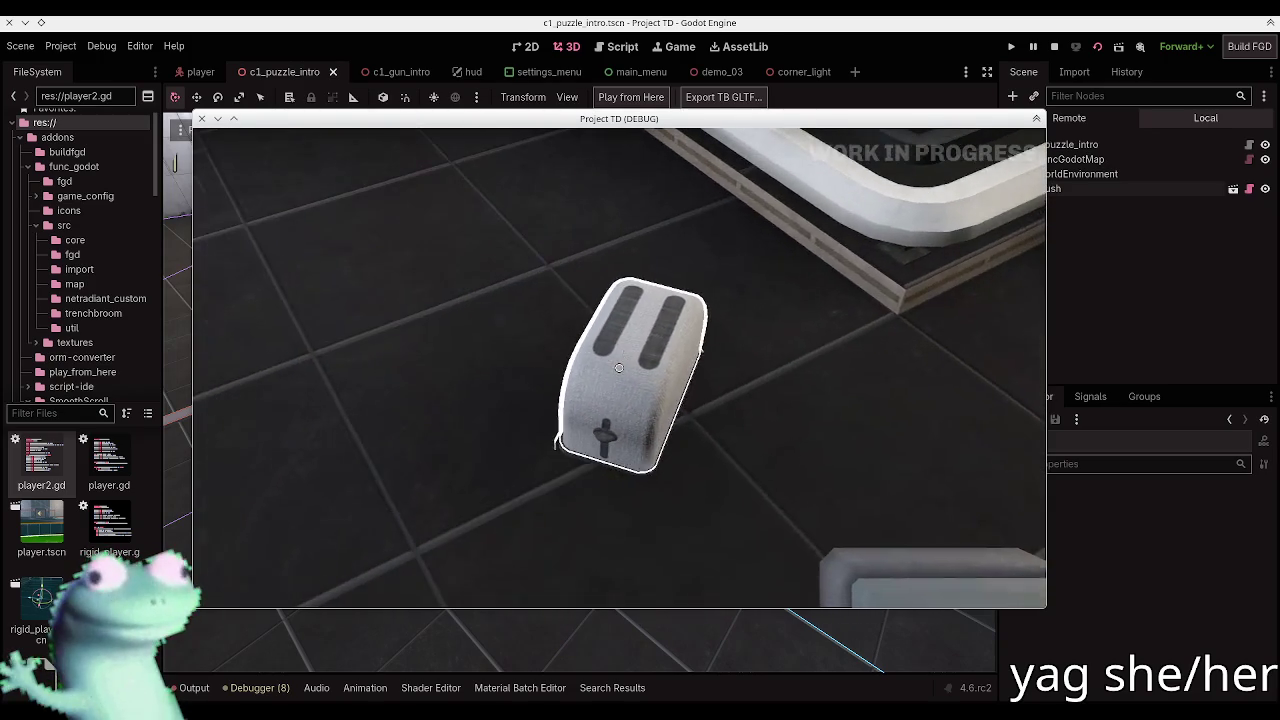
pyautogui.press('d')
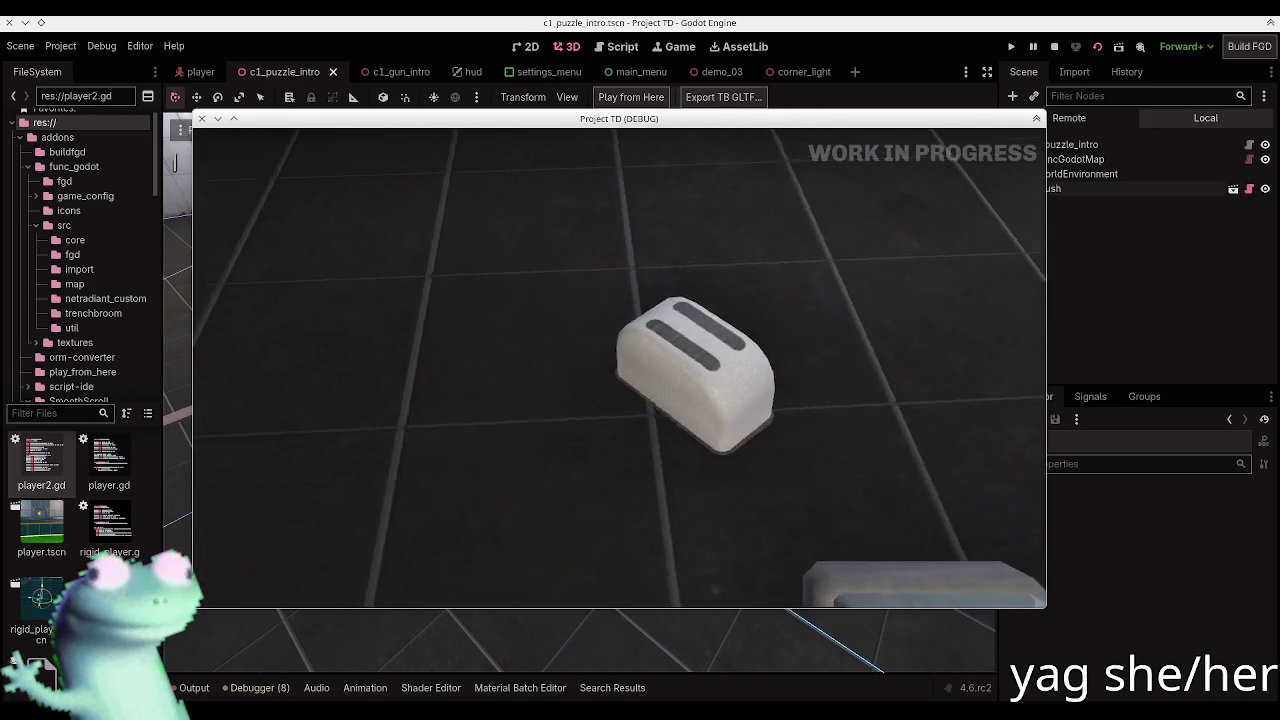
pyautogui.press('w')
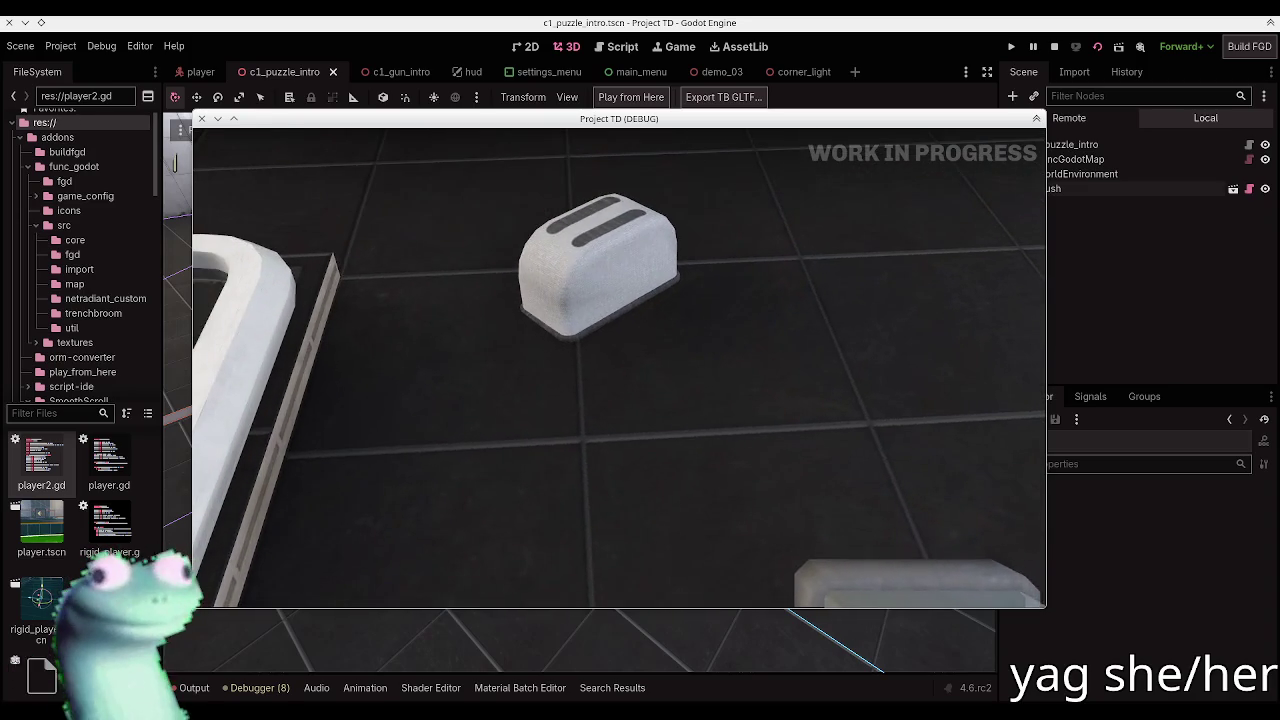
pyautogui.press('w')
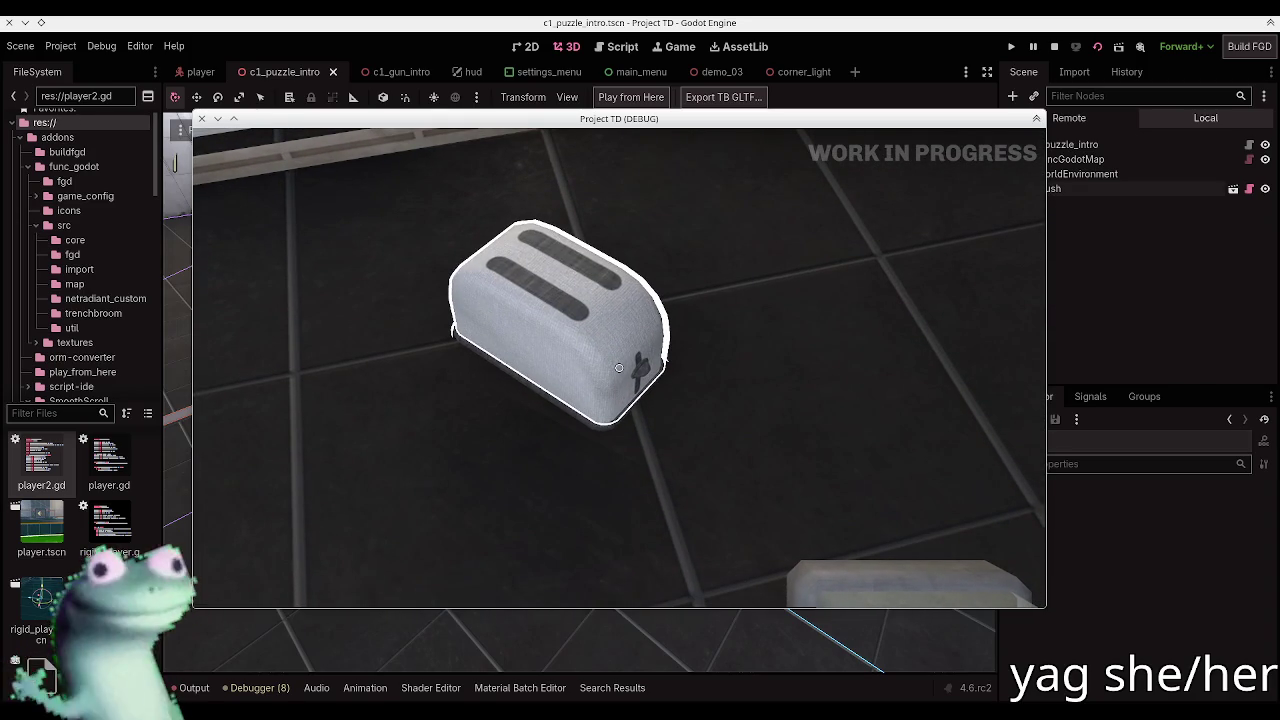
# Step: Pause and resume the game, then pick up the cube
pyautogui.press('Escape')
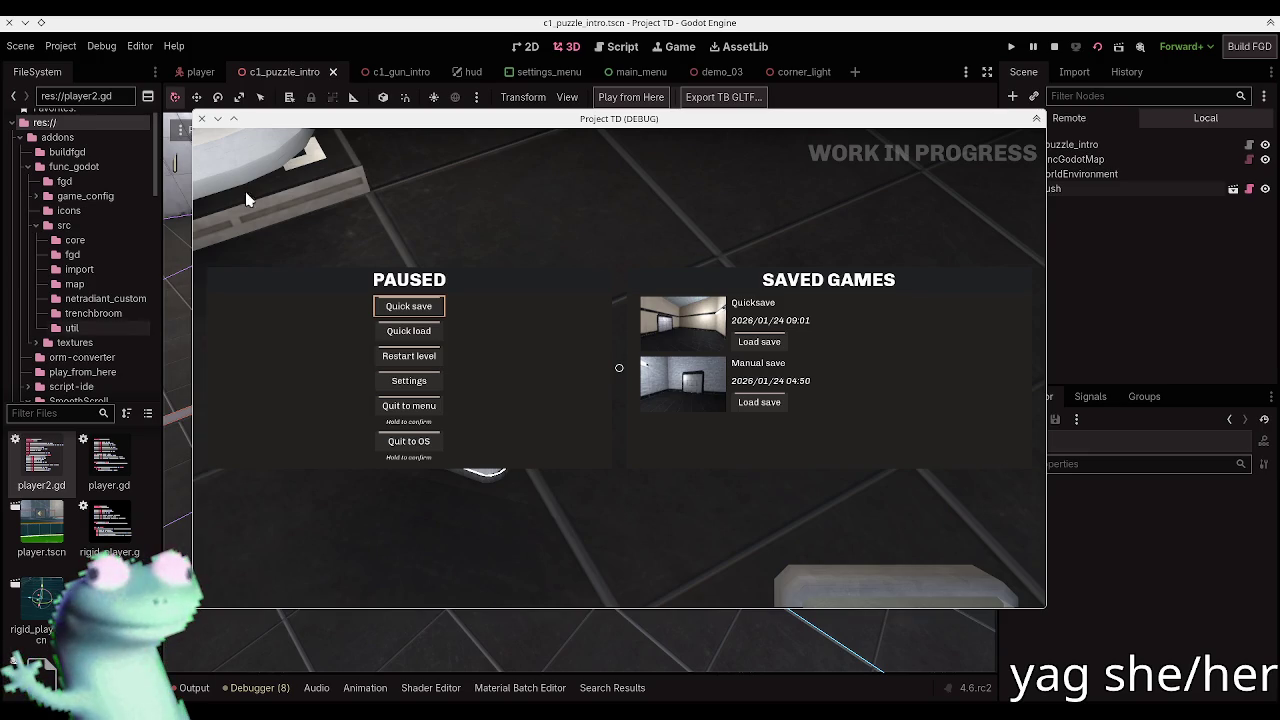
pyautogui.press('Escape')
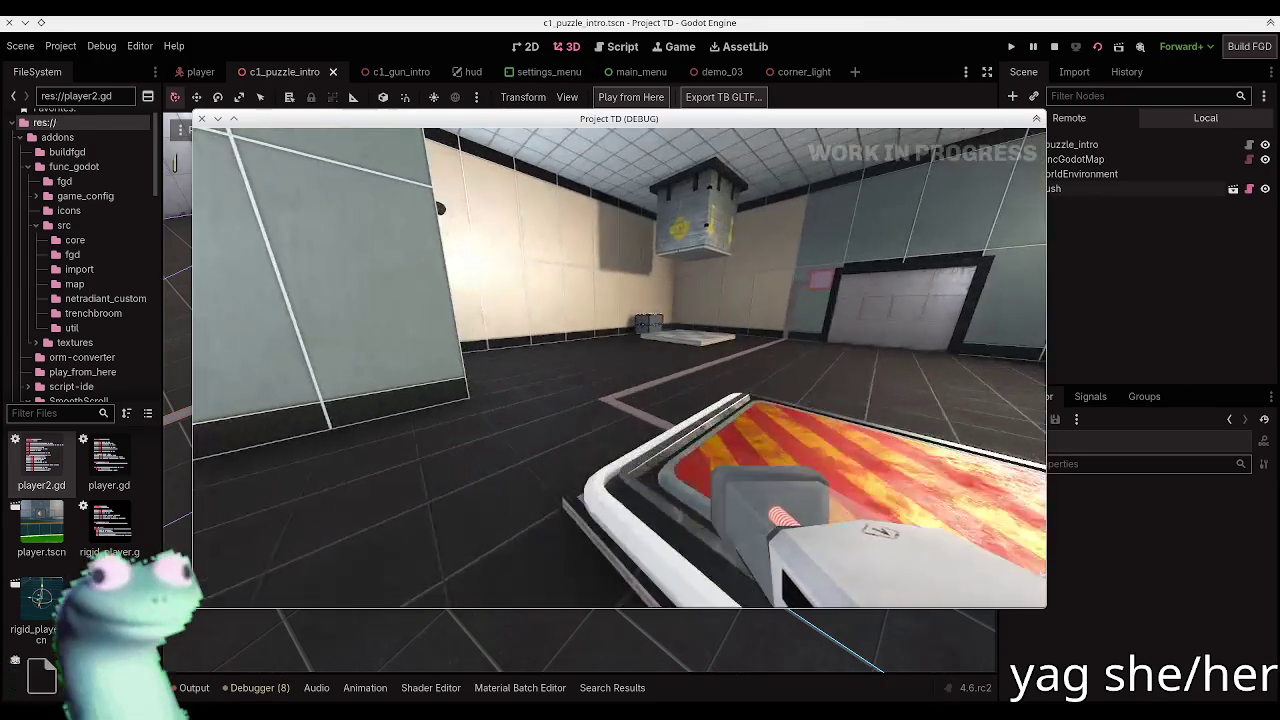
pyautogui.press('e')
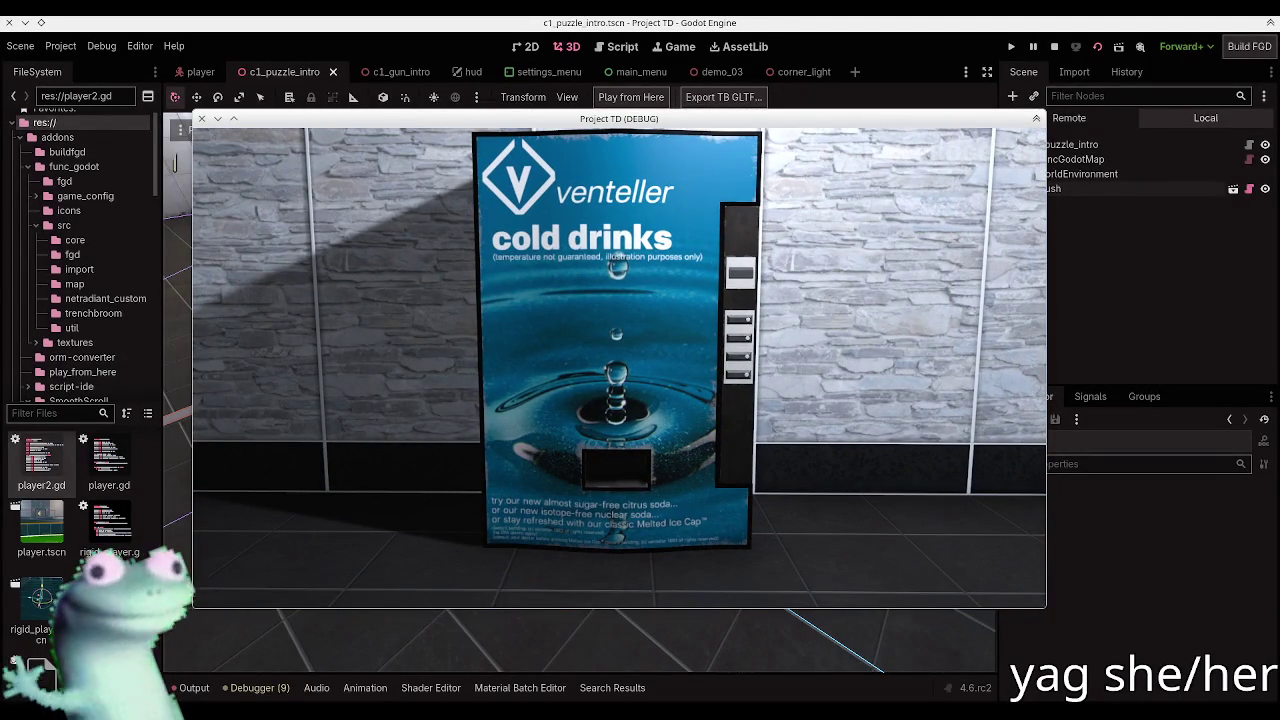
pyautogui.press('super')
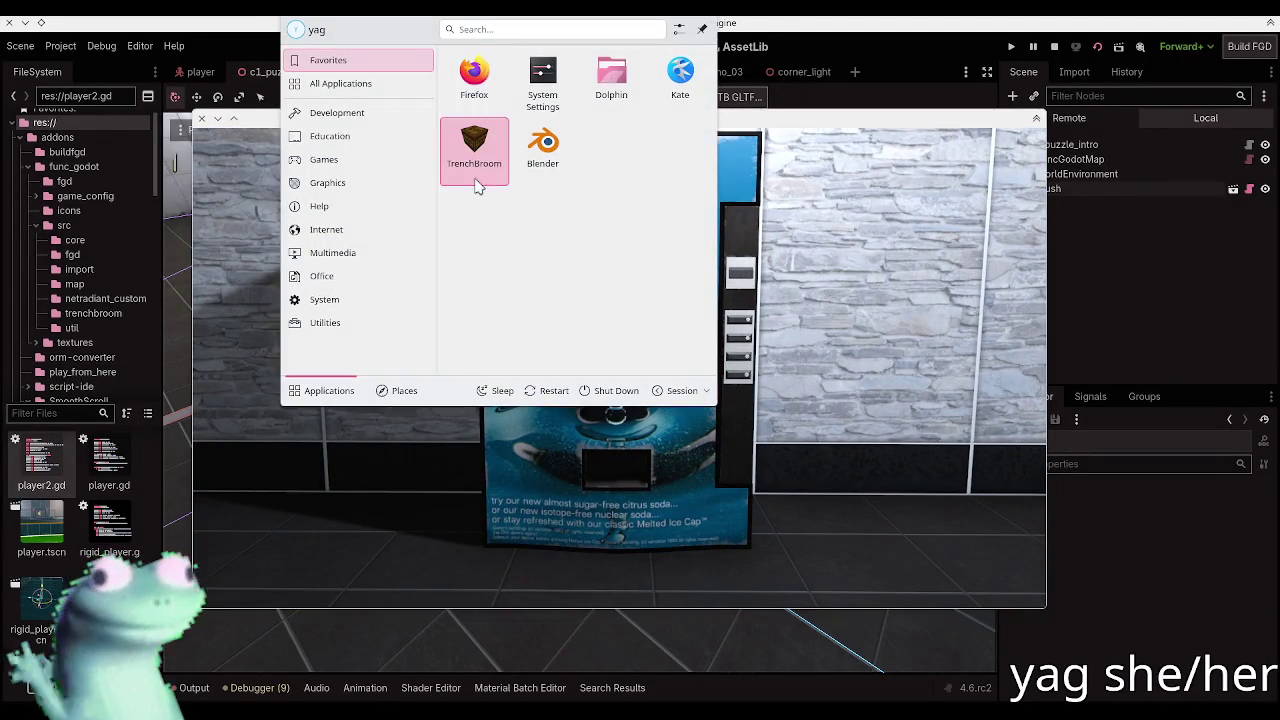
# Step: Close the KDE Kickoff launcher, returning to the game at the vending machine
pyautogui.press('Escape')
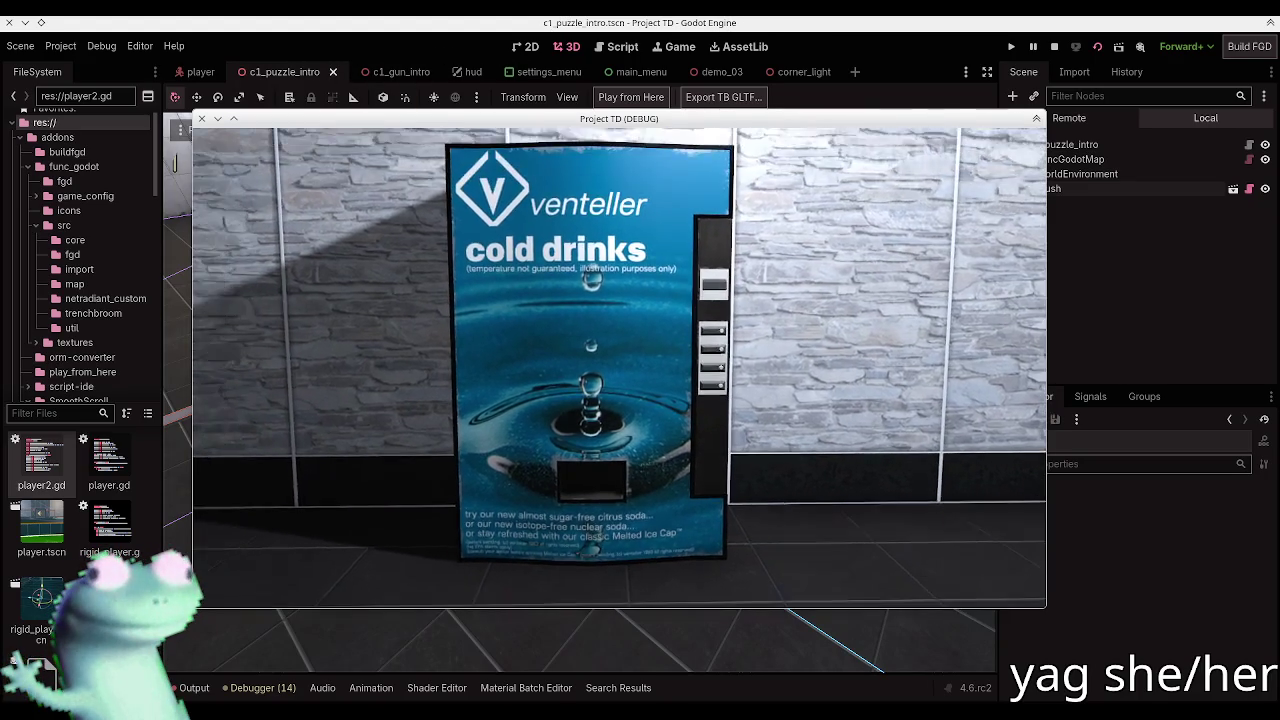
# Step: Pause the running puzzle intro game and close its debug window
pyautogui.press('Escape')
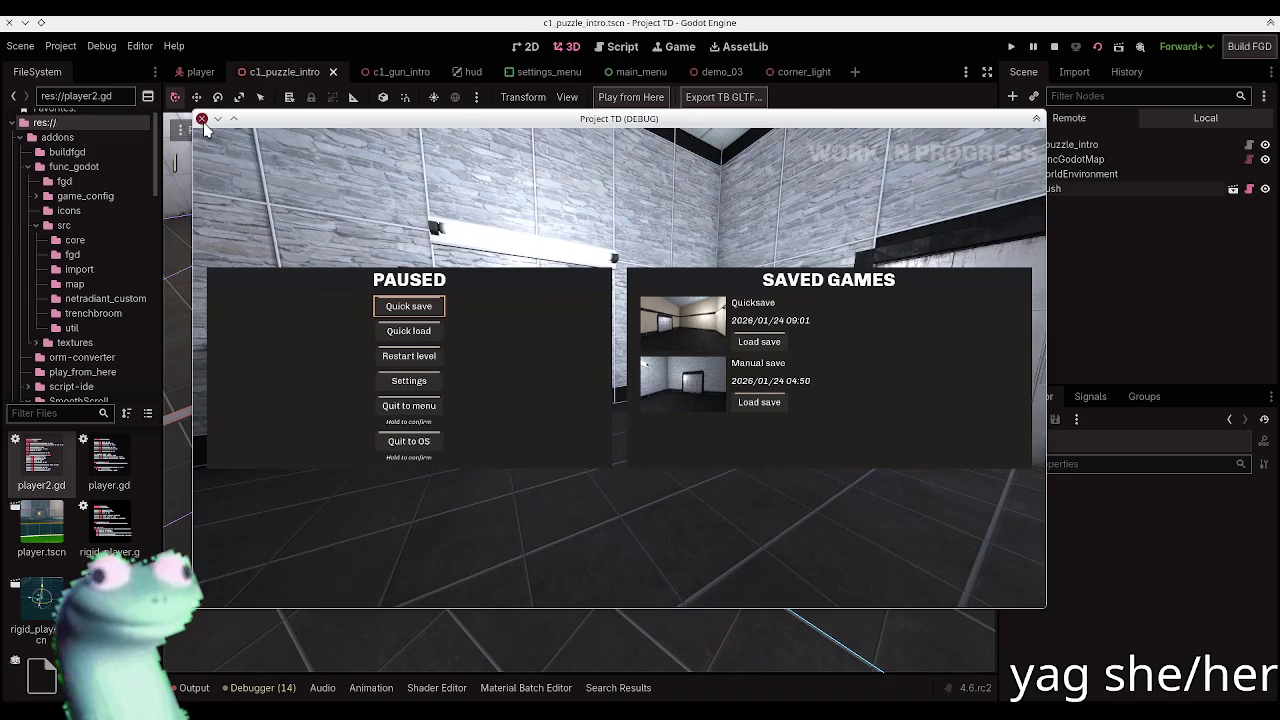
pyautogui.click(201, 118)
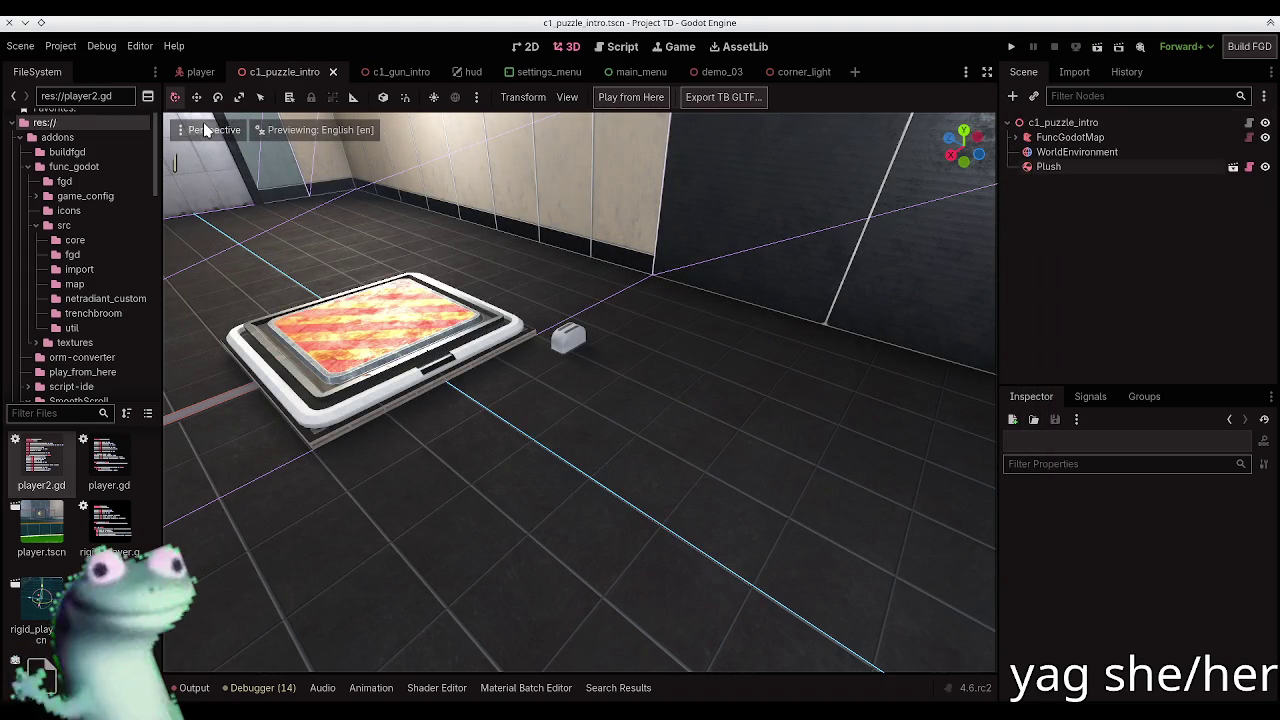
# Step: Delete the Plush node from c1_puzzle_intro and save the scene
pyautogui.click(1142, 168)
pyautogui.press('Delete')
pyautogui.press('Return')
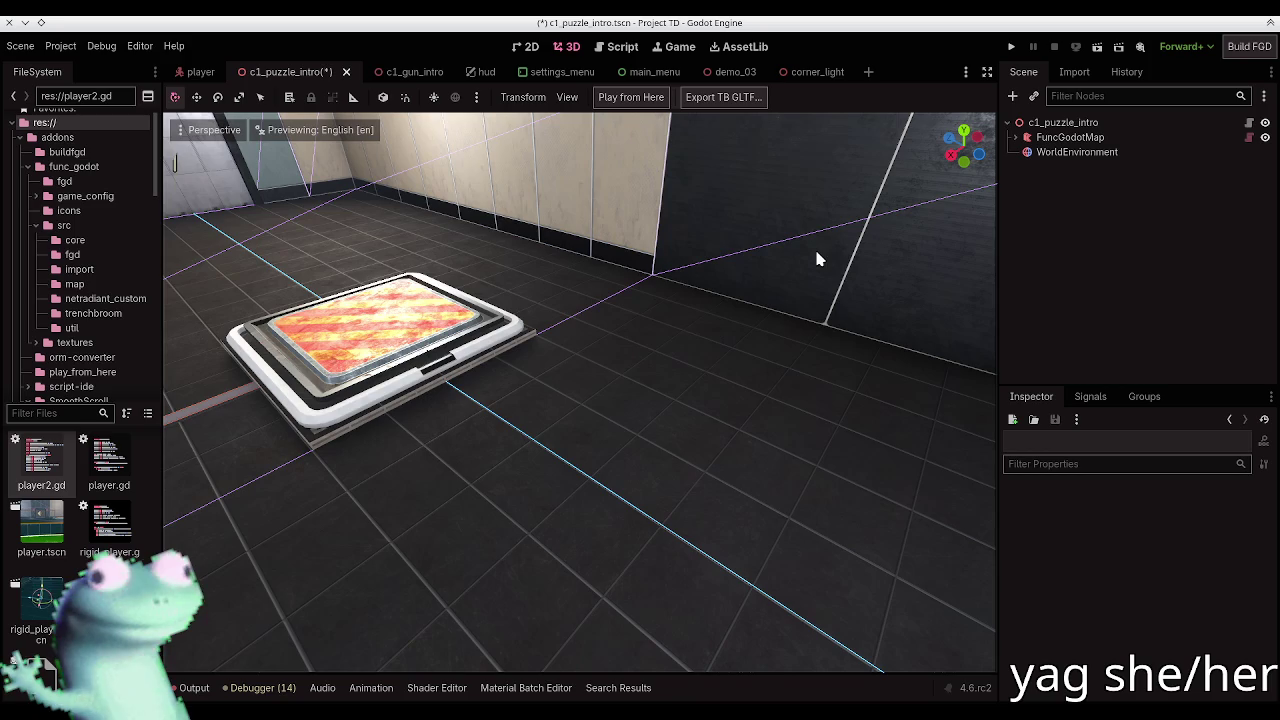
pyautogui.hotkey('ctrl', 's')
# Step: Open the c1_gun_intro scene, check its floor pad, then move to gun_intro.map in TrenchBroom
pyautogui.click(393, 73)
pyautogui.click(1003, 274)
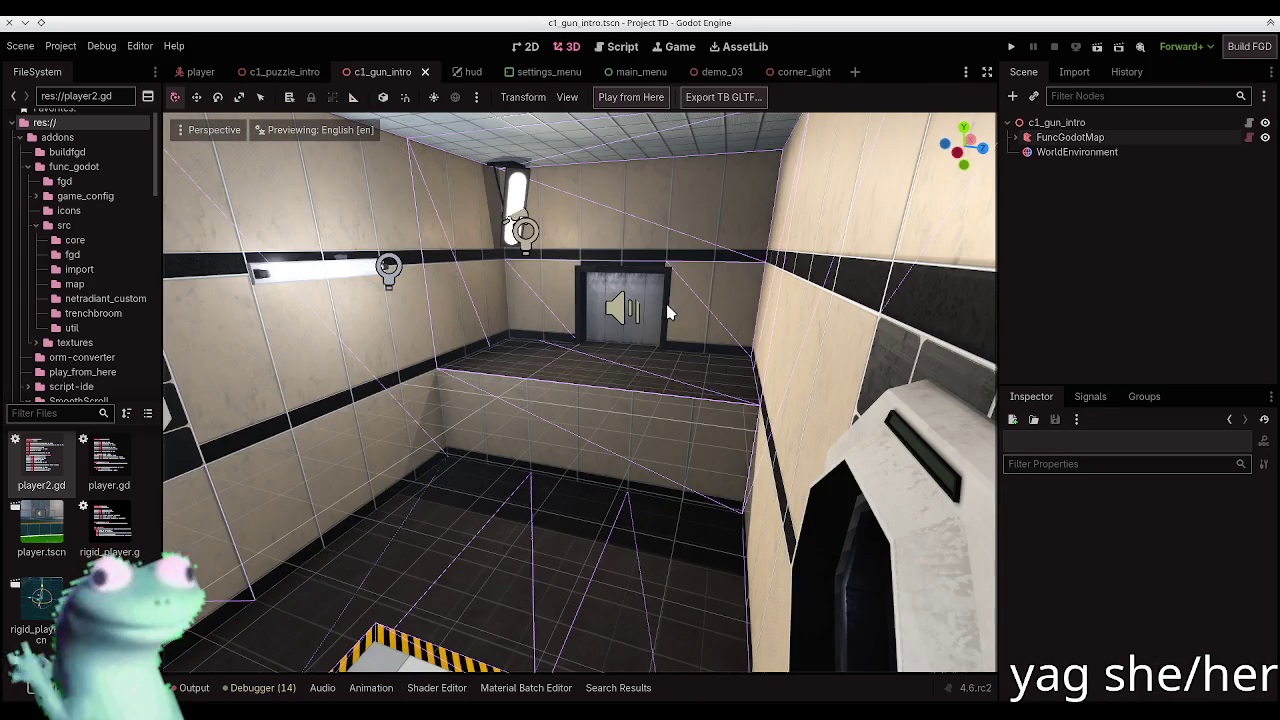
pyautogui.moveTo(675, 313)
pyautogui.mouseDown()
pyautogui.moveTo(688, 115)
pyautogui.moveTo(640, 390)
pyautogui.mouseUp()
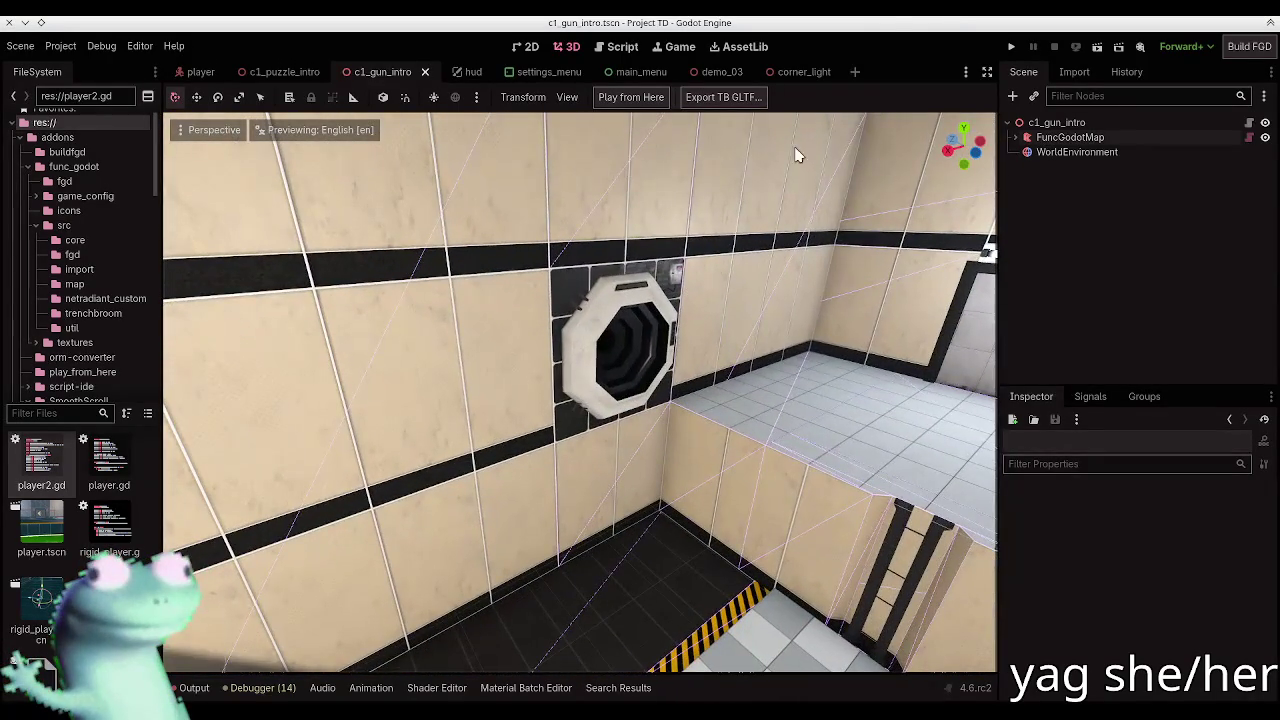
pyautogui.hotkey('alt', 'Tab')
pyautogui.scroll(-3, 286, 320)
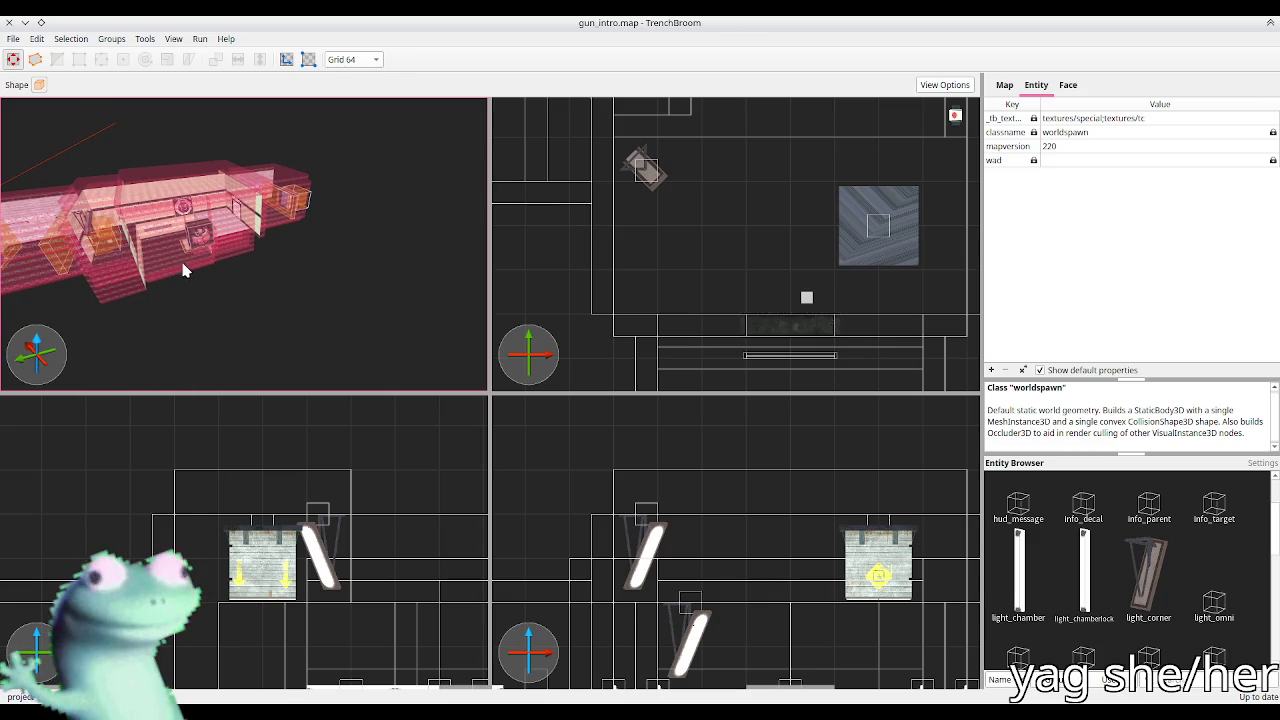
# Step: Draw a new flat clip brush beside the room in the top 2D view
pyautogui.scroll(-5, 795, 290)
pyautogui.moveTo(795, 290)
pyautogui.mouseDown()
pyautogui.moveTo(790, 240)
pyautogui.moveTo(773, 254)
pyautogui.moveTo(775, 183)
pyautogui.mouseUp()
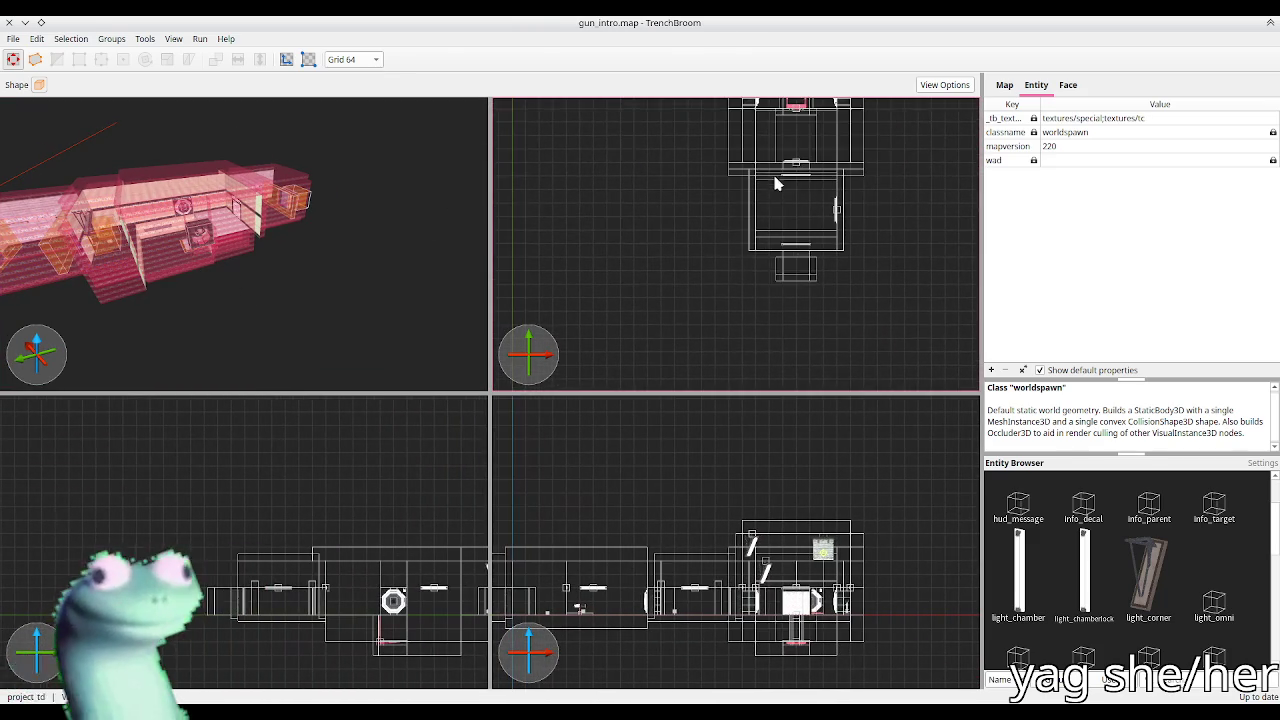
pyautogui.scroll(5, 312, 206)
pyautogui.scroll(10, 314, 201)
pyautogui.scroll(-10, 277, 201)
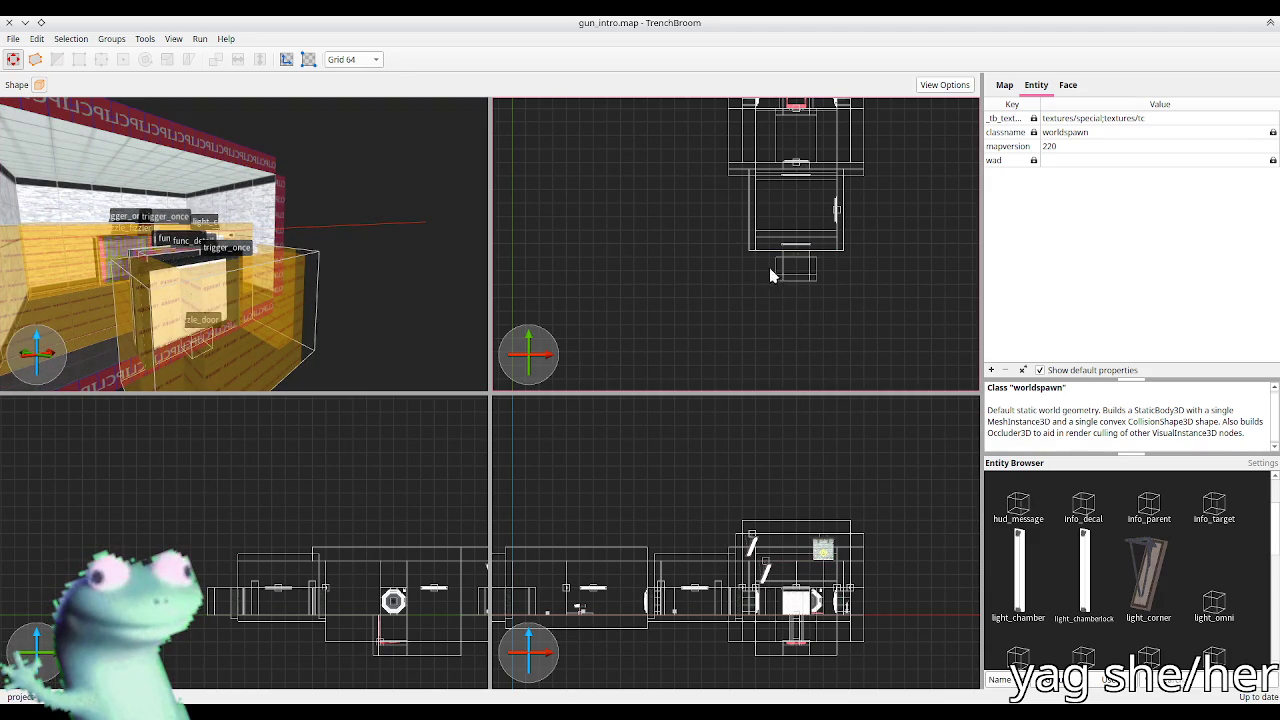
pyautogui.moveTo(758, 258)
pyautogui.mouseDown()
pyautogui.moveTo(848, 294)
pyautogui.moveTo(914, 360)
pyautogui.moveTo(940, 367)
pyautogui.mouseUp()
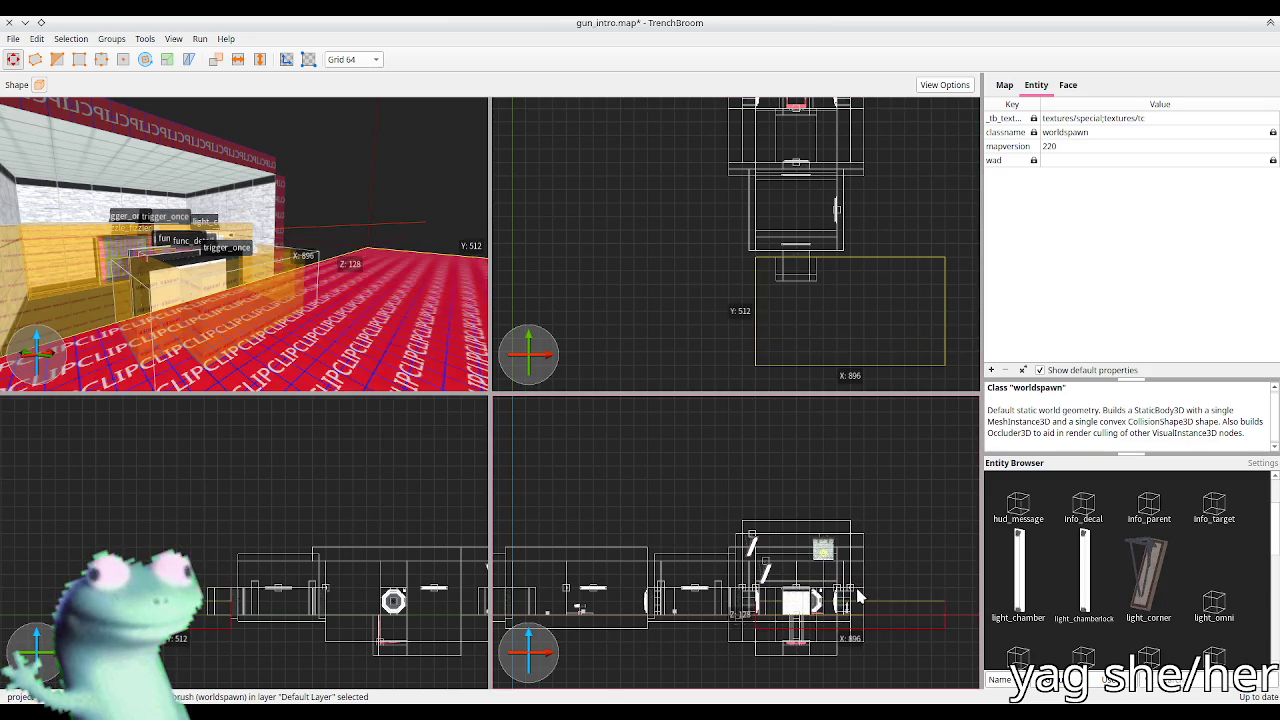
# Step: Stretch the clip brush to 640 units and save gun_intro.map
pyautogui.scroll(3, 371, 286)
pyautogui.scroll(-5, 420, 293)
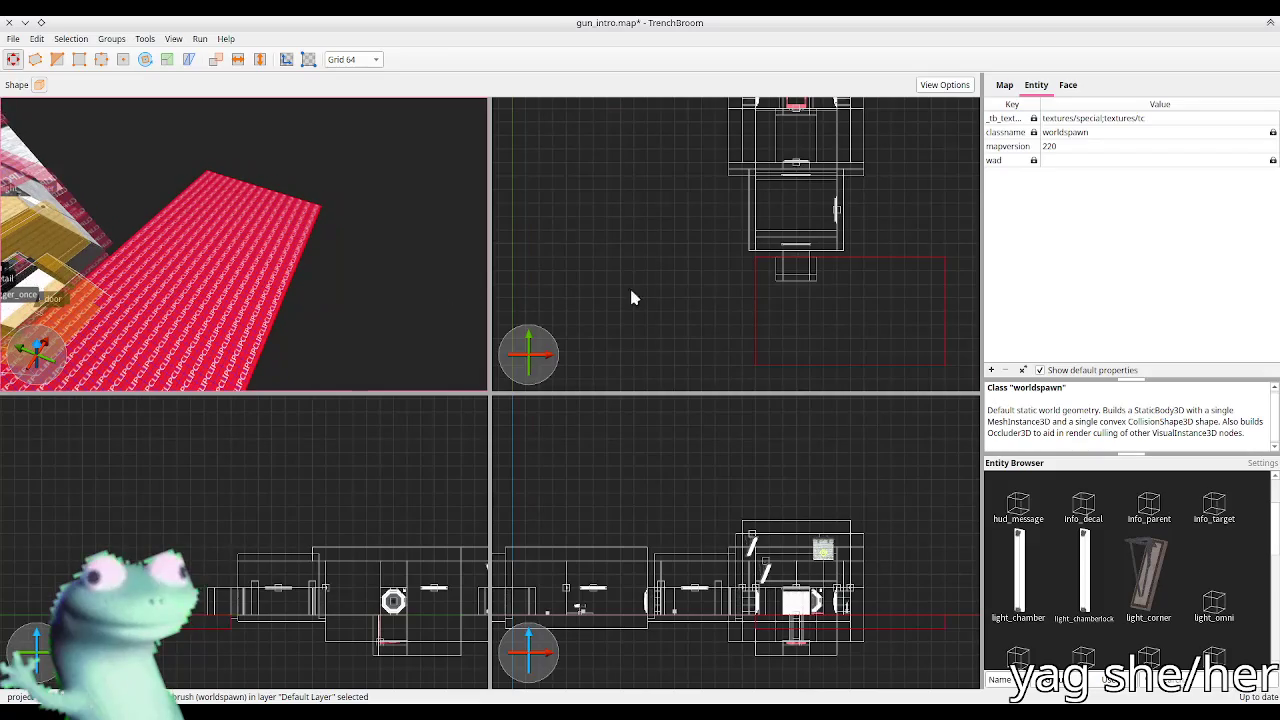
pyautogui.moveTo(829, 305); pyautogui.dragTo(830, 341)
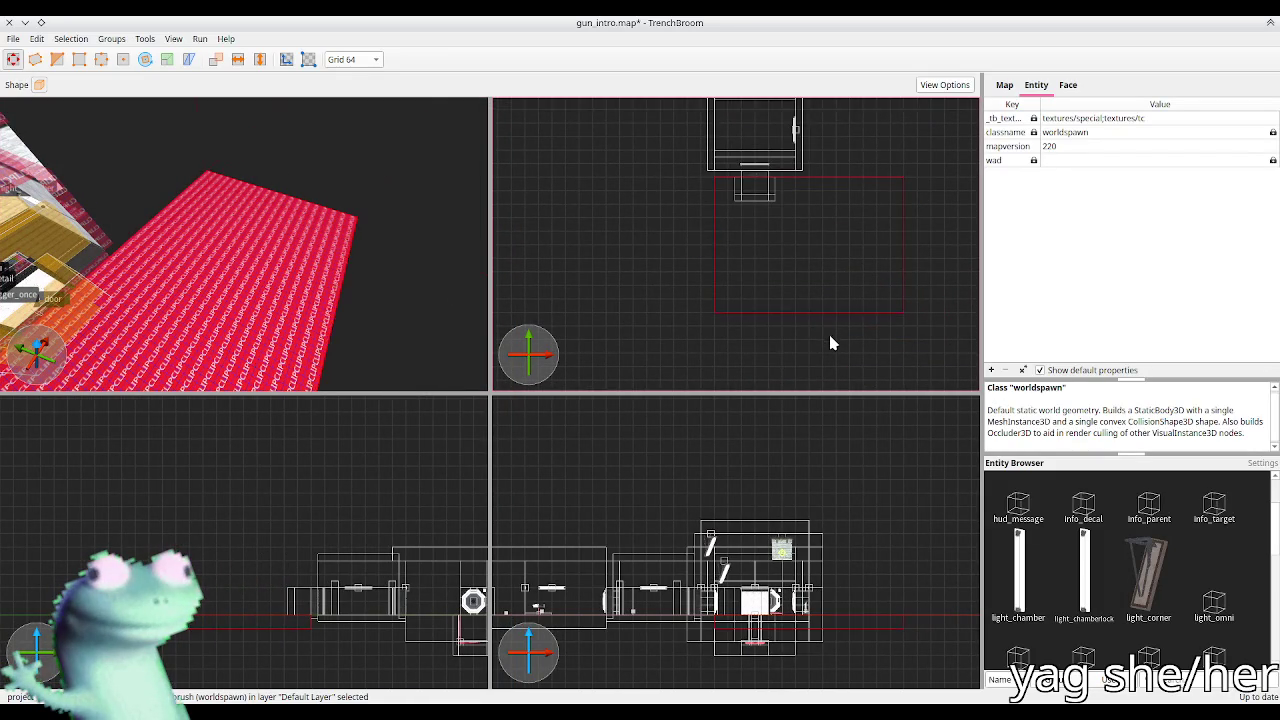
pyautogui.click(830, 341)
pyautogui.hotkey('ctrl', 's')
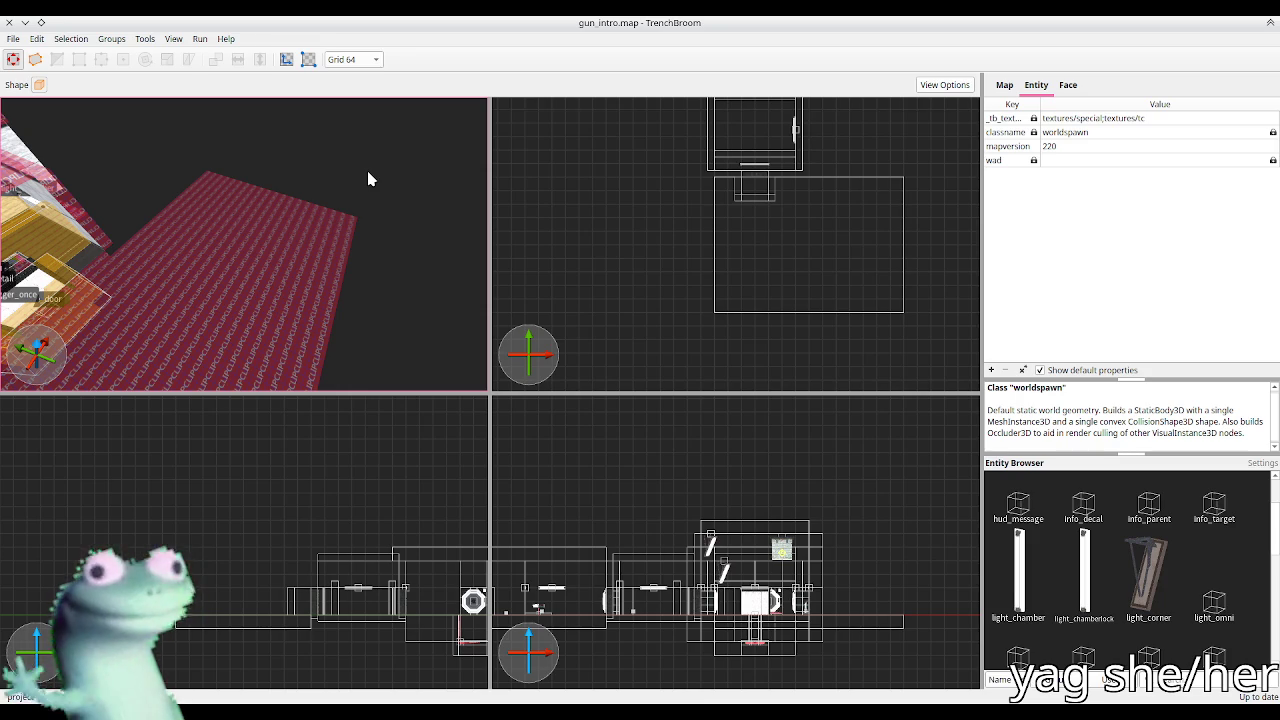
# Step: Delete the tall clip brush standing inside the room
pyautogui.scroll(10, 313, 171)
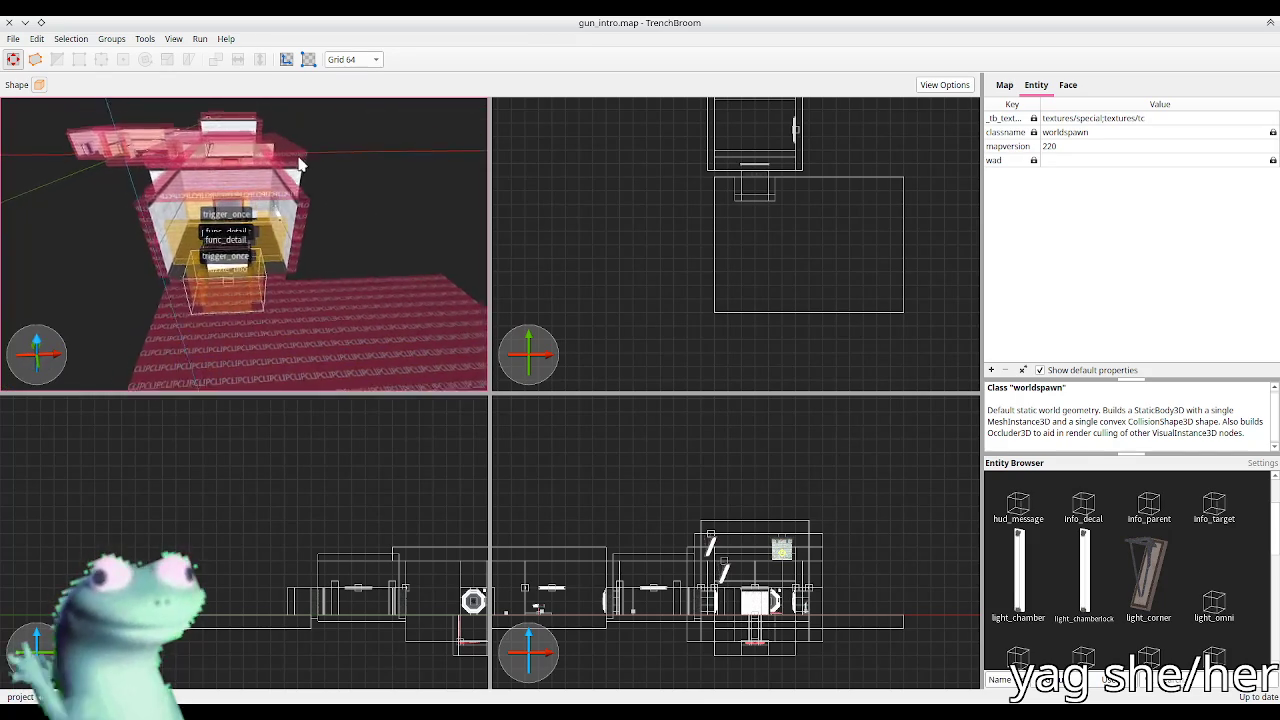
pyautogui.scroll(8, 308, 160)
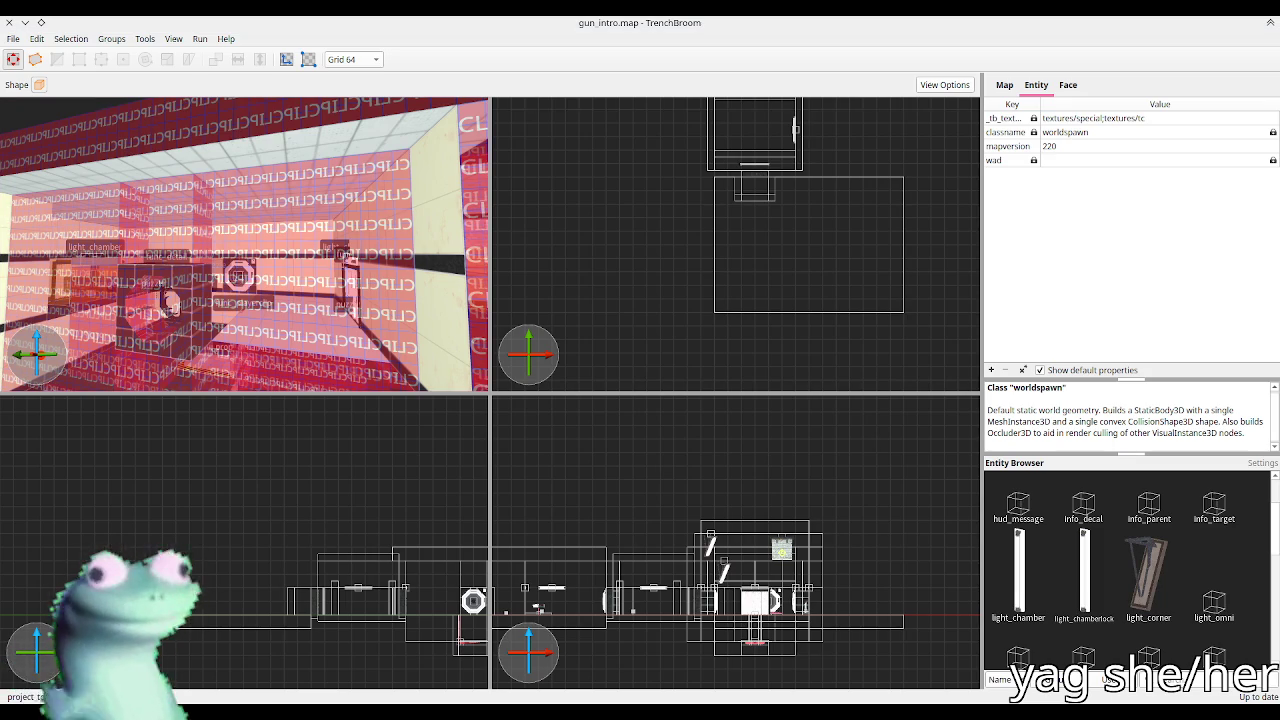
pyautogui.scroll(6, 240, 240)
pyautogui.scroll(-5, 231, 254)
pyautogui.click(256, 262)
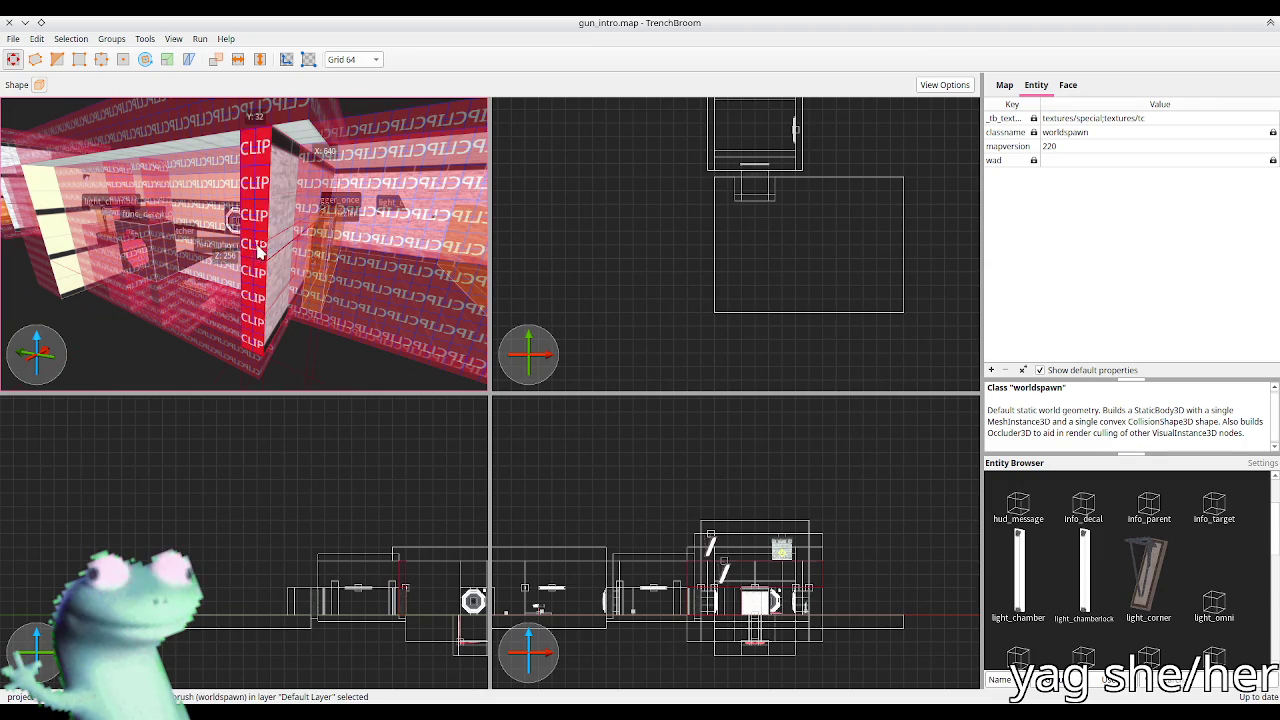
pyautogui.press('Delete')
# Step: Select another tall clip brush in the room to inspect it
pyautogui.scroll(-3, 250, 248)
pyautogui.scroll(-3, 245, 245)
pyautogui.click(238, 343)
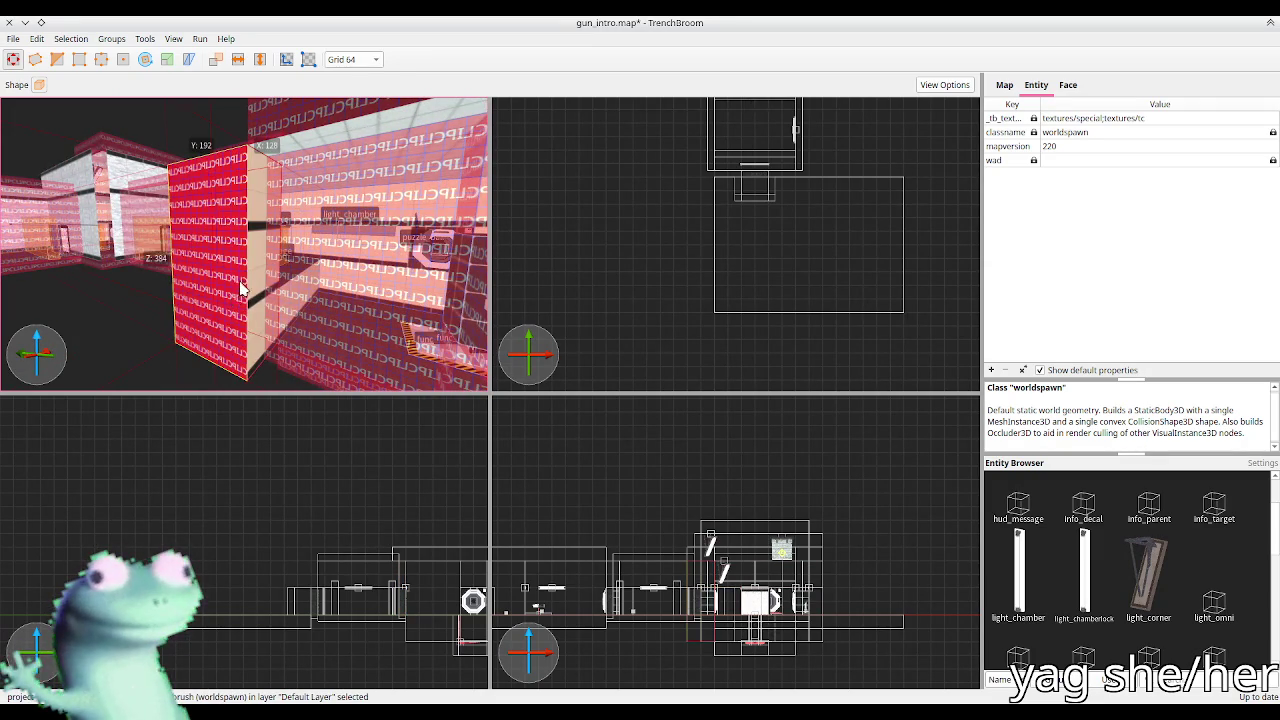
pyautogui.scroll(5, 214, 300)
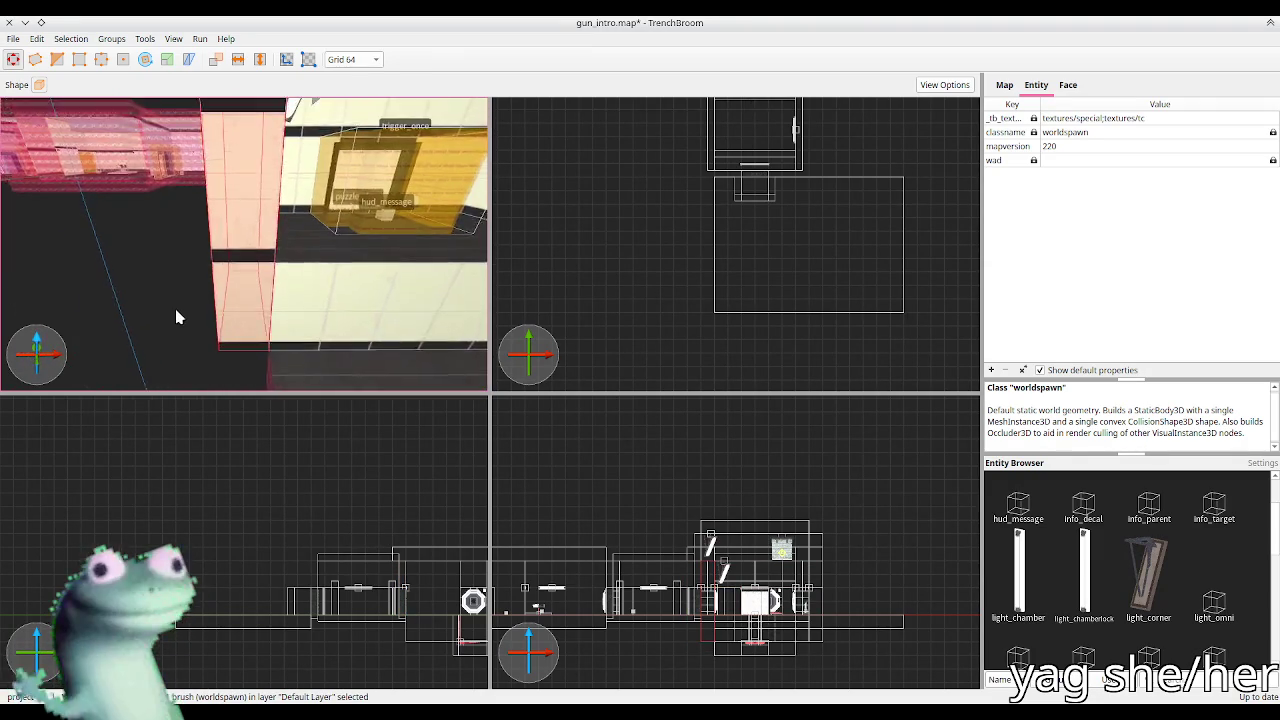
pyautogui.scroll(-3, 175, 319)
pyautogui.scroll(-6, 175, 303)
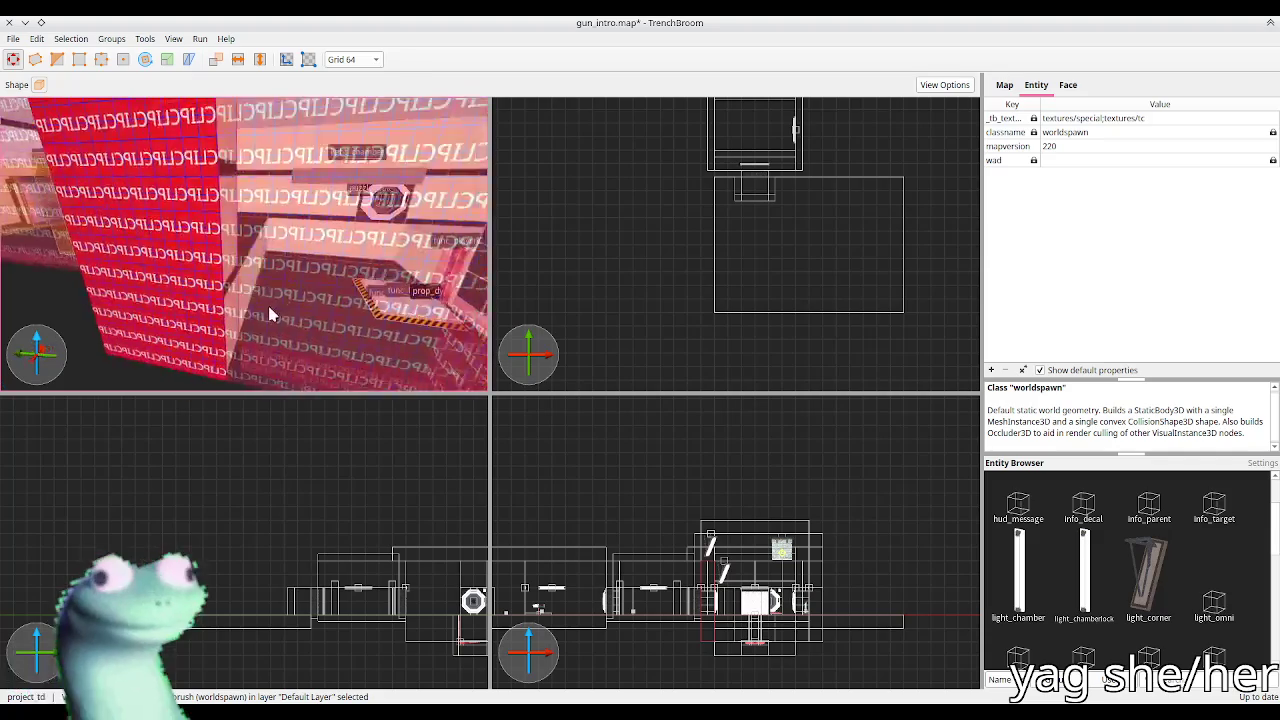
pyautogui.scroll(6, 185, 296)
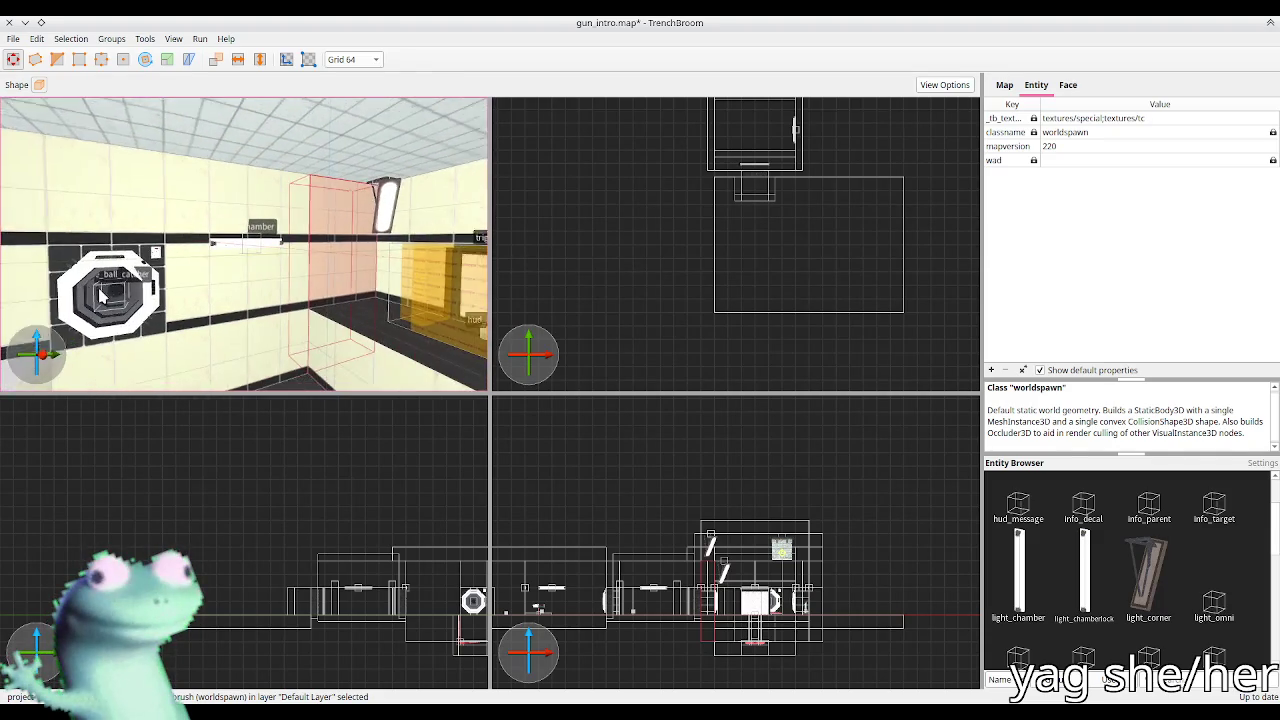
pyautogui.scroll(3, 240, 300)
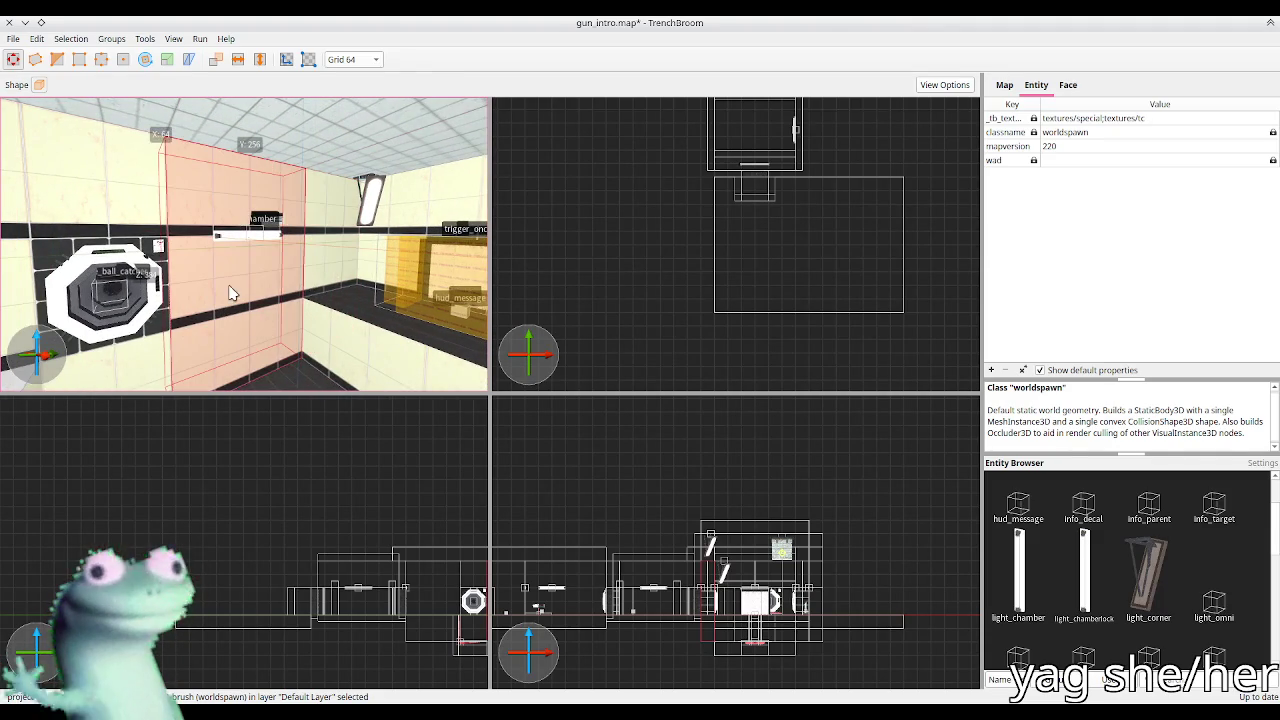
pyautogui.scroll(-3, 215, 315)
# Step: Check the neighbouring wall and clip brushes, then clear the selection
pyautogui.keyDown('shift'); pyautogui.click(425, 283); pyautogui.keyUp('shift')
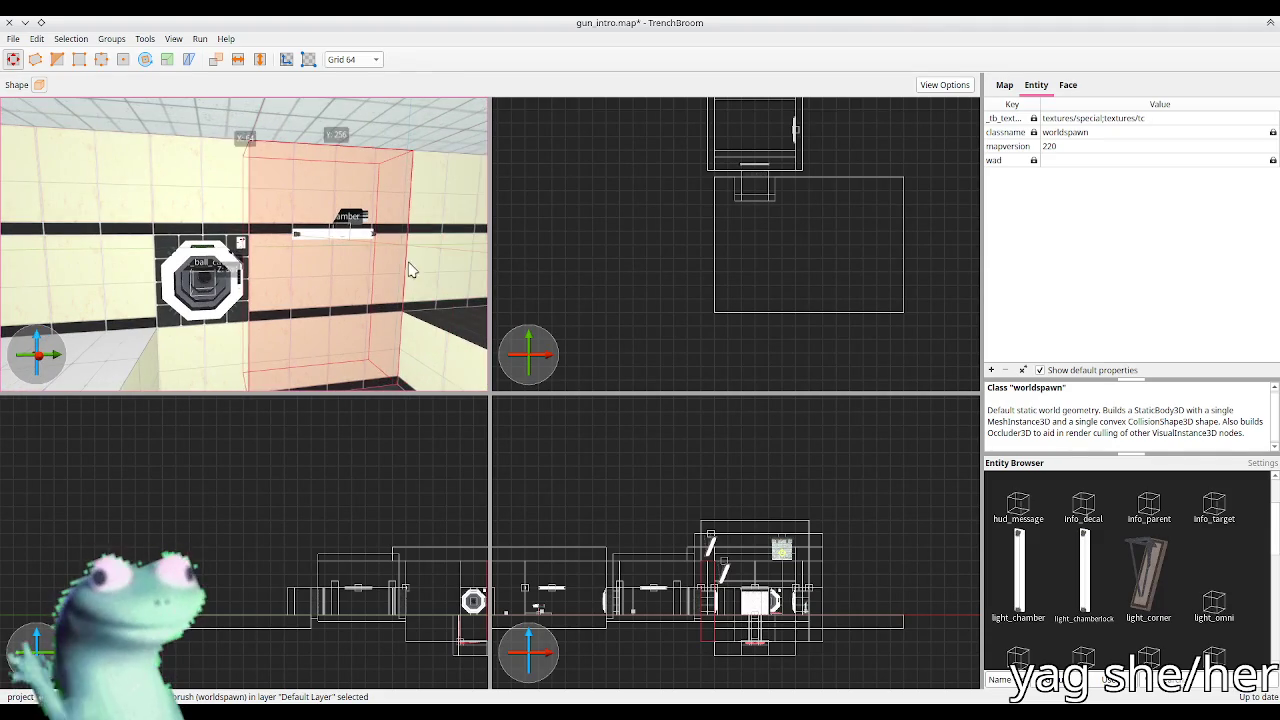
pyautogui.scroll(3, 341, 313)
pyautogui.scroll(-3, 341, 313)
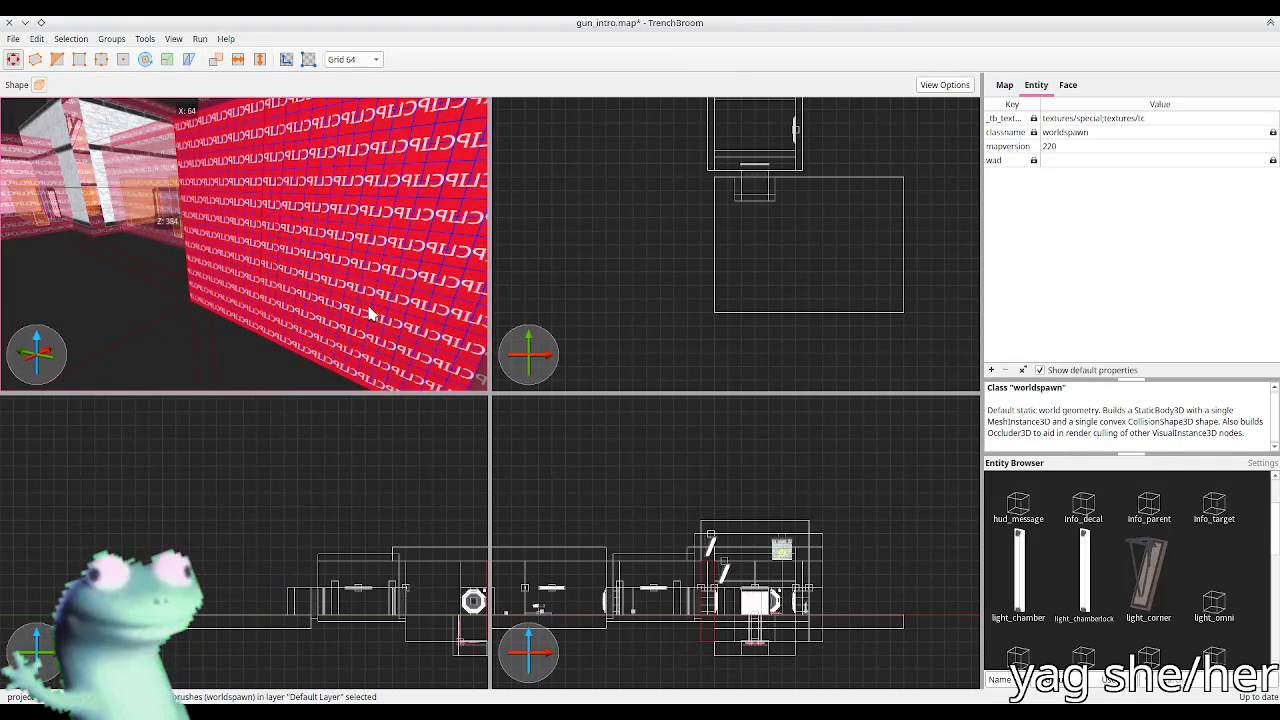
pyautogui.click(369, 313)
pyautogui.scroll(5, 369, 313)
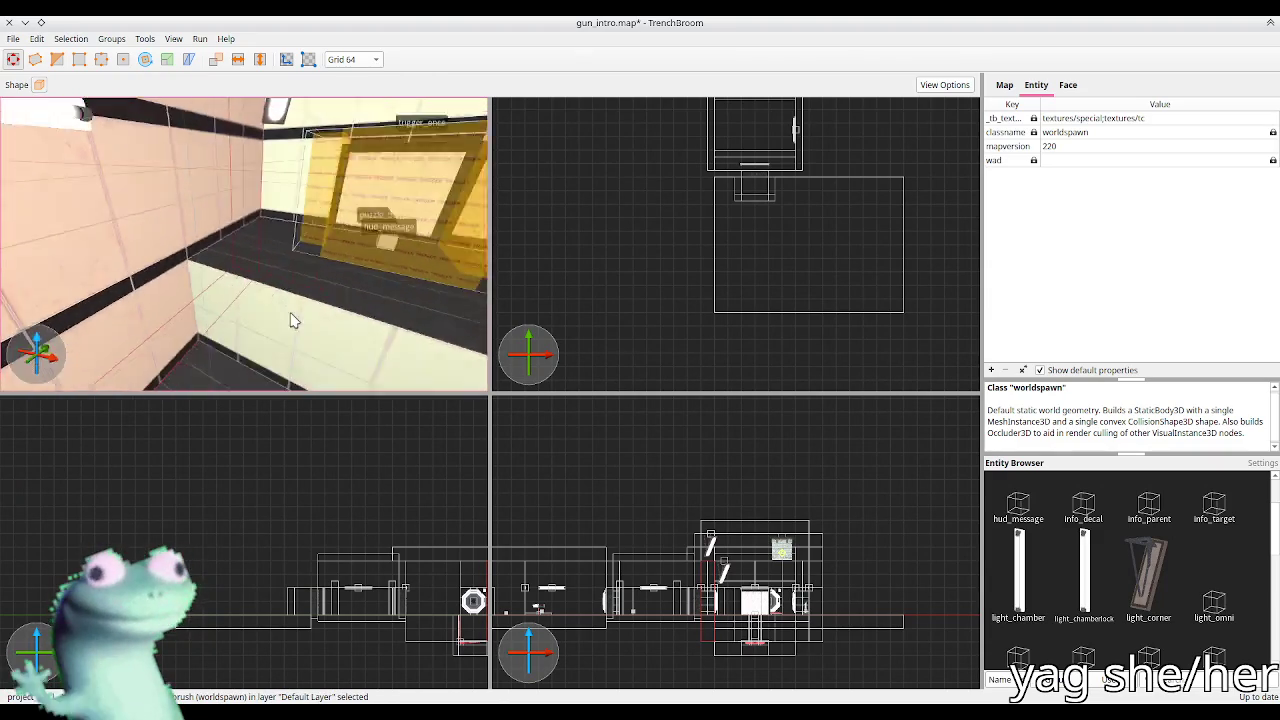
pyautogui.click(280, 278)
pyautogui.scroll(-3, 280, 278)
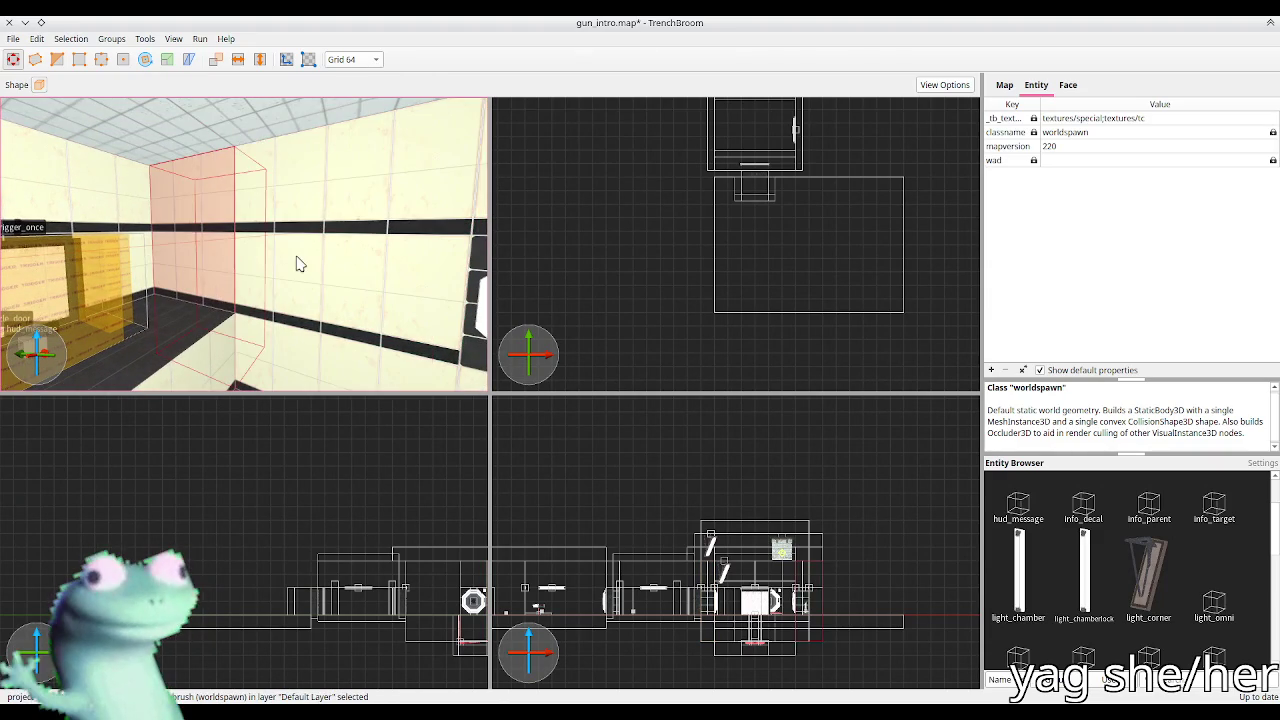
pyautogui.keyDown('ctrl'); pyautogui.click(209, 247); pyautogui.keyUp('ctrl')
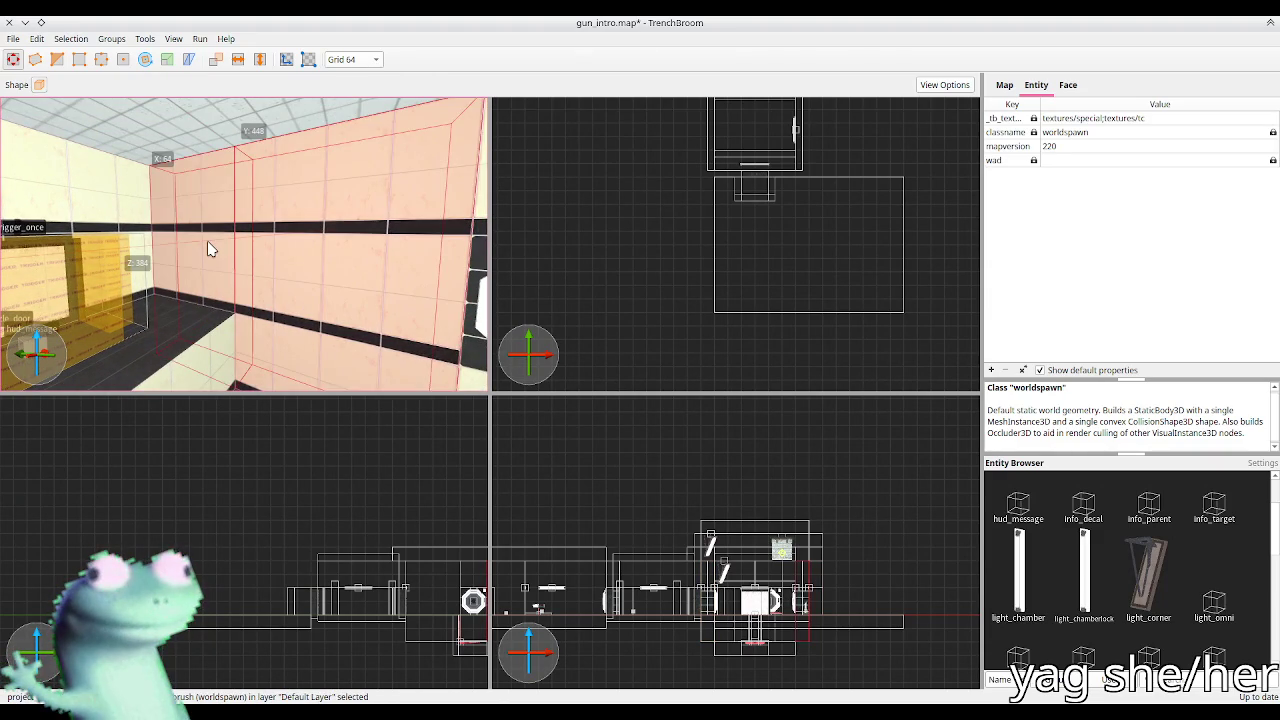
pyautogui.press('Escape')
pyautogui.scroll(-5, 286, 300)
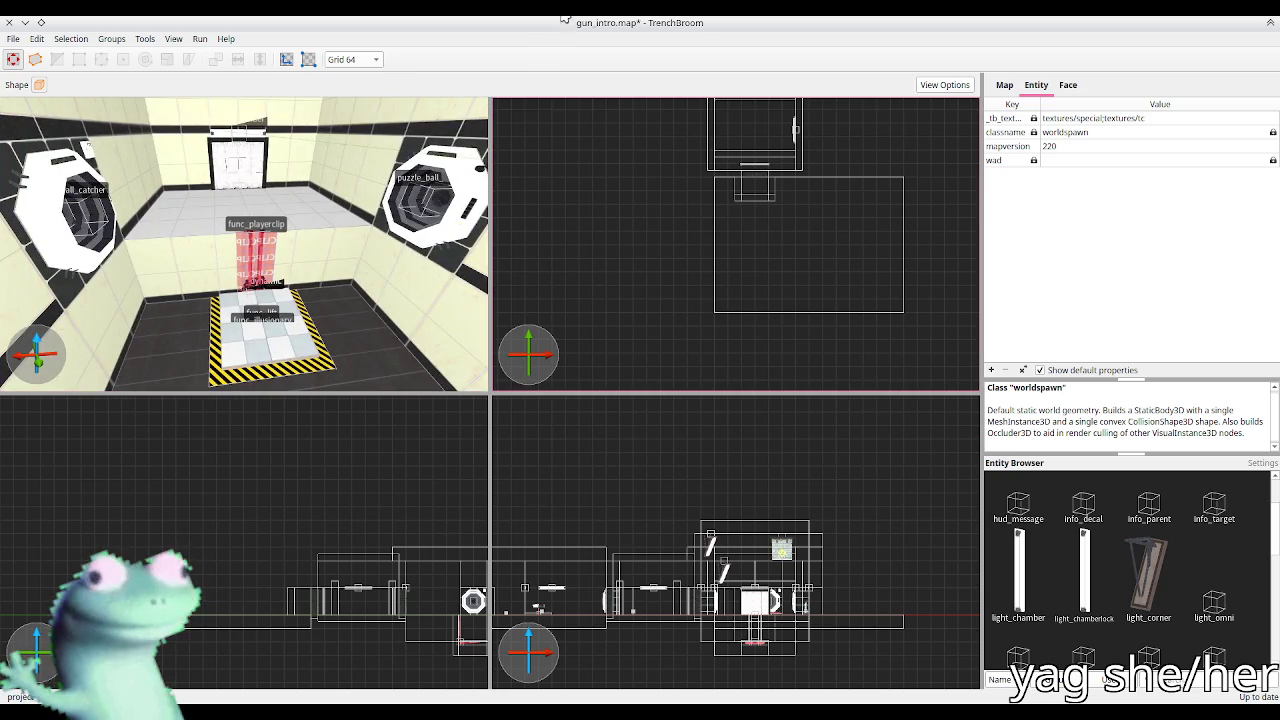
pyautogui.hotkey('alt', 'Tab')
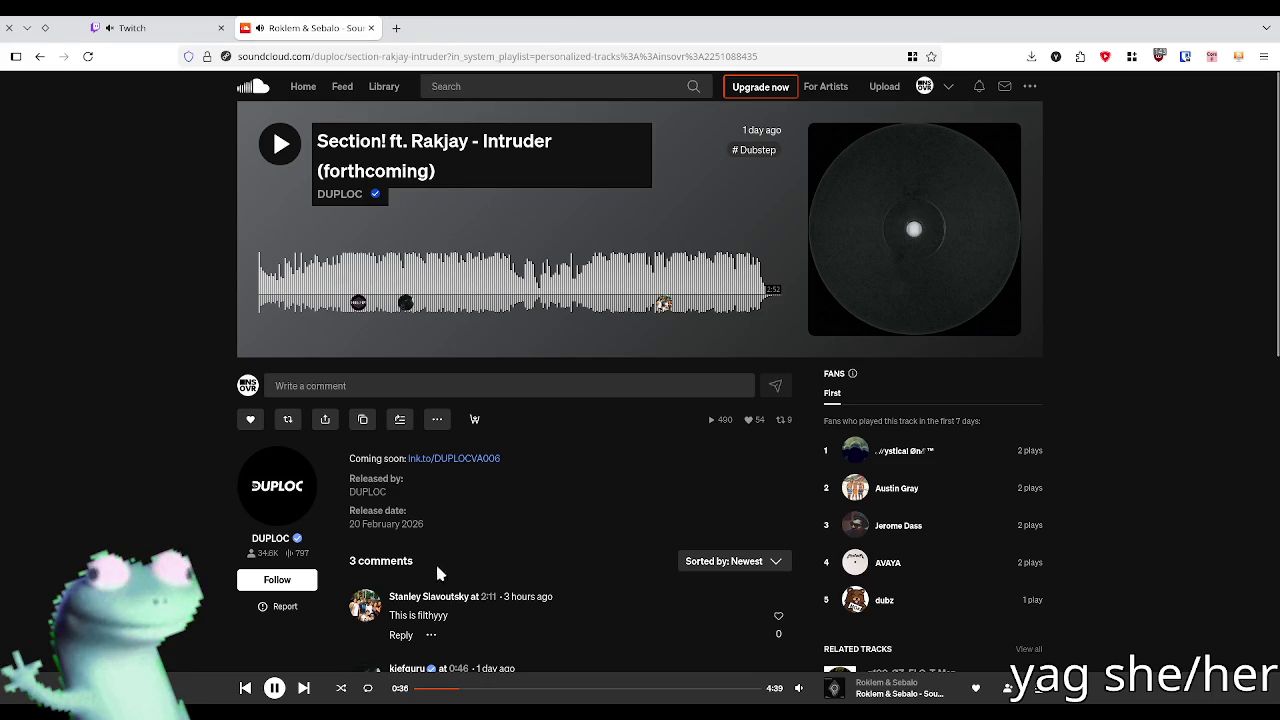
# Step: Go to the SoundCloud home page and play Madan - Divergent
pyautogui.click(253, 88)
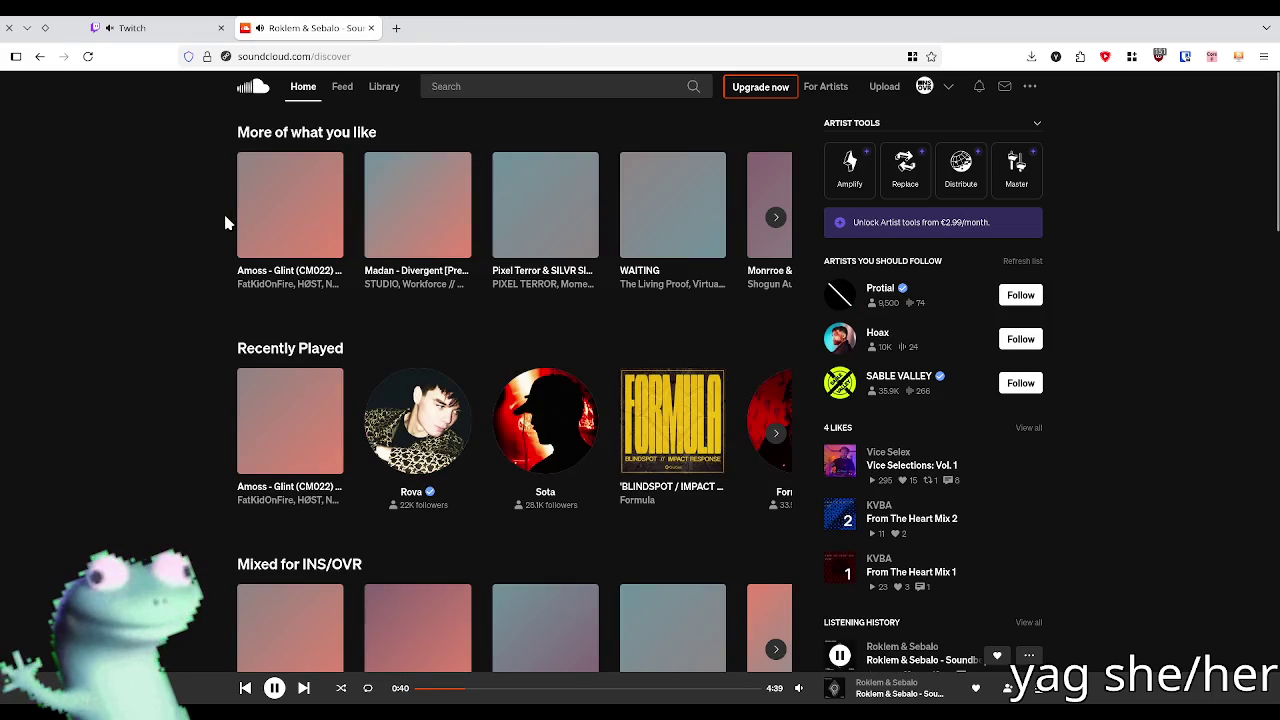
pyautogui.click(416, 206)
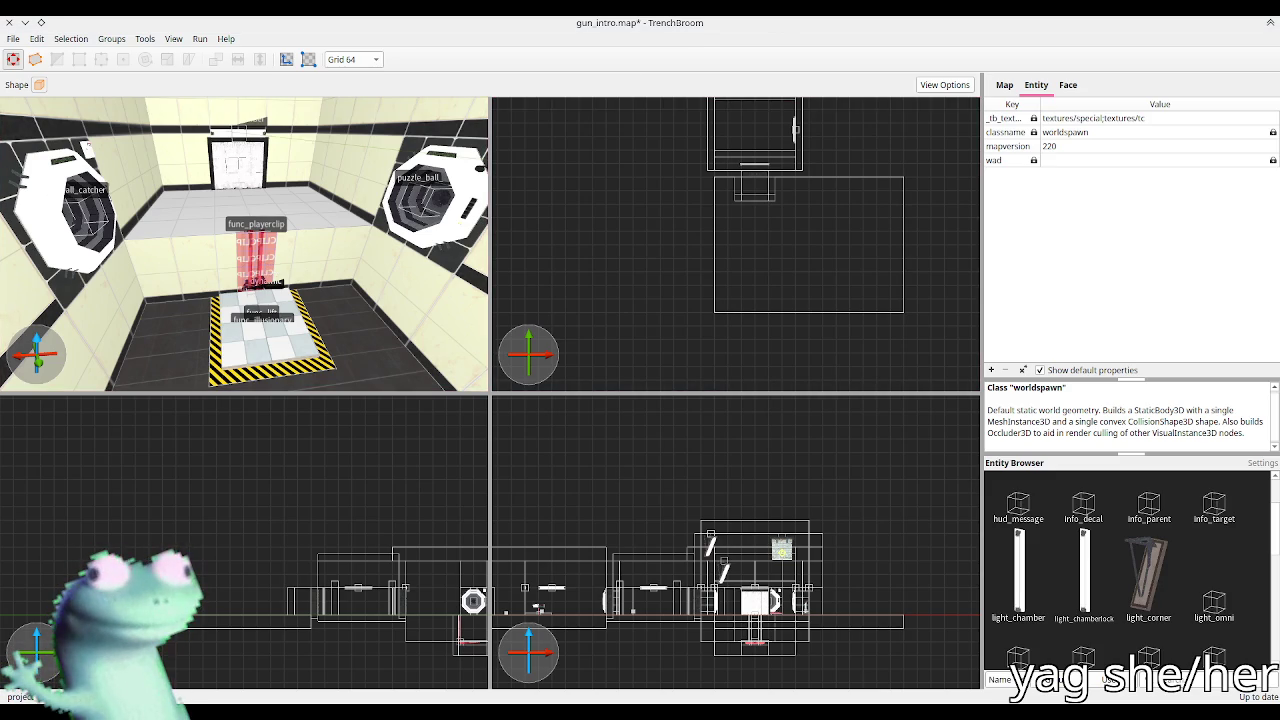
pyautogui.moveTo(262, 250)
pyautogui.mouseDown()
pyautogui.moveTo(222, 256)
pyautogui.moveTo(296, 268)
pyautogui.mouseUp()
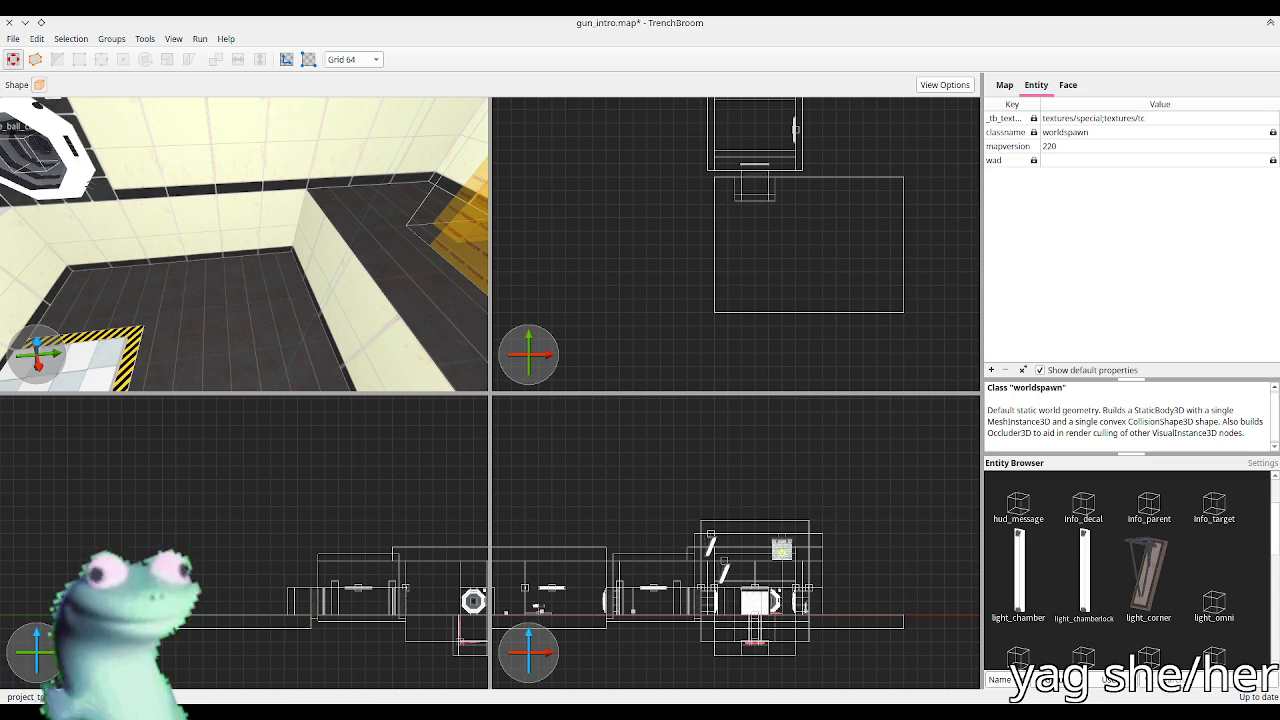
pyautogui.moveTo(371, 263); pyautogui.dragTo(420, 210)
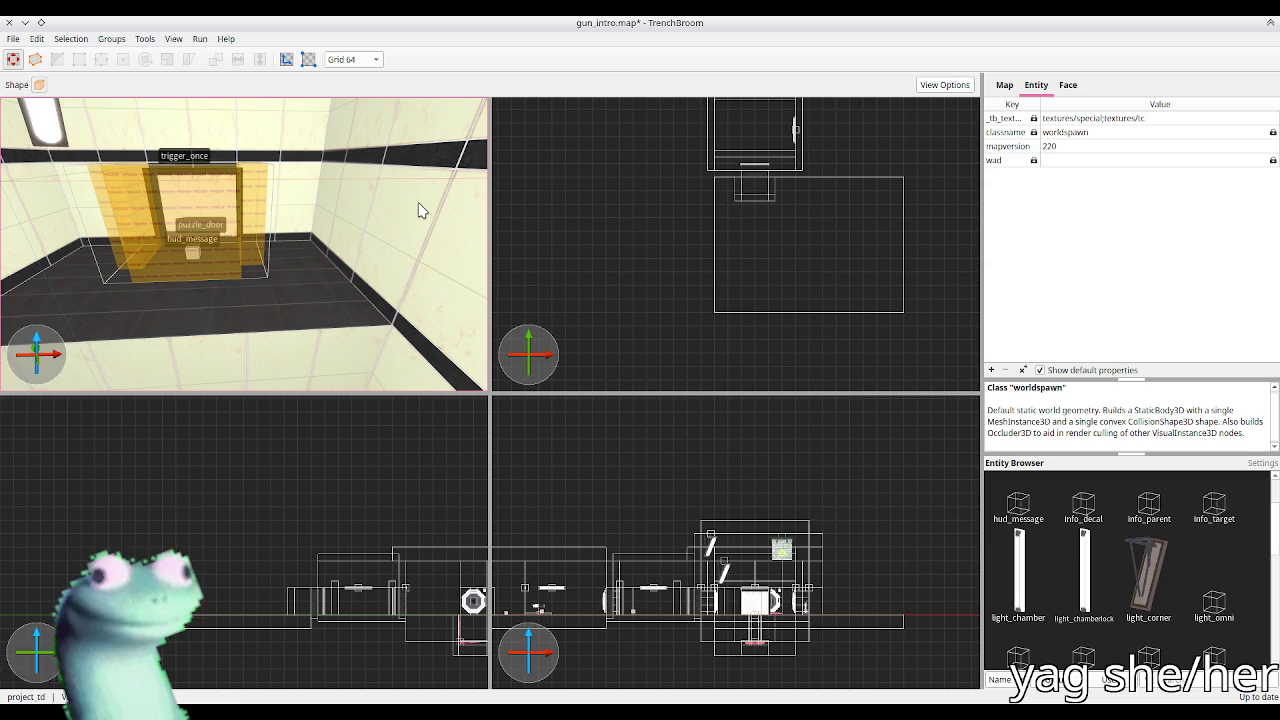
pyautogui.moveTo(420, 210); pyautogui.dragTo(397, 211)
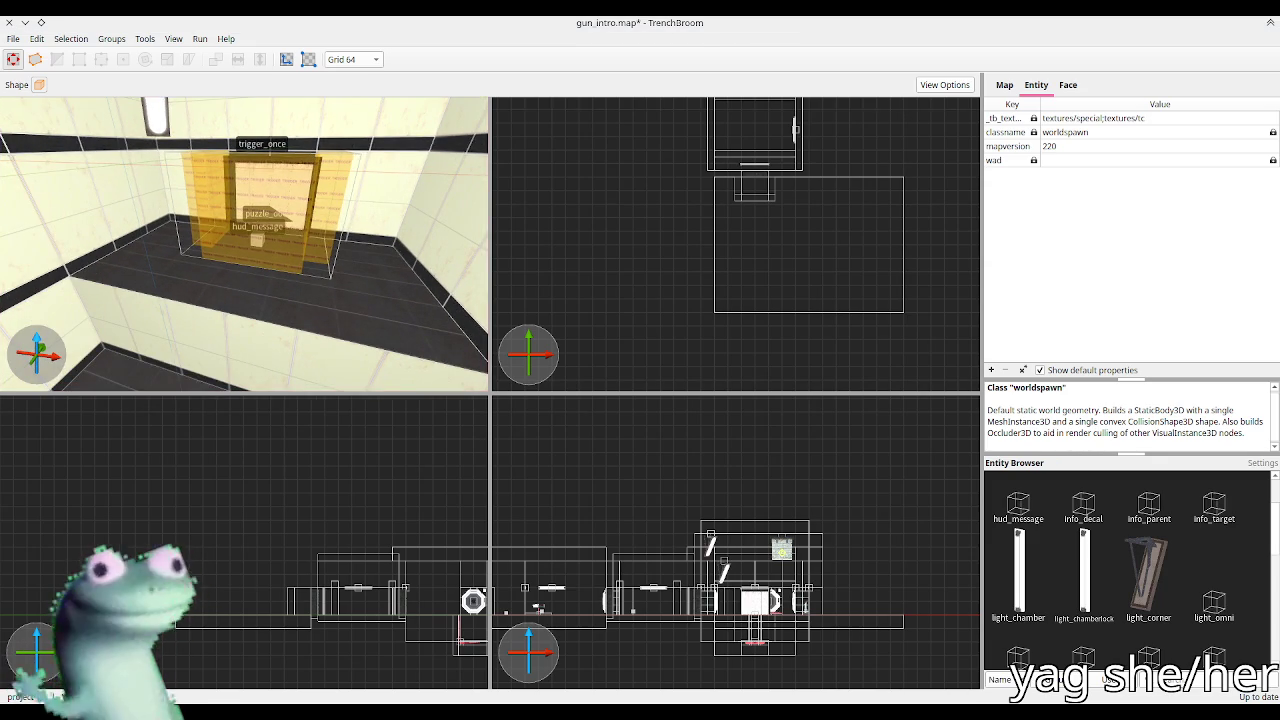
pyautogui.scroll(-10, 380, 266)
pyautogui.moveTo(363, 237); pyautogui.dragTo(248, 266)
pyautogui.scroll(8, 248, 266)
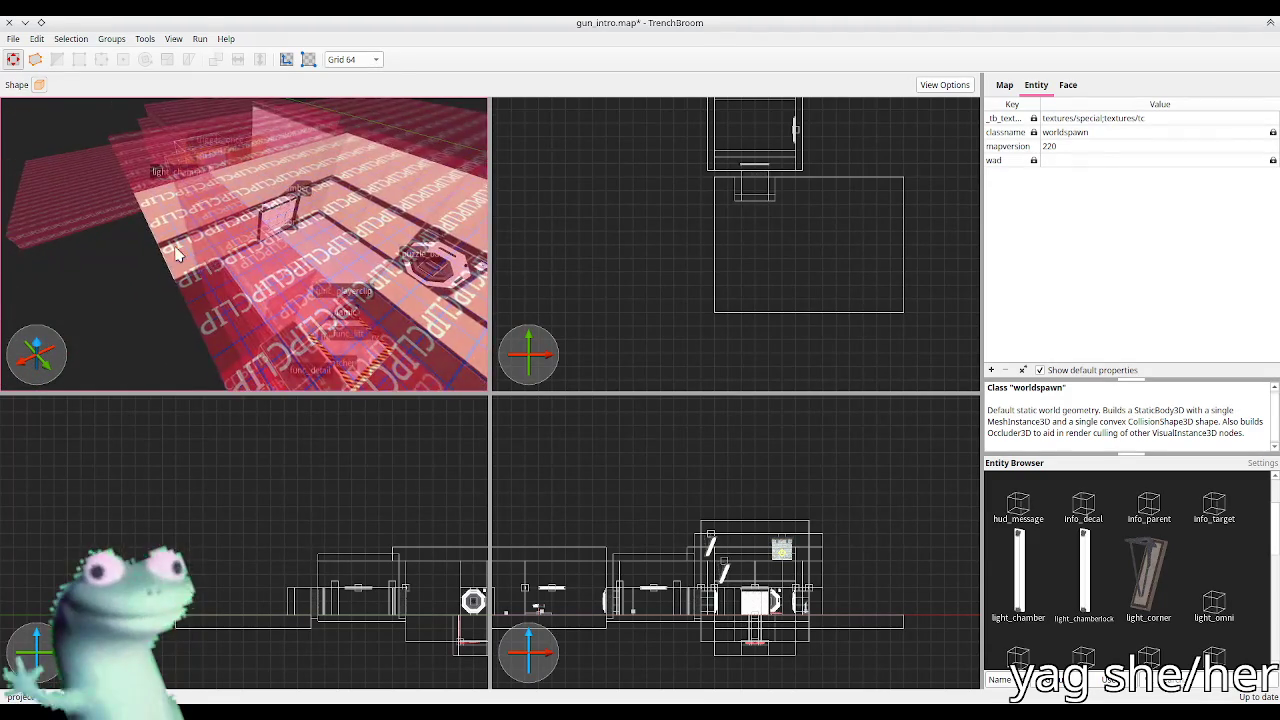
# Step: Inspect the two clip brushes in vertex mode, then deselect and save gun_intro.map
pyautogui.click(230, 270)
pyautogui.click(240, 274)
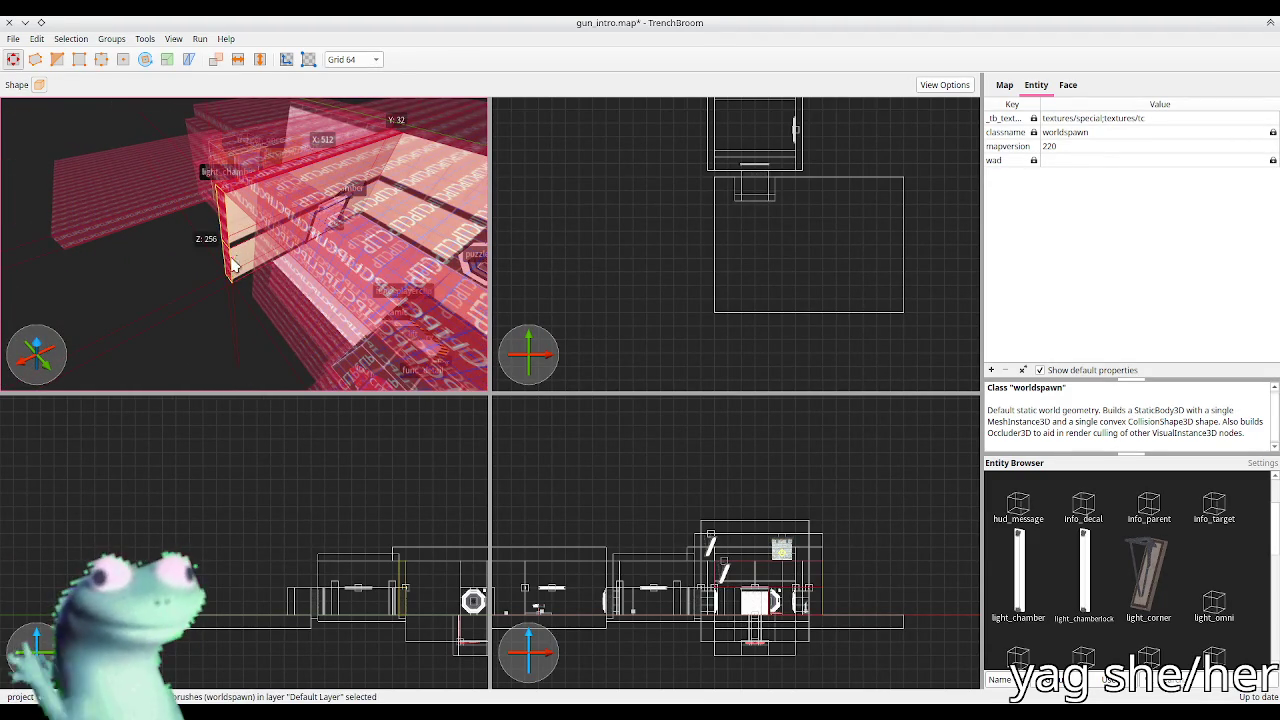
pyautogui.scroll(5, 248, 278)
pyautogui.moveTo(246, 280)
pyautogui.mouseDown()
pyautogui.moveTo(378, 233)
pyautogui.moveTo(436, 236)
pyautogui.moveTo(234, 257)
pyautogui.moveTo(349, 265)
pyautogui.moveTo(246, 274)
pyautogui.moveTo(237, 248)
pyautogui.moveTo(194, 249)
pyautogui.moveTo(180, 257)
pyautogui.moveTo(247, 269)
pyautogui.moveTo(92, 281)
pyautogui.moveTo(251, 257)
pyautogui.moveTo(274, 226)
pyautogui.moveTo(250, 240)
pyautogui.moveTo(89, 228)
pyautogui.moveTo(215, 245)
pyautogui.moveTo(234, 300)
pyautogui.moveTo(233, 277)
pyautogui.mouseUp()
pyautogui.press('v')
pyautogui.press('v')
pyautogui.press('Escape')
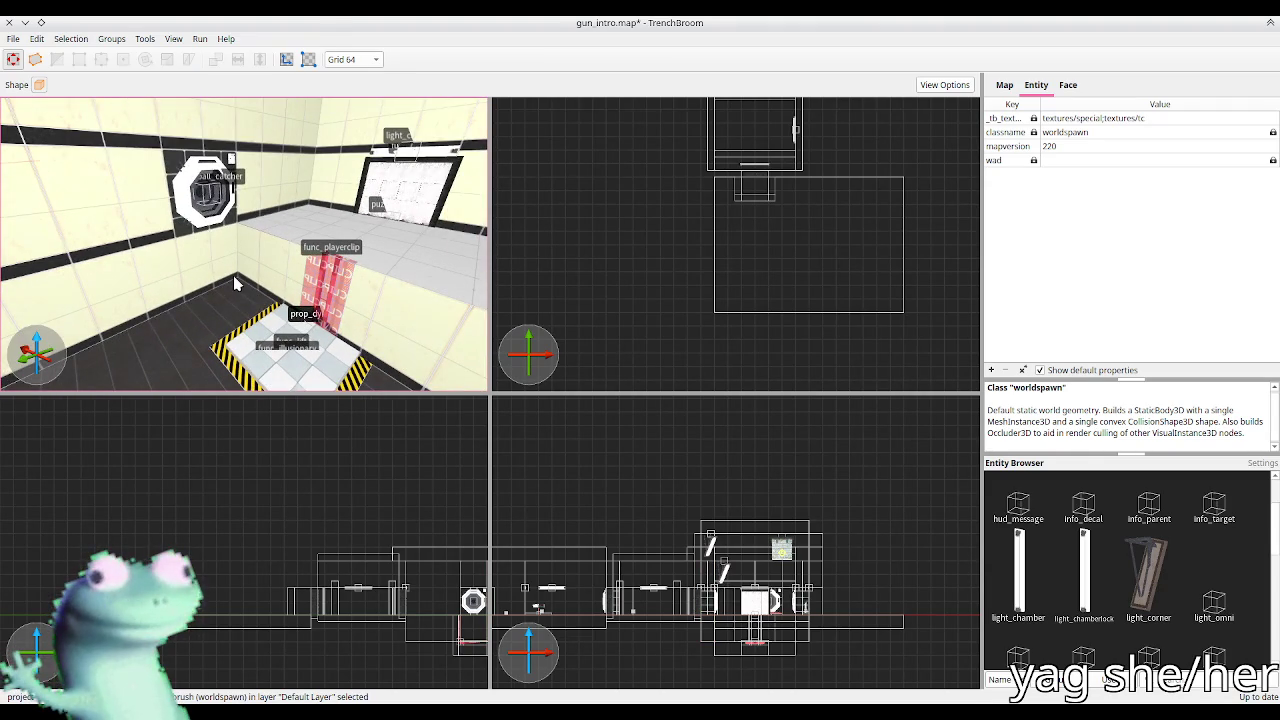
pyautogui.hotkey('ctrl', 's')
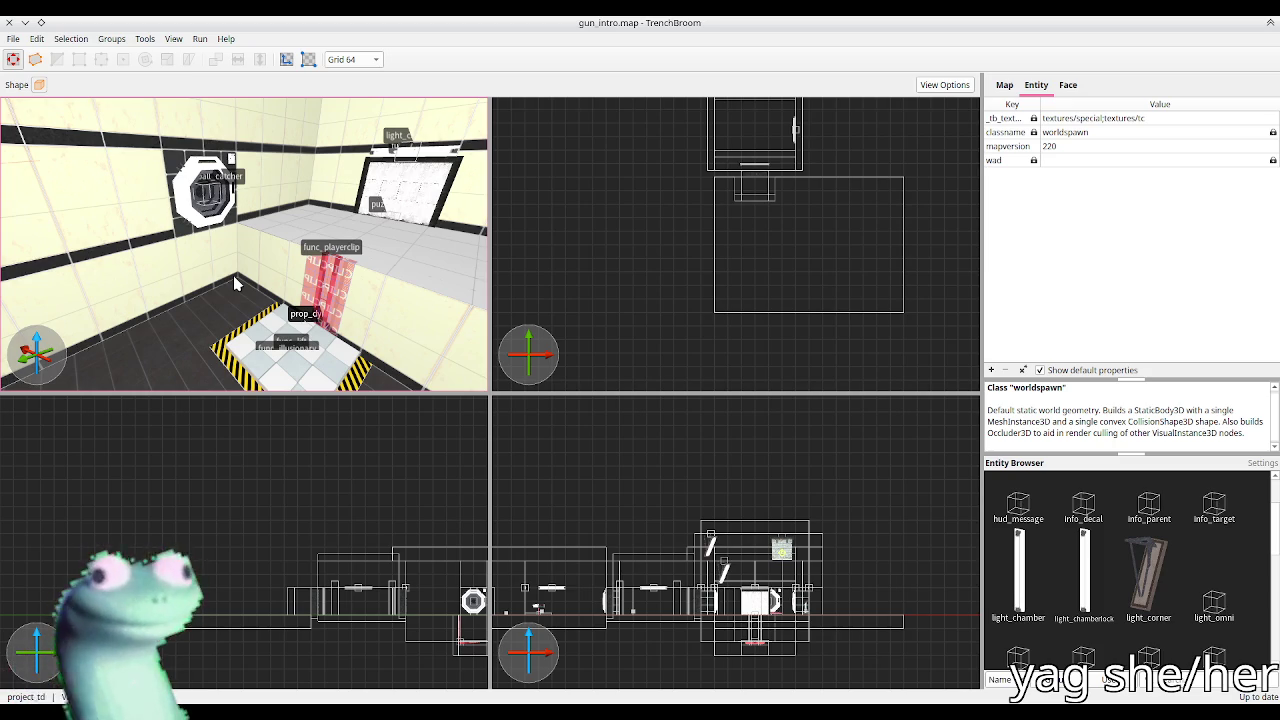
pyautogui.moveTo(233, 275)
pyautogui.mouseDown()
pyautogui.moveTo(409, 251)
pyautogui.moveTo(300, 337)
pyautogui.mouseUp()
pyautogui.moveTo(246, 287)
pyautogui.mouseDown()
pyautogui.moveTo(371, 309)
pyautogui.moveTo(374, 289)
pyautogui.moveTo(409, 277)
pyautogui.moveTo(363, 297)
pyautogui.mouseUp()
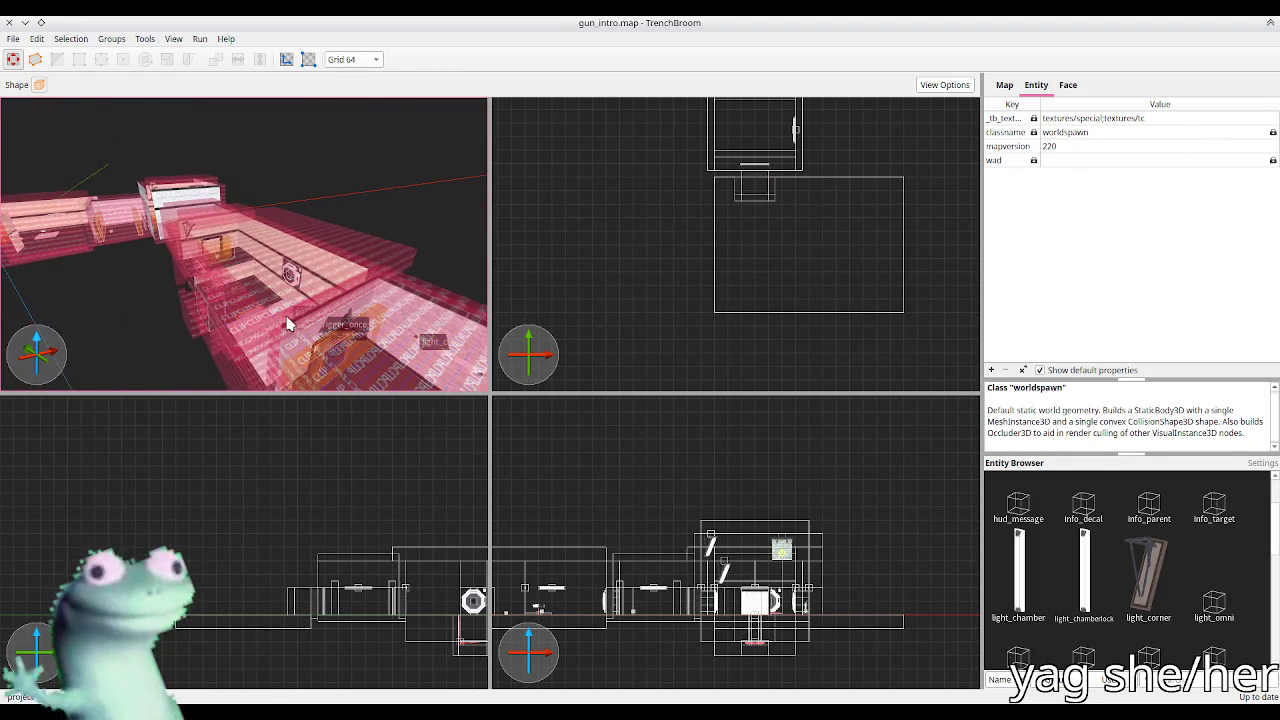
# Step: Drag the red clip brush over the room to act as its ceiling
pyautogui.click(231, 318)
pyautogui.moveTo(231, 318)
pyautogui.mouseDown()
pyautogui.moveTo(392, 327)
pyautogui.moveTo(355, 295)
pyautogui.mouseUp()
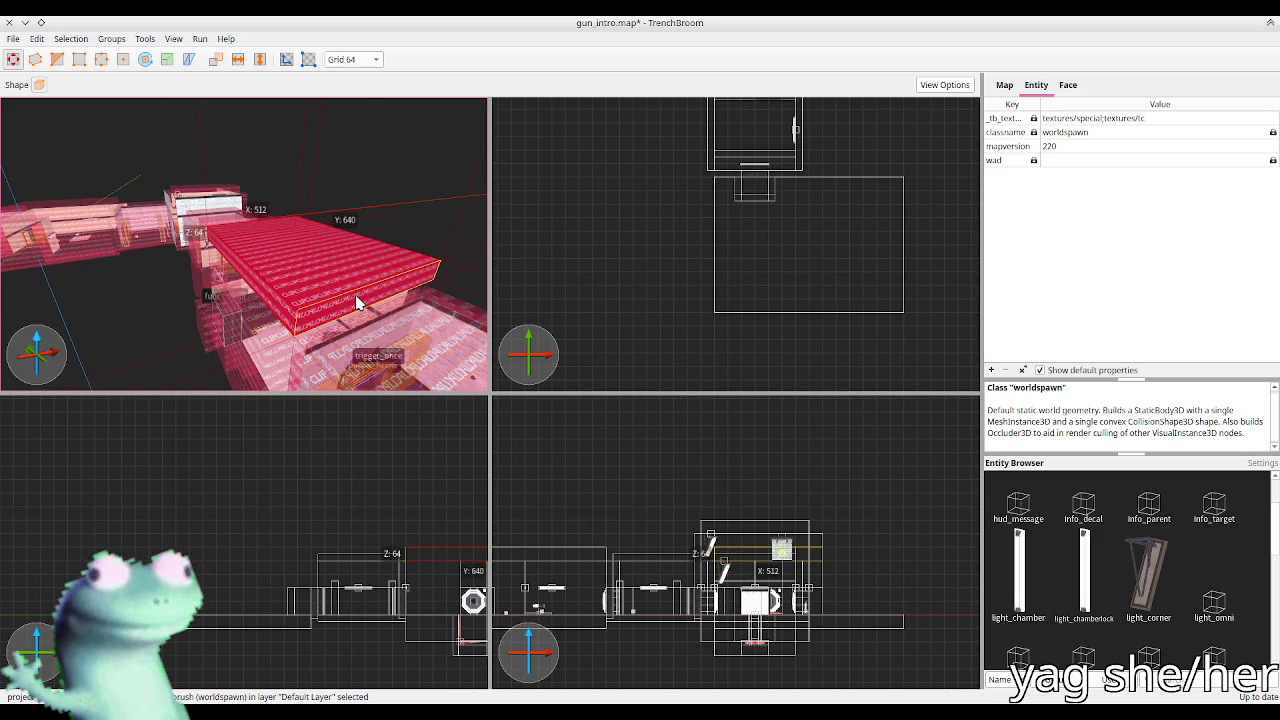
pyautogui.scroll(10, 280, 282)
pyautogui.moveTo(252, 265)
pyautogui.mouseDown()
pyautogui.moveTo(229, 286)
pyautogui.moveTo(362, 316)
pyautogui.moveTo(378, 305)
pyautogui.moveTo(257, 291)
pyautogui.moveTo(216, 268)
pyautogui.mouseUp()
# Step: Select the ceiling clip brush and a neighbouring clip brush to check their placement
pyautogui.click(378, 305)
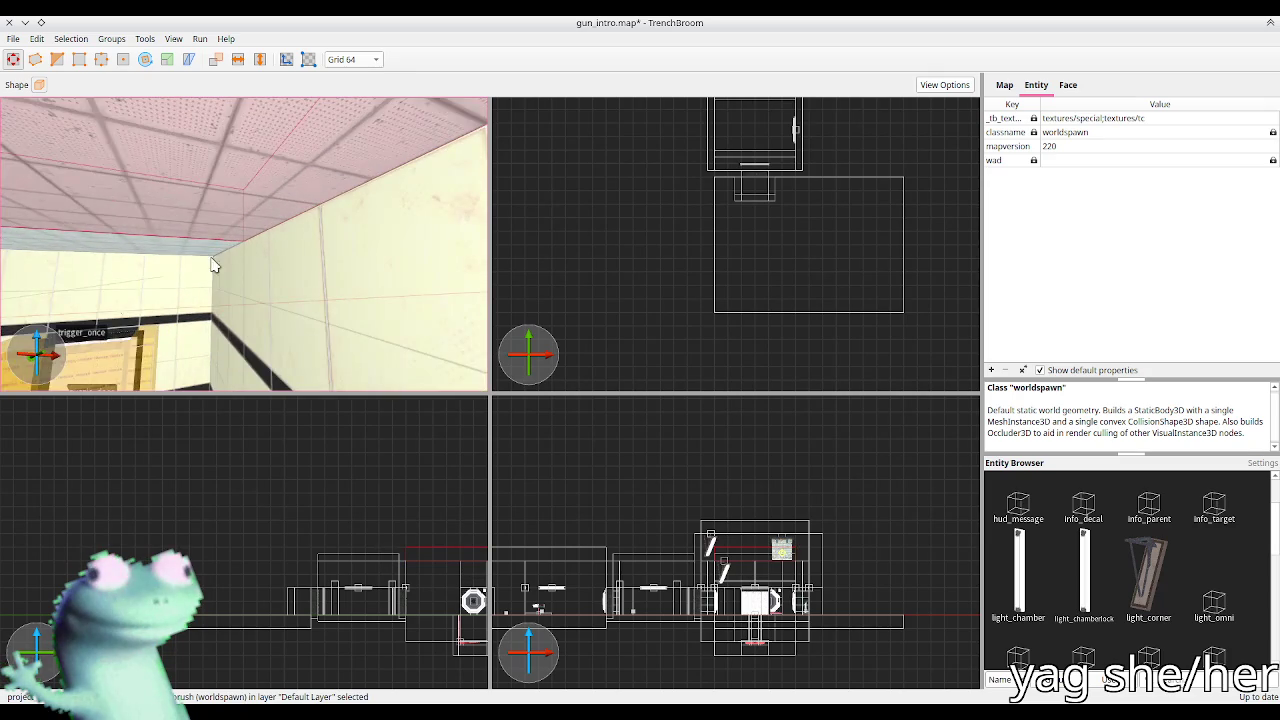
pyautogui.scroll(-15, 303, 294)
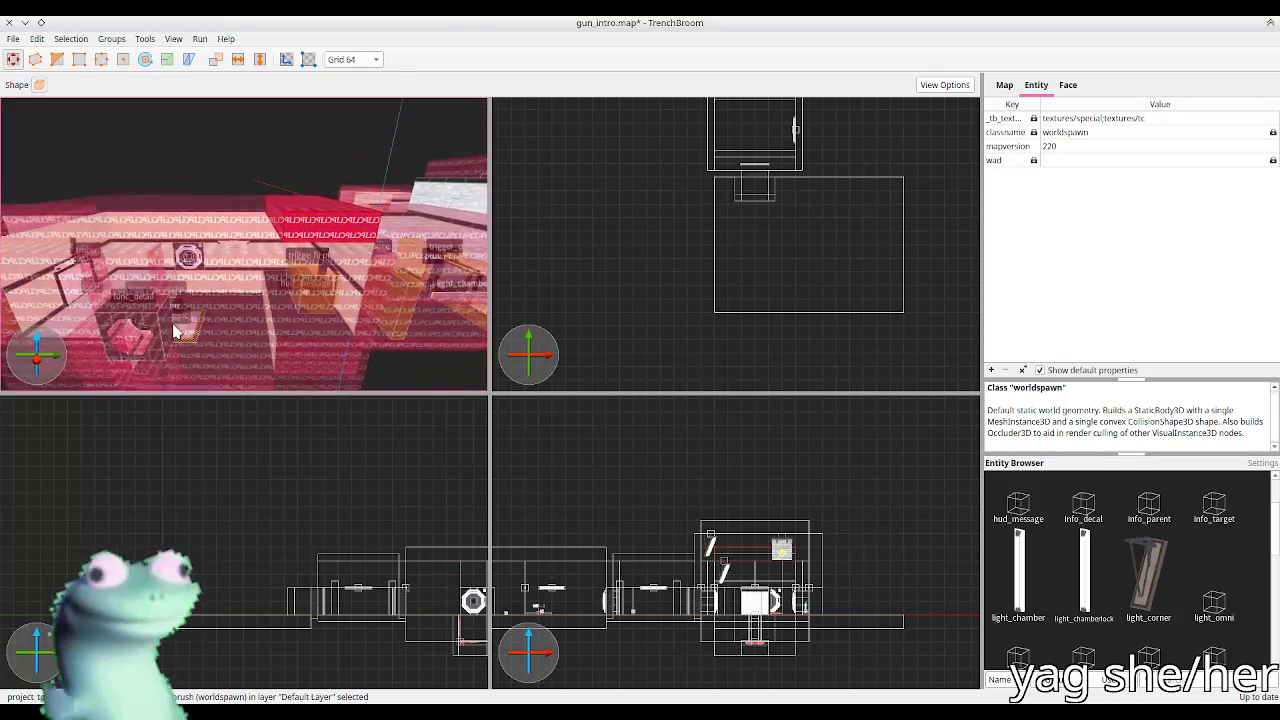
pyautogui.scroll(5, 175, 332)
pyautogui.keyDown('ctrl'); pyautogui.click(214, 297); pyautogui.keyUp('ctrl')
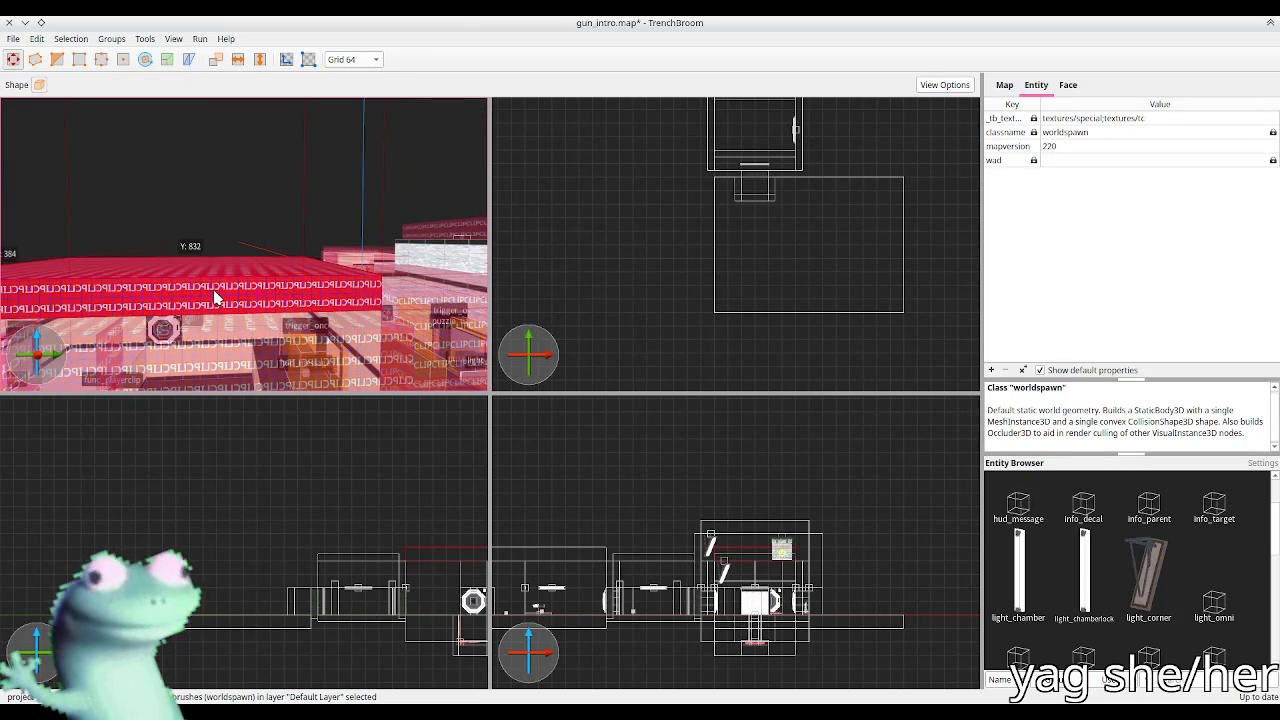
pyautogui.keyDown('ctrl'); pyautogui.click(214, 297); pyautogui.keyUp('ctrl')
pyautogui.scroll(5, 210, 306)
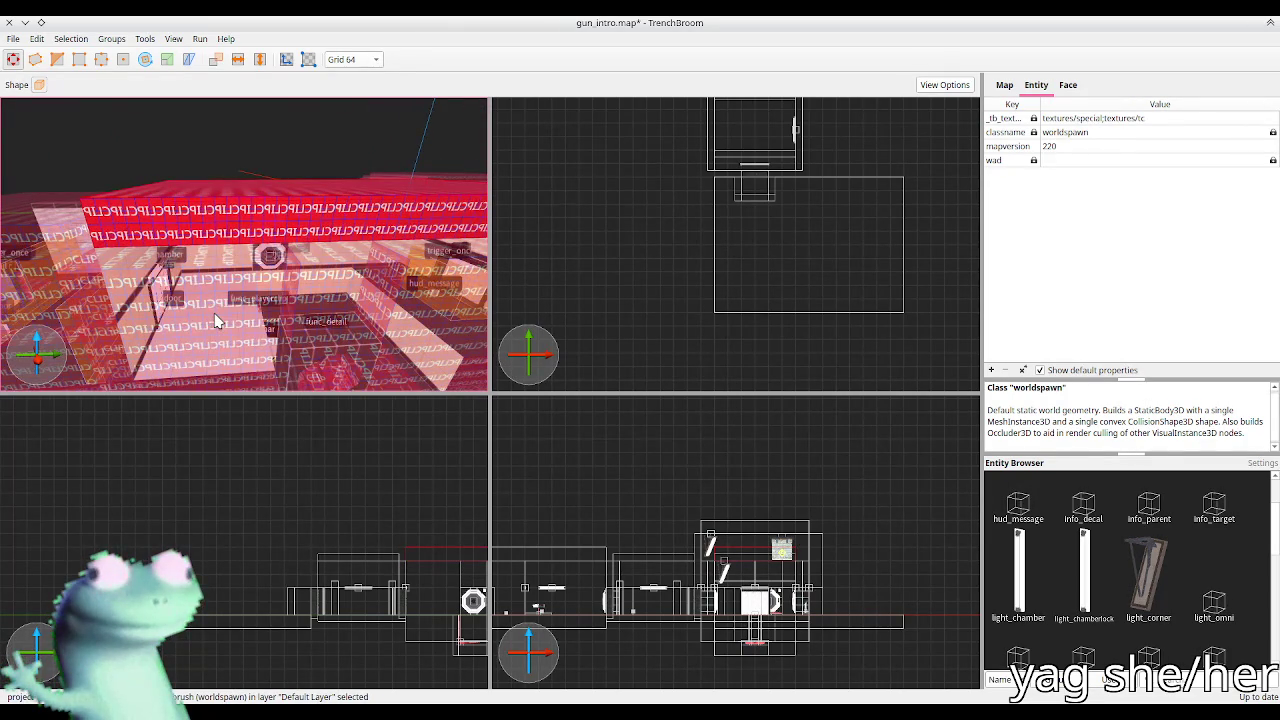